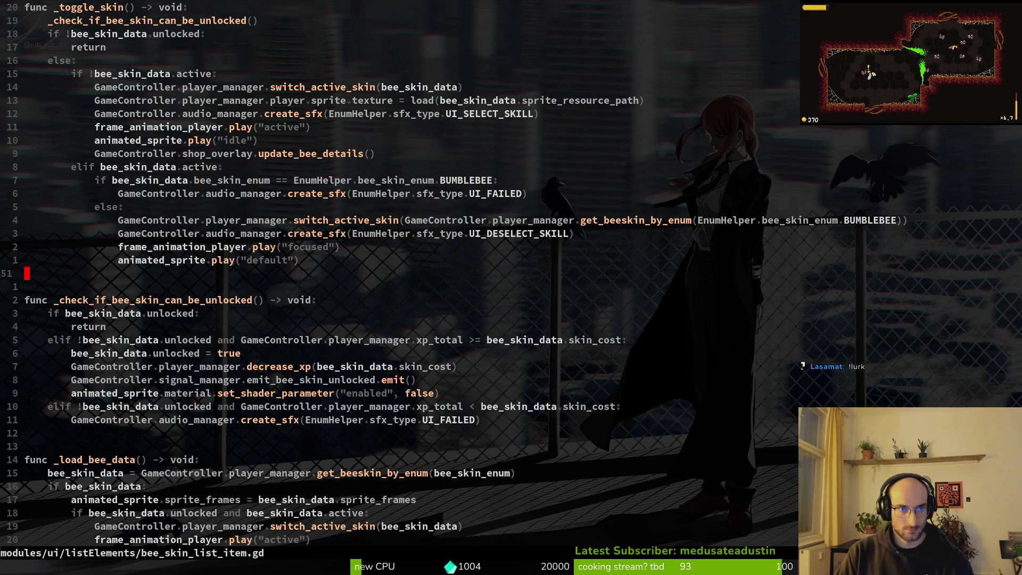
key("k")
key("k")
key("k")
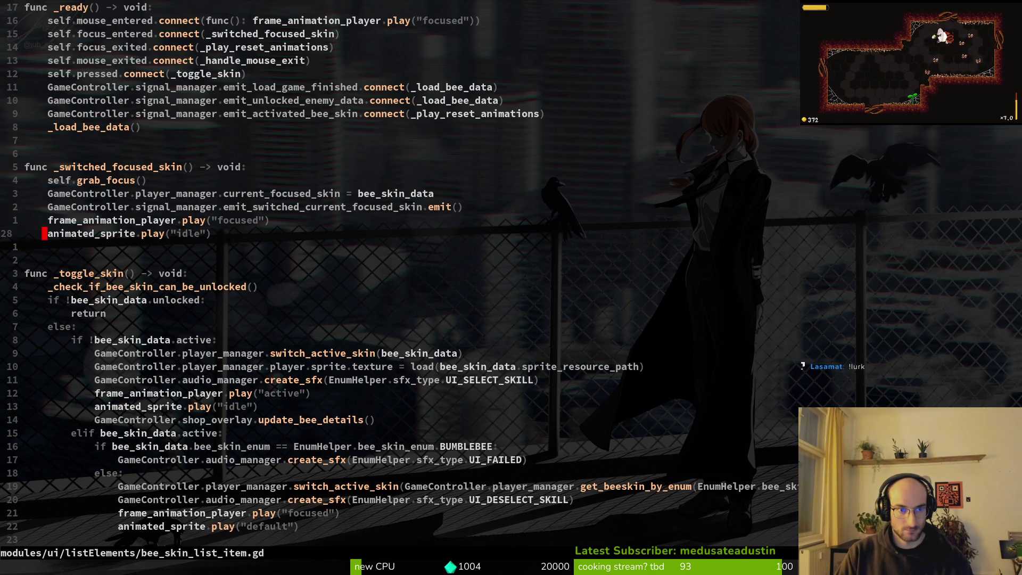
Replace play("idle") with play("default") in _play_reset_animations and save bee_skin_list_item.gd with :w.
key("ctrl+d")
key("ctrl+d")
key("ctrl+d")
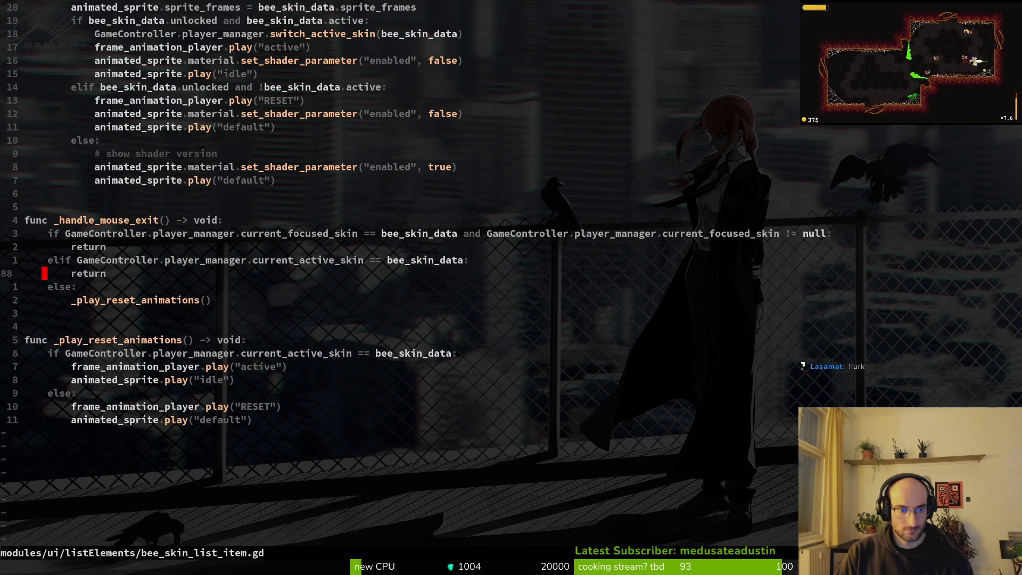
key("j")
key("j")
key("j")
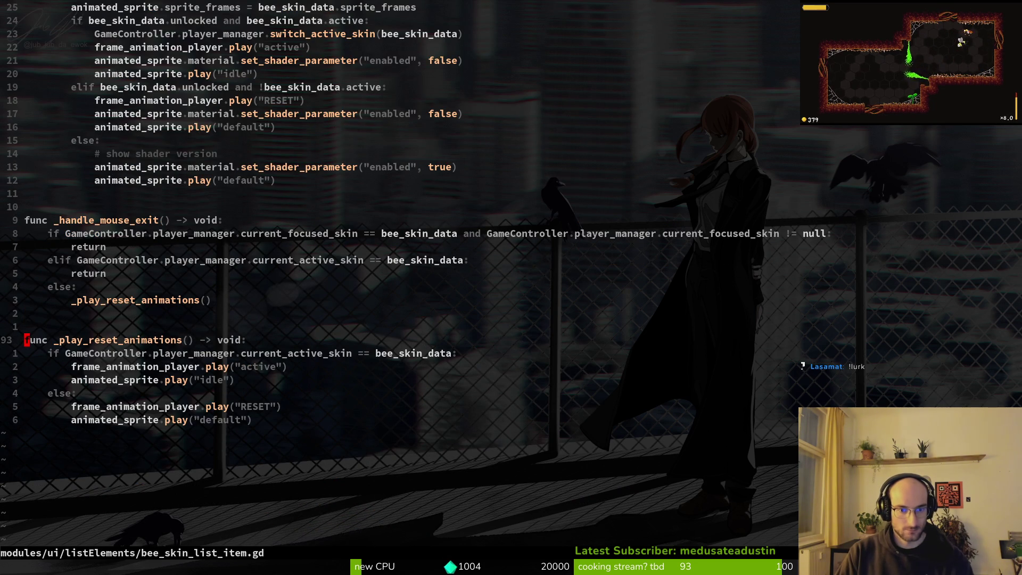
key("j")
key("j")
key("j")
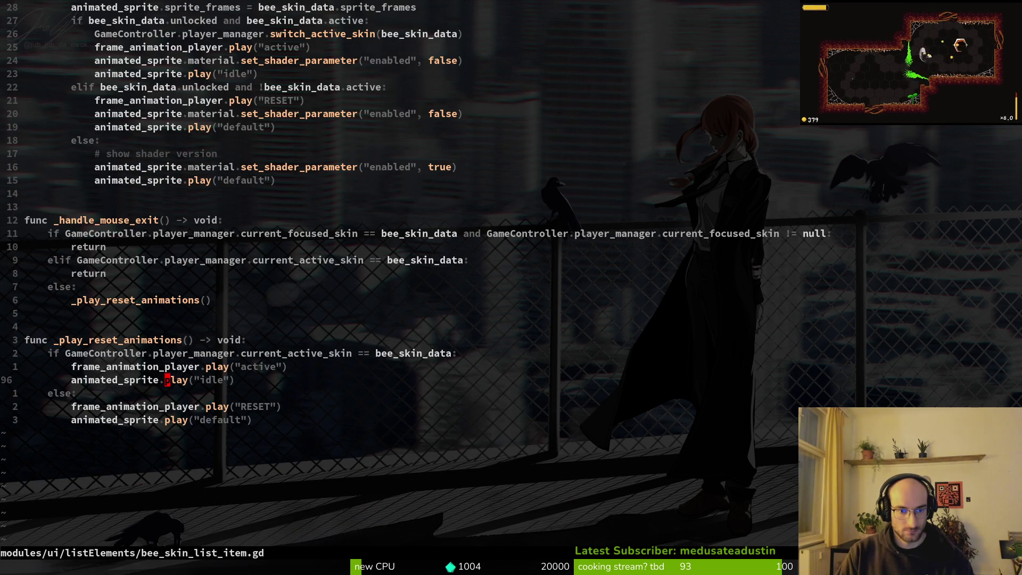
type("default")
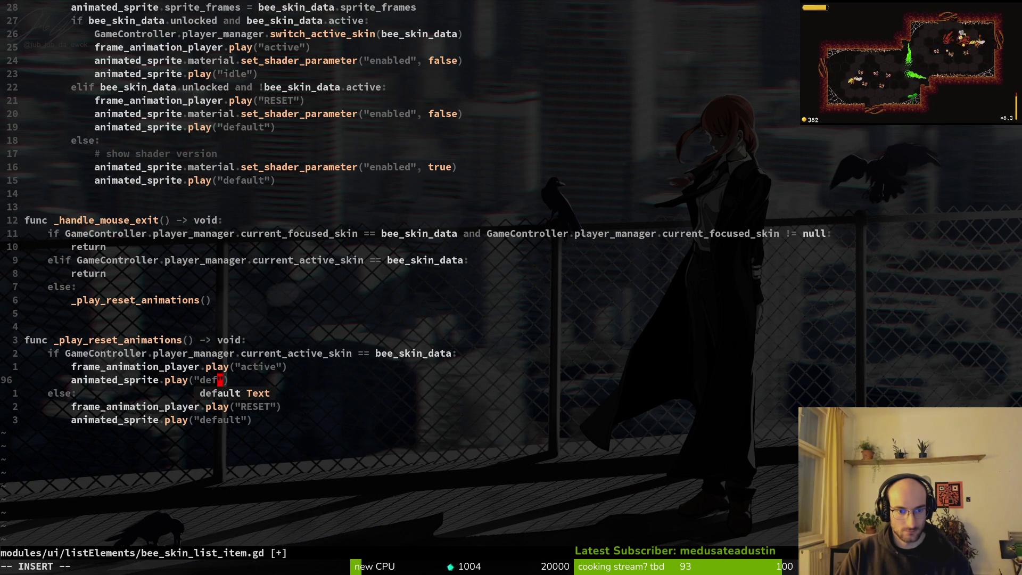
key("Escape")
type(":w")
key("Return")
key("alt+Tab")
key("alt+Tab")
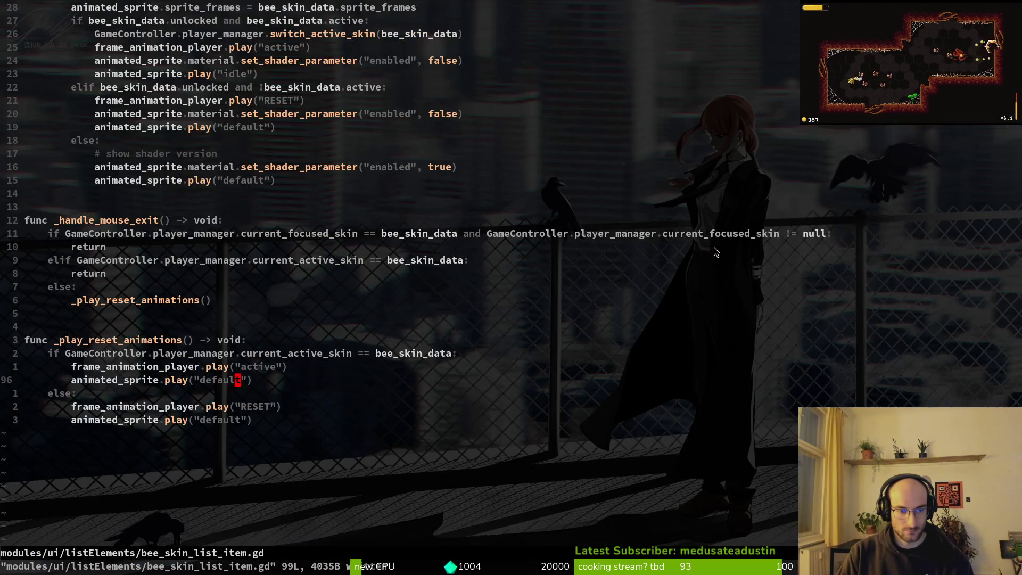
key("alt+Tab")
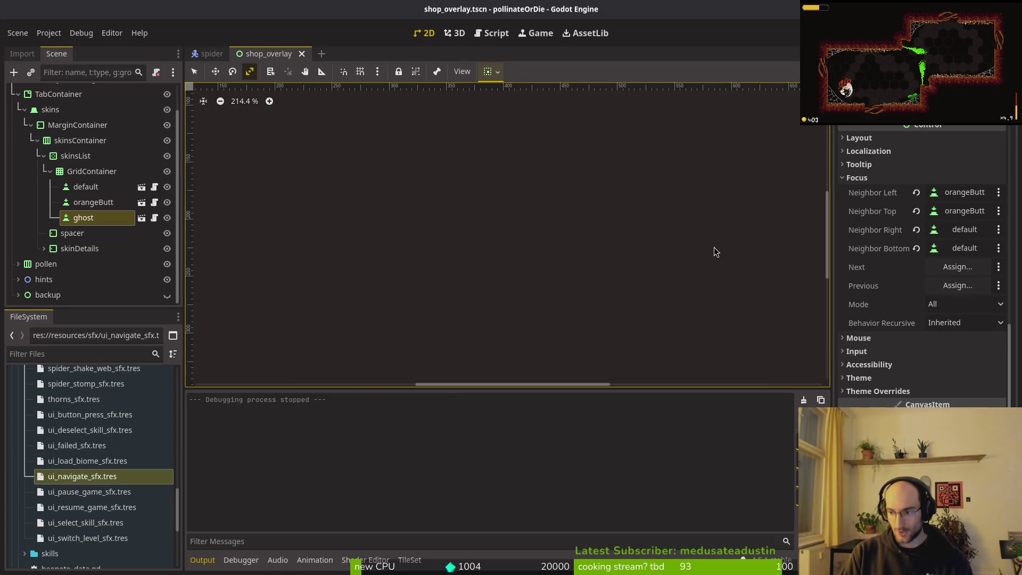
Run the game and step the skins overlay through ORANGEBUTT, GHOSTBEE and BUMBLEBEE.
key("F5")
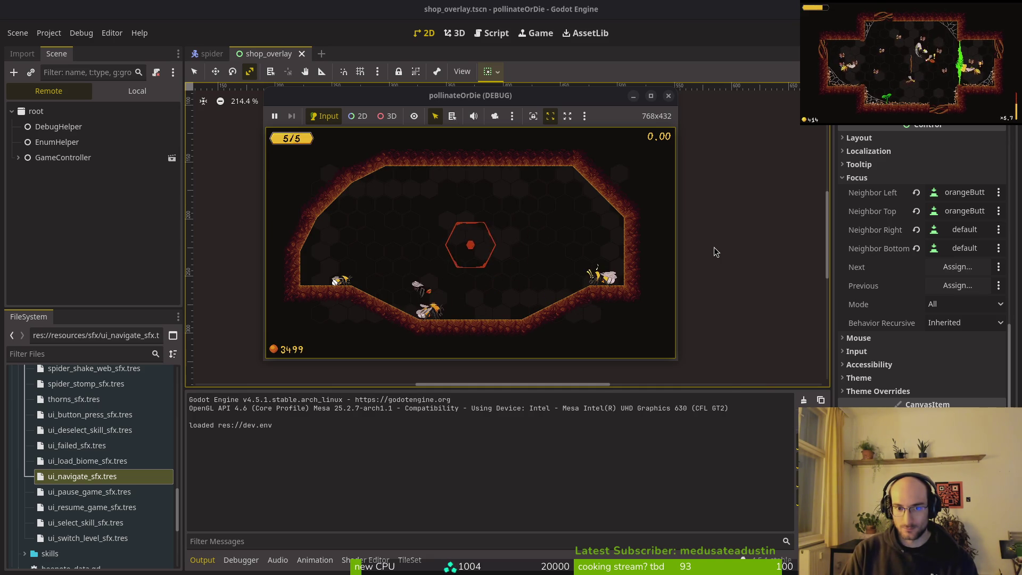
key("Right")
key("Right")
key("Left")
key("Left")
key("Right")
key("Right")
key("Left")
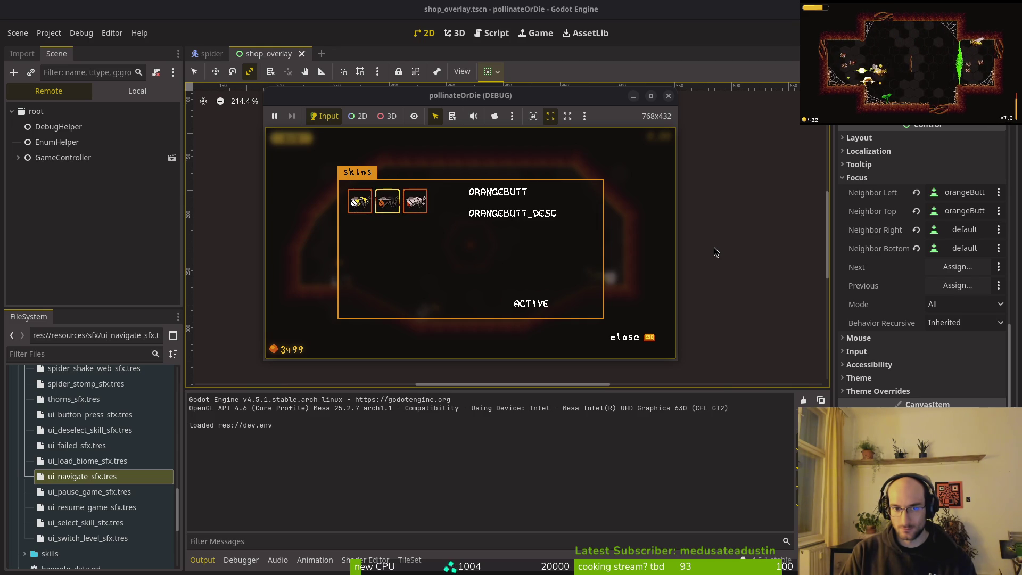
key("Left")
Open the archives overlay, move across the dash and heal buffs, then close it.
key("Left")
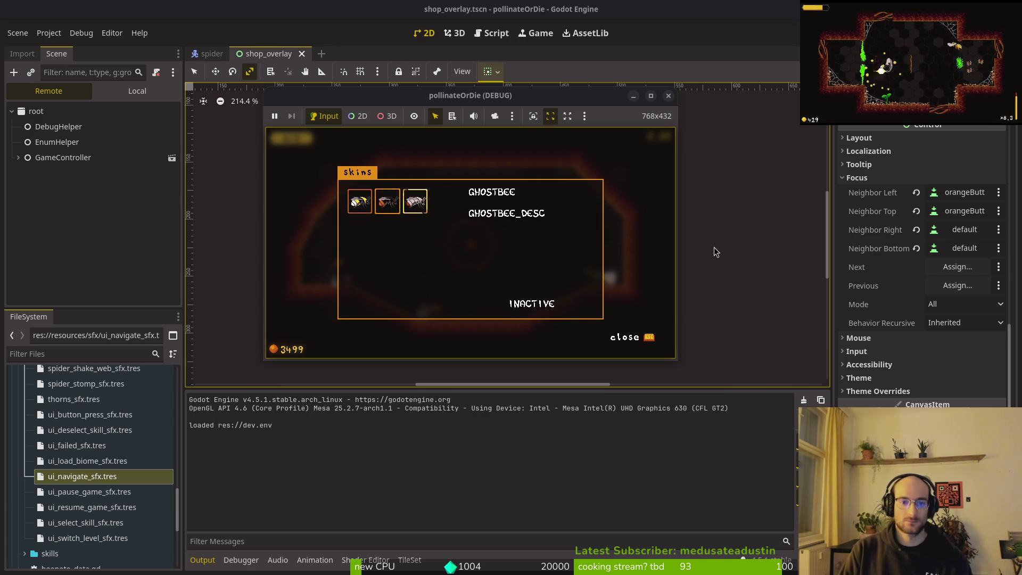
key("Escape")
key("Tab")
key("Right")
key("Right")
key("Down")
key("Left")
key("Left")
key("Up")
key("Right")
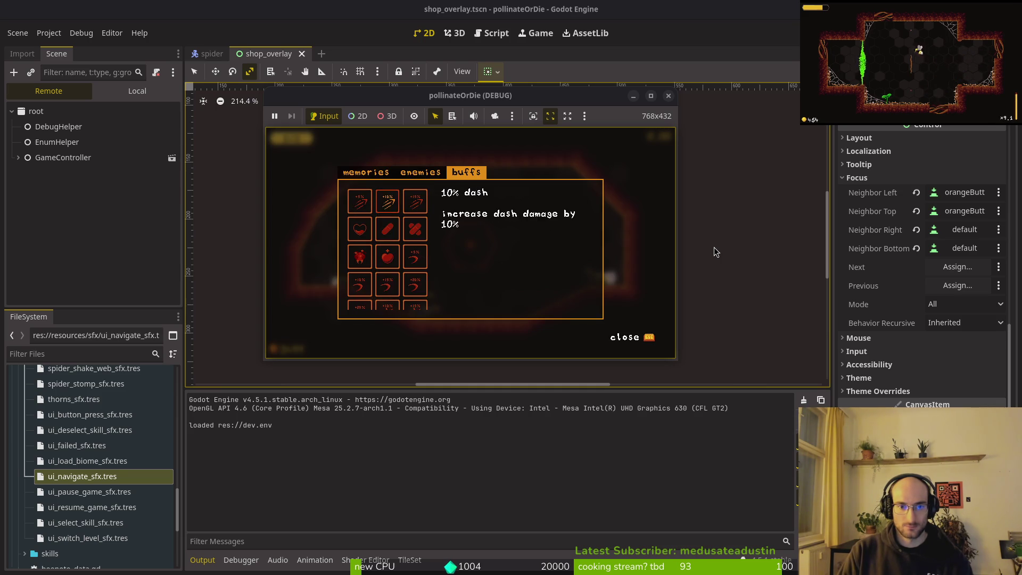
key("Down")
key("Down")
key("Down")
key("Escape")
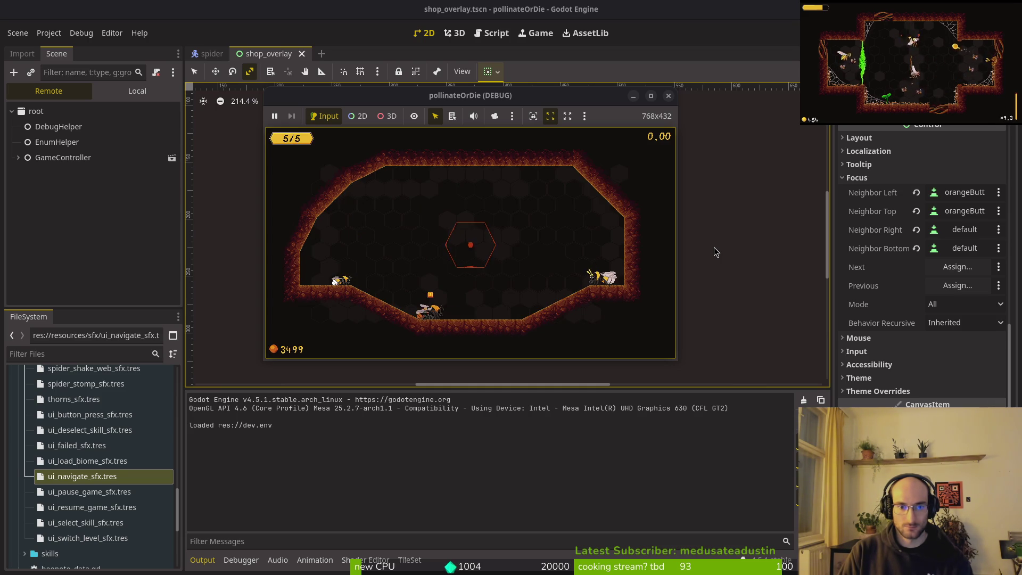
In the shop overlay, buy bonus xp and move among combobar, shockwave and increase health.
key("Escape")
key("Right")
key("Right")
key("Right")
key("Return")
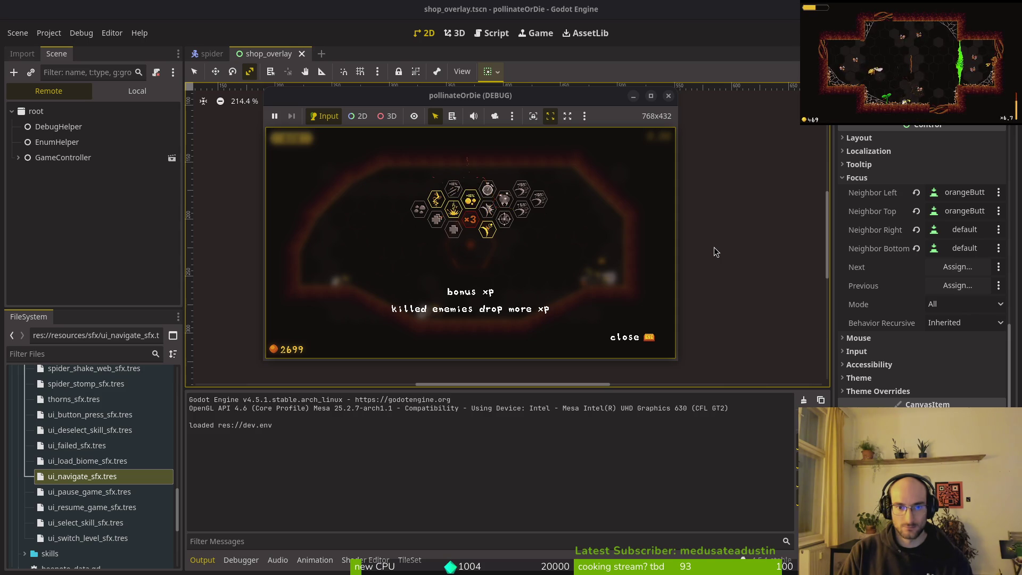
key("Left")
key("Left")
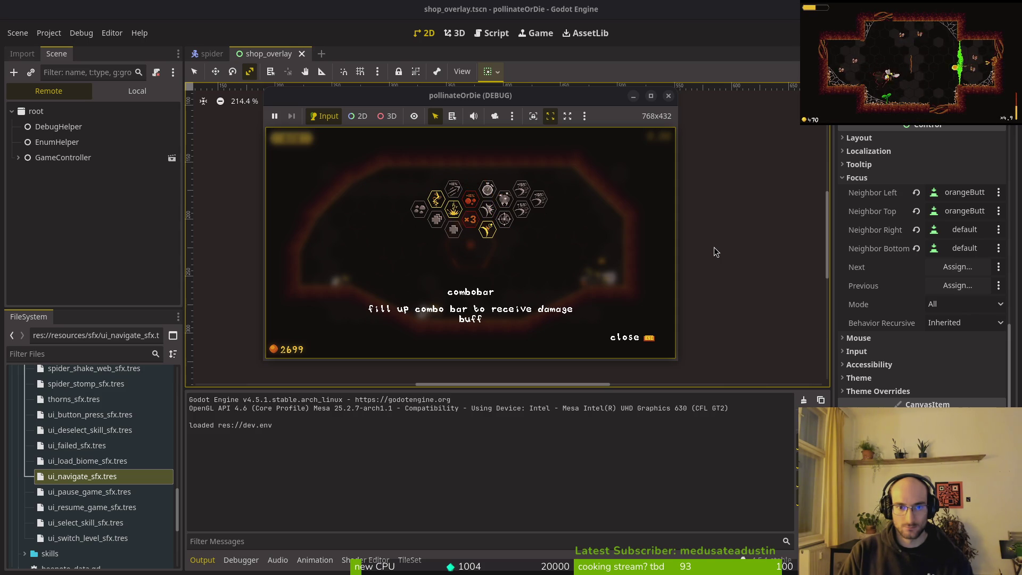
key("Down")
key("Left")
key("Right")
key("Up")
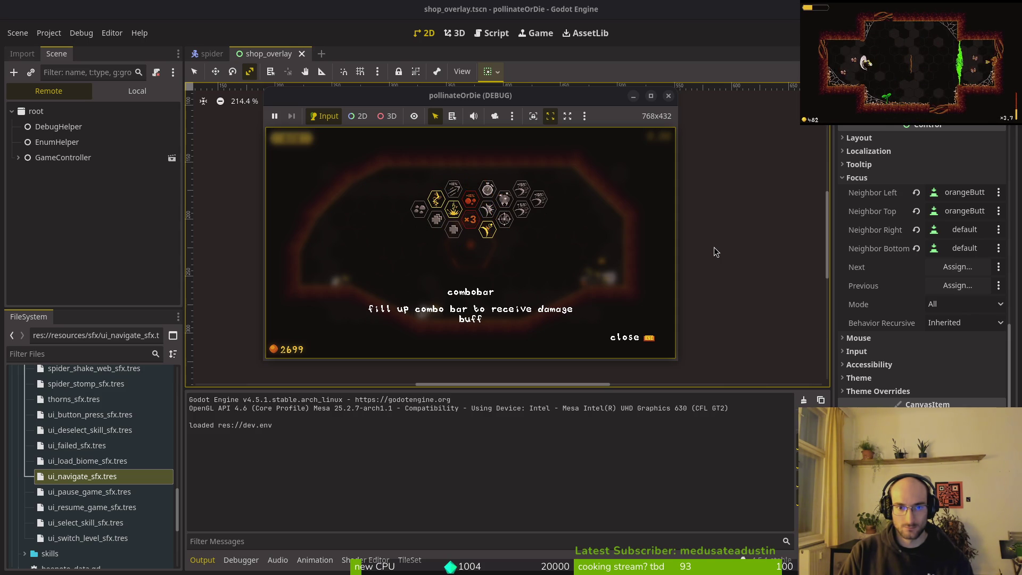
key("Escape")
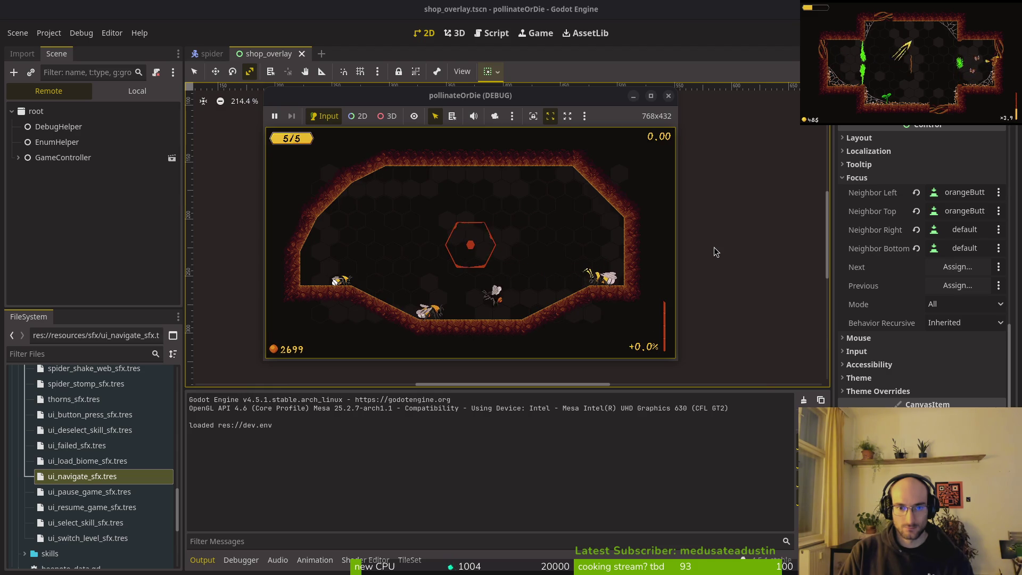
Quit the run to the main menu from the pause menu and close the game window.
key("Escape")
key("Down")
key("Down")
key("Return")
key("Left")
key("Return")
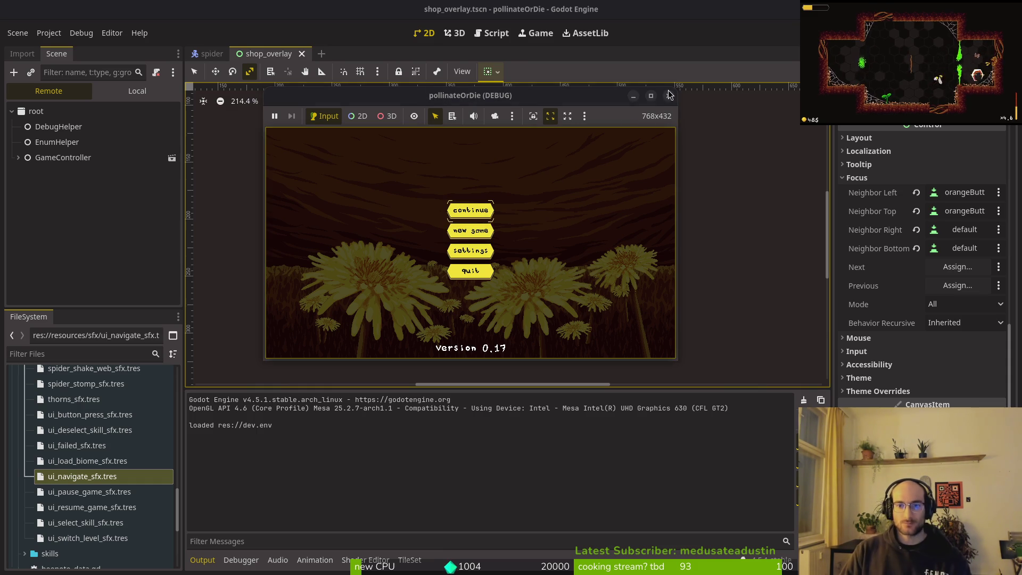
left_click(668, 95)
Save the shop_overlay scene and quick-open archives_overlay.tscn.
key("ctrl+s")
key("ctrl+s")
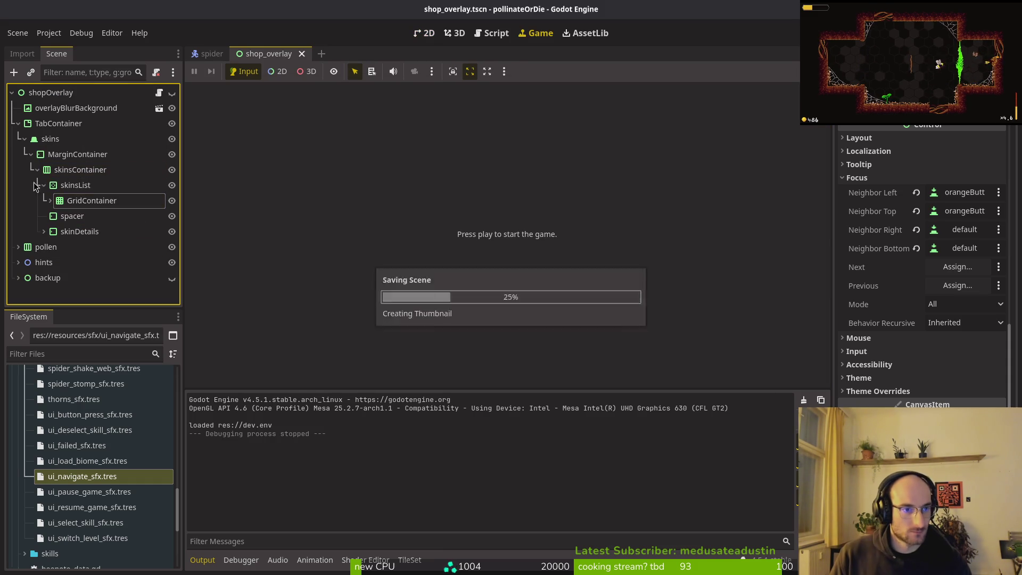
key("ctrl+shift+o")
type("archives")
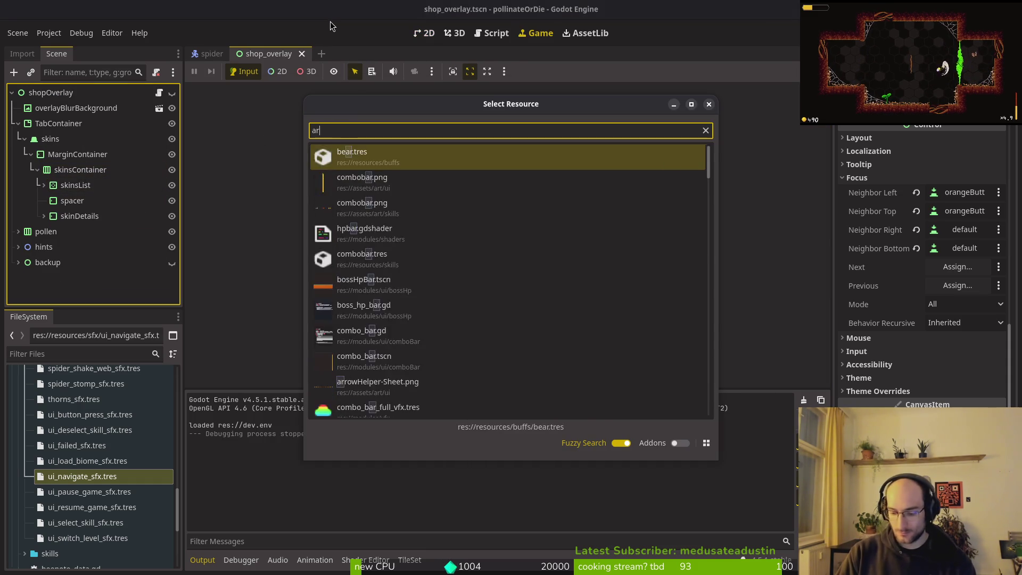
key("Return")
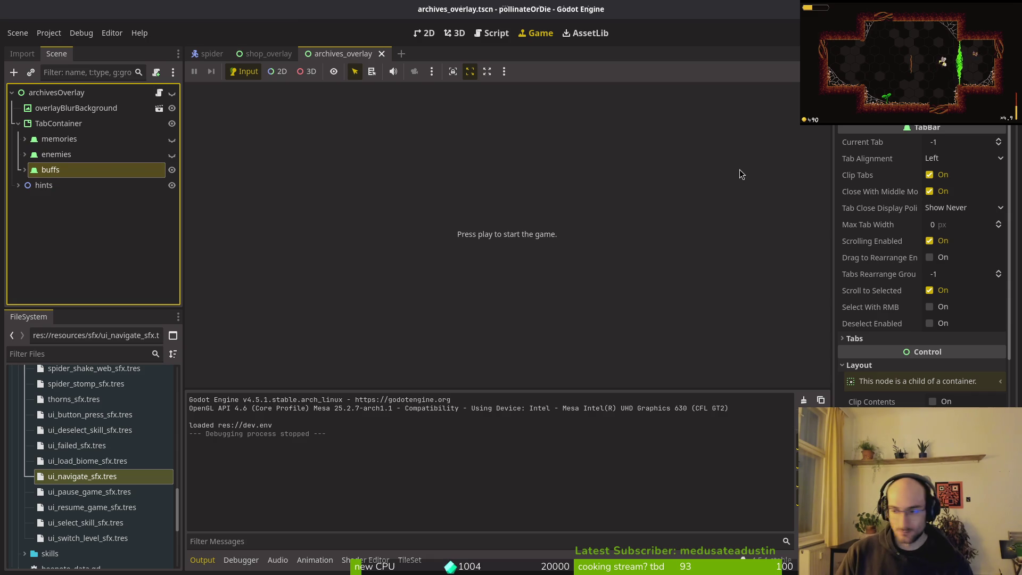
In Neovim, yank two lines of the script.
key("alt+Tab")
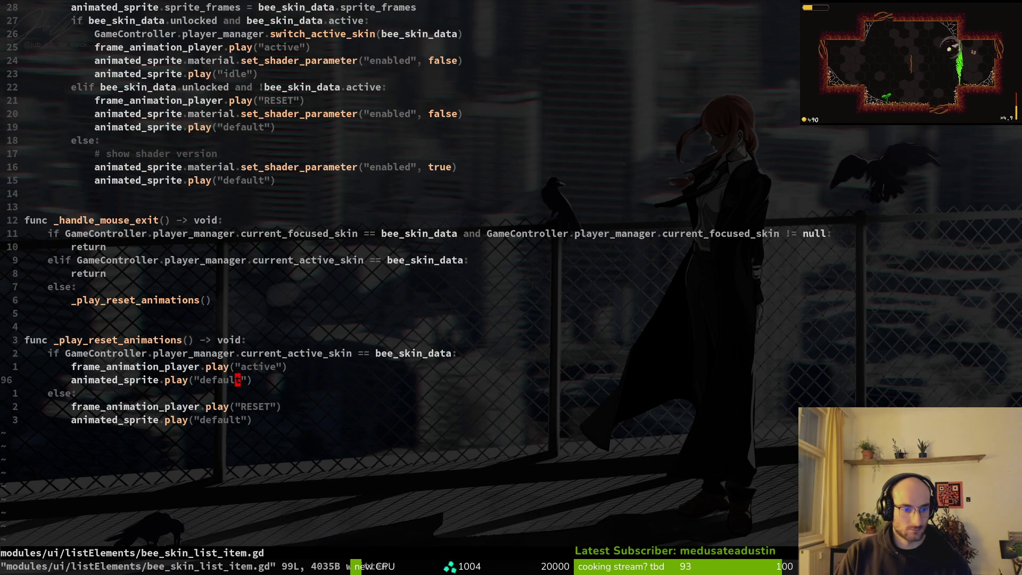
key("alt+Tab")
key("alt+Tab")
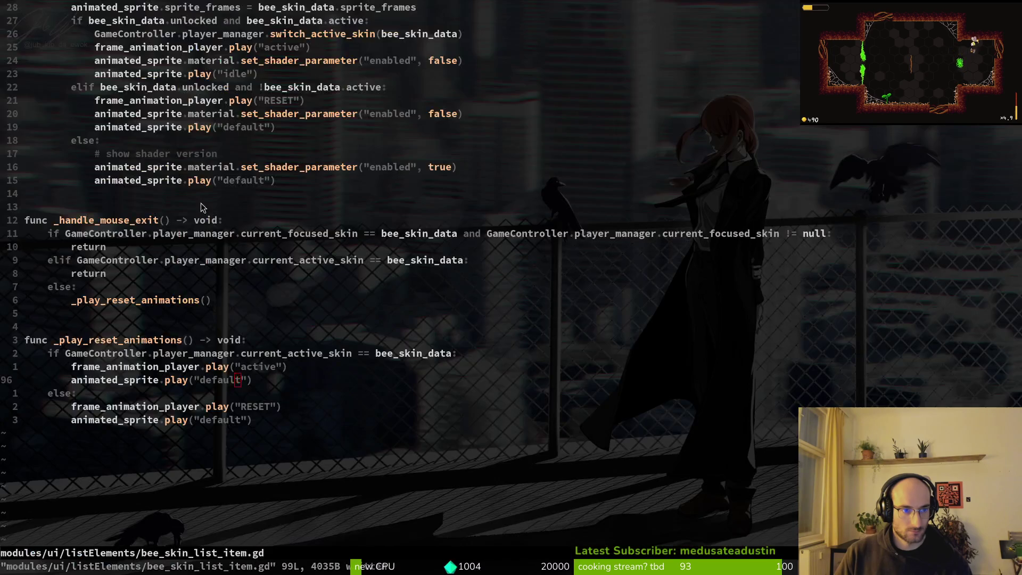
key("ctrl+p")
key("Escape")
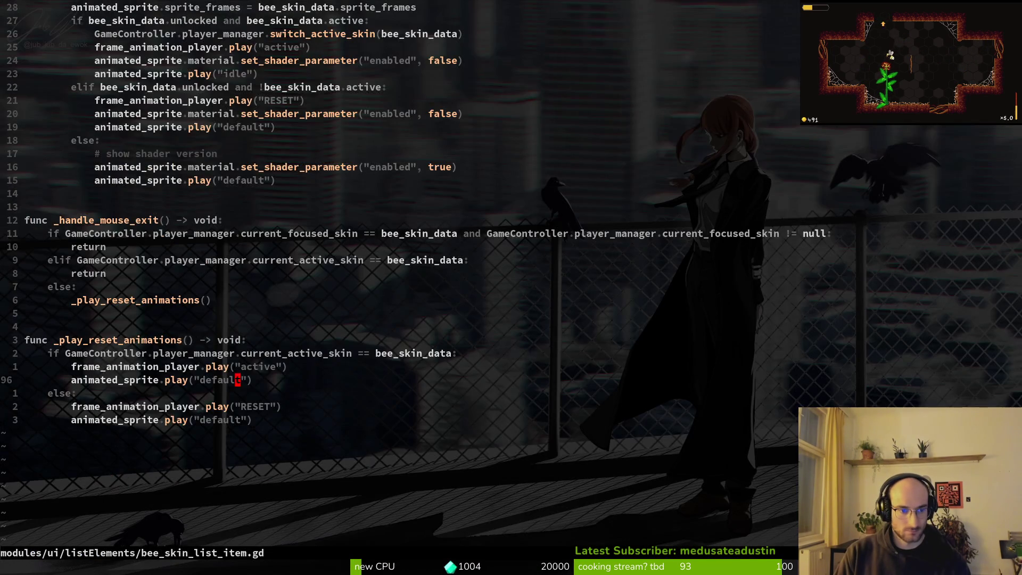
key("k")
key("k")
key("V")
key("j")
key("y")
key("alt+Tab")
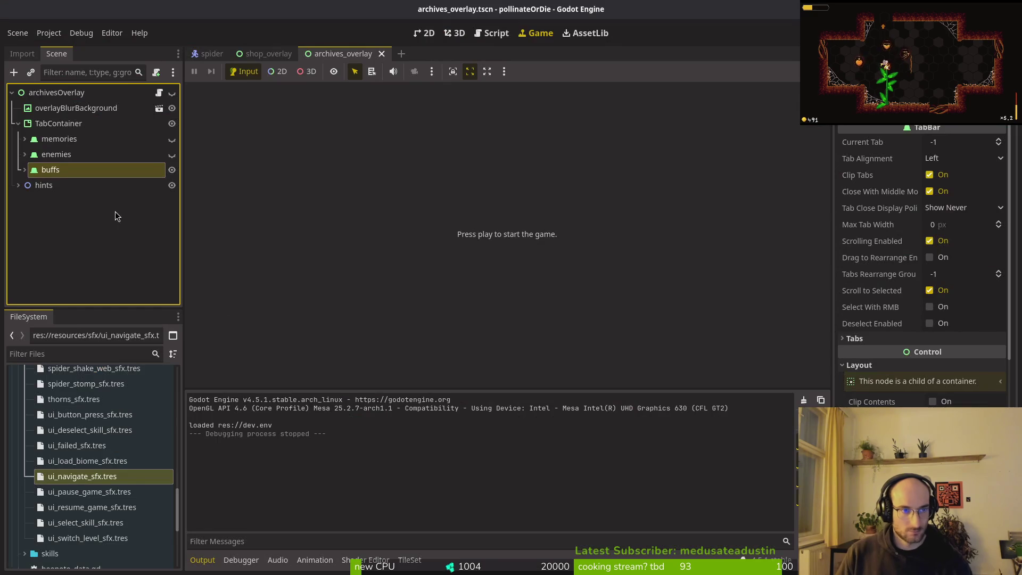
From the shop_overlay tab, quick-open bee_skin_list_item.tscn by searching 'skiitem'.
left_click(263, 54)
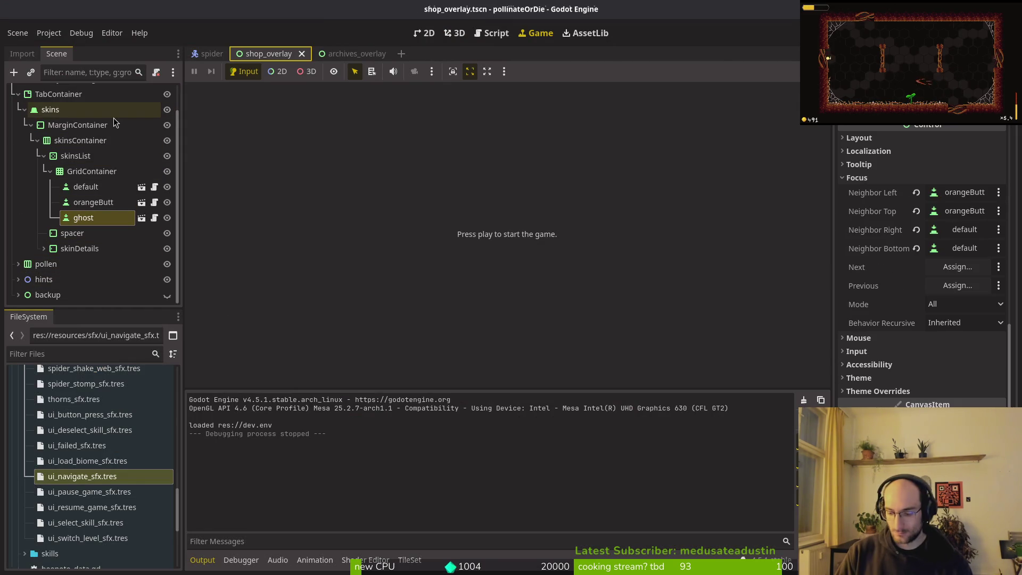
key("shift+alt+o")
type("skiitem")
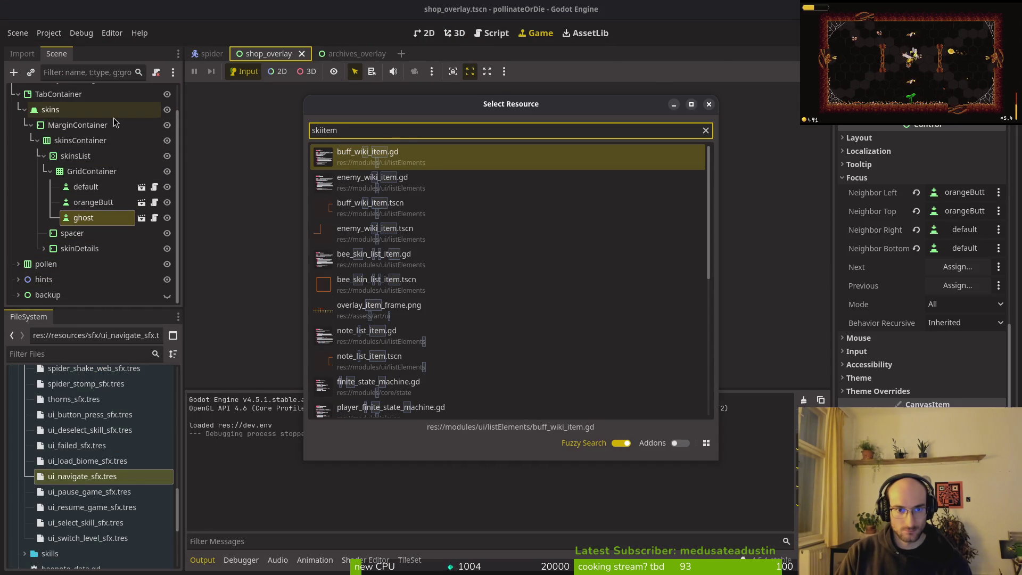
key("Down")
key("Down")
key("Up")
key("Down")
key("Down")
key("Down")
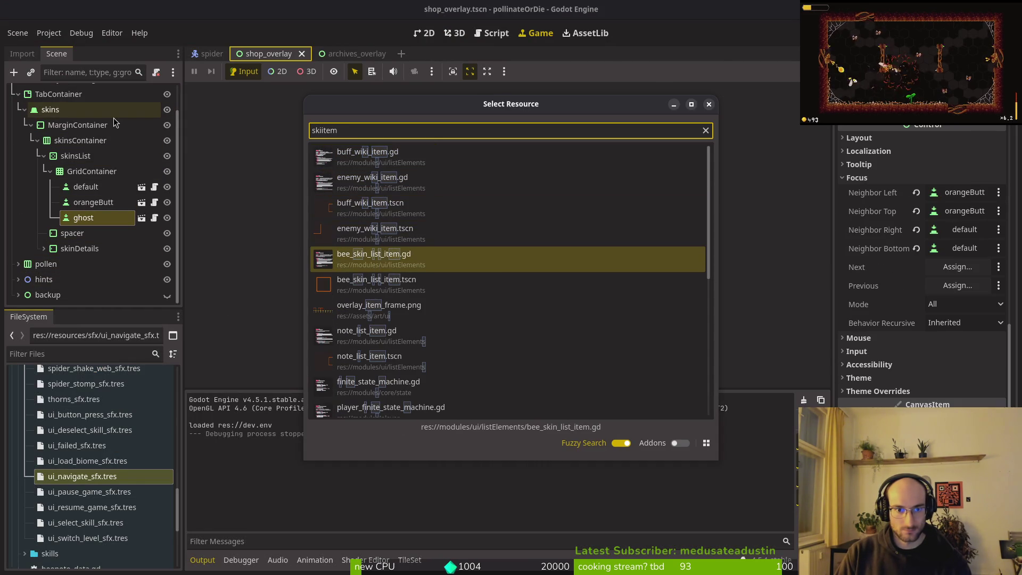
key("Down")
key("Return")
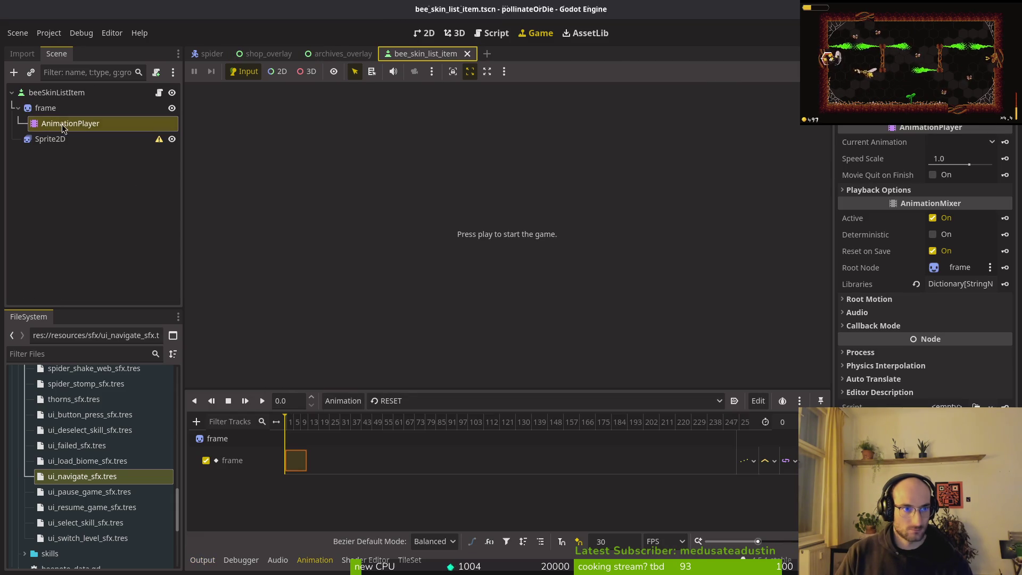
Inspect the frame node's AnimationPlayer, then quick-open buff_wiki_item.tscn.
left_click(46, 111)
key("Left")
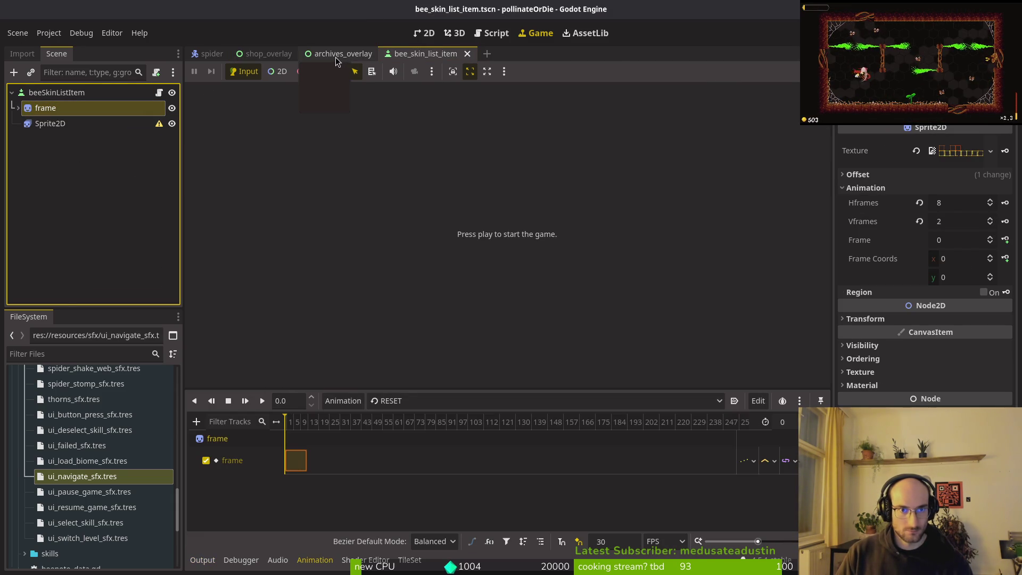
key("alt+shift+o")
type("bui")
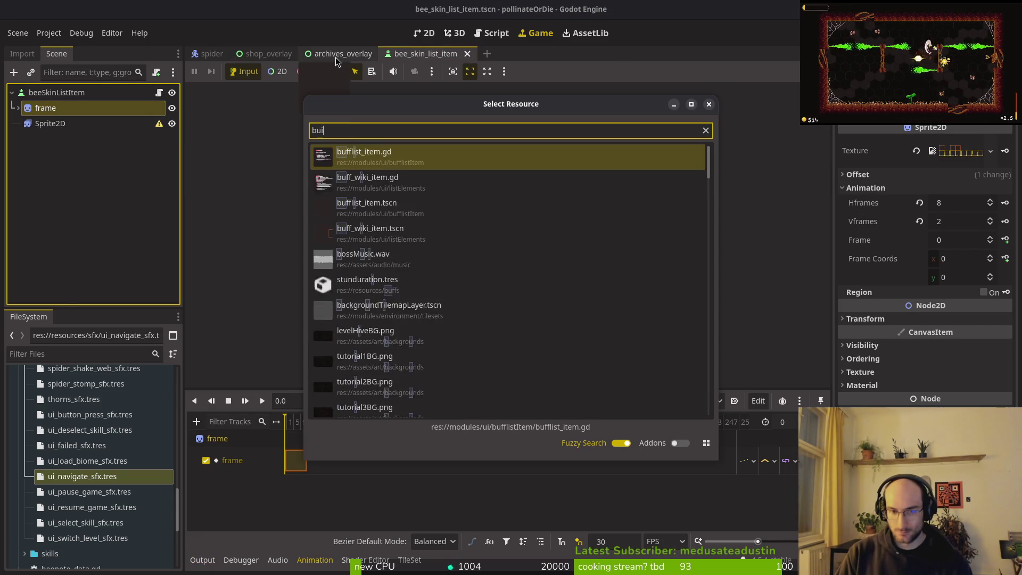
type("ff_wi")
key("Down")
key("Return")
Move the frame node between TextureRect and Sprite2D in buff_wiki_item and save.
left_click(90, 123)
key("Delete")
key("Return")
key("ctrl+z")
mouse_move(54, 137)
left_mouse_down()
mouse_move(34, 130)
mouse_move(34, 116)
mouse_move(34, 140)
left_mouse_up()
key("ctrl+s")
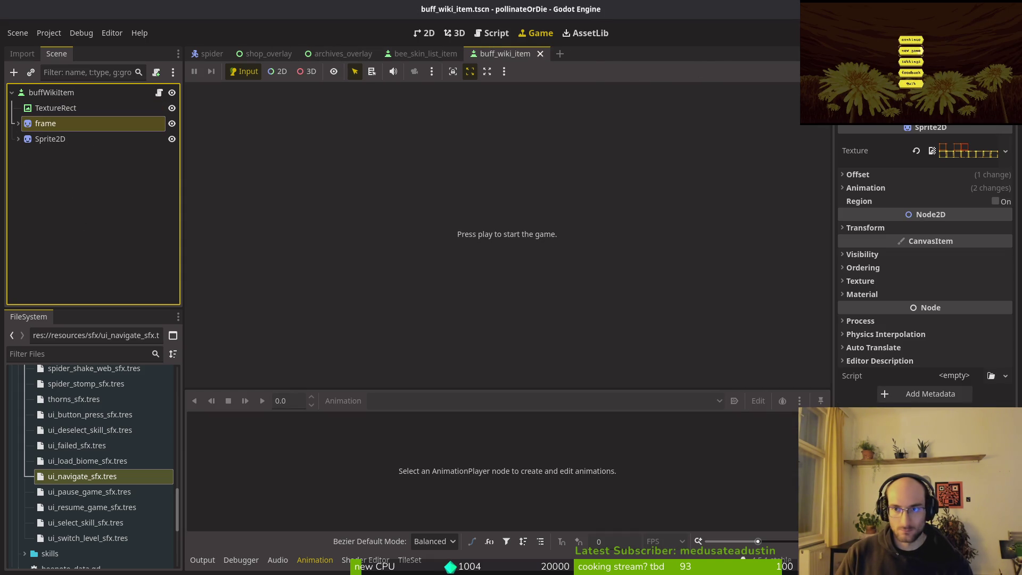
Paste the frame node into enemy_wiki_item, removing the stray Sprite2D2, then run the game.
key("alt+shift+o")
type("spider")
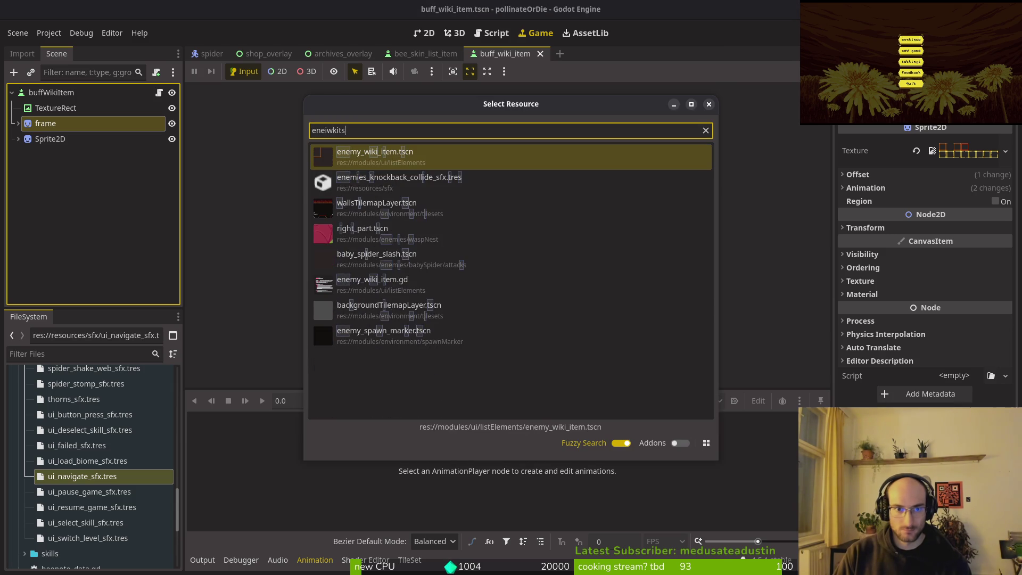
key("Escape")
key("ctrl+z")
key("ctrl+z")
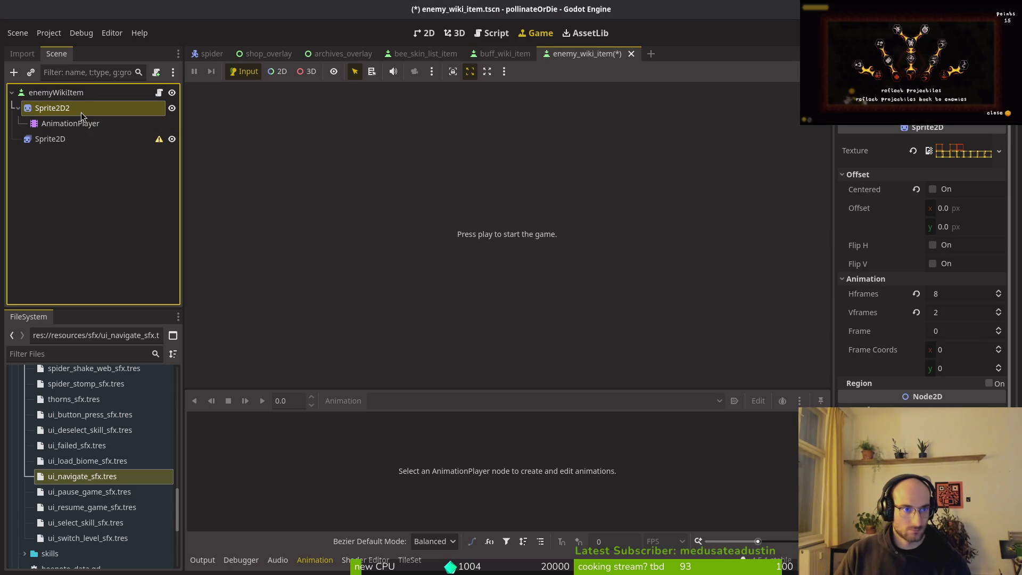
key("Delete")
key("Return")
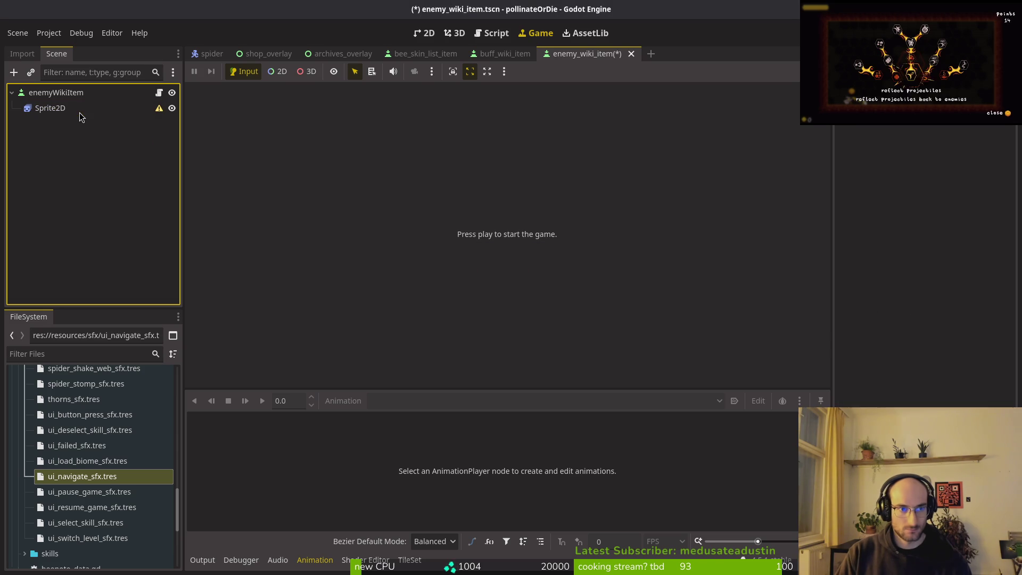
key("ctrl+z")
left_click(50, 216)
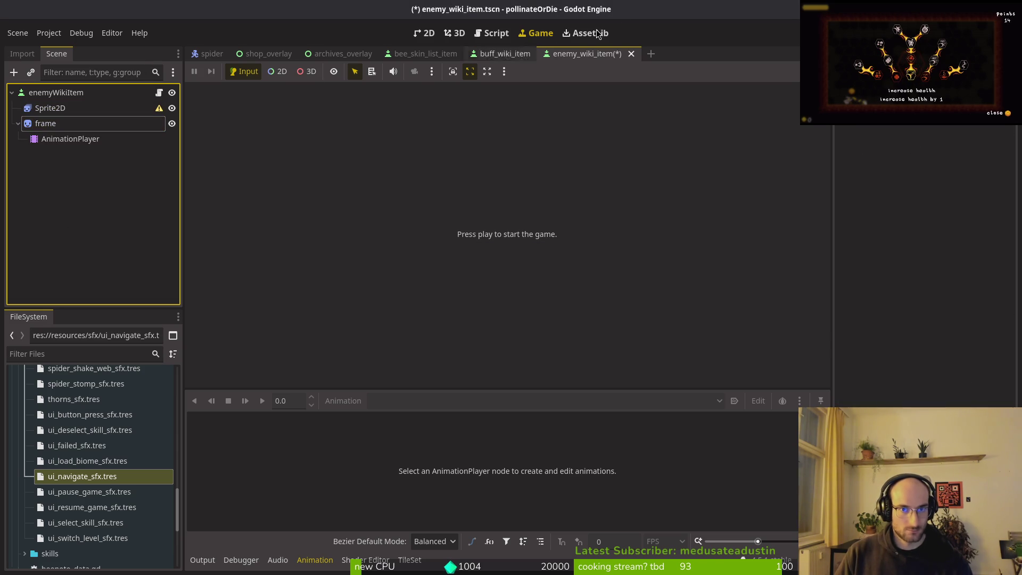
key("F5")
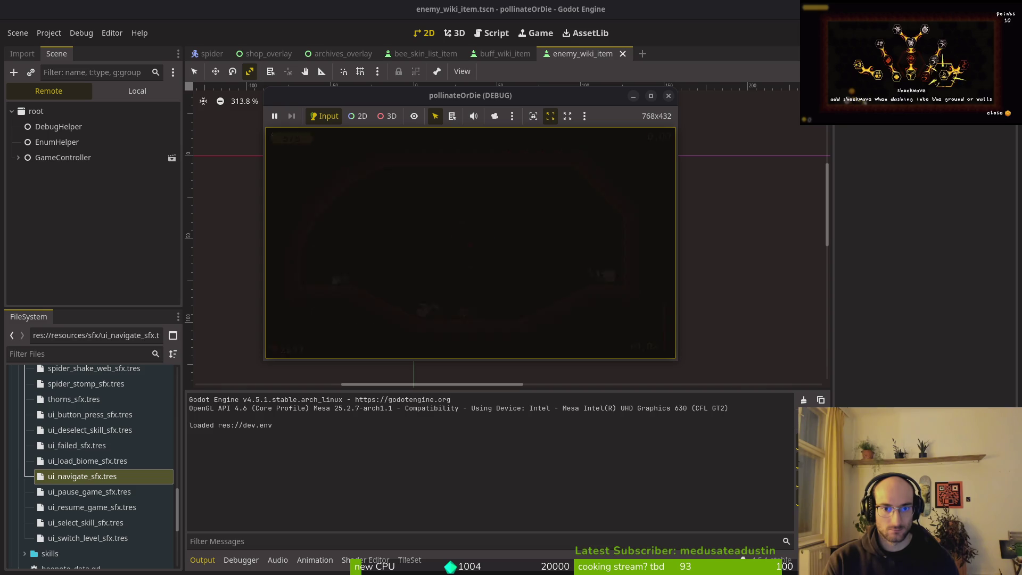
In archives, select medium heal, cycle to the enemies tab with E, move between enemy rows, then stop.
key("Tab")
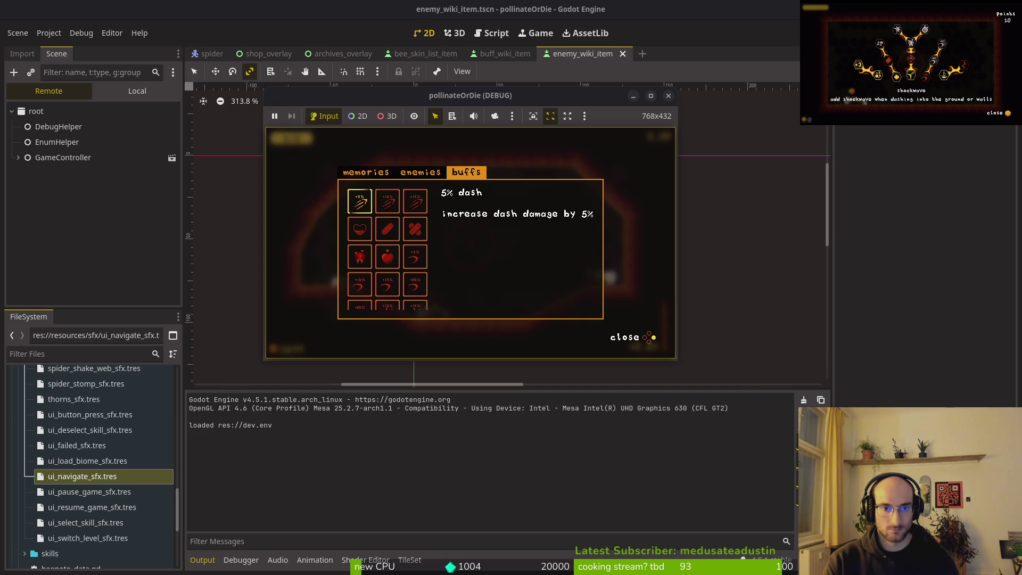
key("Right")
key("Right")
key("Down")
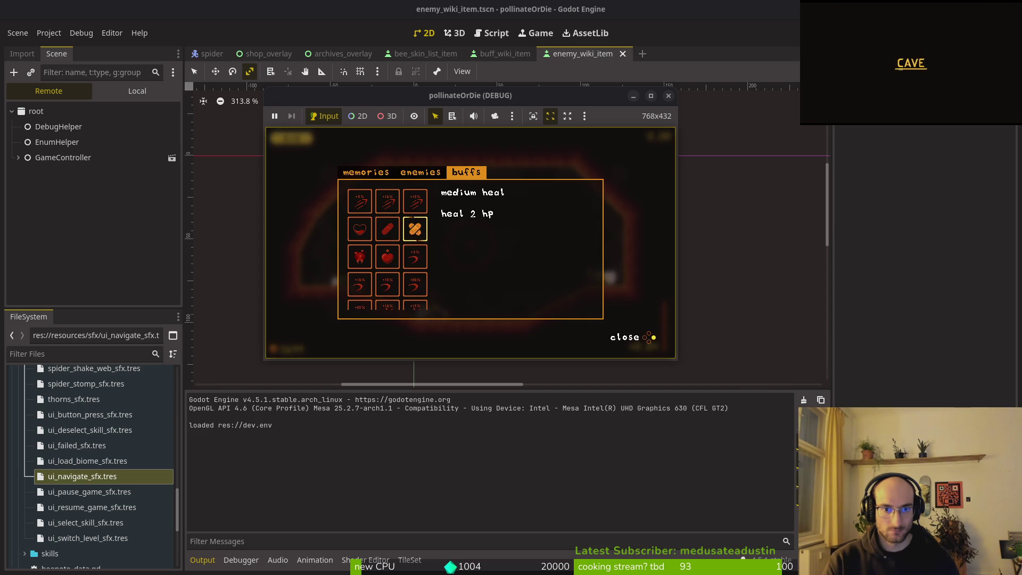
key("e")
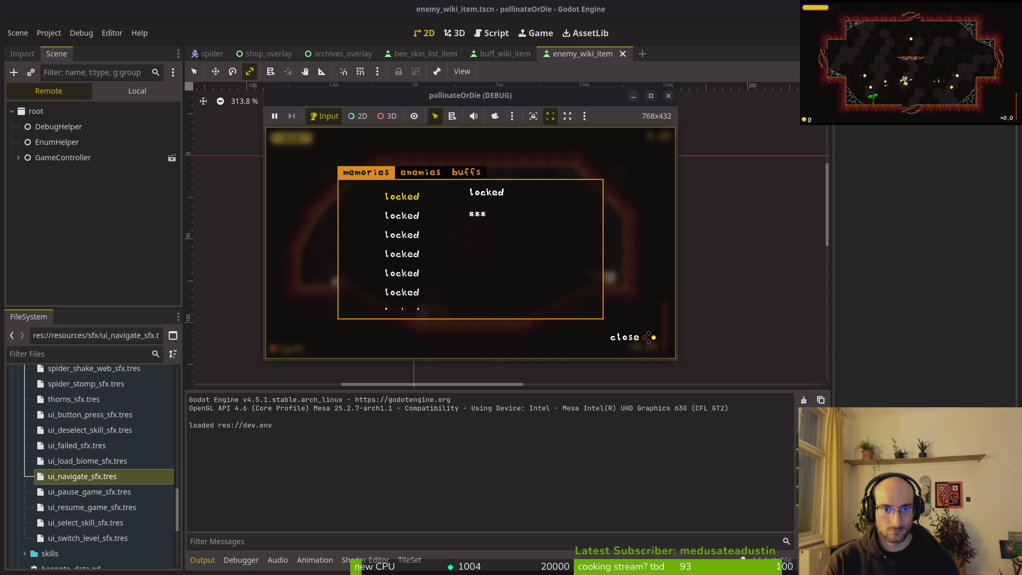
key("e")
key("Left")
key("Left")
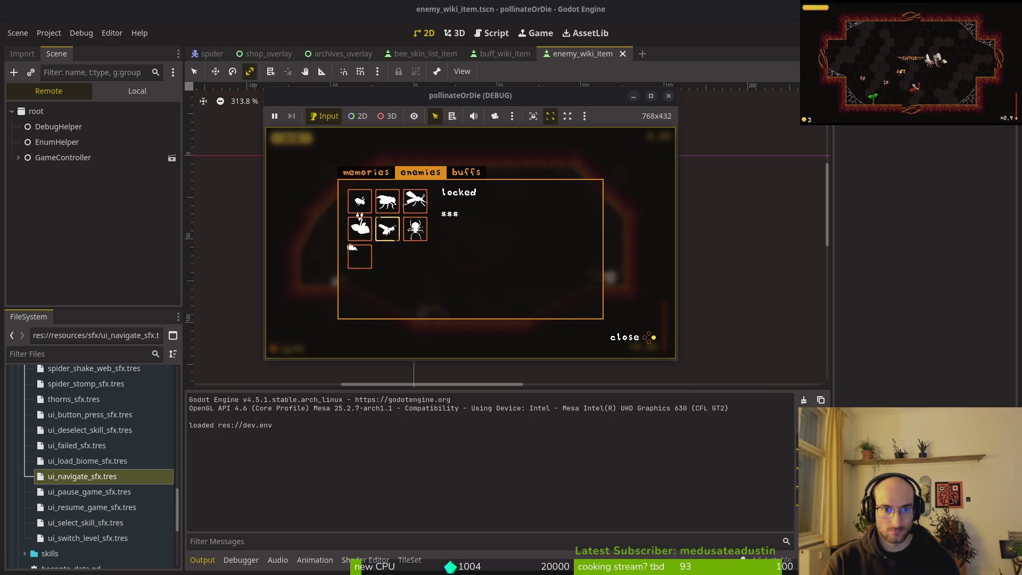
key("Right")
key("Up")
key("Left")
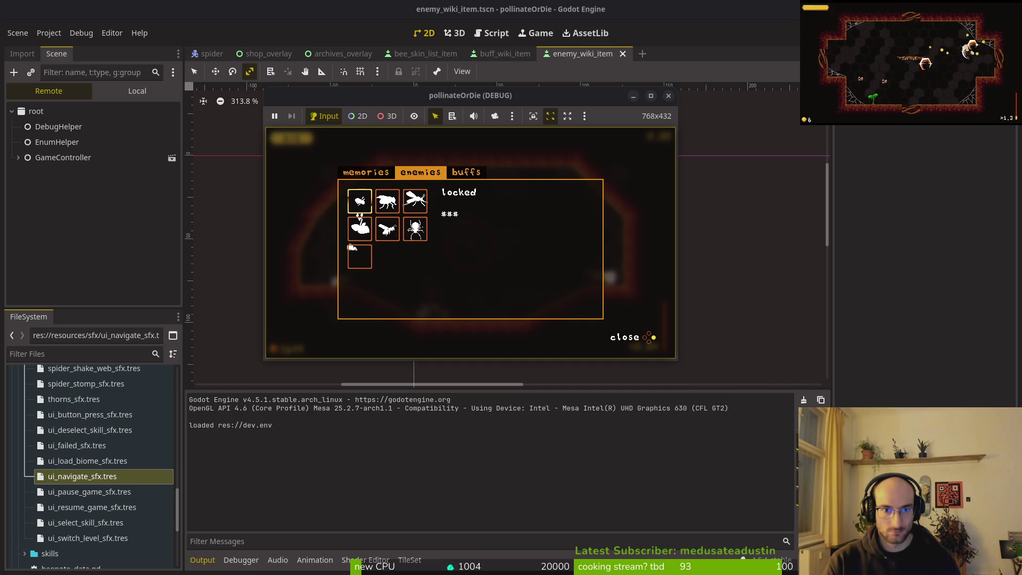
key("Down")
key("F8")
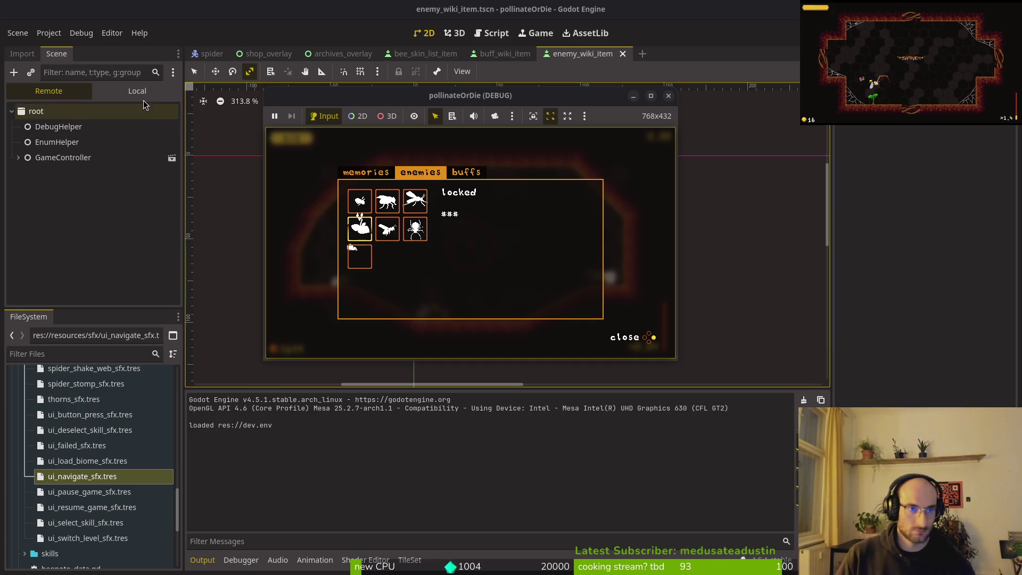
Move frame above Sprite2D in enemy_wiki_item, then run the game and cycle the overlay tabs.
left_click_drag(54, 142, 59, 121)
key("F5")
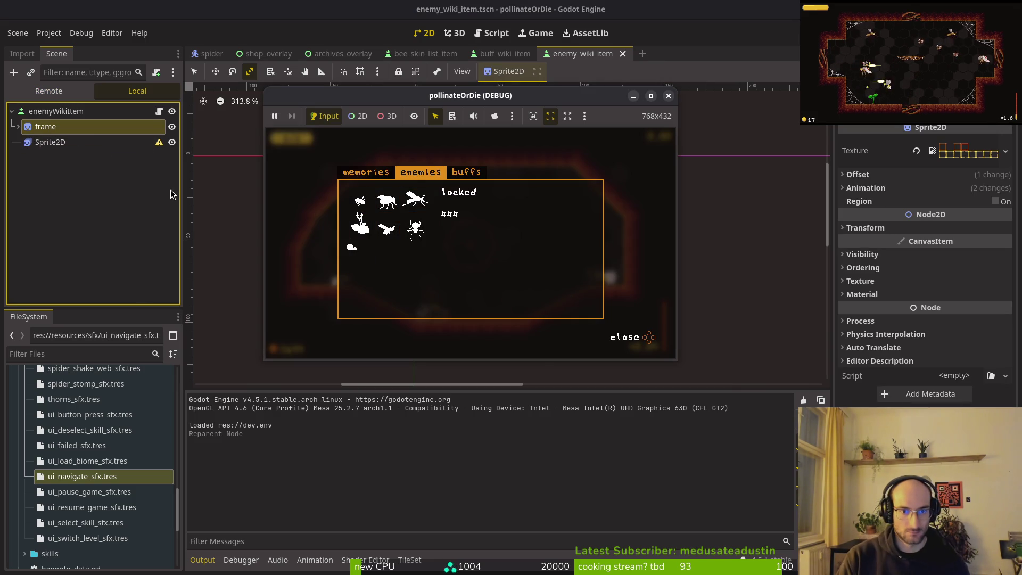
key("Right")
key("Left")
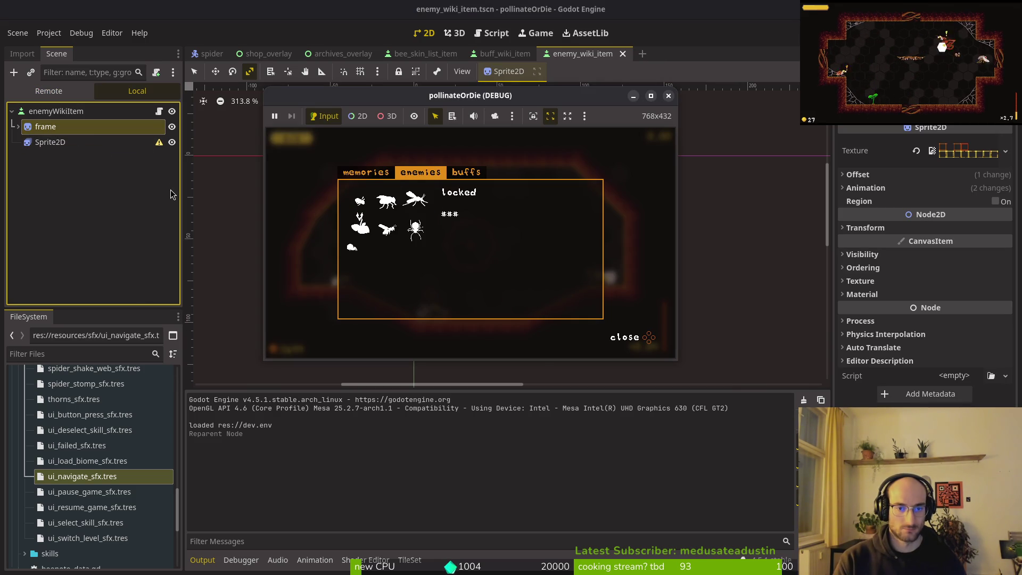
key("Right")
key("Left")
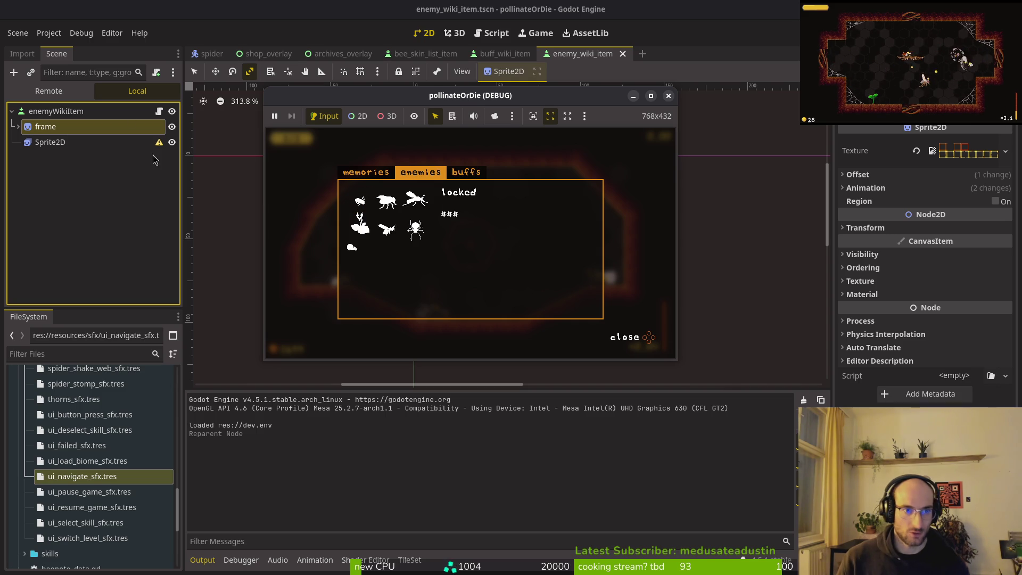
Undo the last two editor changes and launch the game again.
left_click(25, 186)
key("ctrl+z")
key("ctrl+z")
key("ctrl+z")
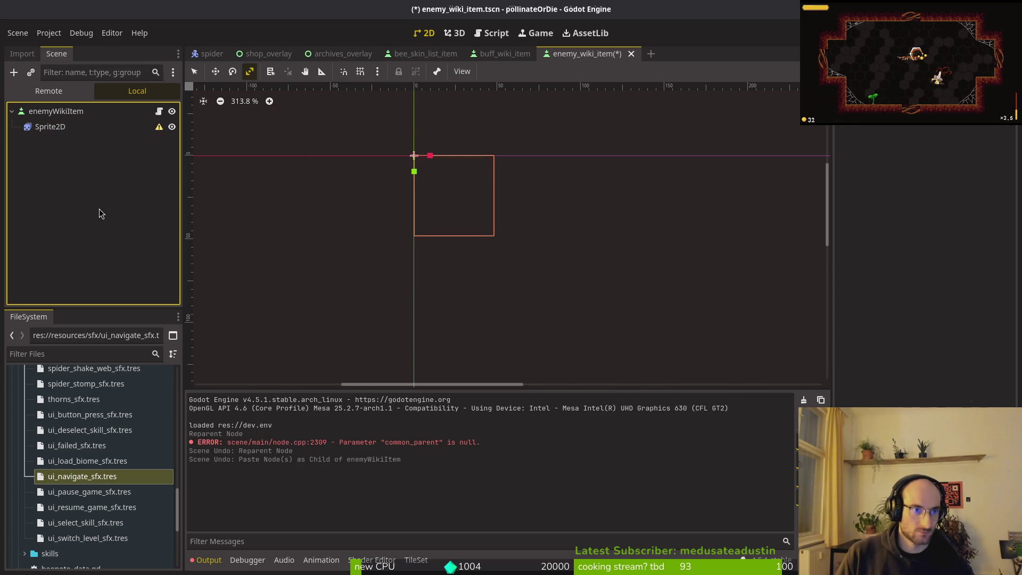
key("ctrl+z")
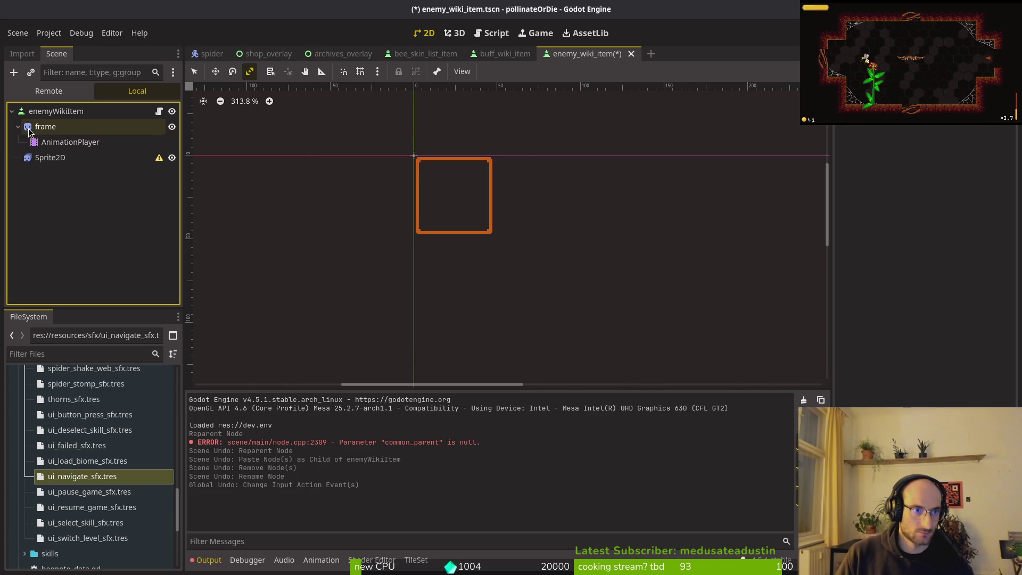
key("F5")
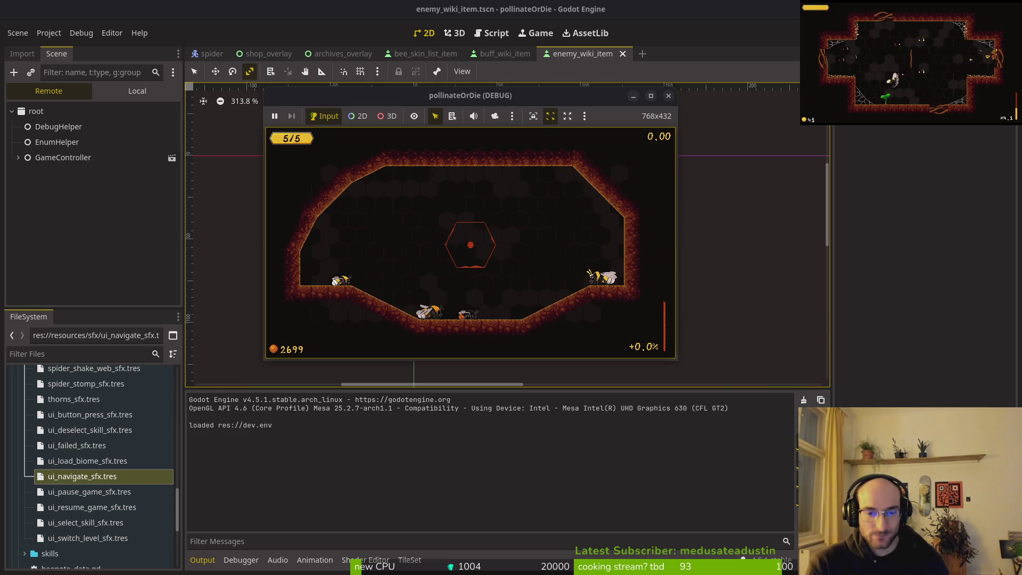
Open the archives overlay, switch to the enemies tab, then close the game window.
key("Tab")
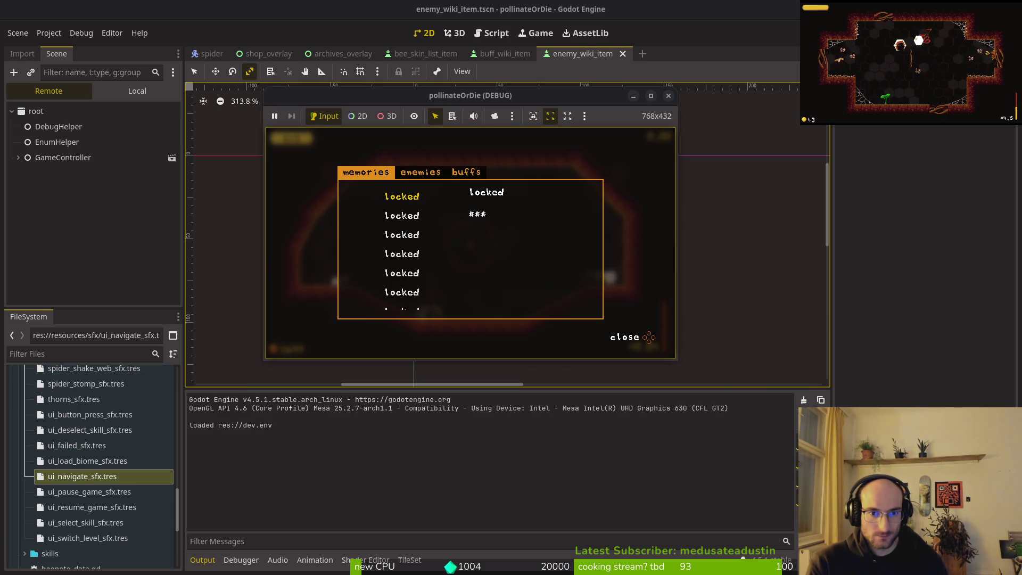
key("e")
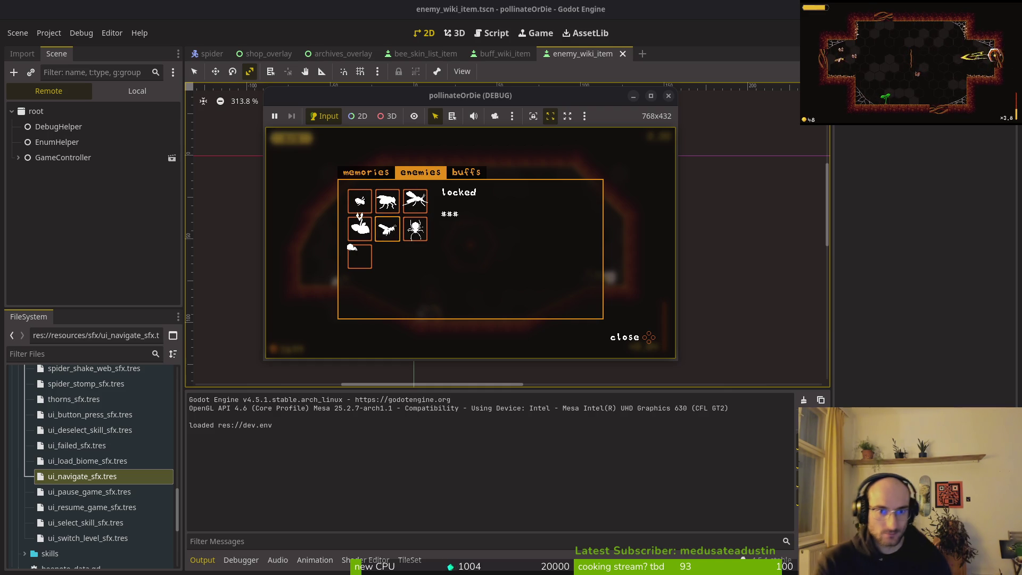
left_click(656, 99)
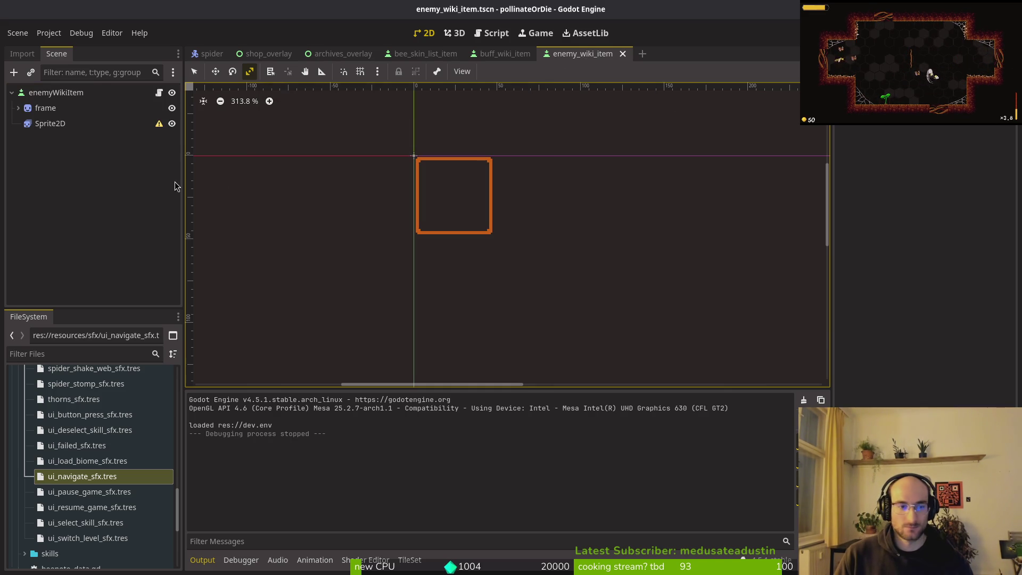
Expand frame in enemy_wiki_item and compare it with the frame node in buff_wiki_item.
left_click(18, 109)
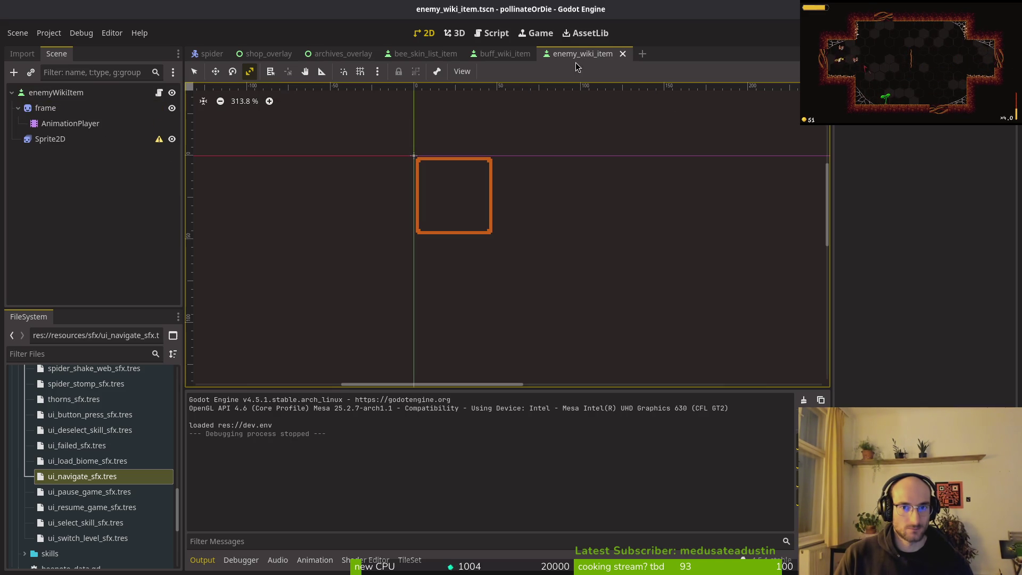
left_click(498, 53)
left_click(62, 128)
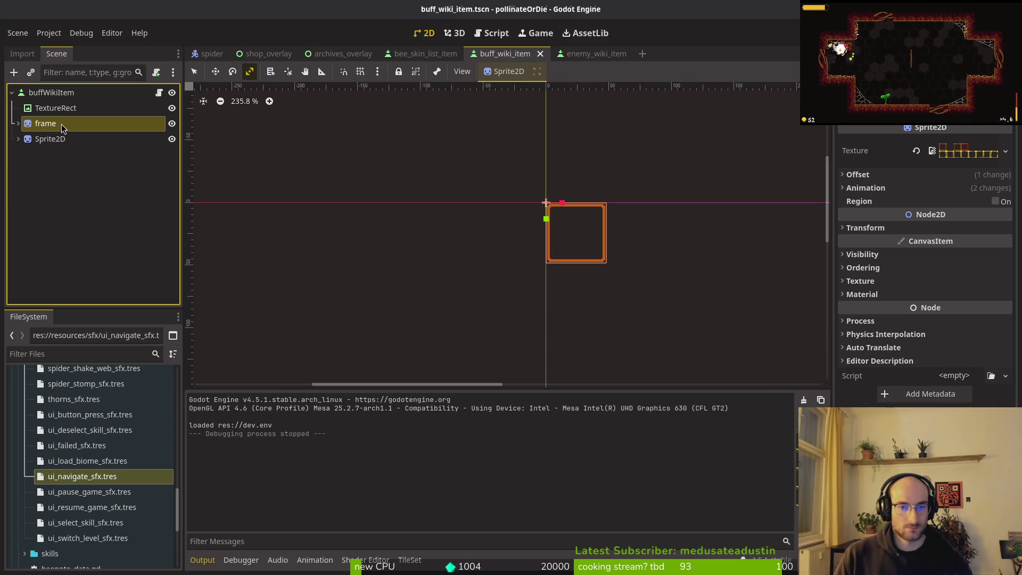
left_click(586, 53)
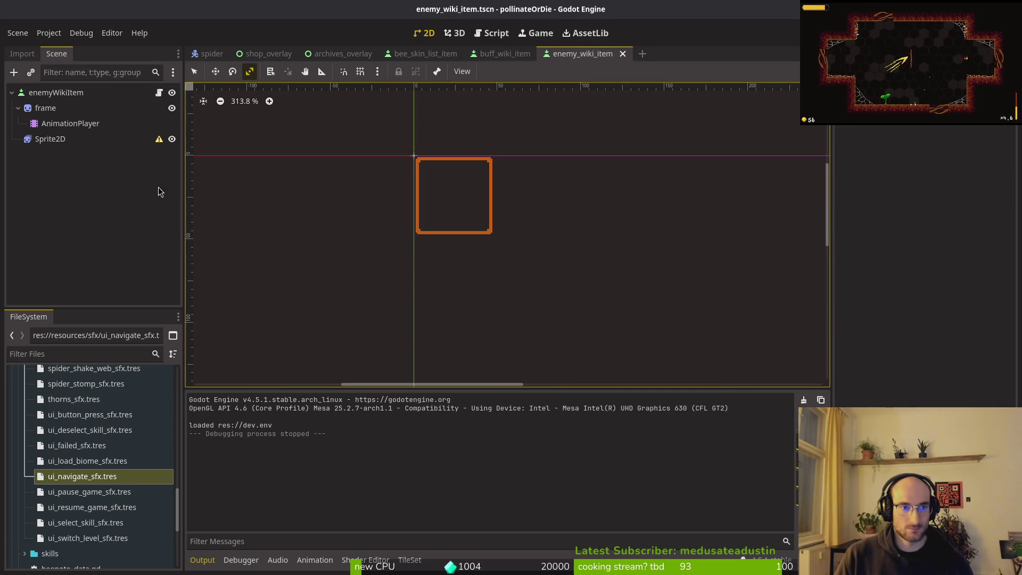
Delete and re-paste frame in enemy_wiki_item above Sprite2D, save, and run the game.
left_click(53, 110)
key("Delete")
key("Return")
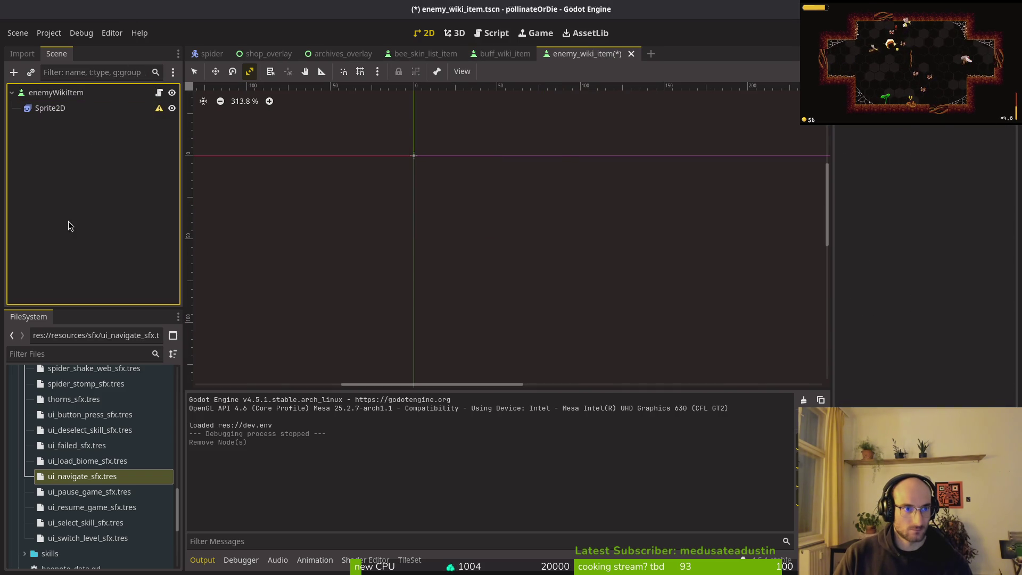
key("ctrl+v")
left_click_drag(53, 109, 53, 106)
key("ctrl+s")
key("F5")
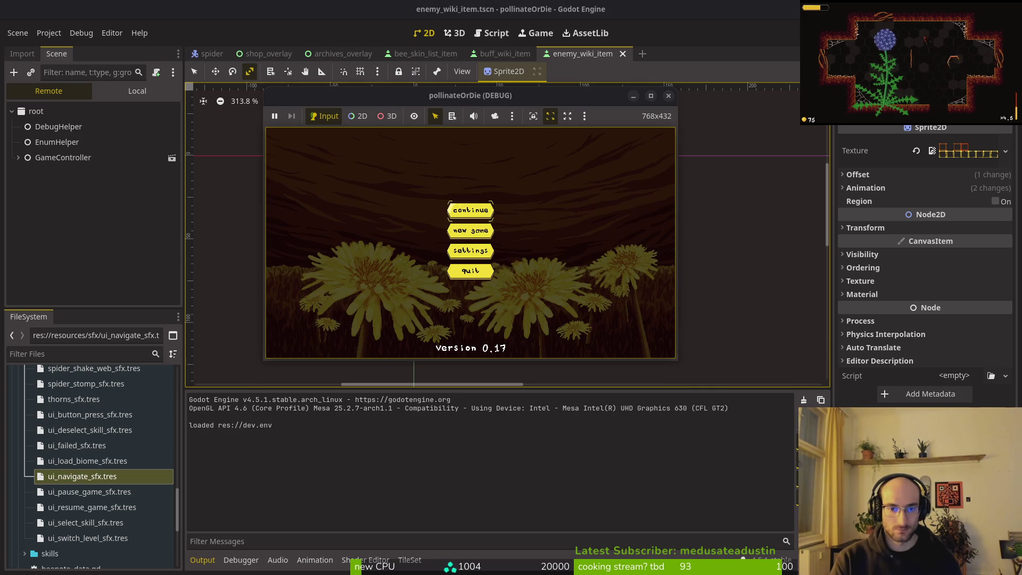
Enter the game, cycle back to the buffs tab, move down the grid to 20% smash, then stop.
key("Return")
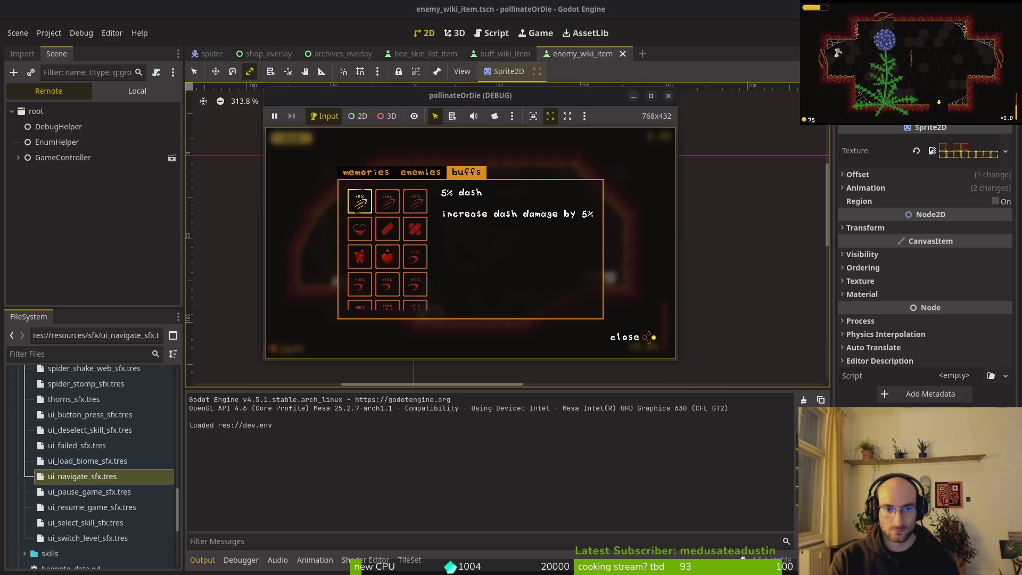
key("e")
key("e")
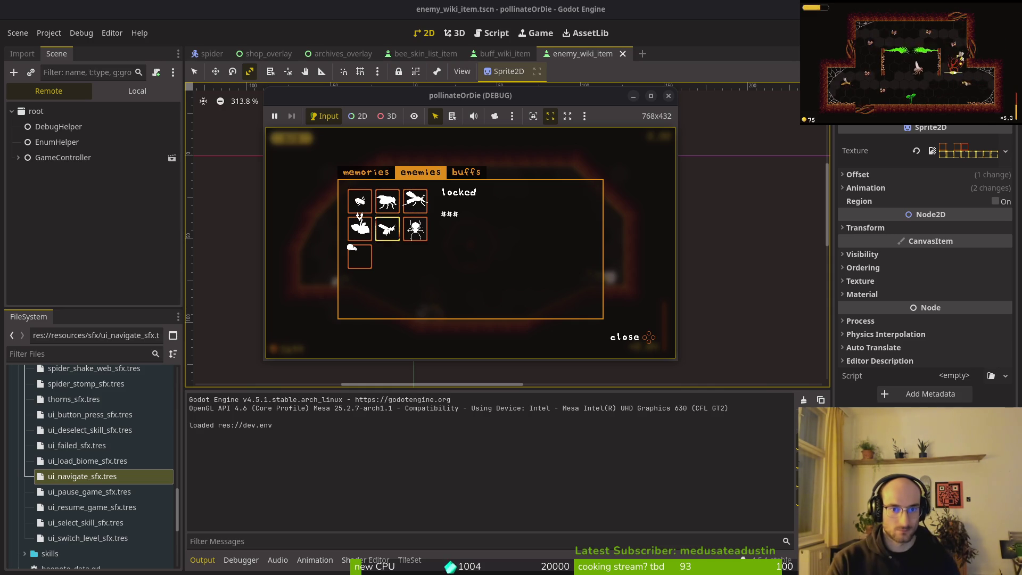
key("e")
key("Down")
key("Up")
key("Down")
key("Up")
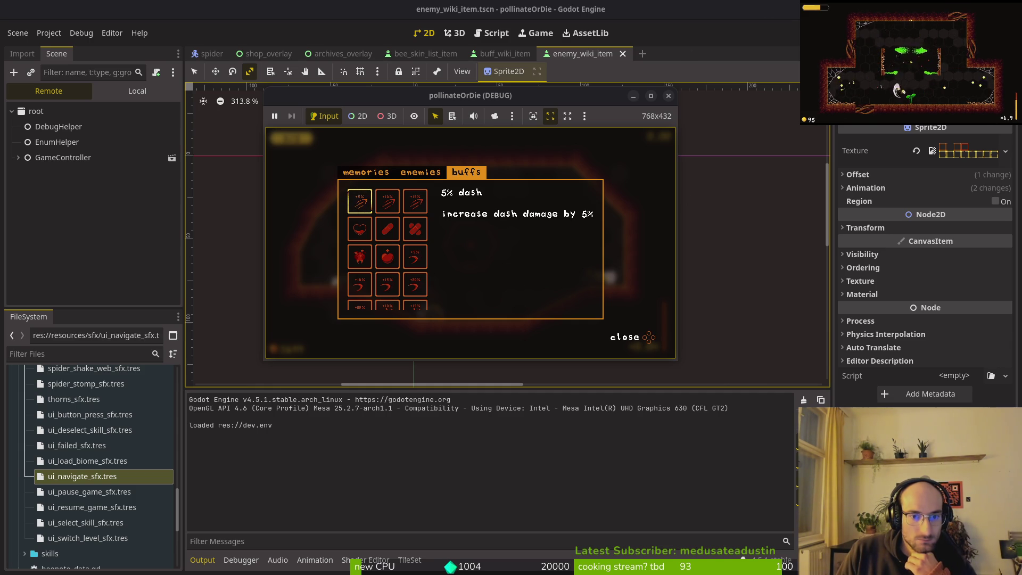
key("Down")
key("Down")
key("Down")
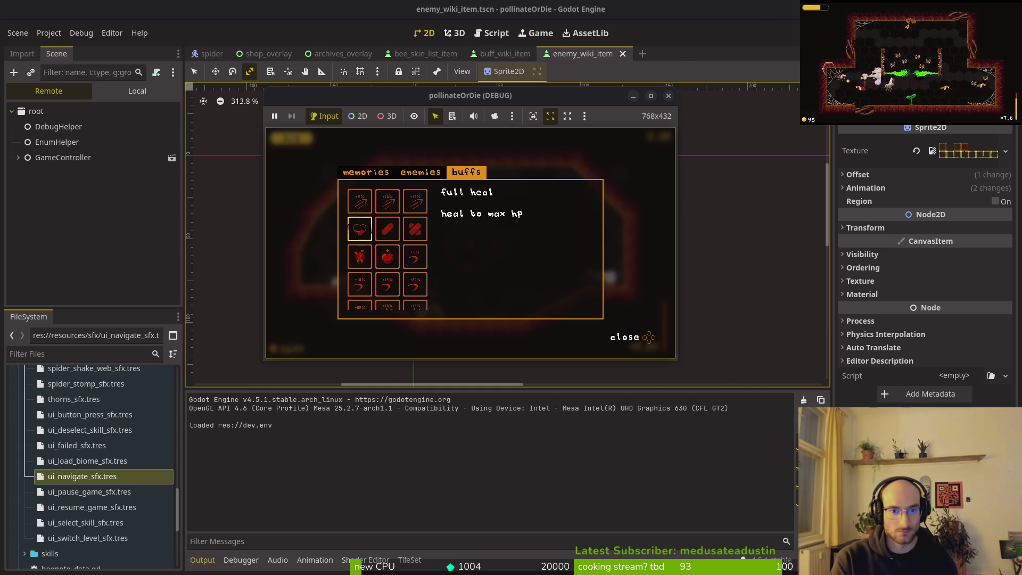
key("Down")
key("Down")
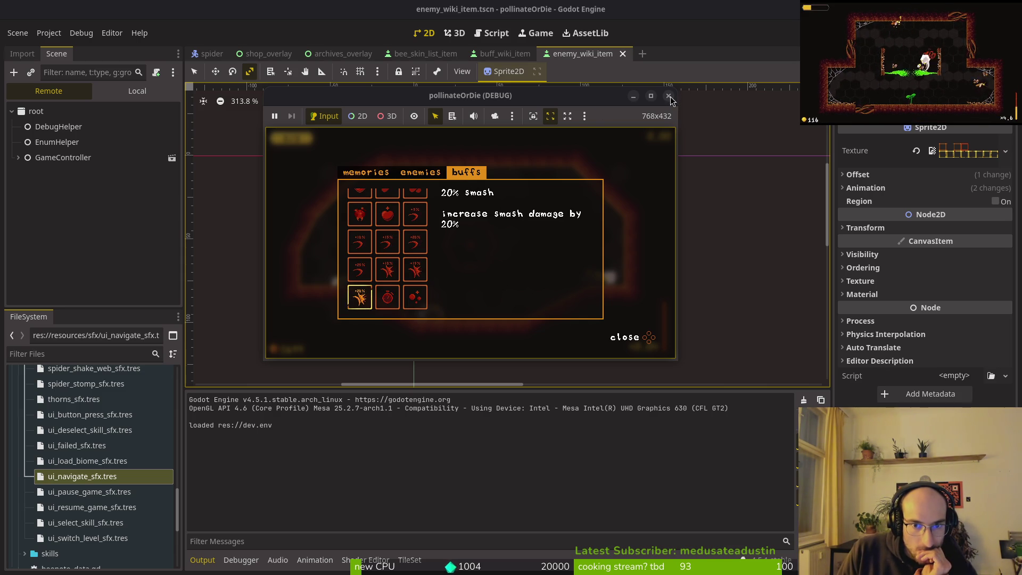
left_click(668, 96)
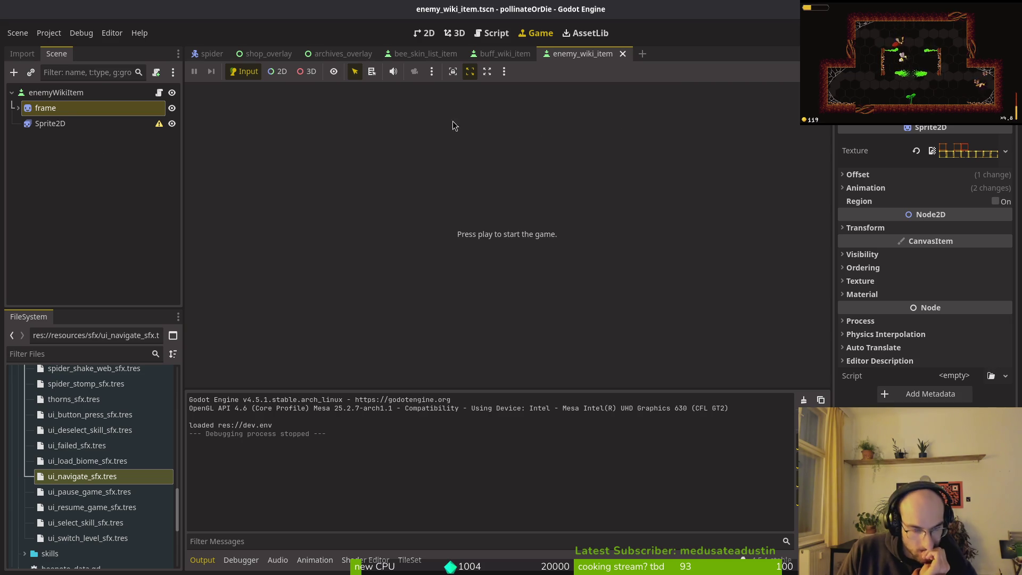
Close the enemy_wiki_item, buff_wiki_item and bee_skin_list_item tabs and bring up archives_overlay via quick search.
middle_click(595, 55)
middle_click(520, 56)
middle_click(446, 56)
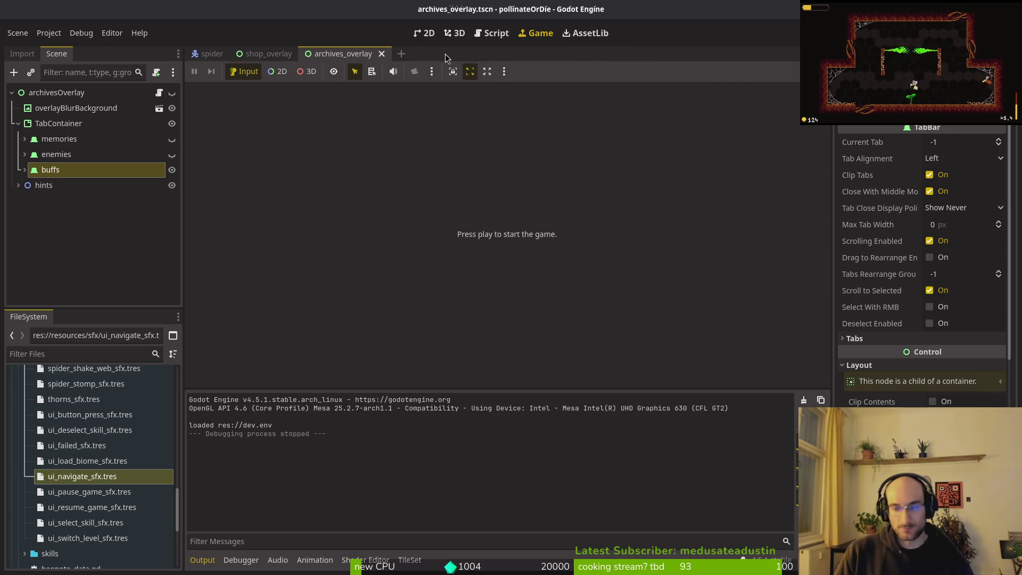
key("ctrl+shift+o")
type("buff")
key("Escape")
key("ctrl+shift+o")
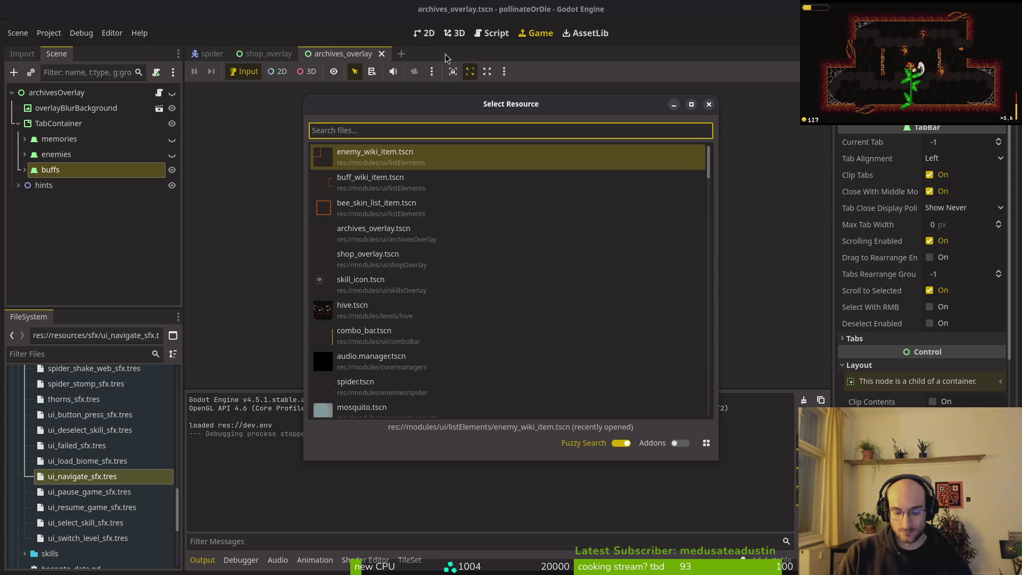
type("archives")
key("Escape")
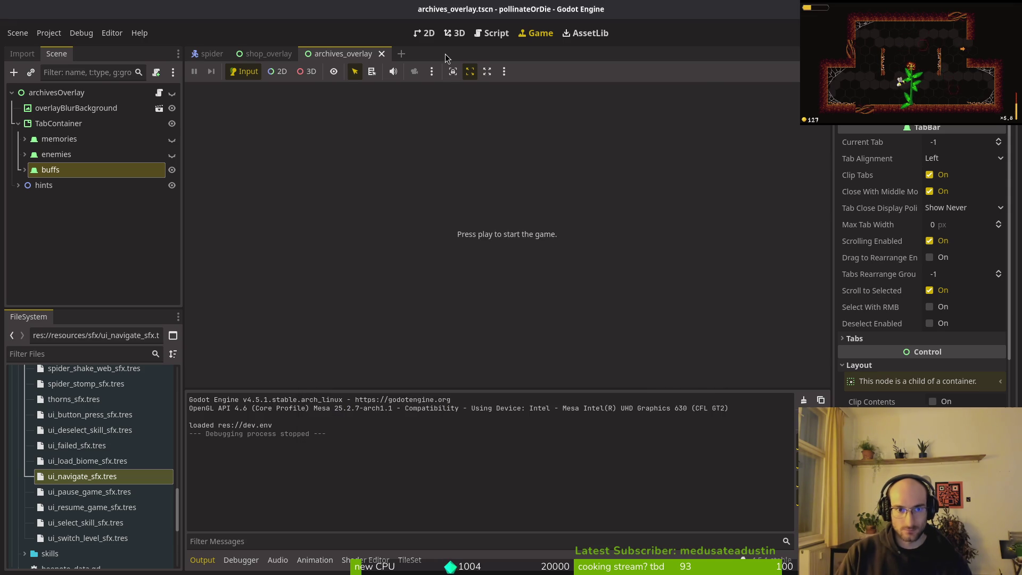
Expand buffs down through buffsContainer and buffList, and select the dash1 button.
left_click(25, 169)
left_click(74, 185)
left_click(30, 185)
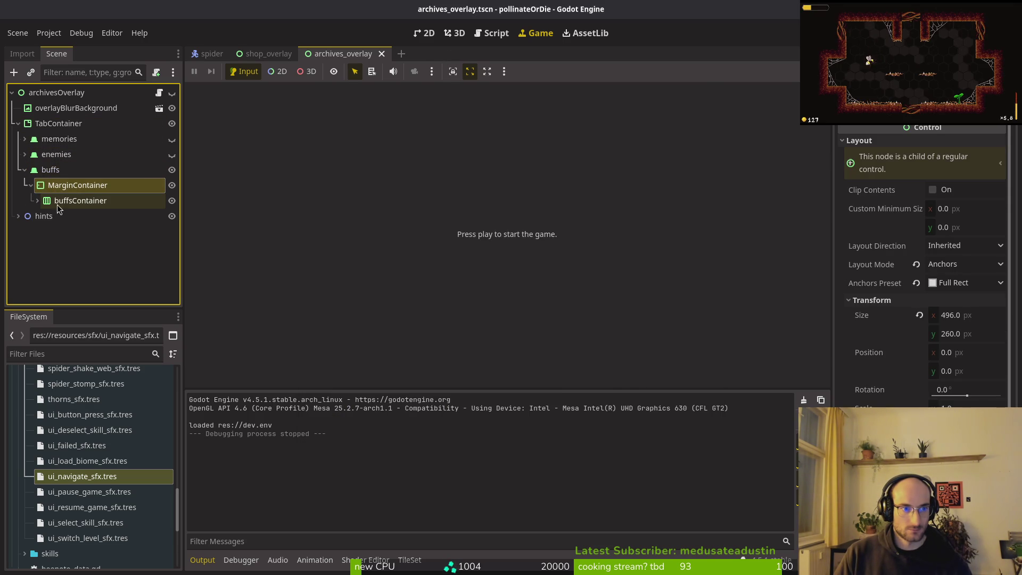
left_click(36, 200)
left_click(53, 216)
left_click(44, 216)
left_click(83, 218)
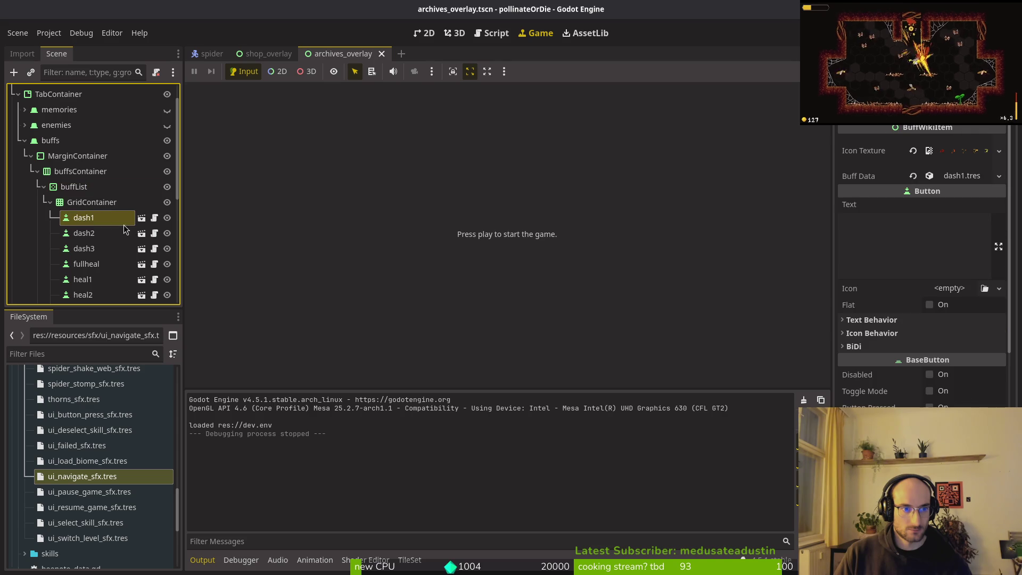
Make the archives overlay visible in the 2D canvas.
left_click(424, 33)
scroll(90, 186, "up", 1)
left_click(167, 92)
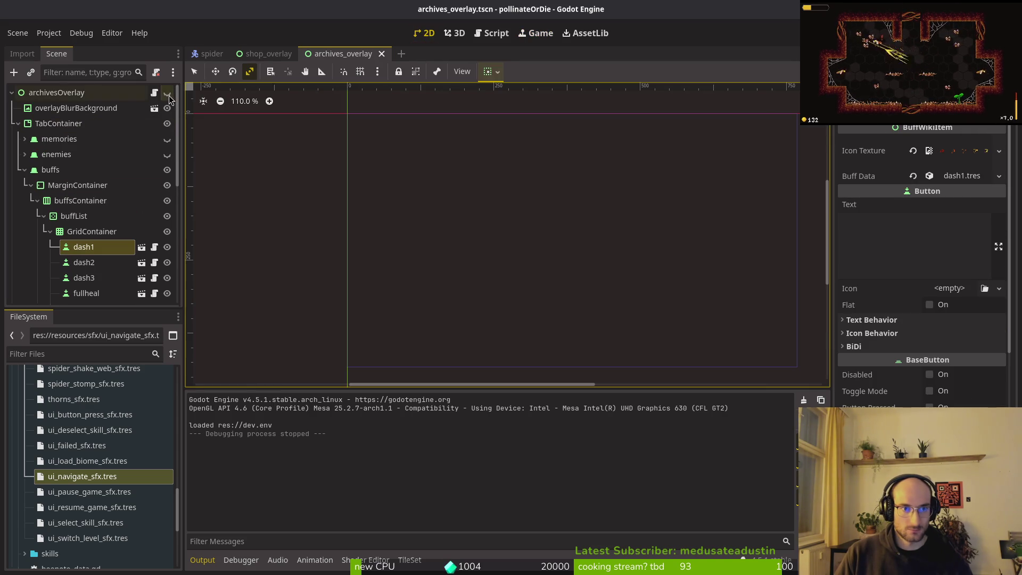
scroll(902, 363, "down", 10)
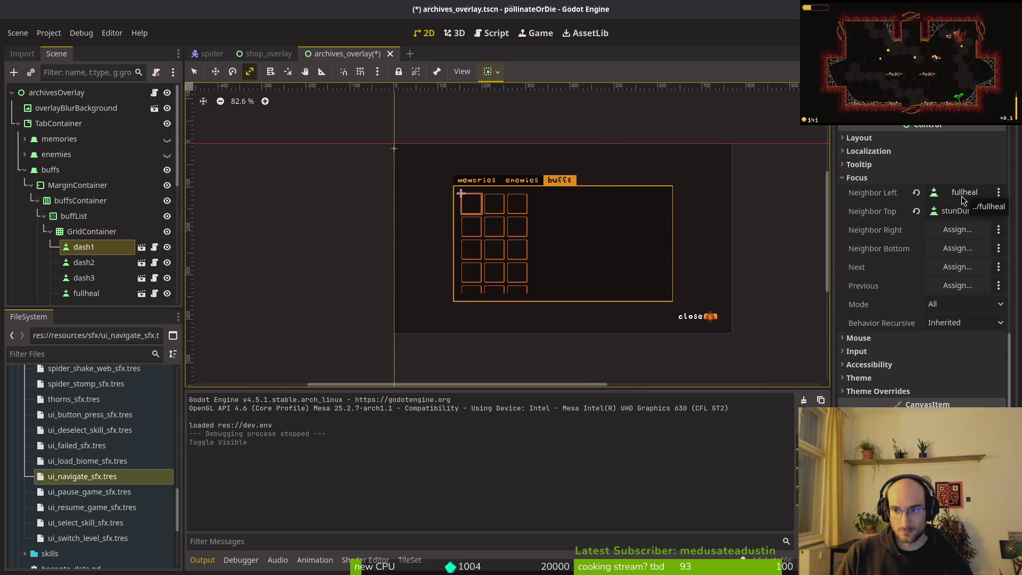
Change dash1's Focus Neighbor Left from fullheal to dash3.
left_click(961, 196)
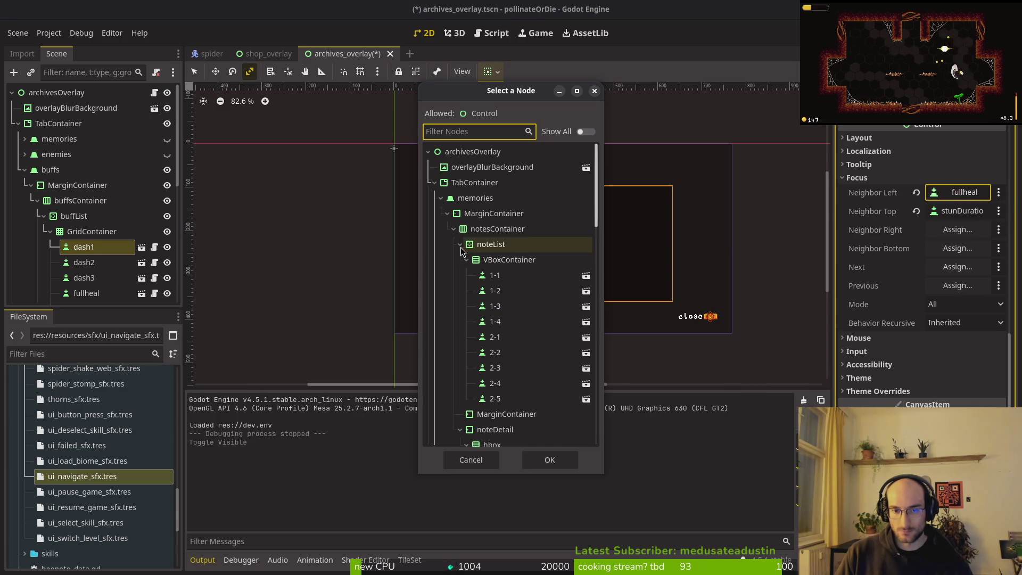
left_click(441, 198)
left_click(440, 214)
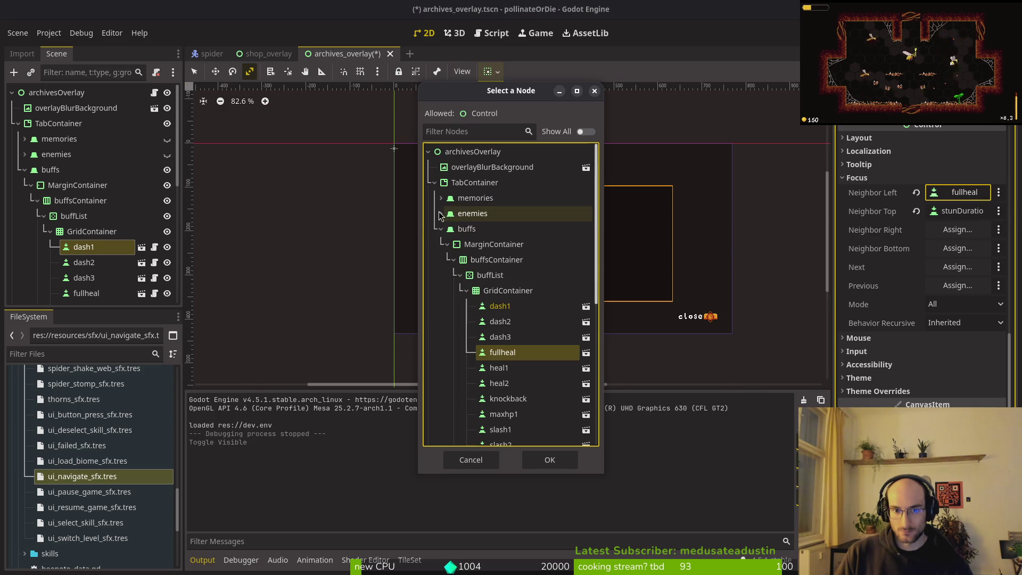
left_click(500, 336)
left_click(549, 459)
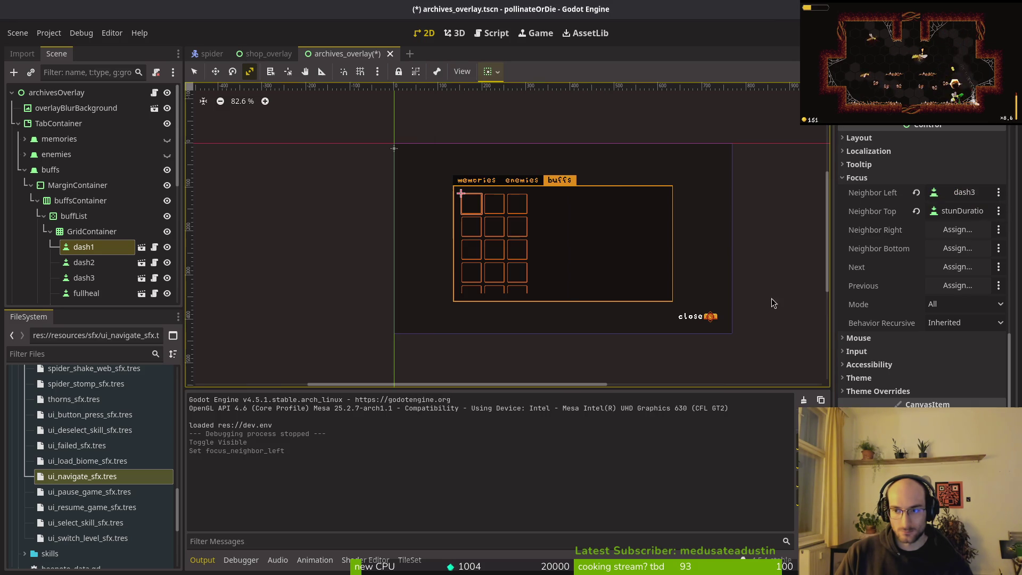
scroll(481, 269, "down", 2)
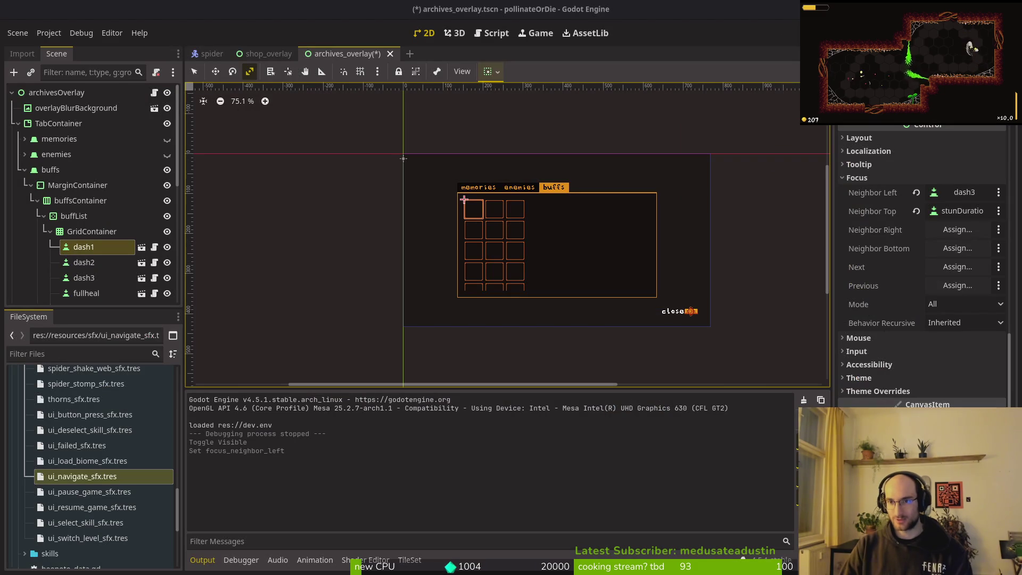
Save and run the game, then hide archivesOverlay from the local scene tree.
key("F5")
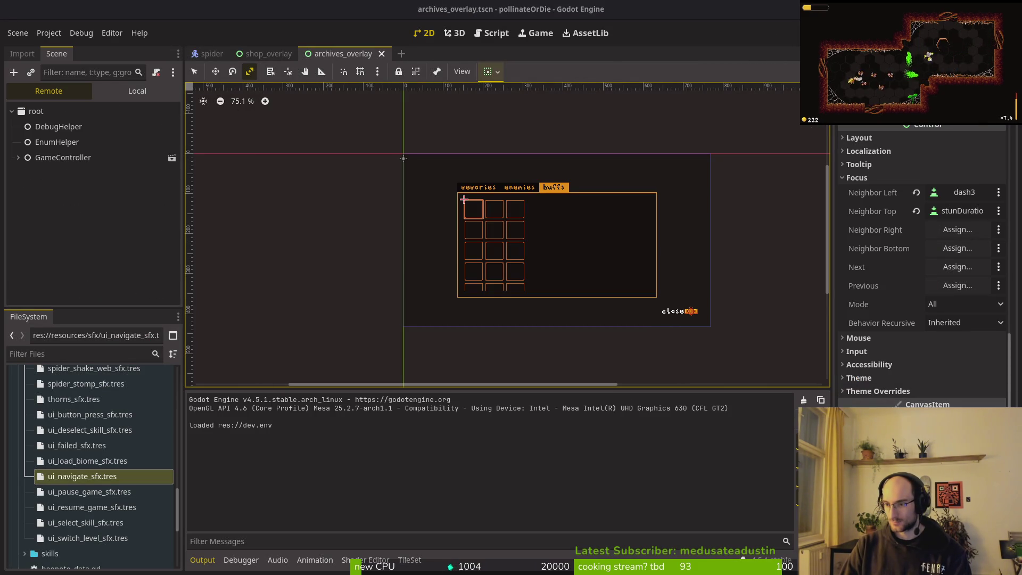
left_click(133, 90)
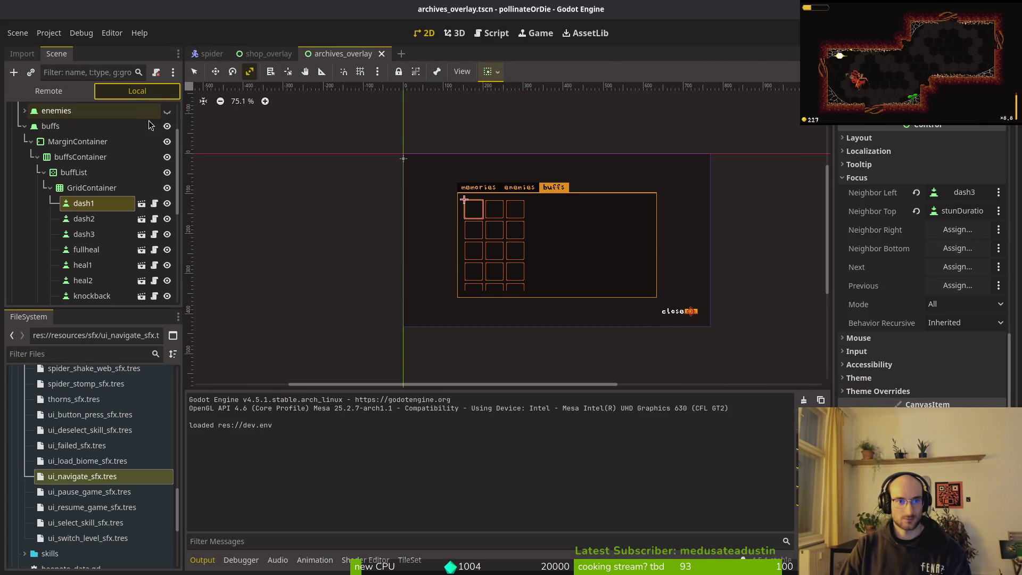
left_click(166, 112)
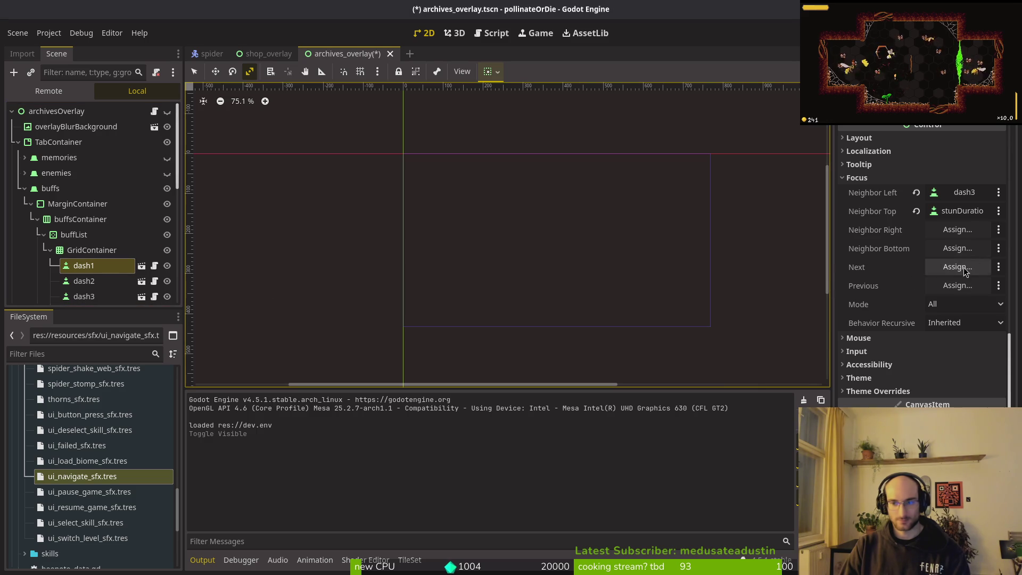
Change dash1's Focus Neighbor Top from stunDuration to smash3.
left_click(845, 51)
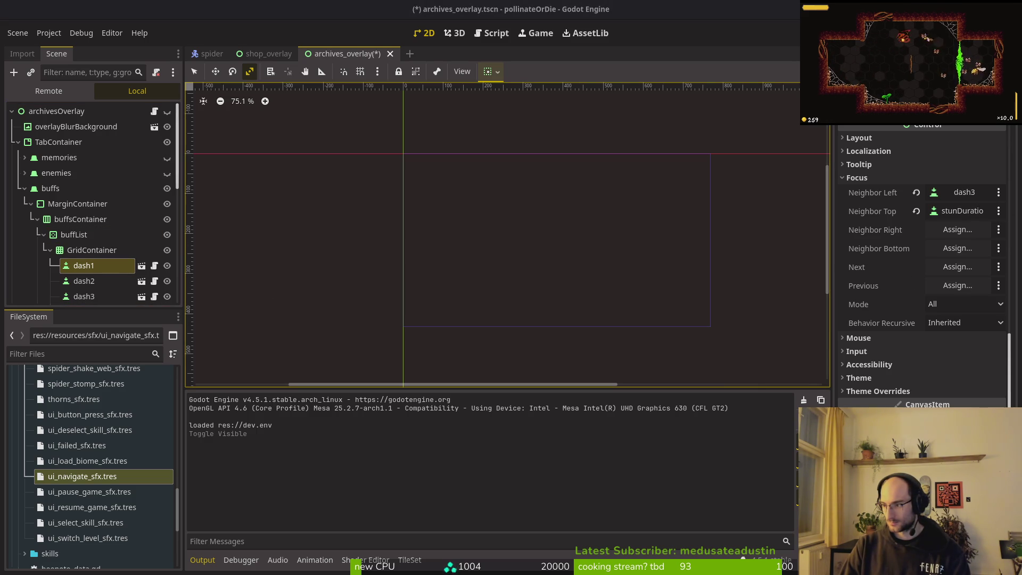
left_click(958, 211)
scroll(457, 309, "down", 5)
scroll(465, 311, "up", 10)
left_click(441, 198)
left_click(441, 213)
scroll(511, 330, "down", 4)
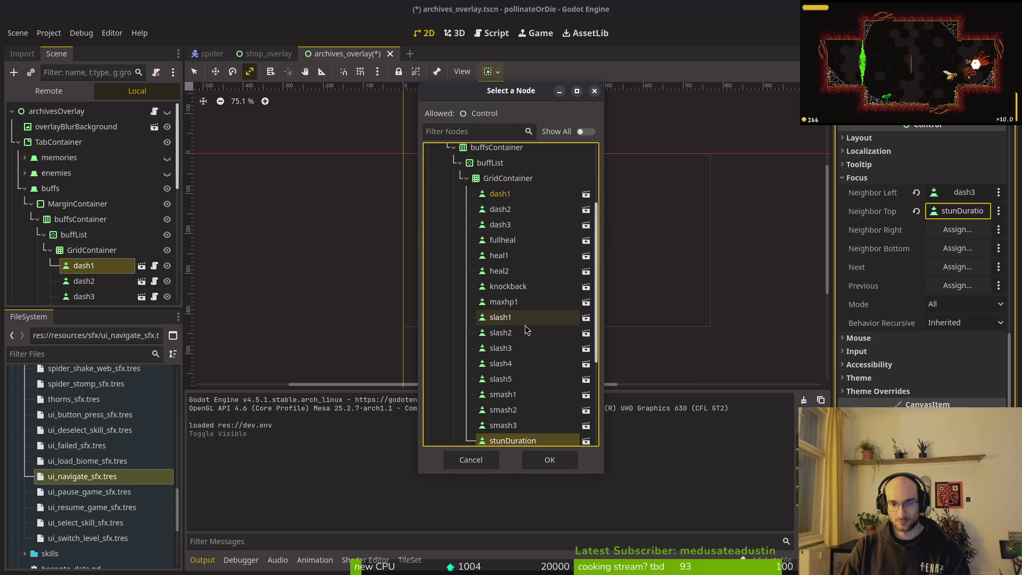
left_click(518, 428)
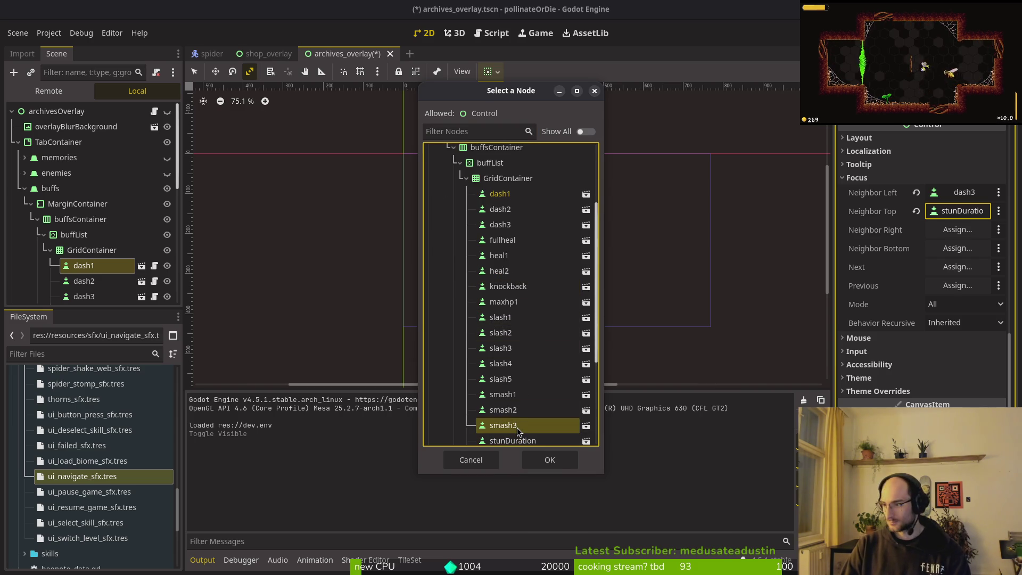
left_click(551, 460)
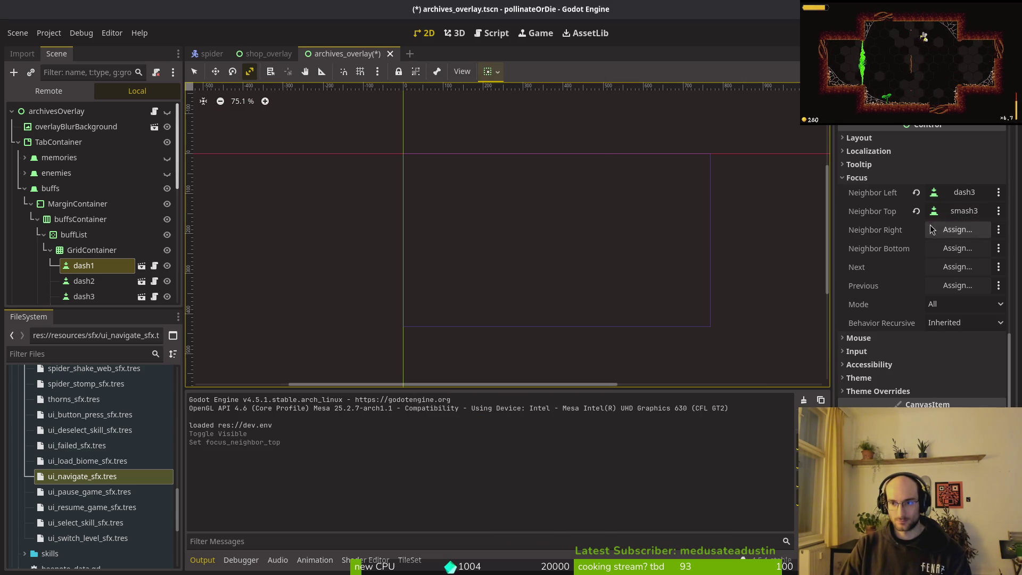
scroll(427, 203, "down", 2)
scroll(427, 202, "up", 1)
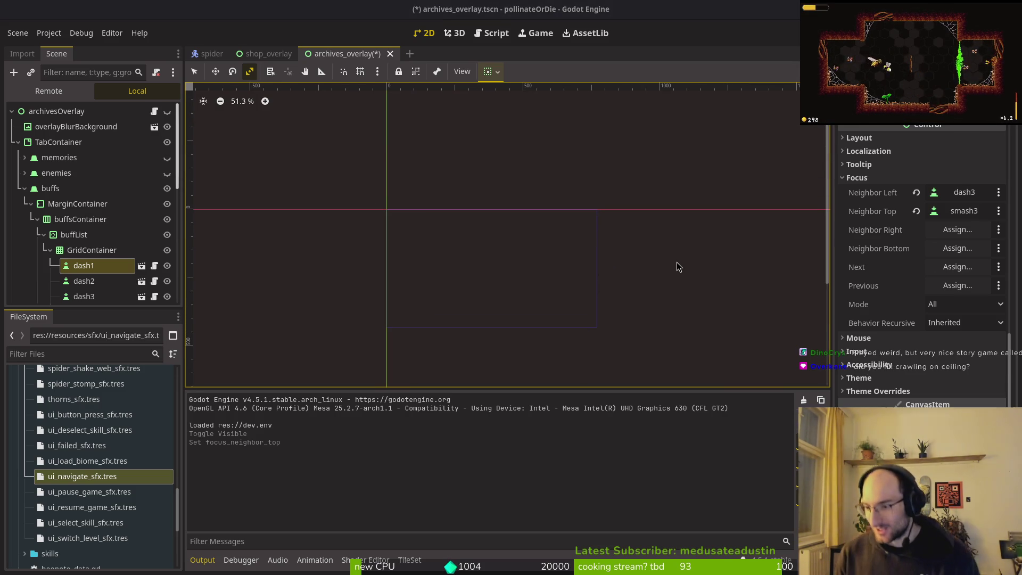
Save and run the game maximized, play from the main menu, then stop it with F8.
key("F5")
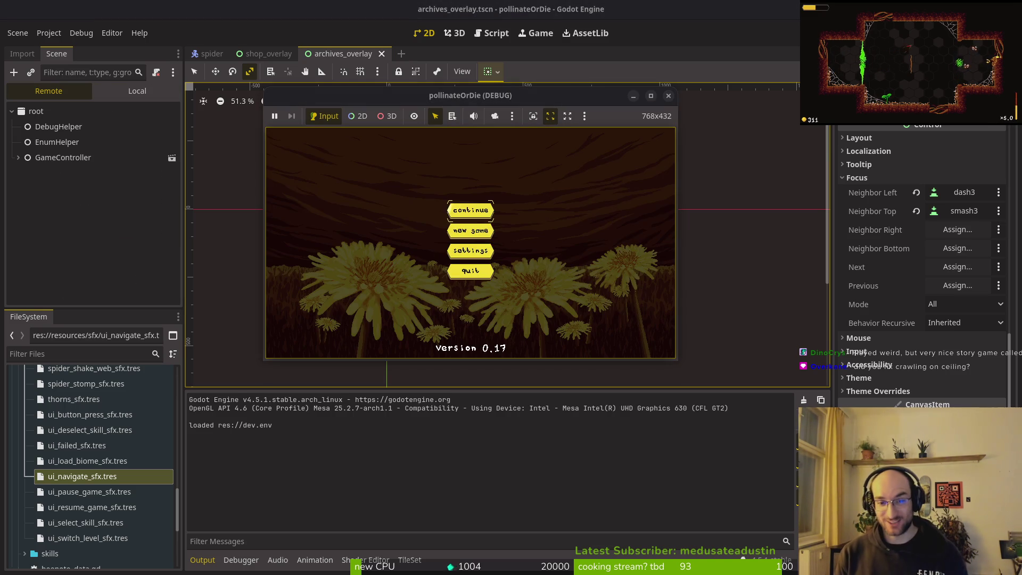
double_click(500, 94)
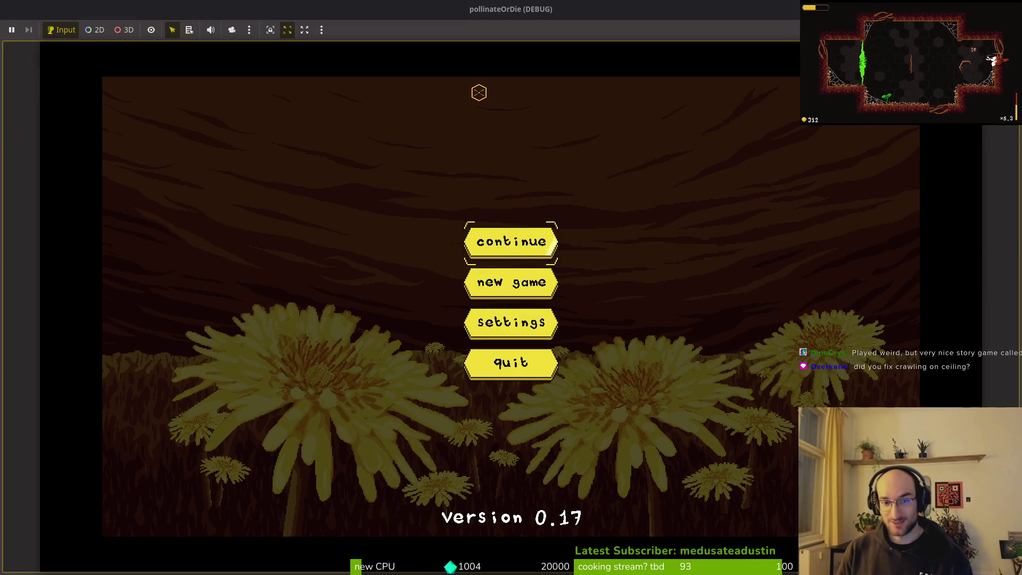
left_click(545, 242)
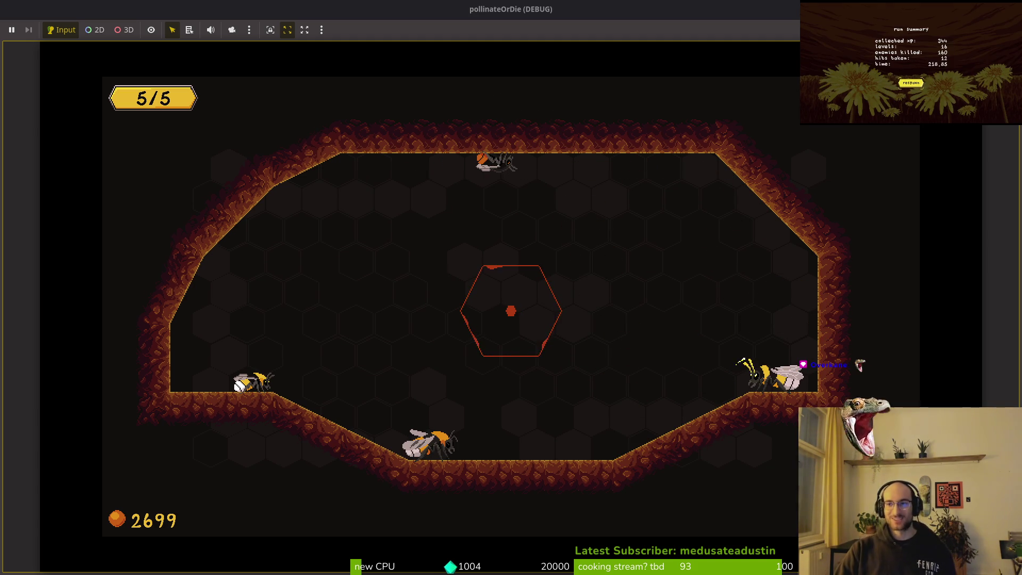
key("F8")
mouse_move(852, 317)
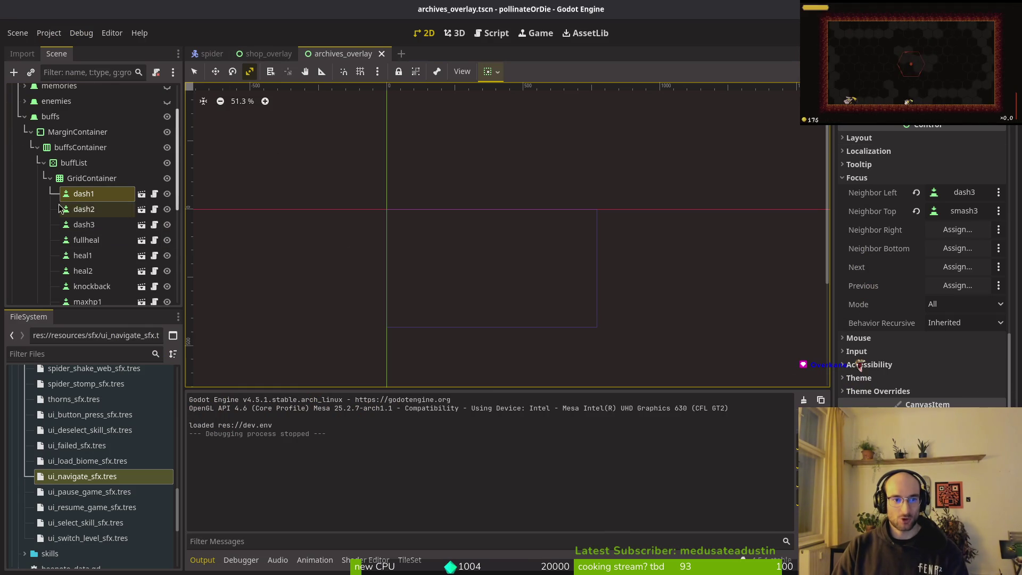
Check dash2's top focus neighbor without changing it, then run the project with F5.
left_click(94, 210)
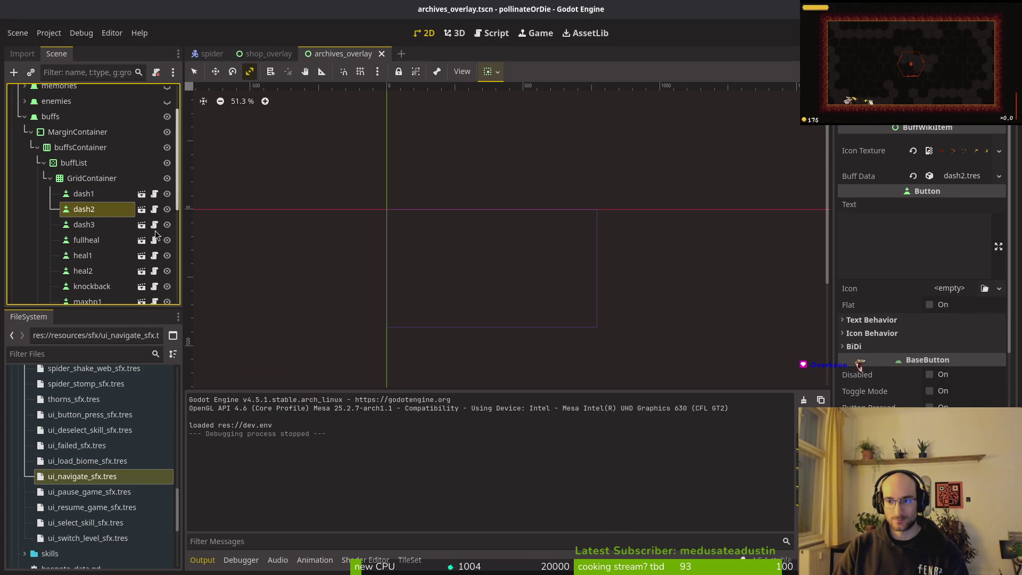
scroll(926, 266, "down", 5)
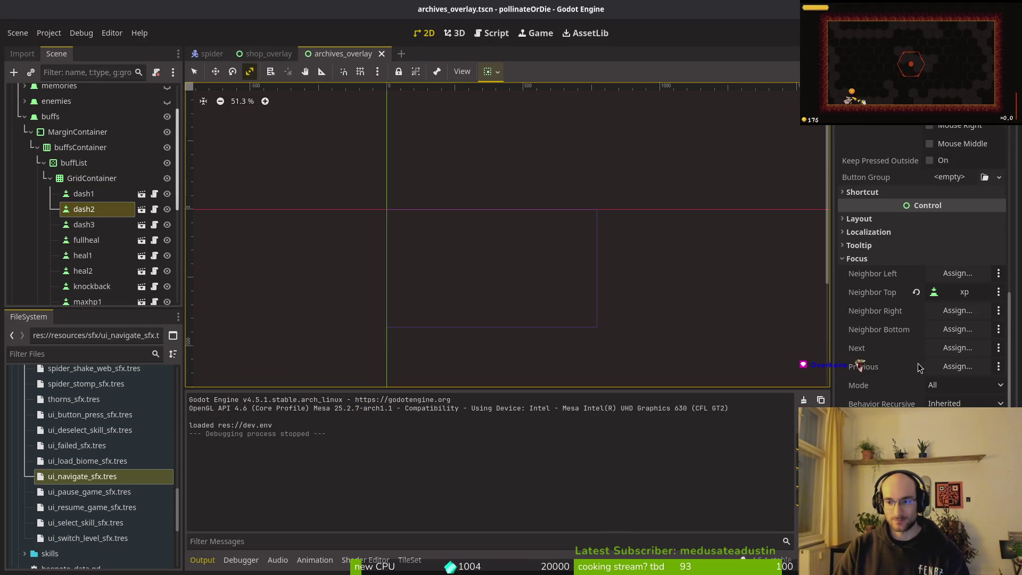
left_click(957, 296)
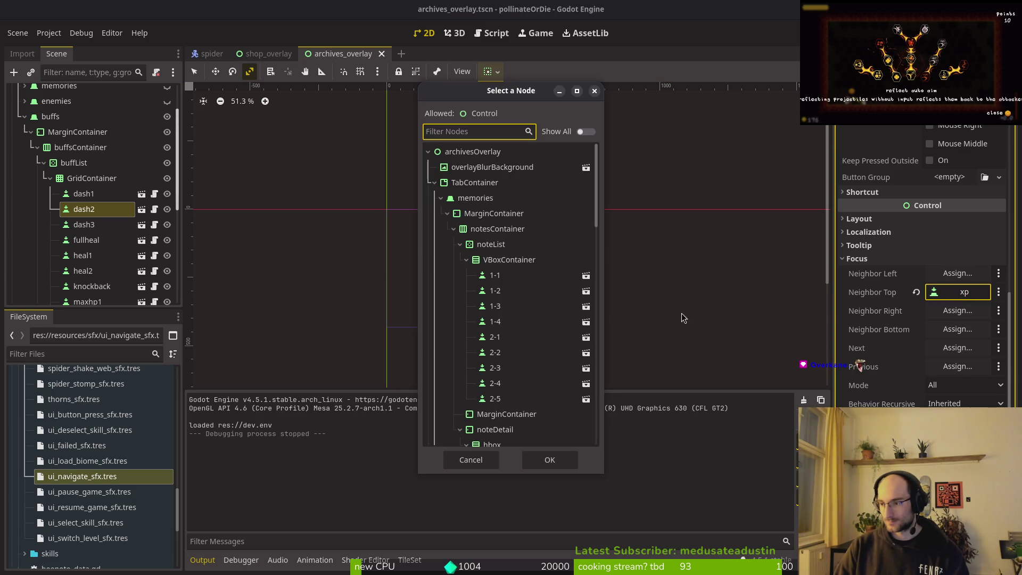
left_click(658, 308)
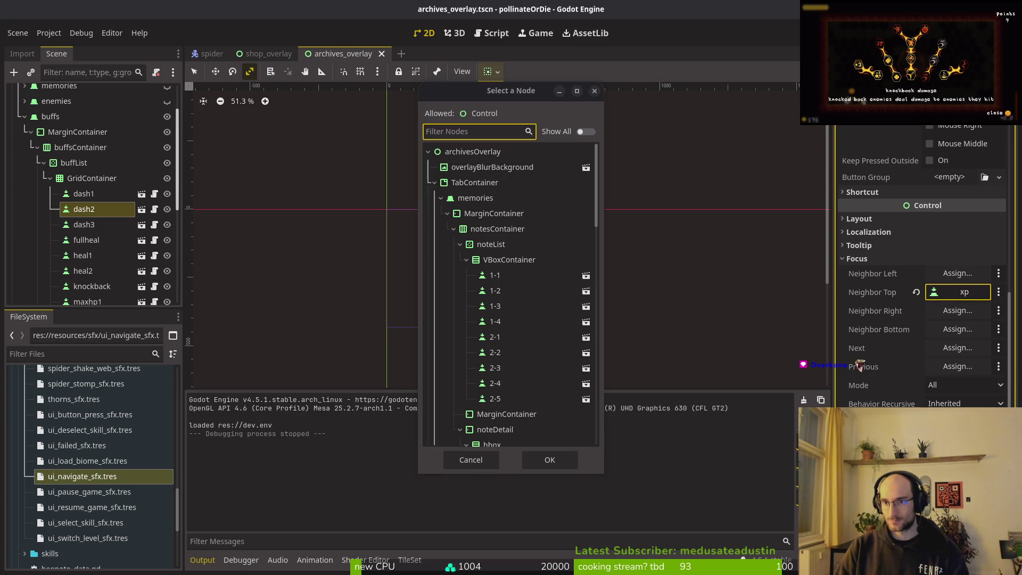
left_click(693, 143)
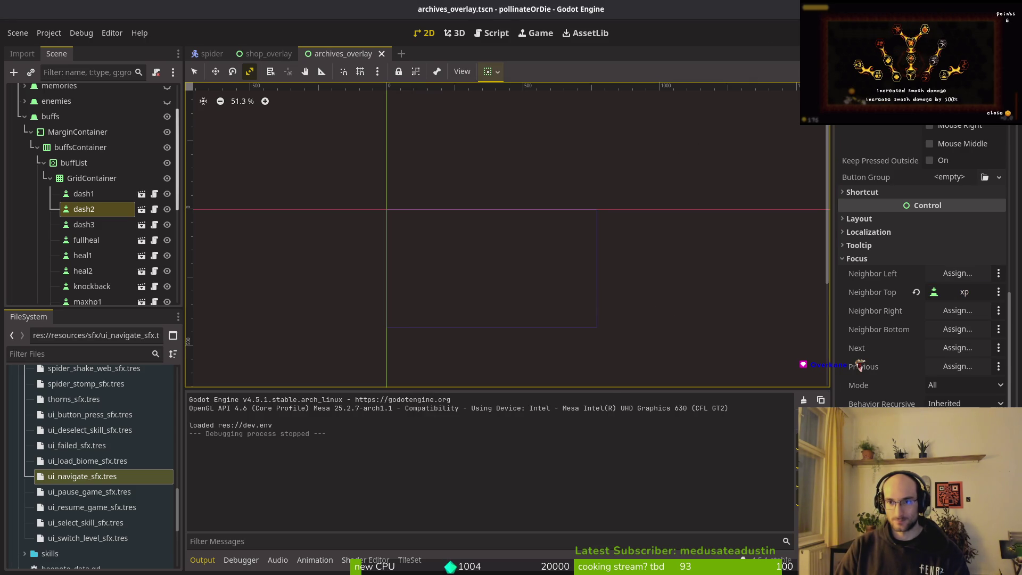
key("F5")
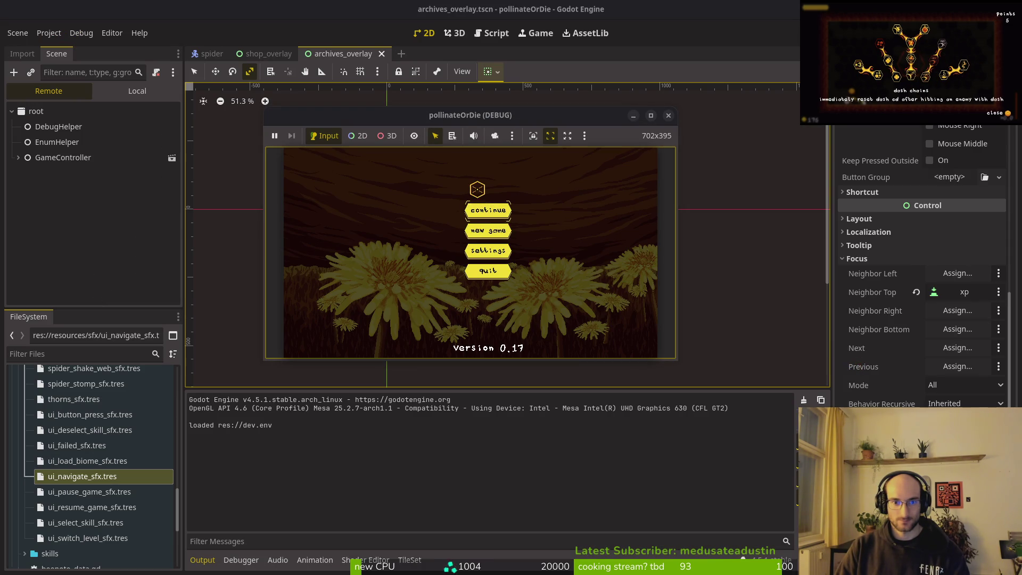
Start playing past the title screen, then return to the editor.
key("Return")
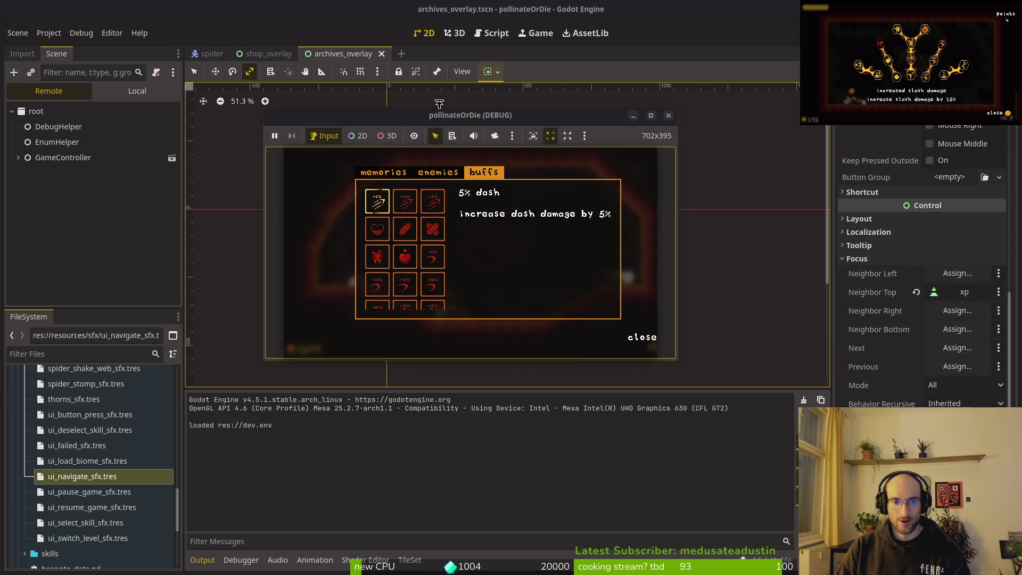
left_click(63, 153)
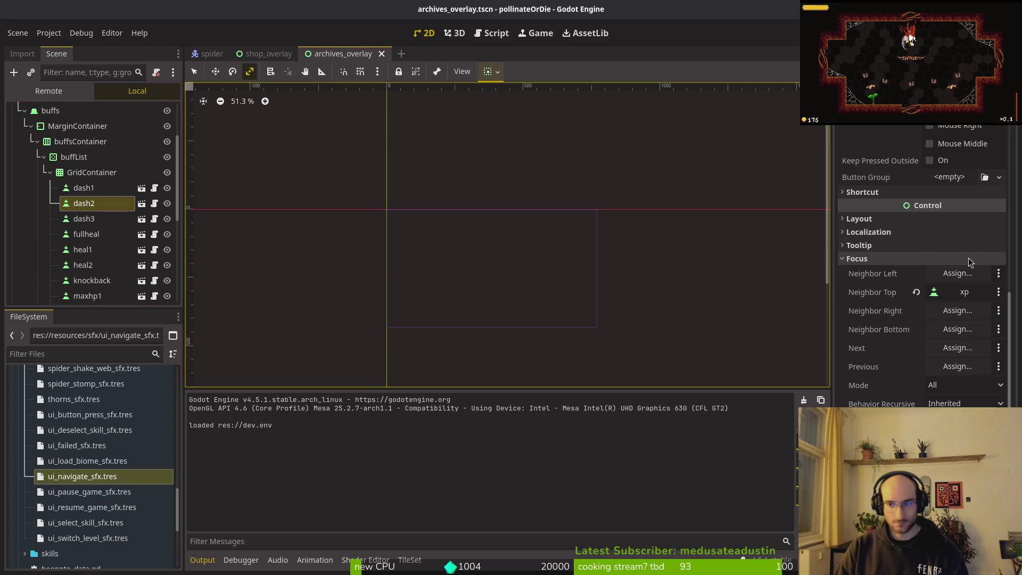
Set dash2's Focus Neighbor Top to stunDuration.
left_click(963, 291)
scroll(508, 340, "down", 5)
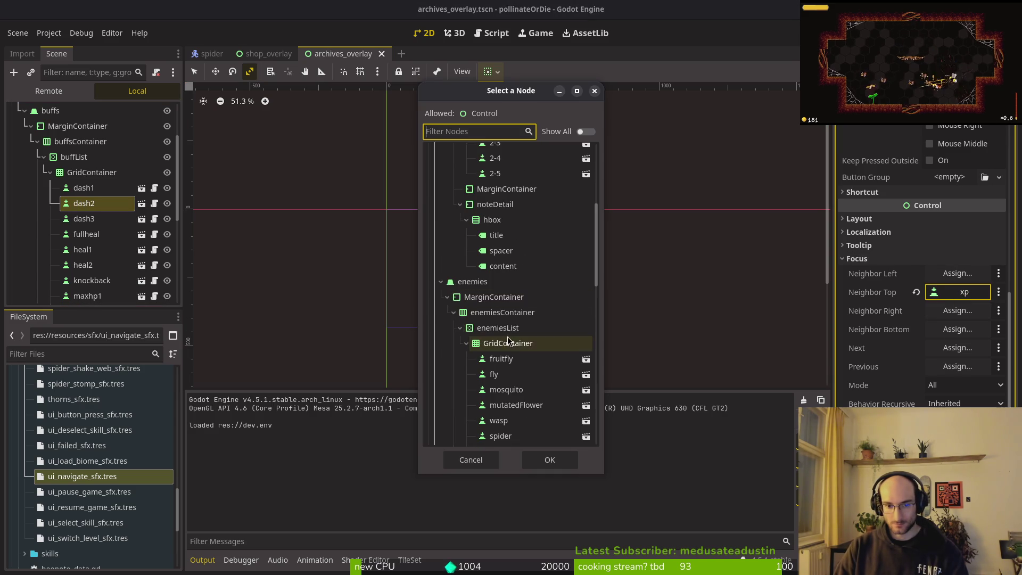
scroll(511, 351, "up", 8)
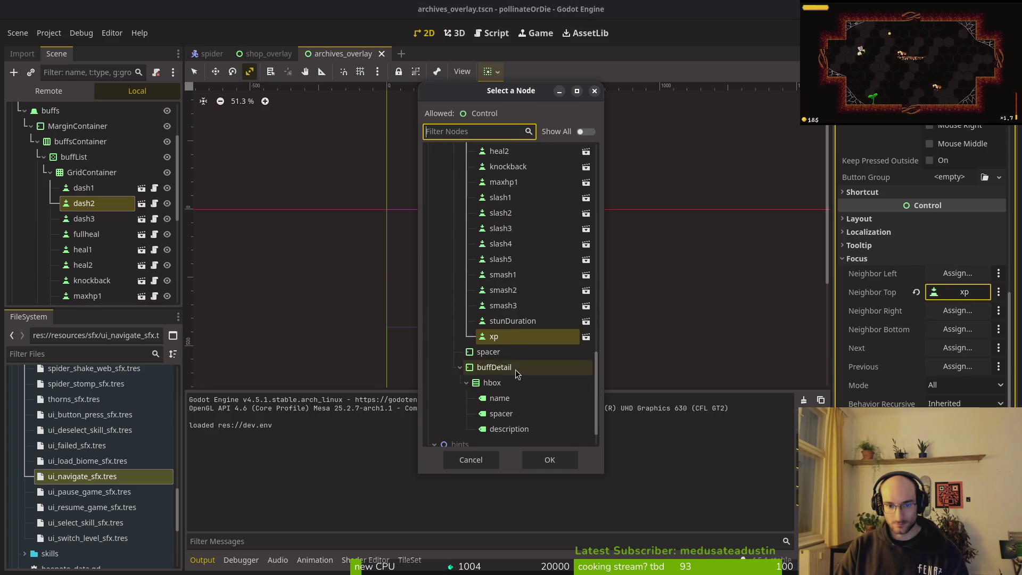
left_click(512, 320)
left_click(549, 459)
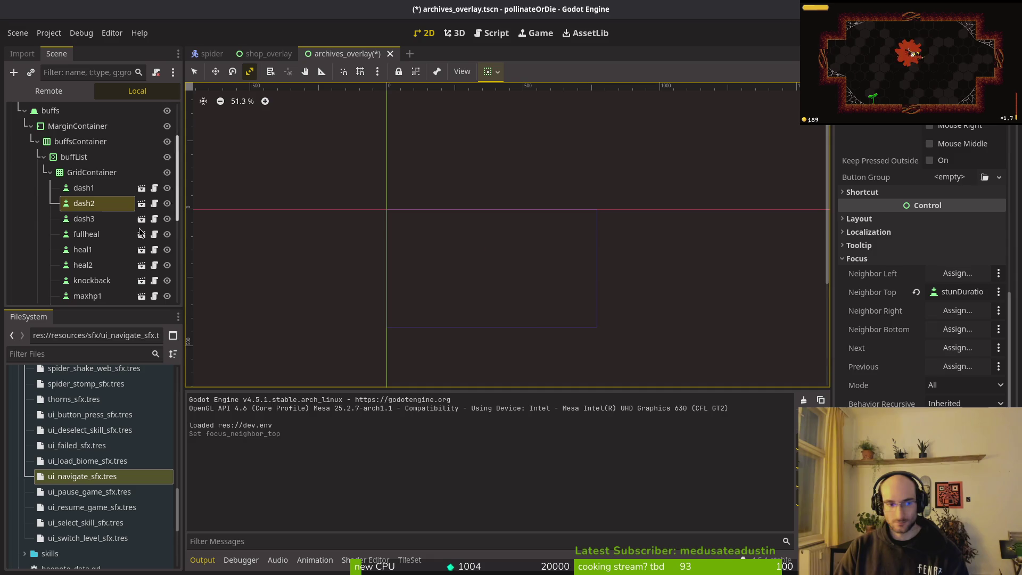
Give dash3 xp as its top focus neighbor and dash1 as its right neighbor.
left_click(95, 218)
scroll(949, 367, "down", 3)
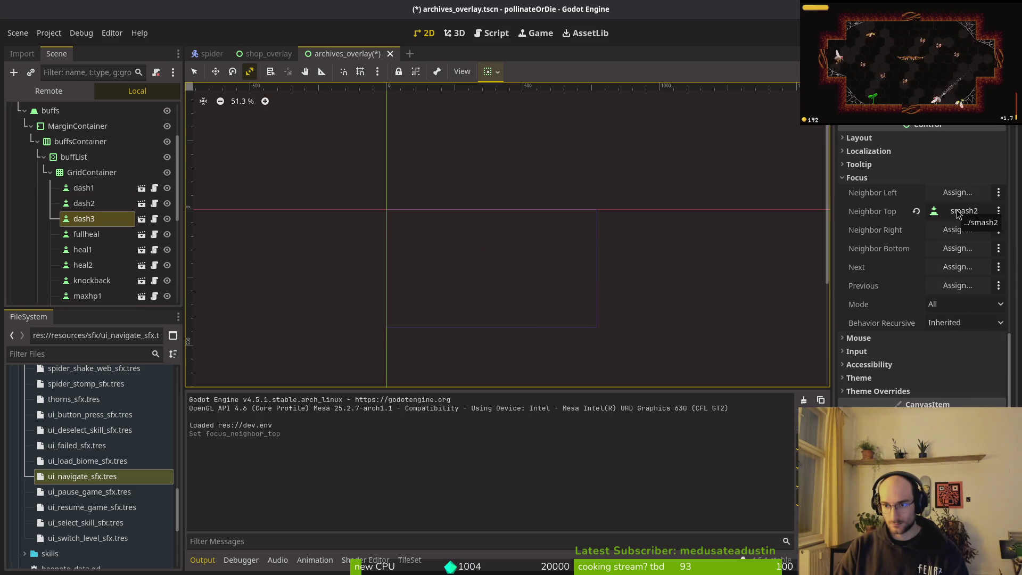
left_click(956, 211)
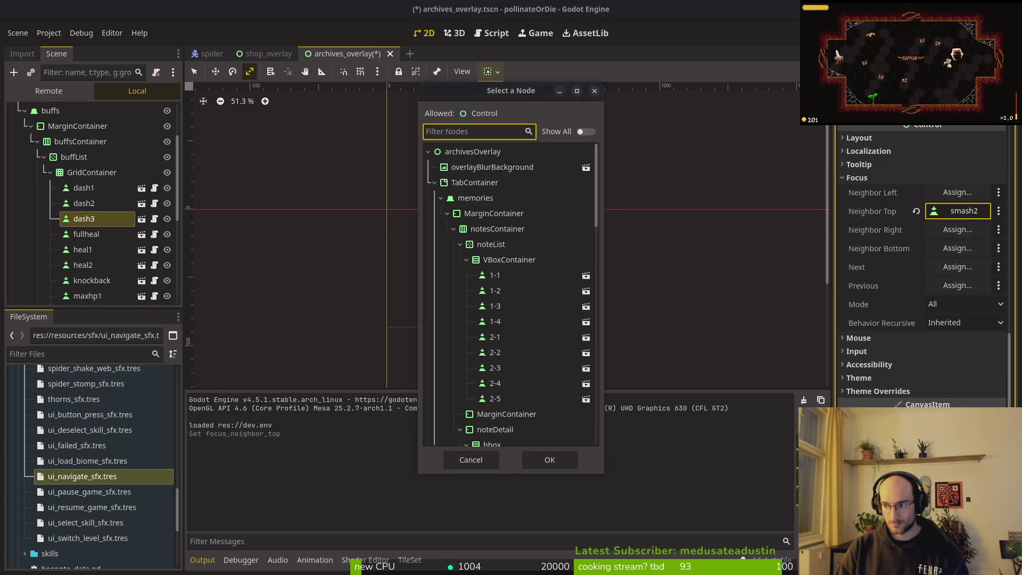
scroll(511, 256, "down", 10)
scroll(511, 263, "down", 8)
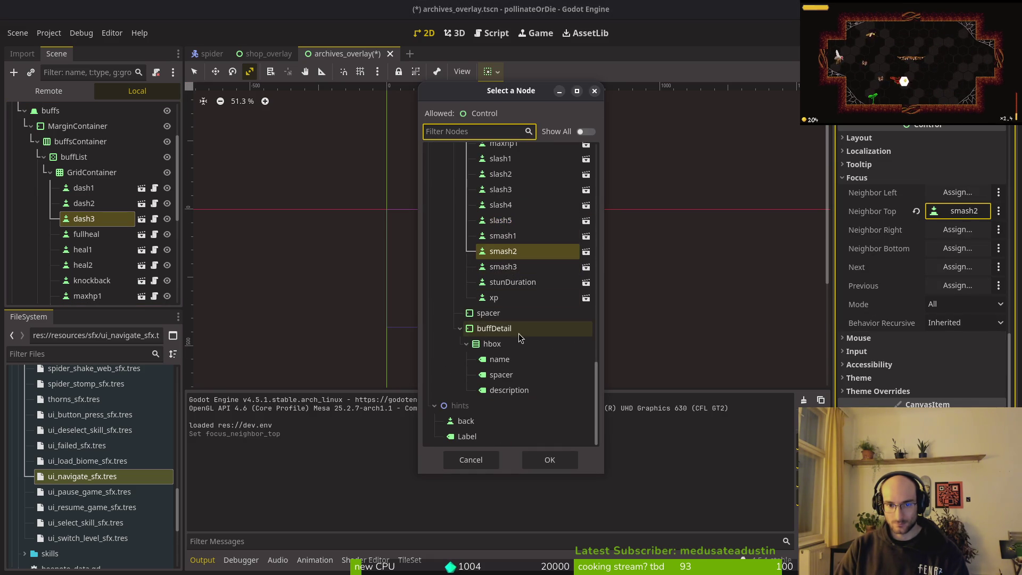
left_click(495, 298)
key("Return")
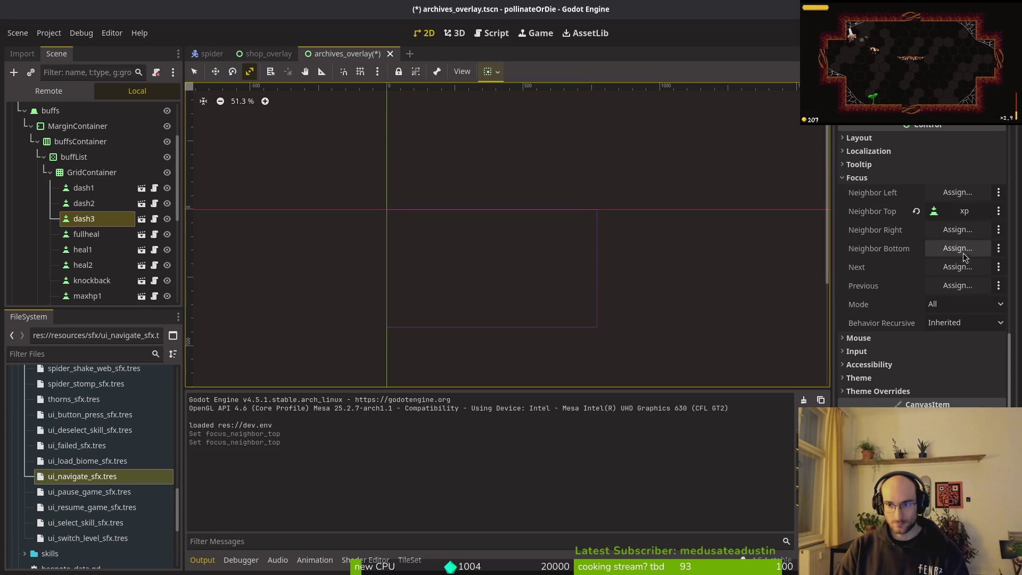
left_click(957, 230)
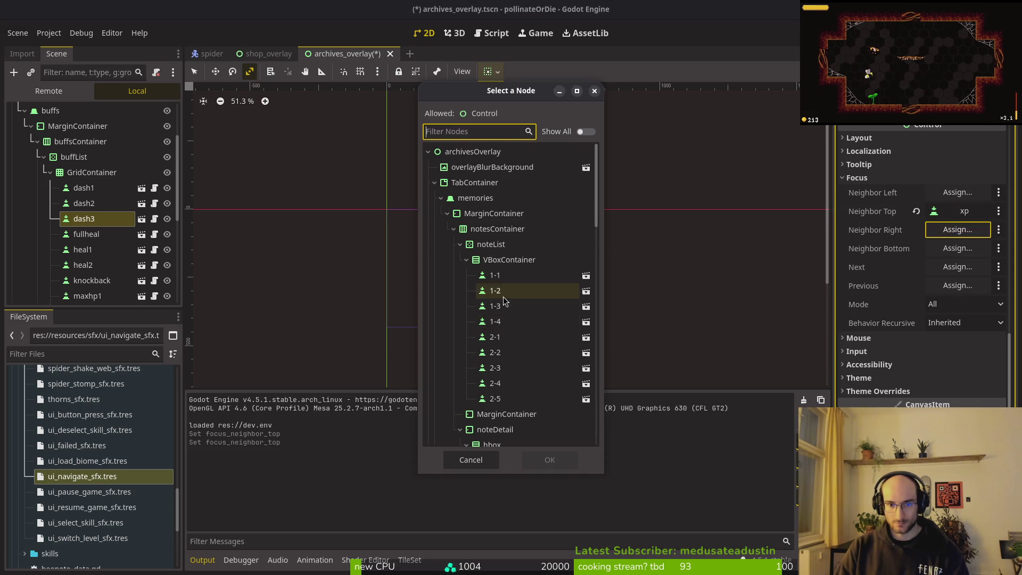
scroll(517, 301, "down", 10)
scroll(516, 302, "down", 6)
left_click(520, 190)
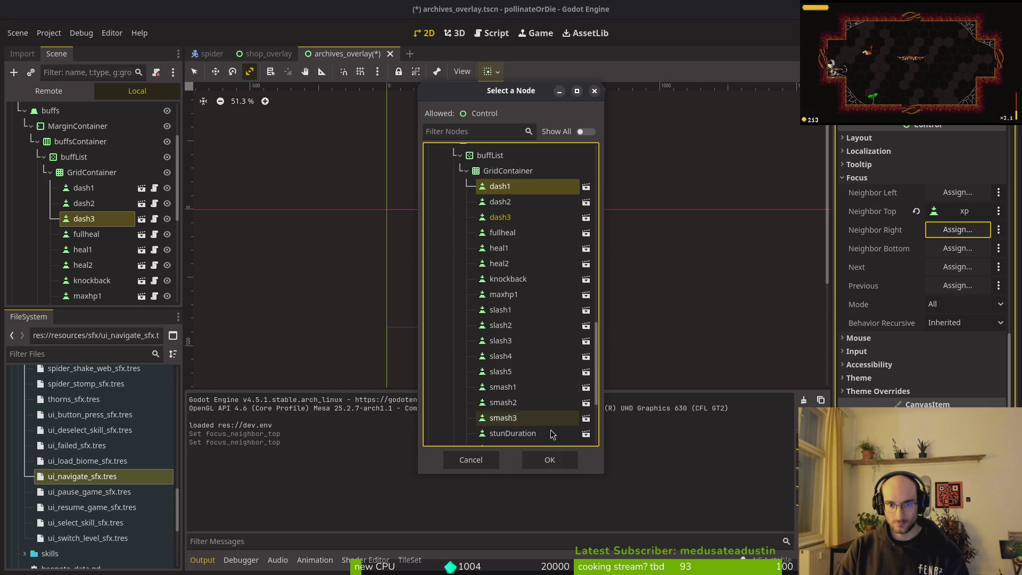
left_click(537, 460)
Review fullheal's top focus neighbor without changing it, then collapse the buffs MarginContainer.
left_click(86, 235)
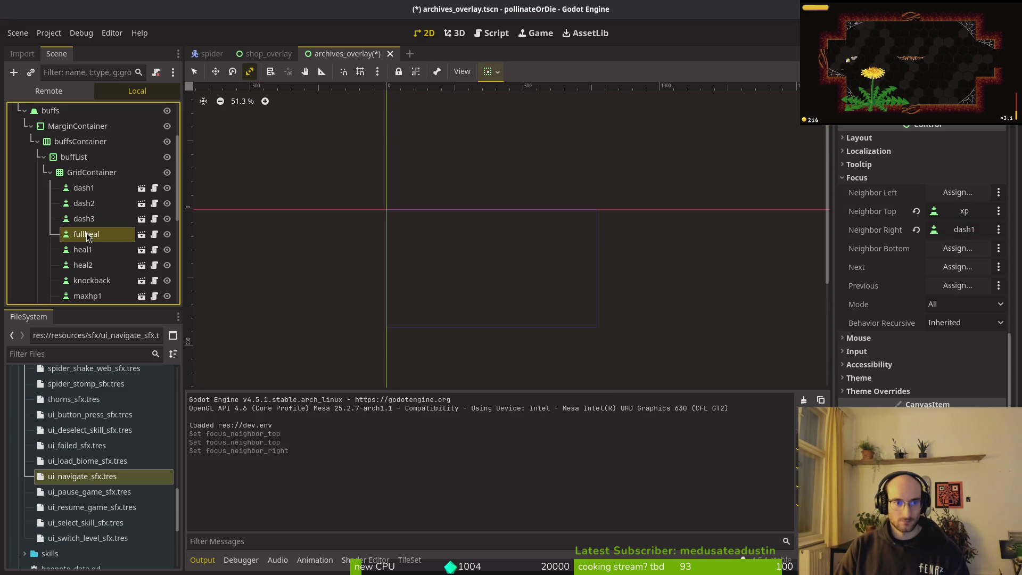
scroll(960, 235, "down", 6)
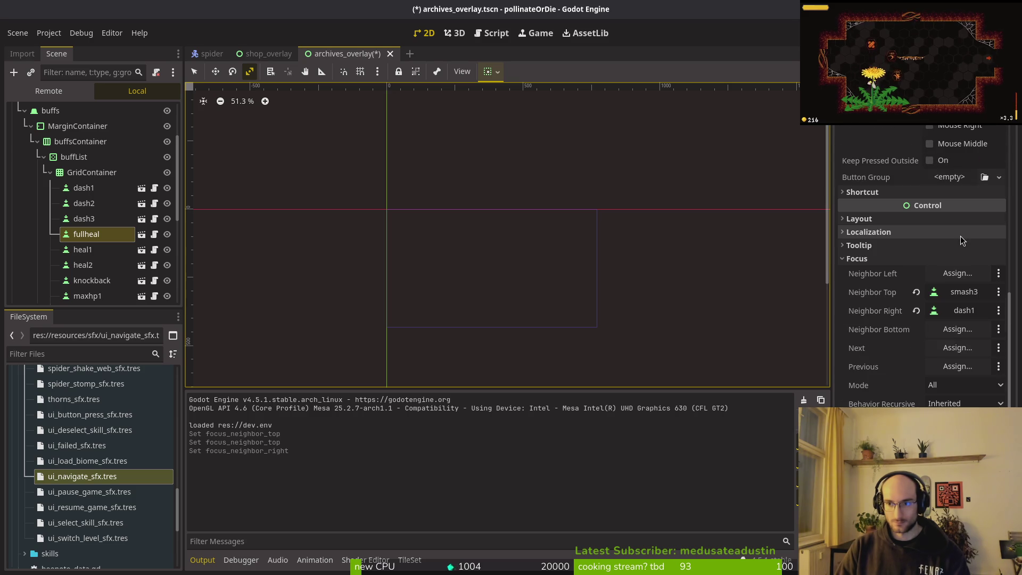
left_click(961, 293)
scroll(509, 288, "down", 5)
scroll(510, 277, "down", 5)
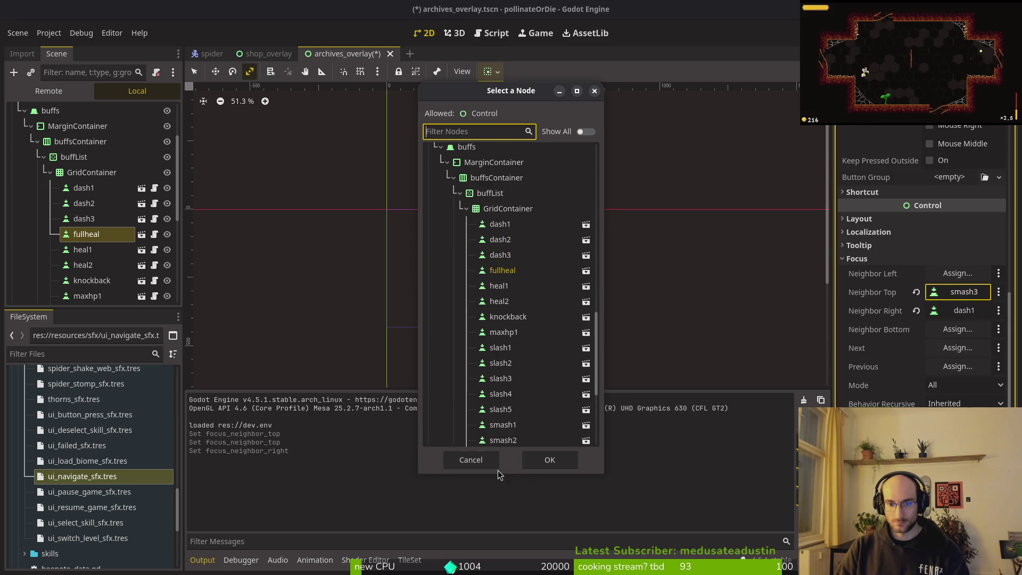
left_click(470, 460)
left_click(31, 126)
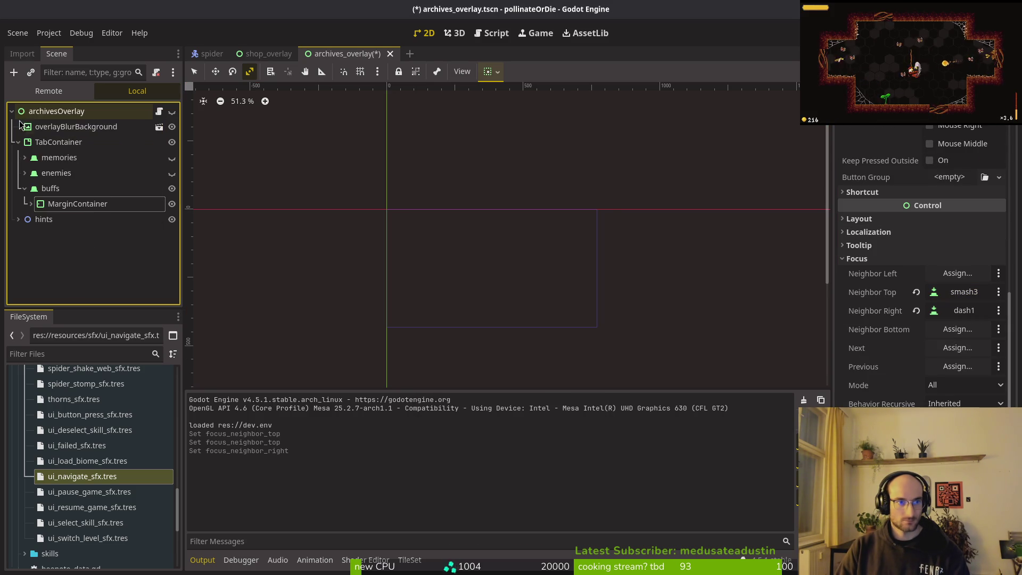
Select the memories and enemies tab nodes and cut them.
left_click(59, 157)
left_click(56, 173, "ctrl")
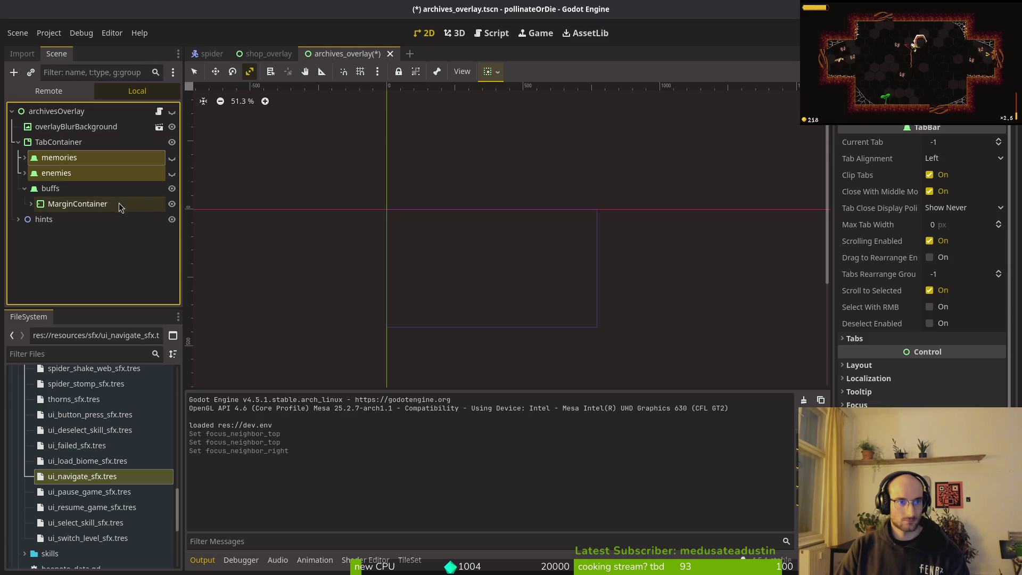
left_click(93, 189, "ctrl")
key("ctrl+x")
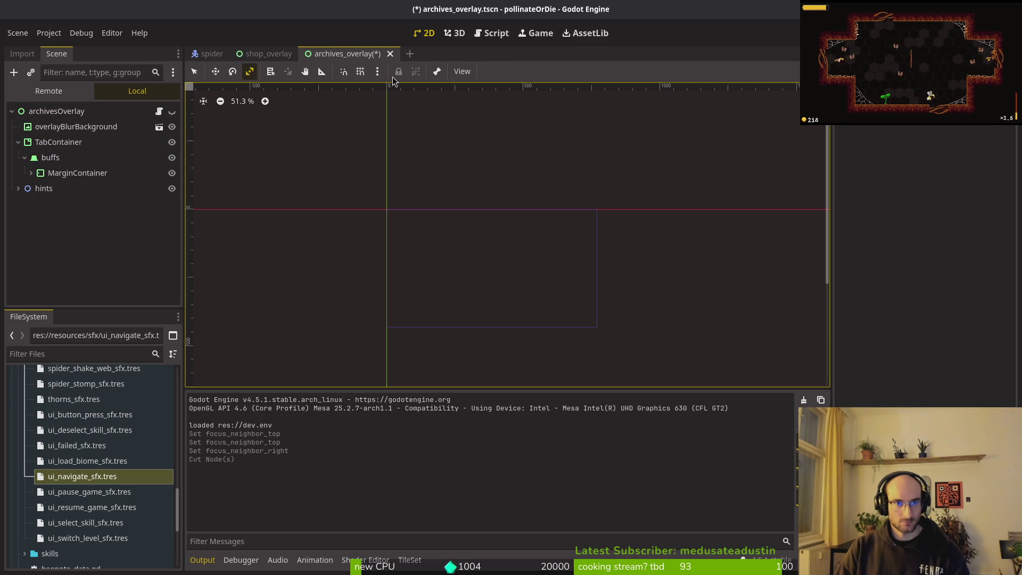
Paste them under backup in shop_overlay.tscn, then return to archives_overlay and save it.
left_click(266, 53)
left_click(24, 128)
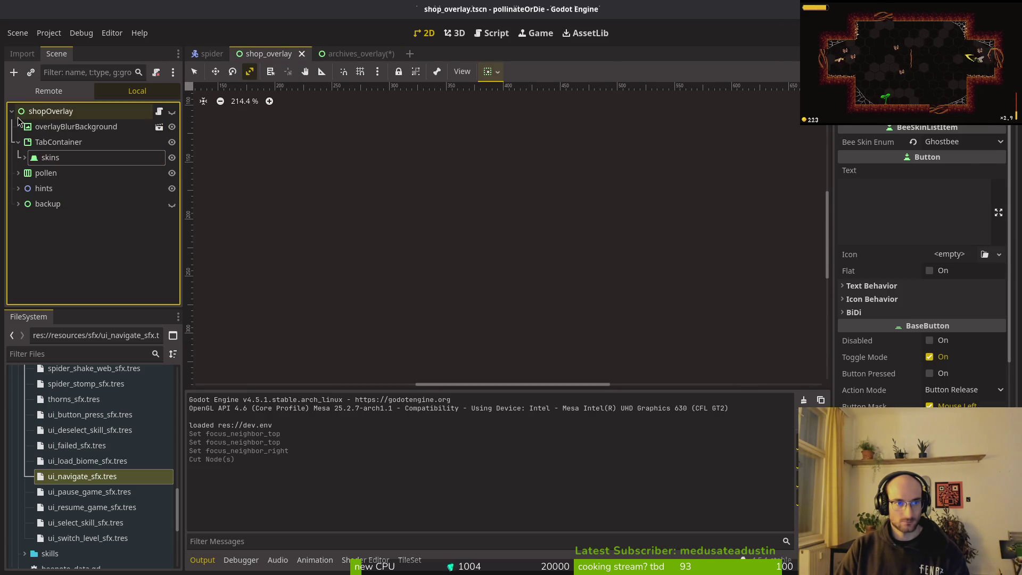
left_click(19, 205)
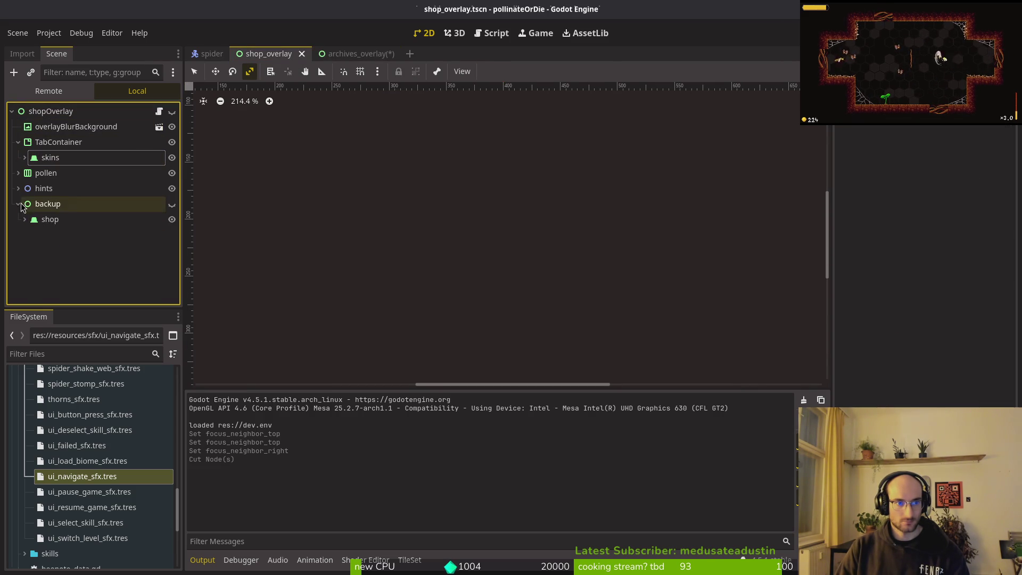
left_click(40, 204)
key("ctrl+v")
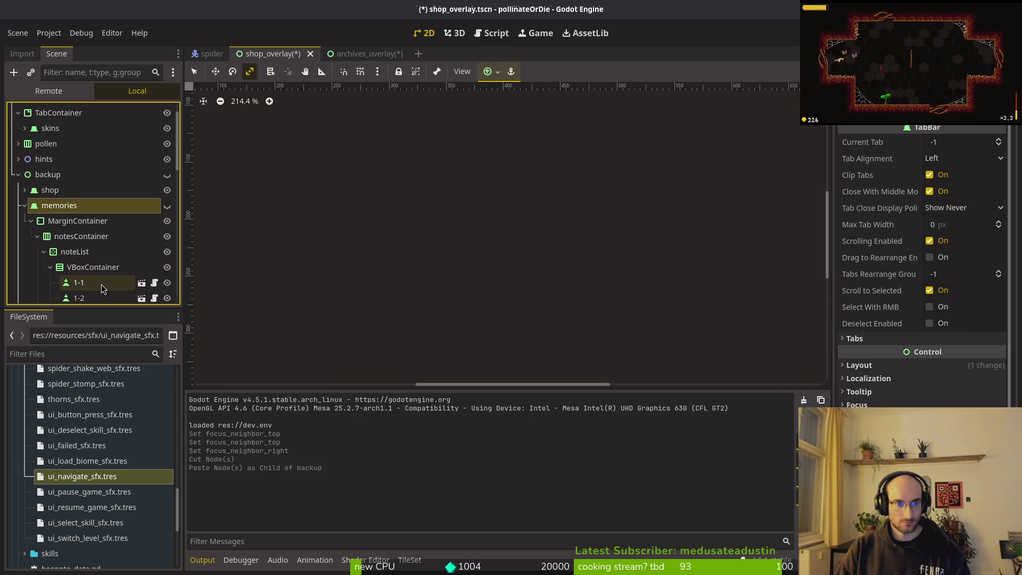
left_click(24, 220)
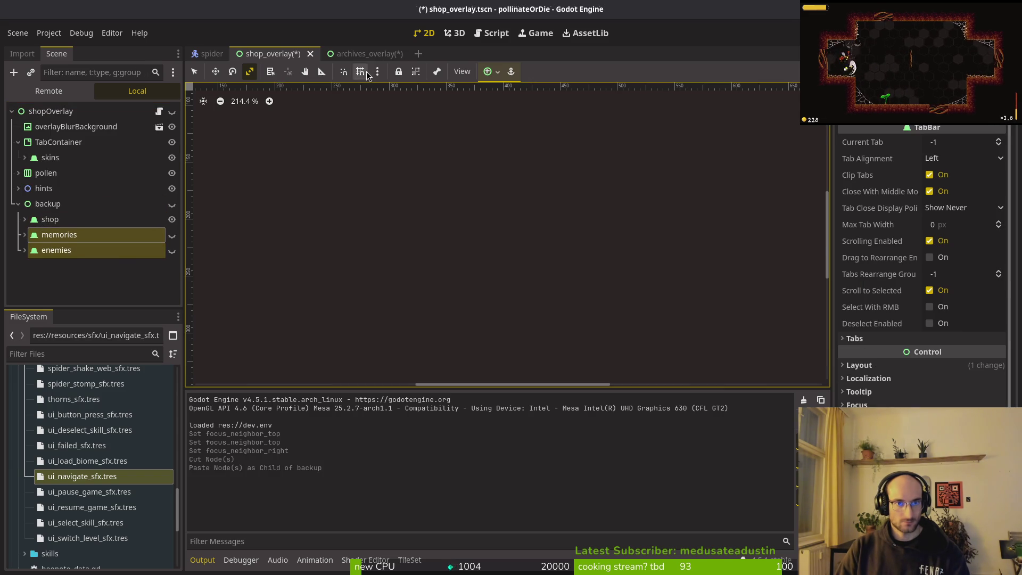
left_click(362, 53)
key("ctrl+s")
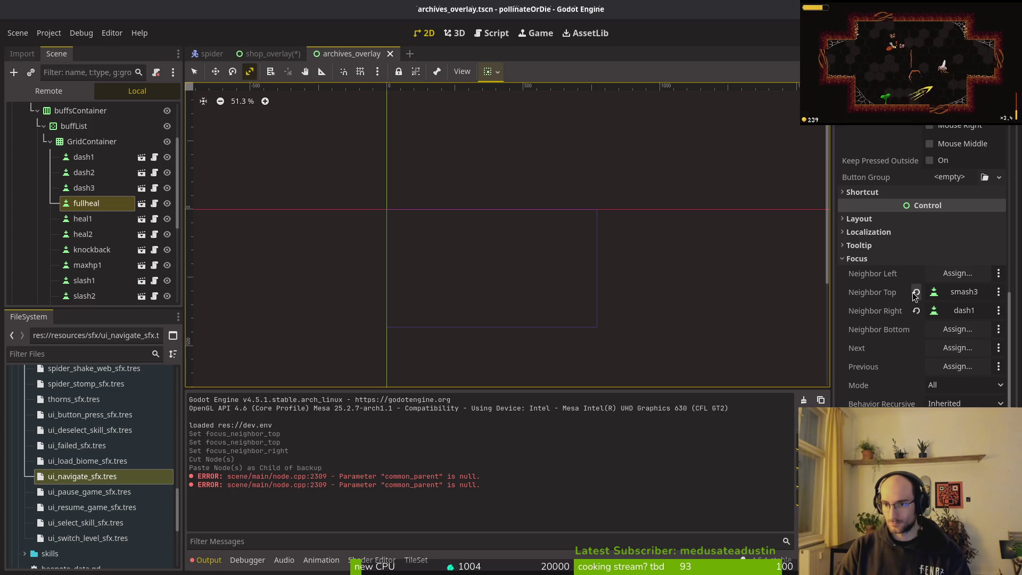
Clear fullheal's top and right focus neighbors and set its left neighbor to heal2.
left_click(915, 292)
left_click(957, 273)
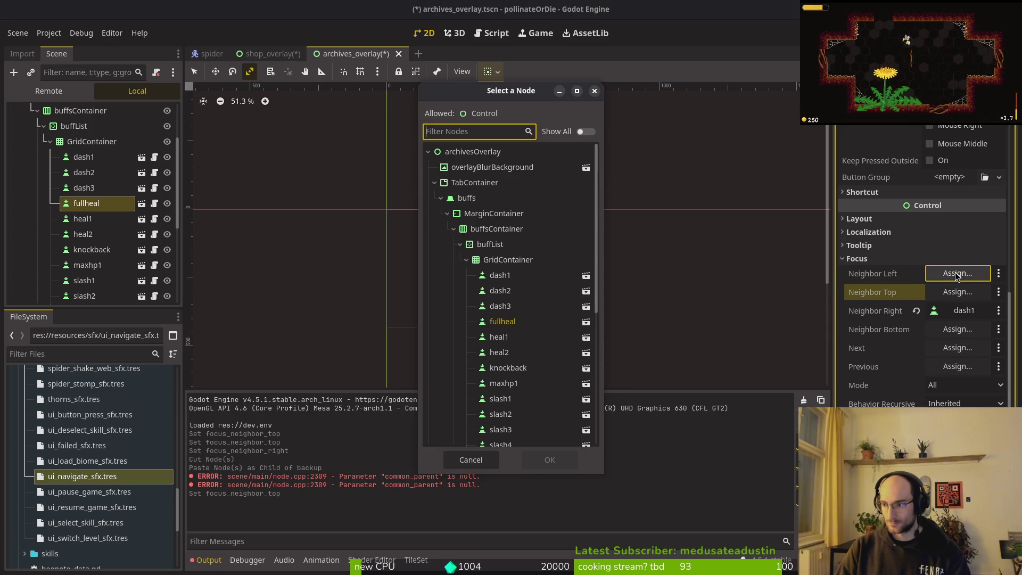
scroll(522, 337, "down", 2)
left_click(511, 315)
left_click(540, 463)
left_click(916, 310)
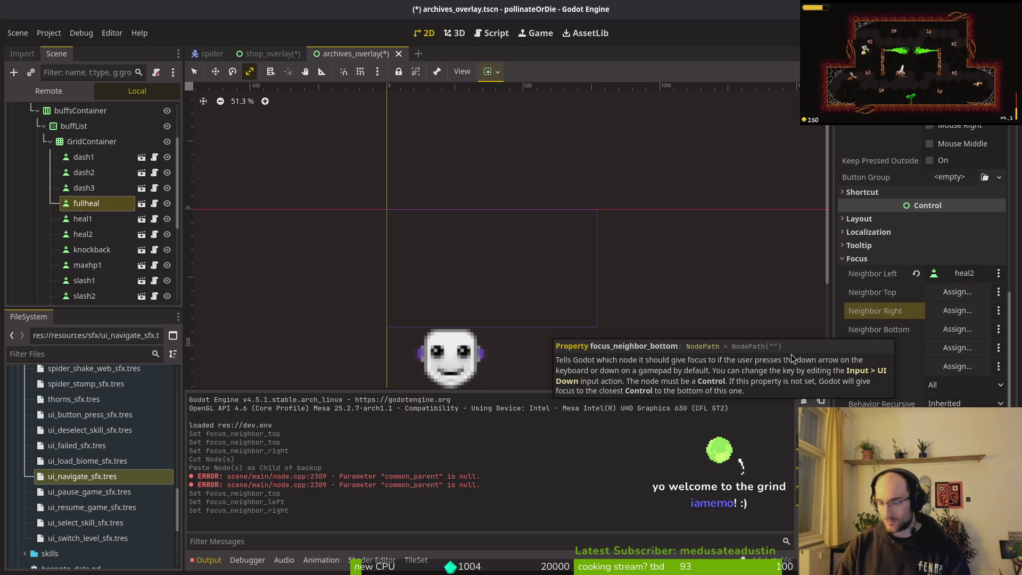
Clear heal1's left focus neighbor and save the archives overlay.
left_click(91, 223)
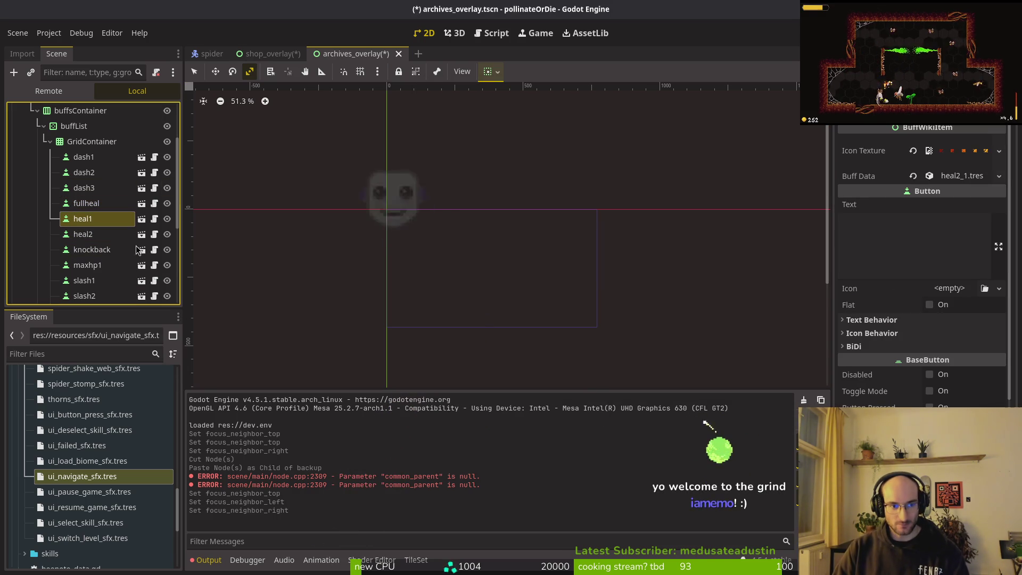
left_click(94, 223)
scroll(930, 197, "down", 10)
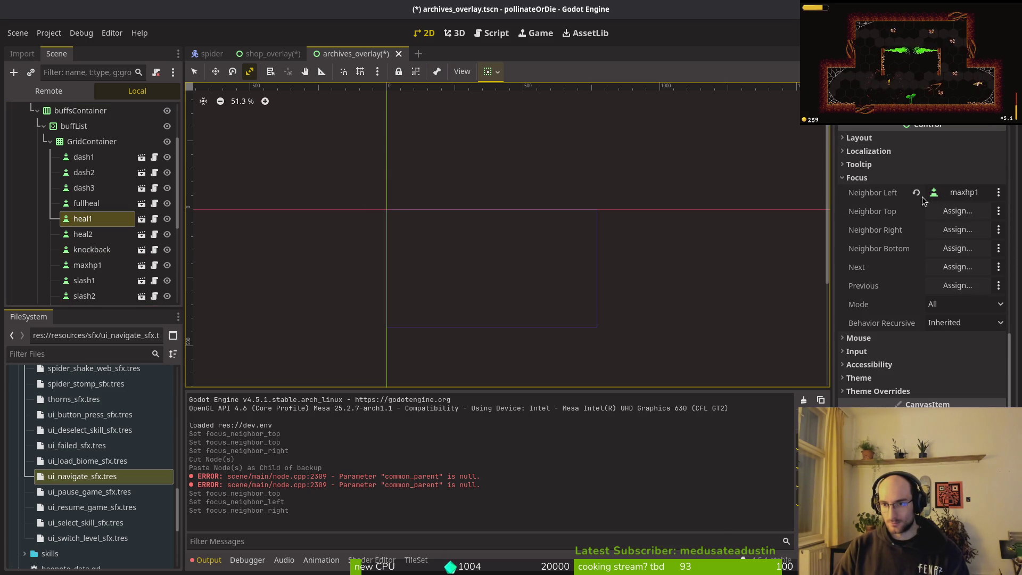
left_click(919, 195)
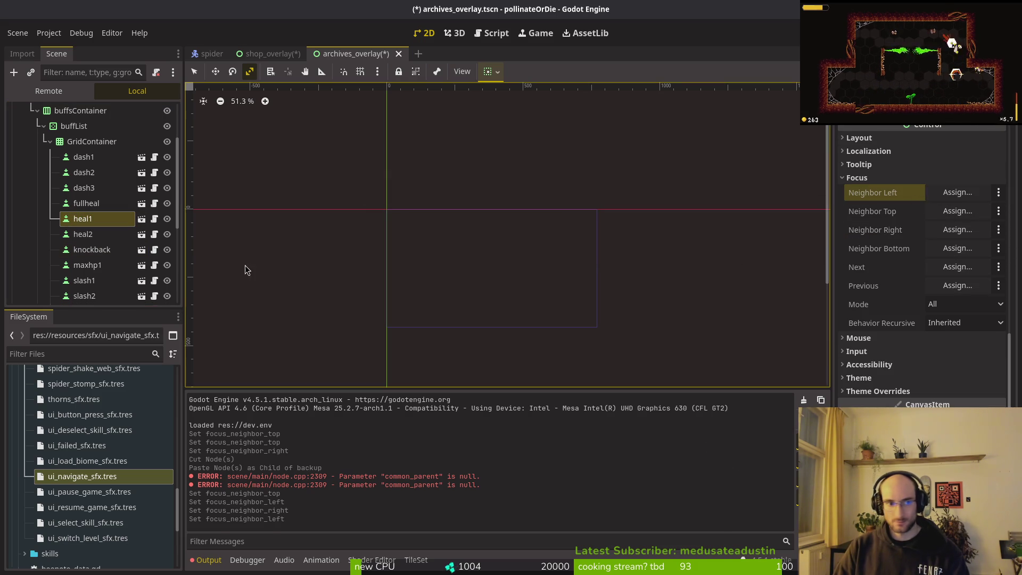
key("ctrl+s")
Set heal2's Focus Neighbor Right to fullheal.
left_click(75, 238)
left_click(74, 238)
scroll(951, 248, "down", 5)
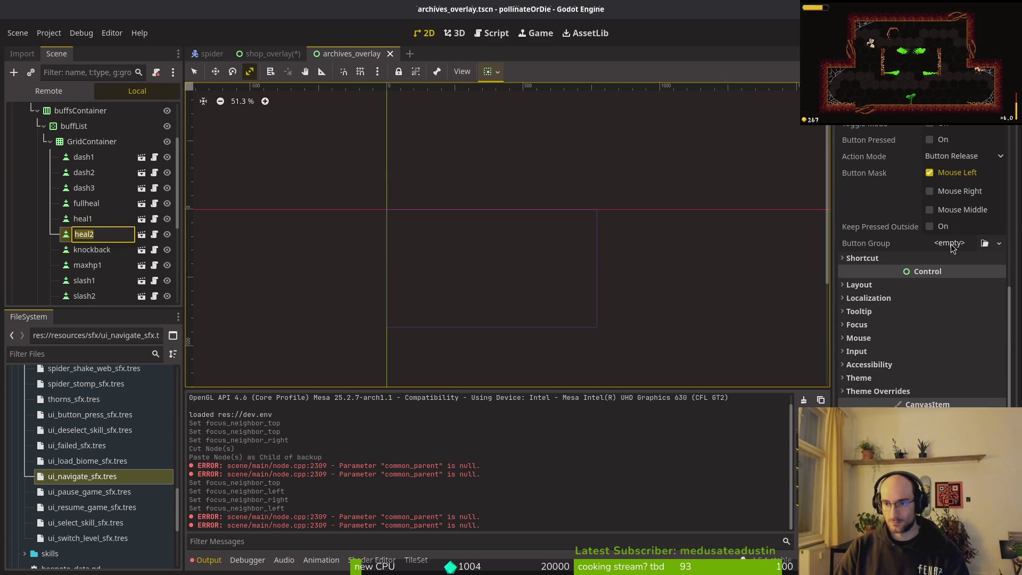
left_click(862, 324)
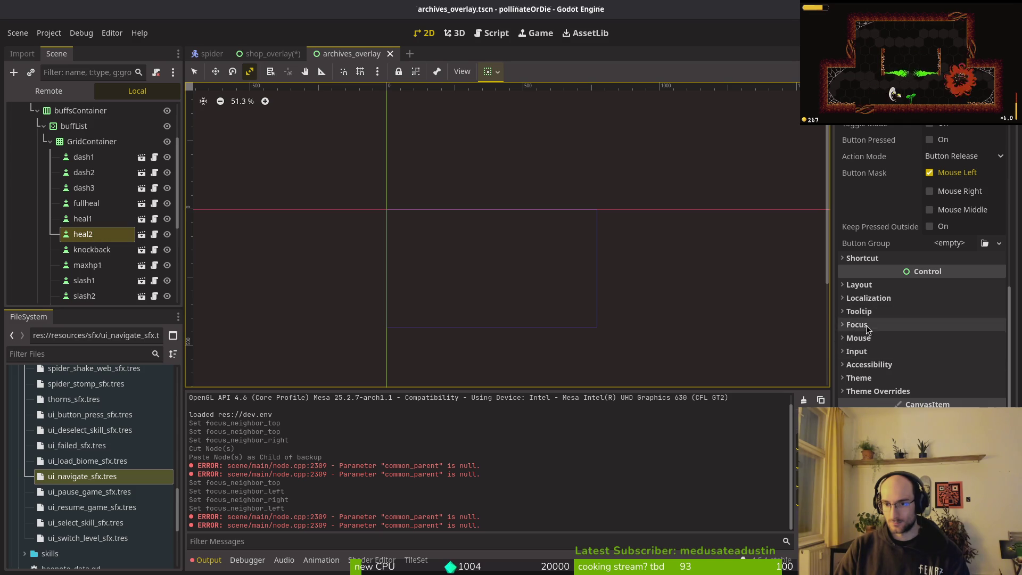
left_click(862, 324)
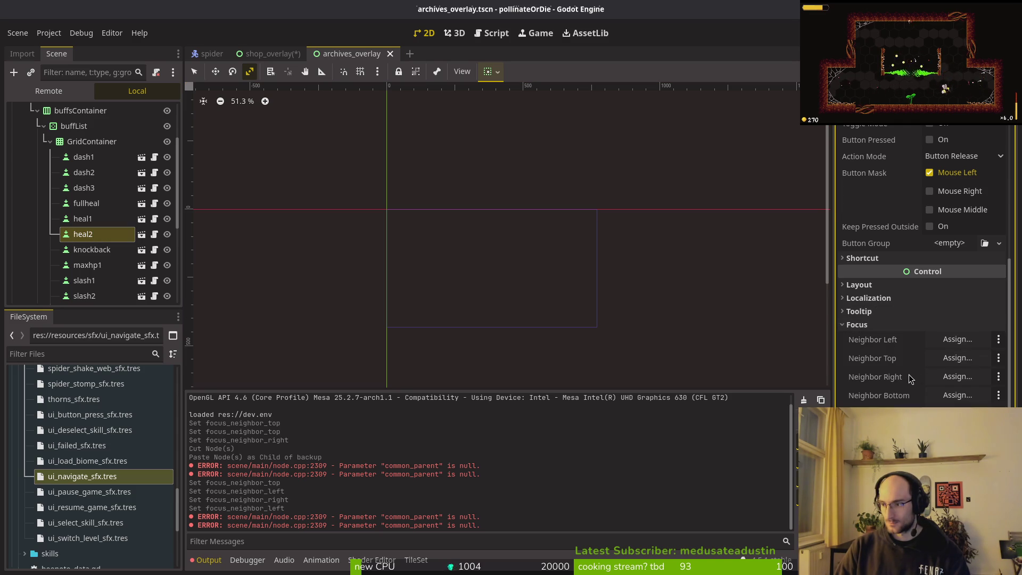
left_click(957, 377)
key("Up")
key("Up")
left_click(550, 459)
scroll(95, 158, "down", 3)
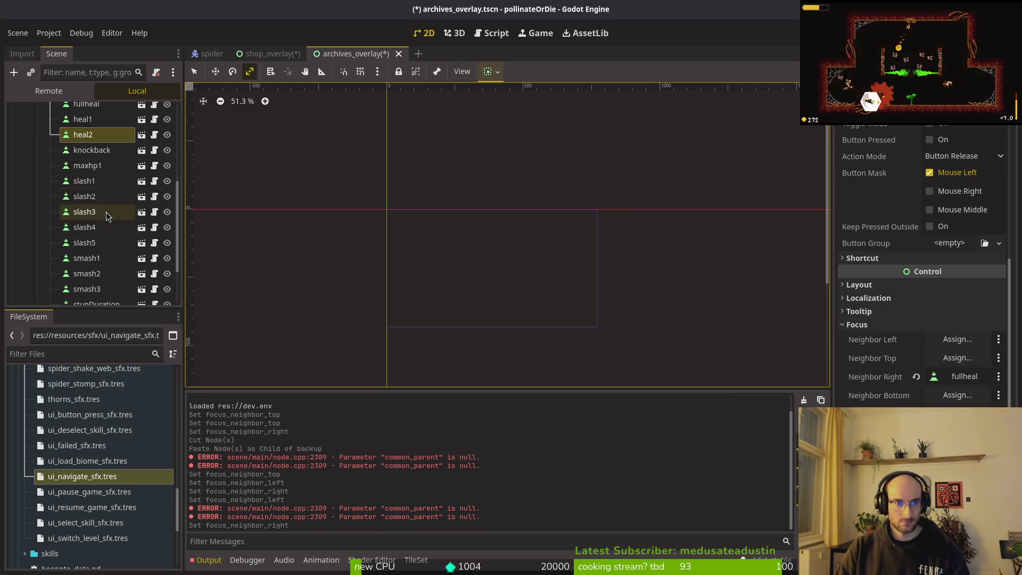
Set knockback's Focus Neighbor Left to slash1, then select slash1.
double_click(93, 151)
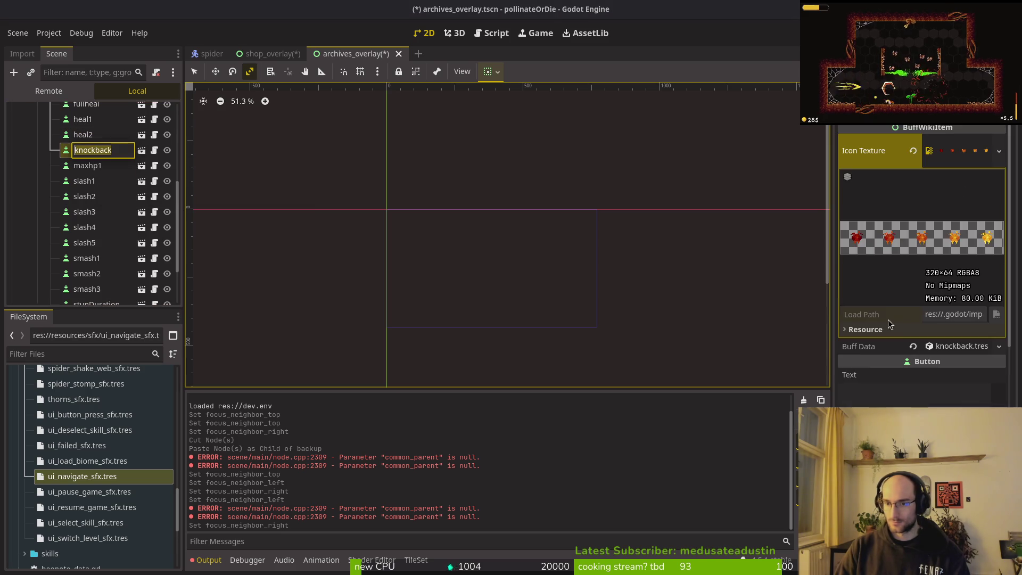
key("Escape")
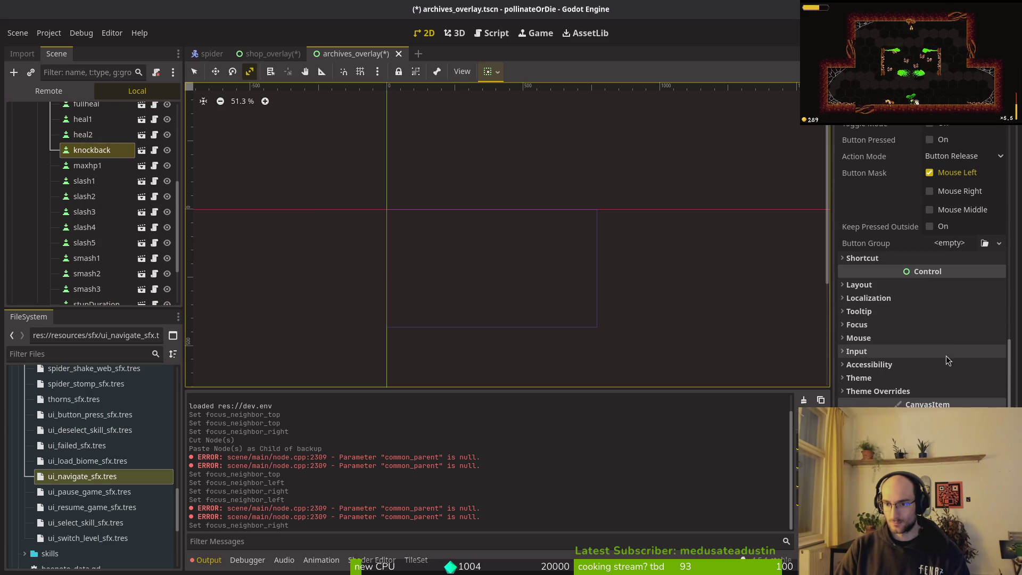
left_click(856, 324)
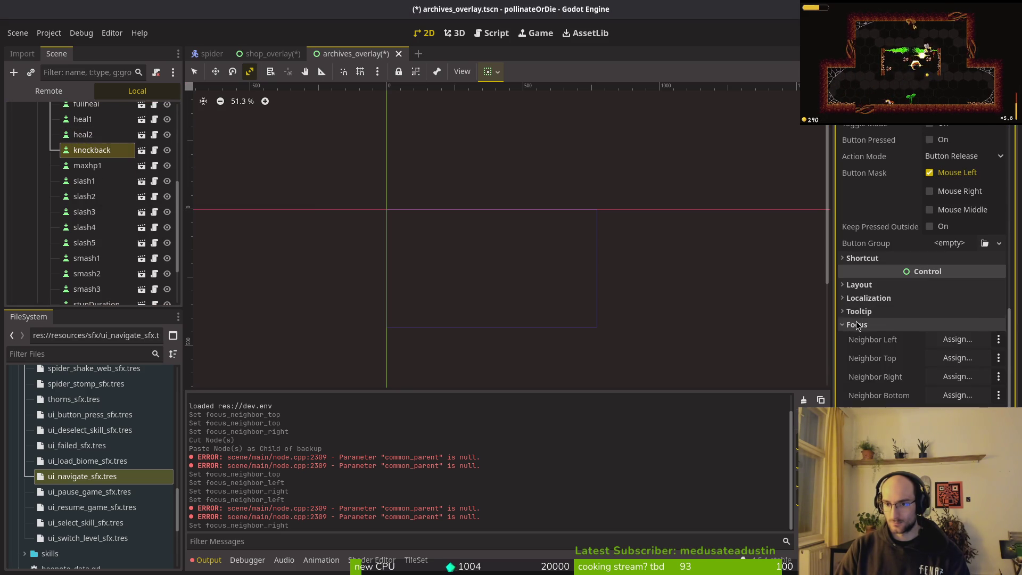
left_click(950, 339)
scroll(523, 295, "down", 3)
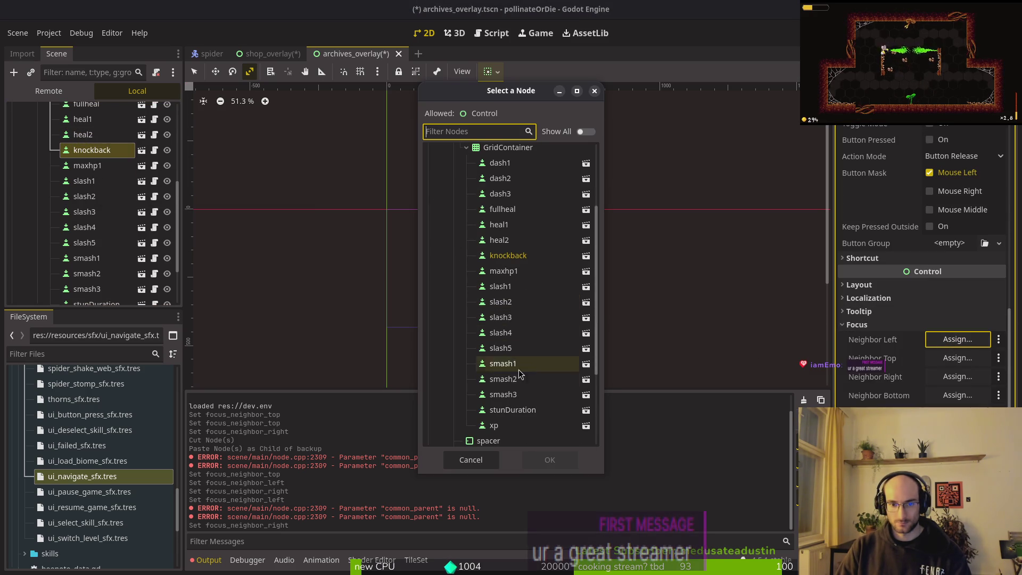
left_click(506, 290)
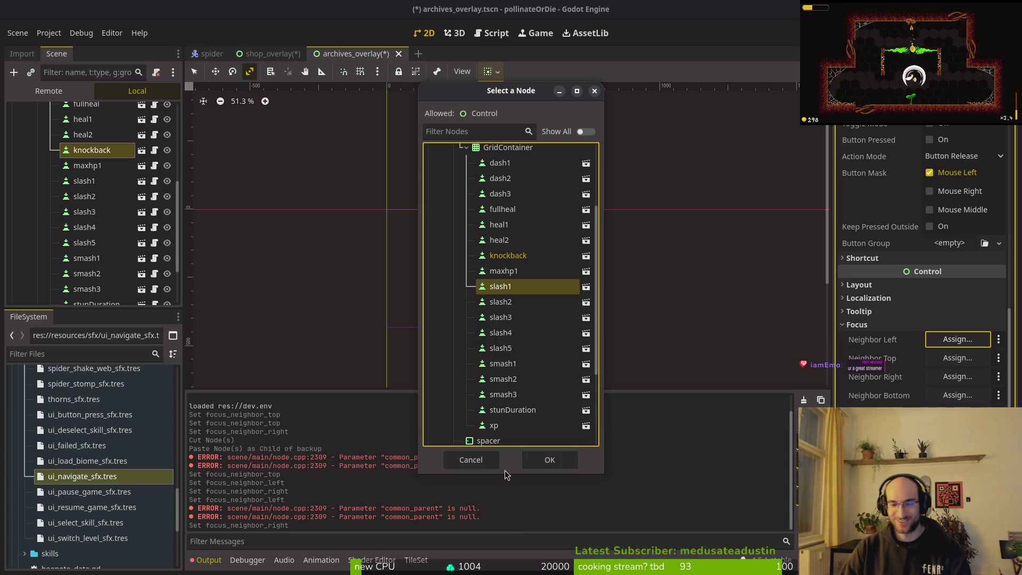
left_click(529, 463)
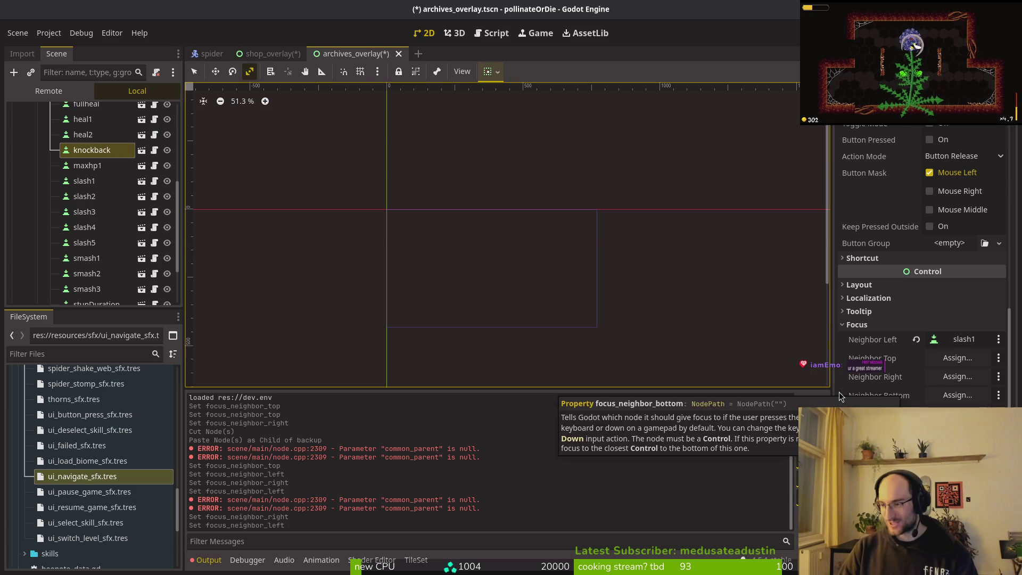
left_click(82, 181)
left_click(80, 181)
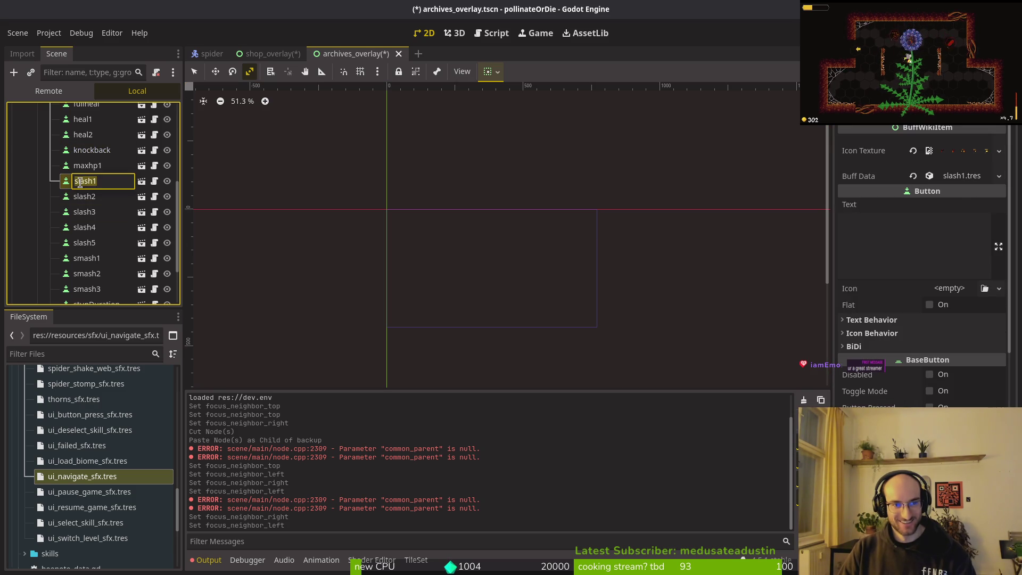
Clear slash1's left focus neighbour and set its right focus neighbour to knockback.
key("Escape")
key("Escape")
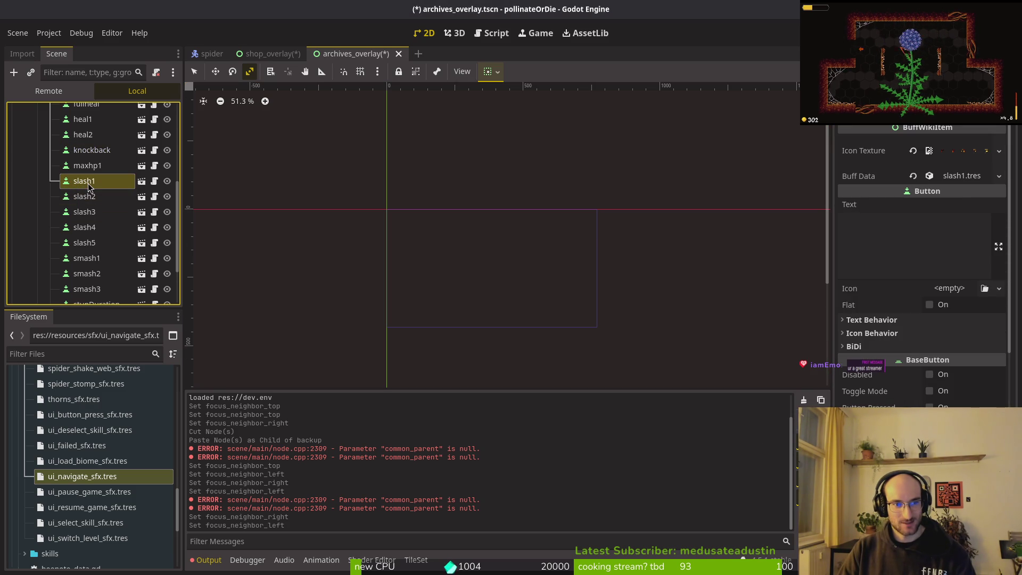
scroll(940, 325, "down", 10)
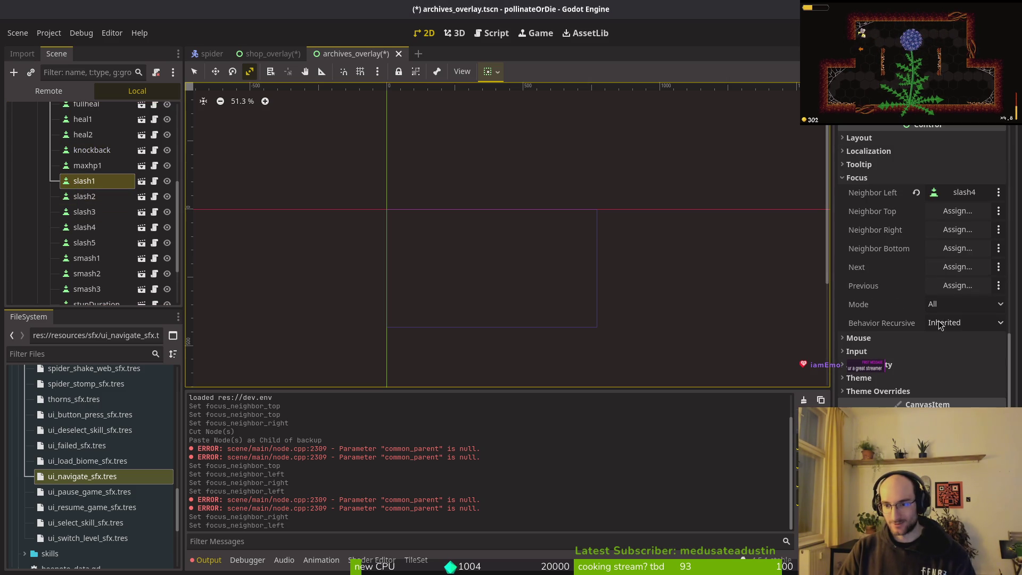
left_click(917, 193)
left_click(945, 235)
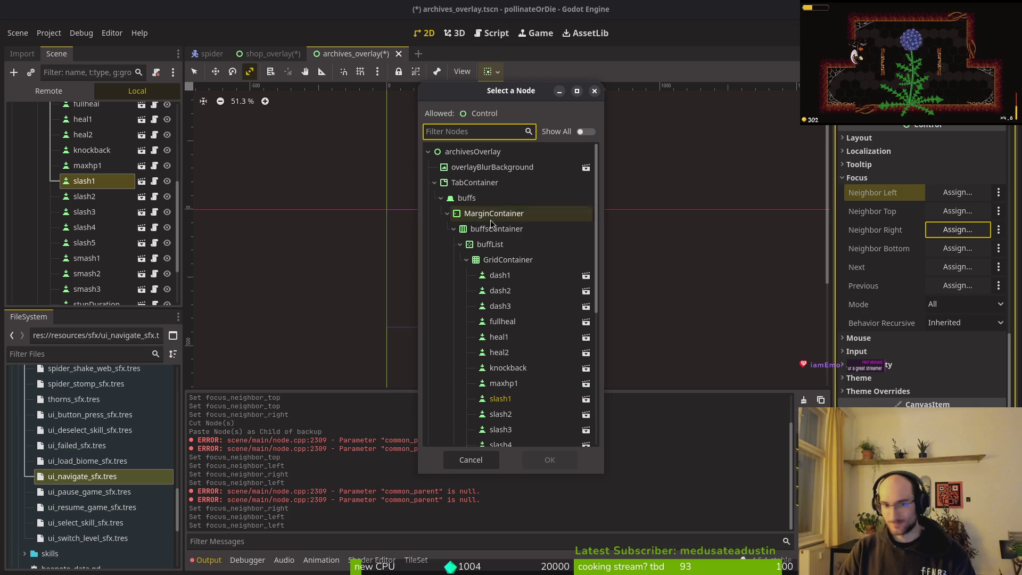
left_click(508, 368)
left_click(563, 459)
Set slash2's left focus neighbour to slash4.
left_click(84, 196)
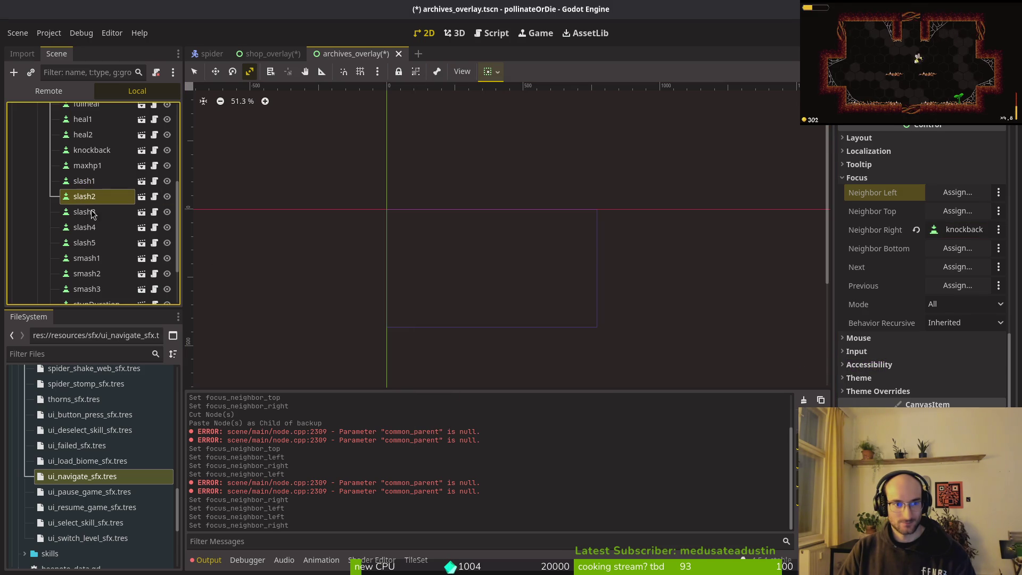
left_click(92, 213)
left_click(89, 197)
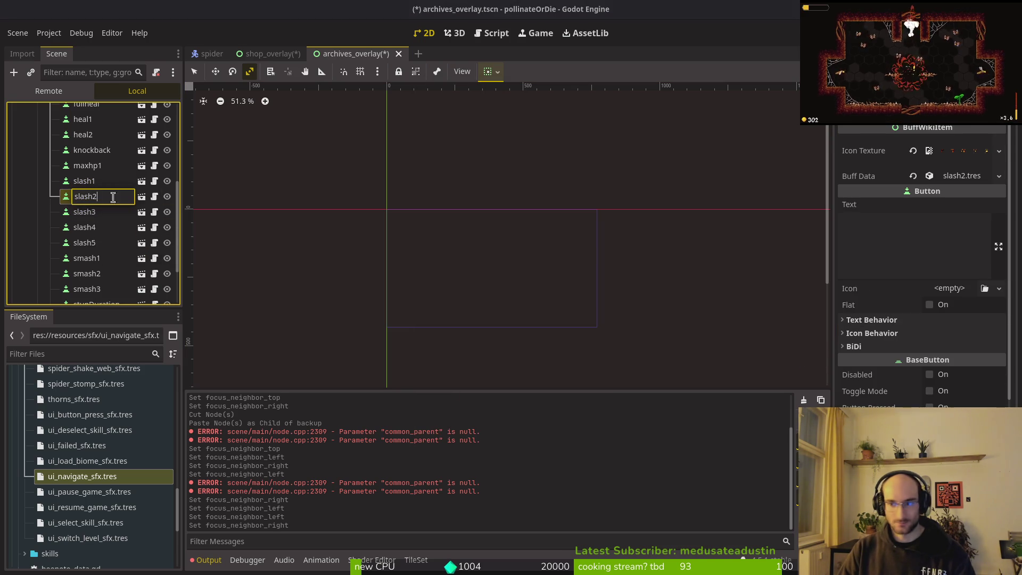
scroll(931, 316, "down", 5)
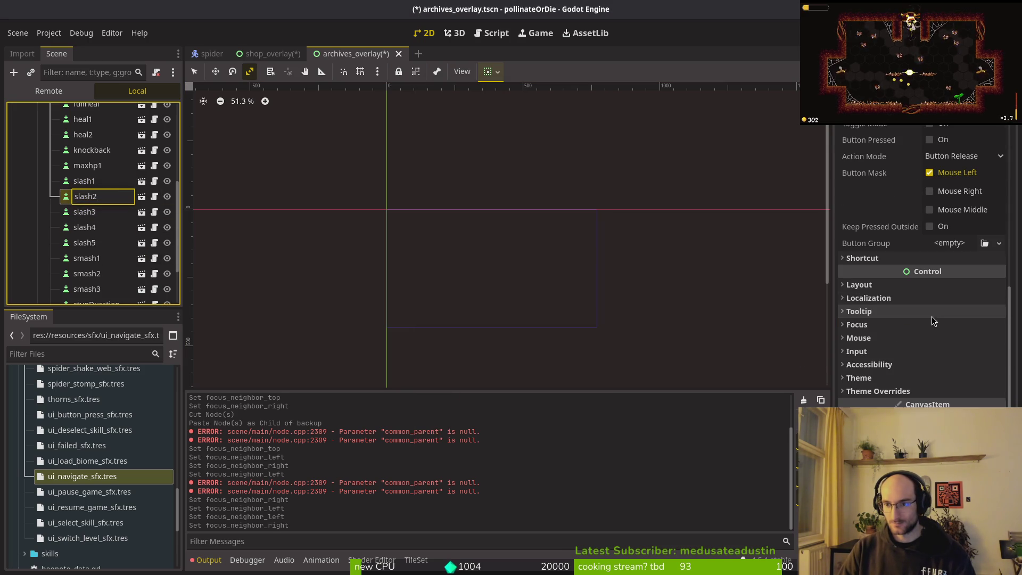
left_click(860, 323)
left_click(951, 341)
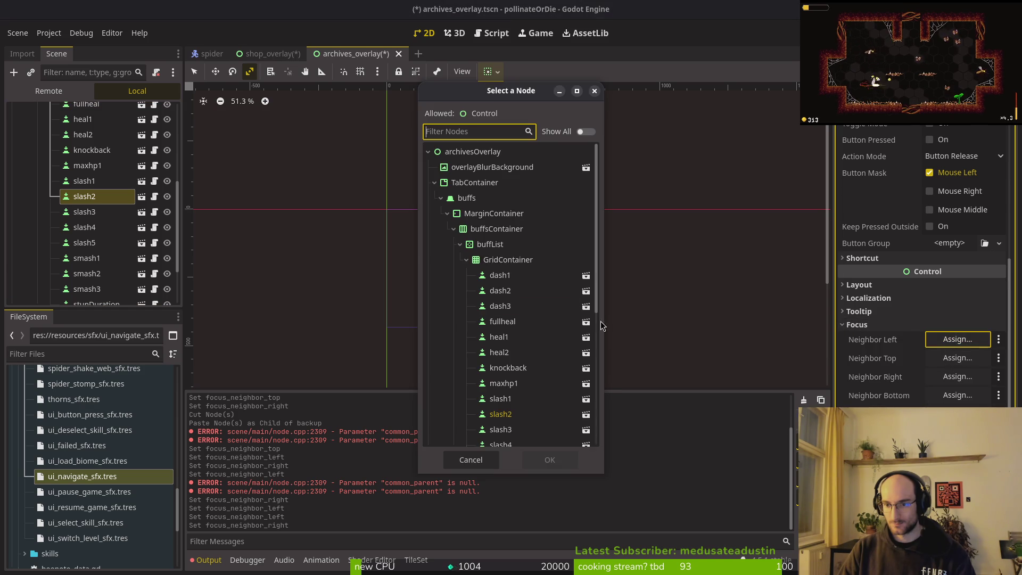
scroll(521, 416, "down", 2)
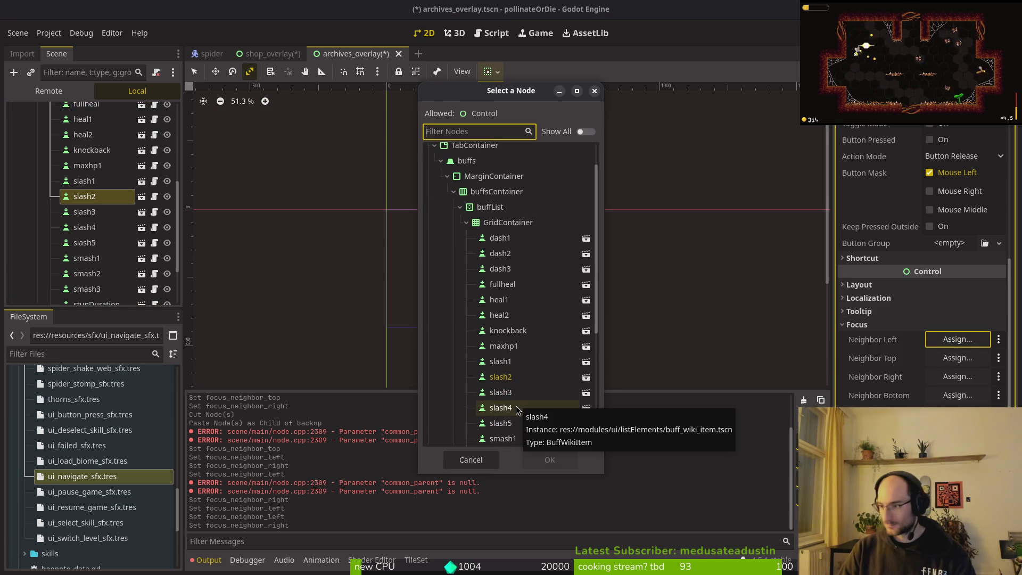
left_click(515, 406)
left_click(549, 459)
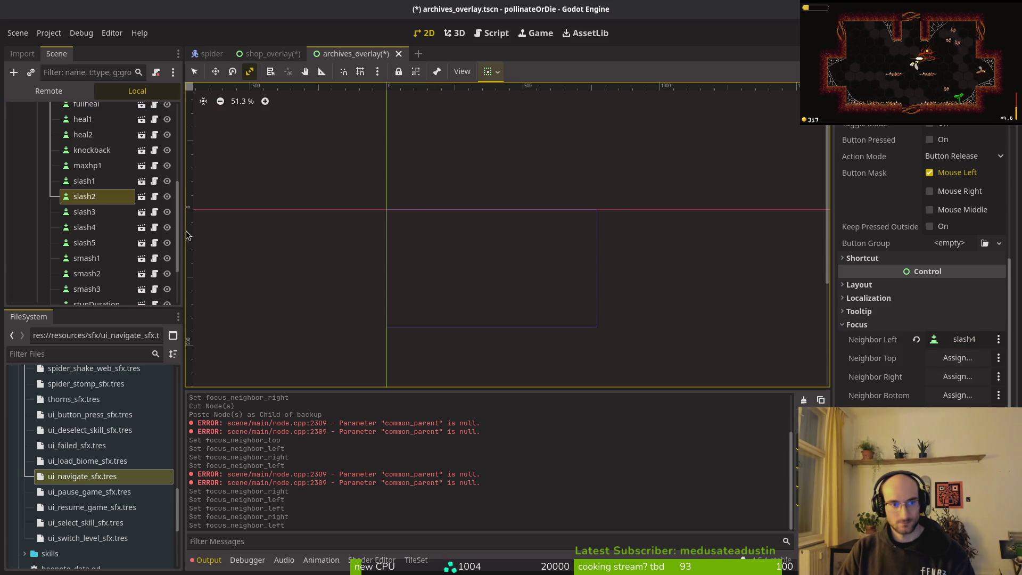
Clear slash4's right focus neighbour and reassign it to slash2.
left_click(97, 228)
double_click(85, 212)
key("Escape")
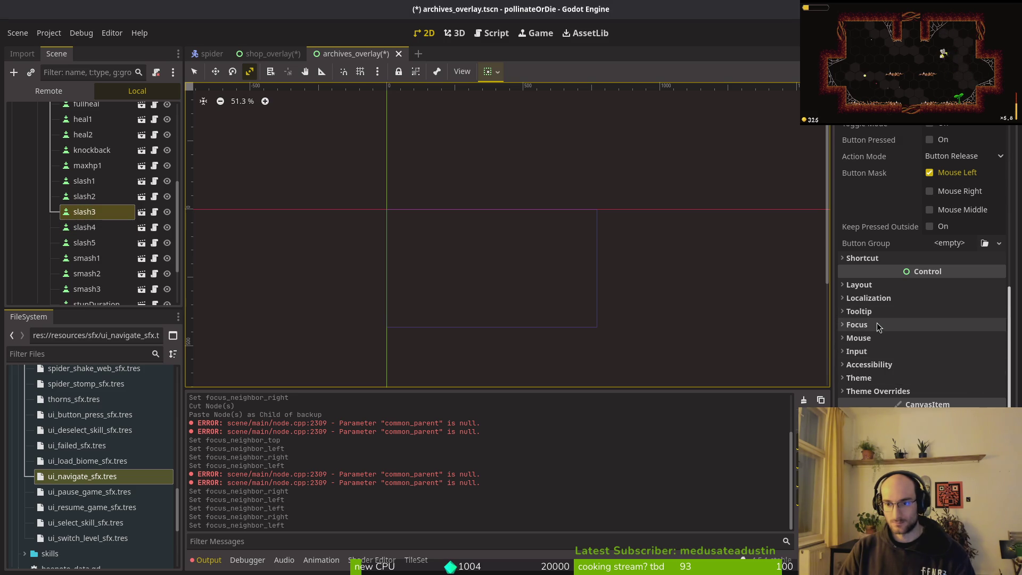
left_click(880, 324)
left_click(88, 230)
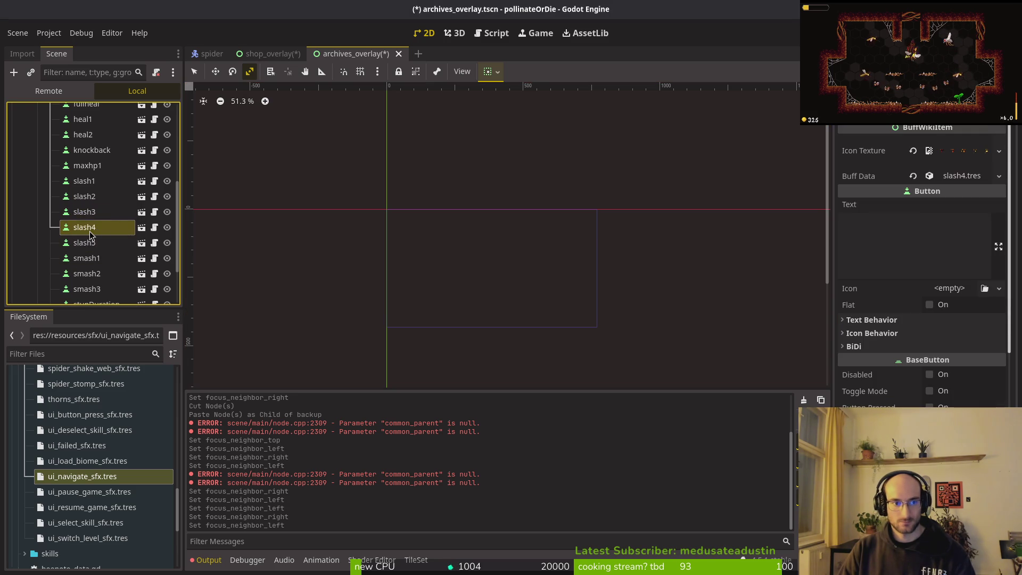
left_click(90, 235)
scroll(901, 318, "down", 5)
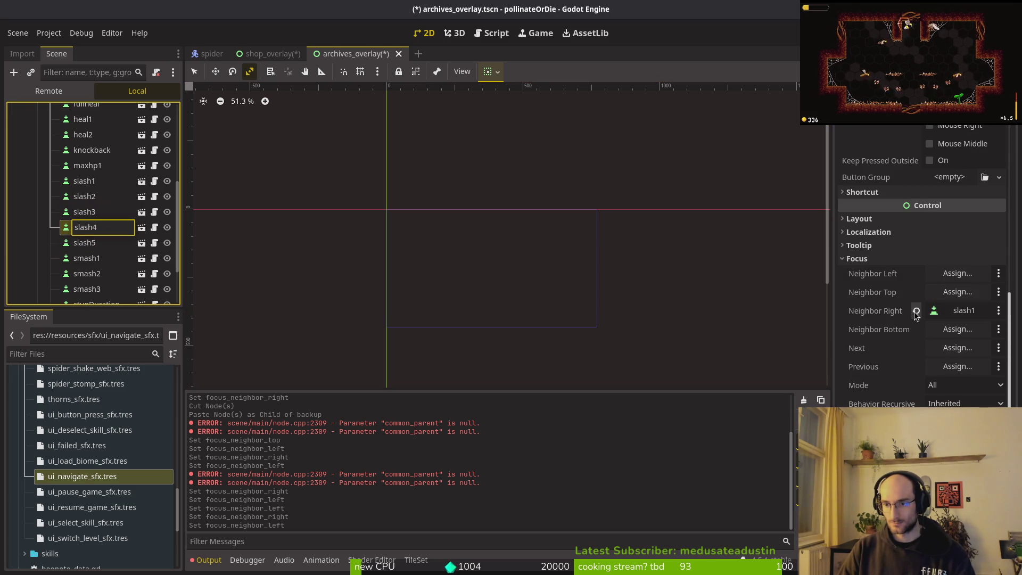
left_click(916, 310)
left_click(940, 312)
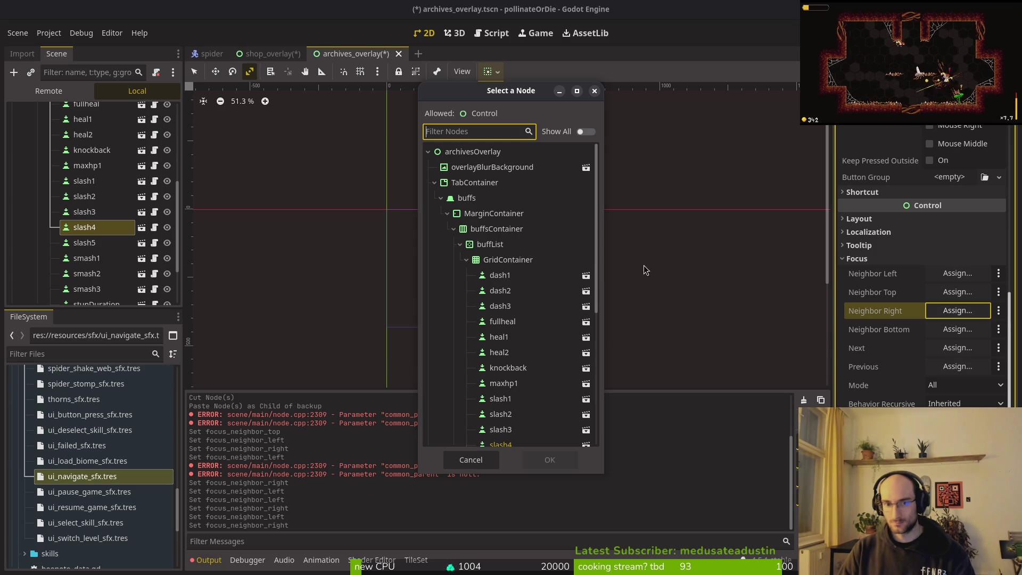
double_click(517, 417)
double_click(92, 238)
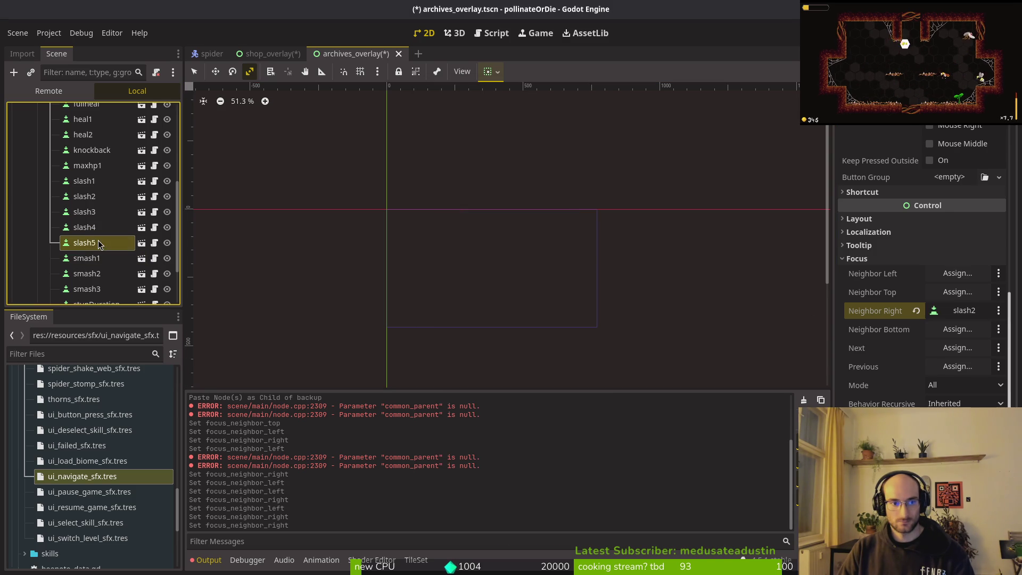
key("Return")
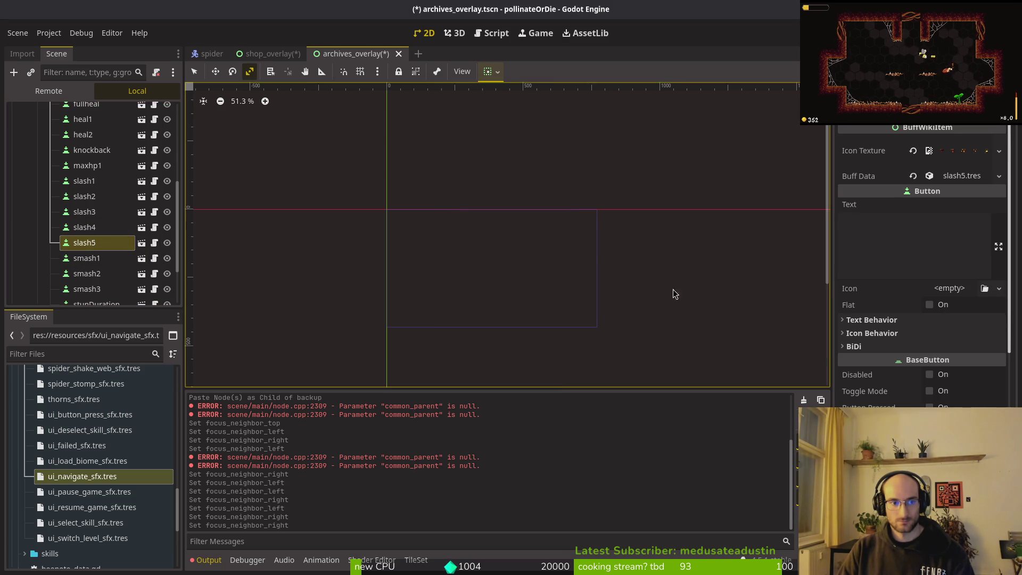
Change slash5's left focus neighbour from smash3 to smash2.
scroll(787, 303, "down", 3)
scroll(911, 324, "down", 10)
left_click(964, 195)
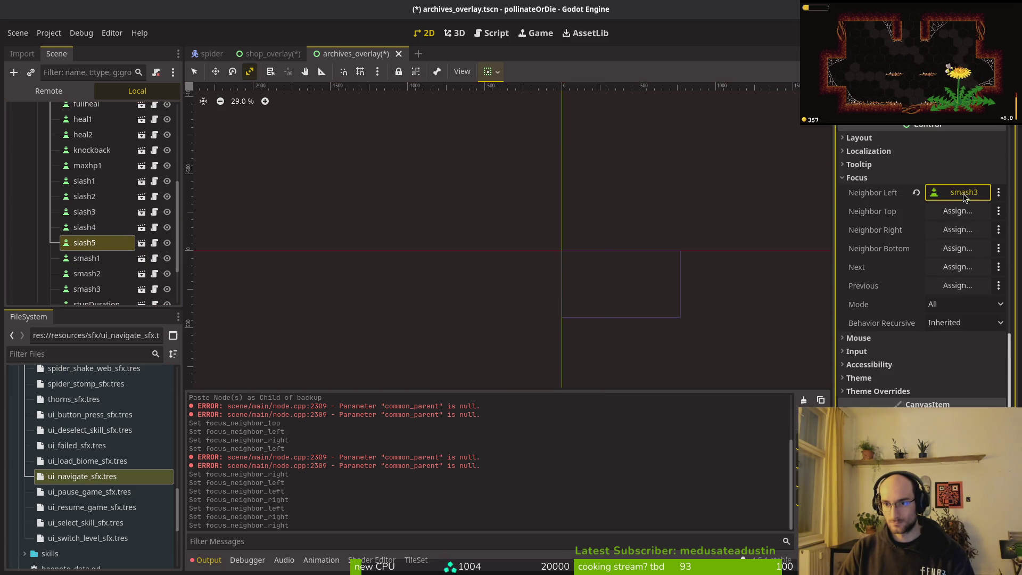
key("Escape")
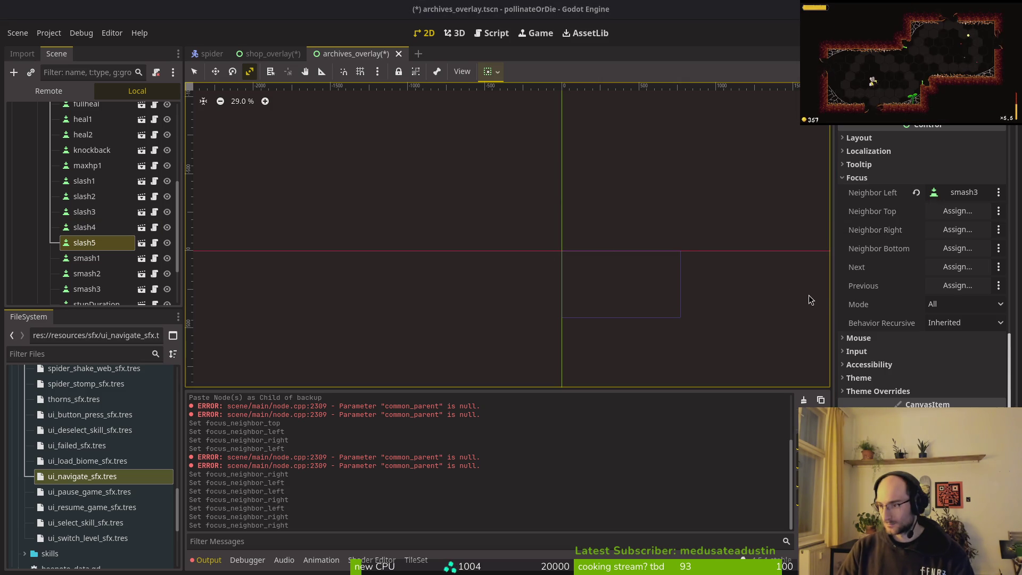
left_click(952, 197)
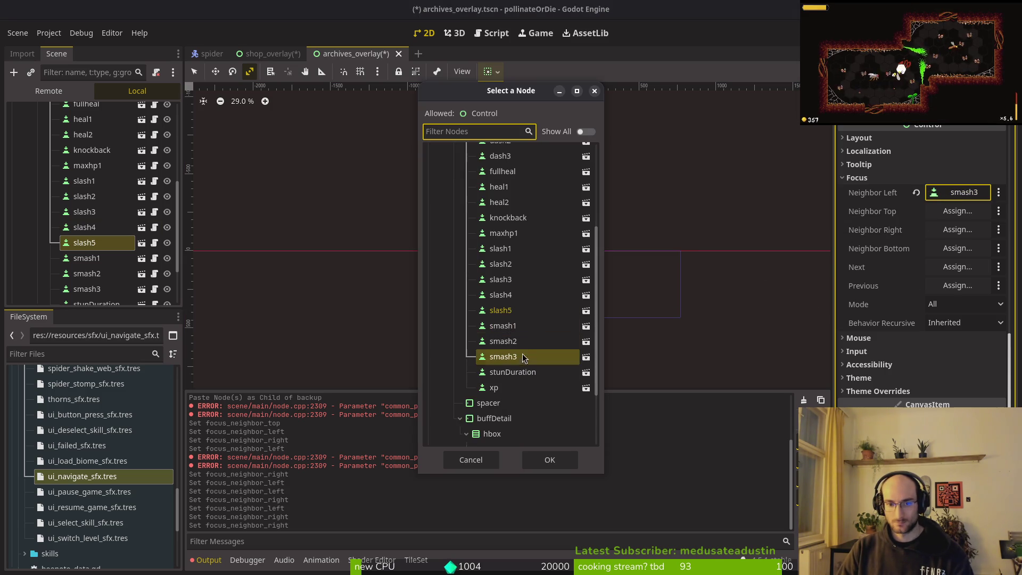
left_click(524, 343)
left_click(532, 459)
Set smash2's right focus neighbour to slash5.
left_click(86, 258)
scroll(890, 276, "down", 5)
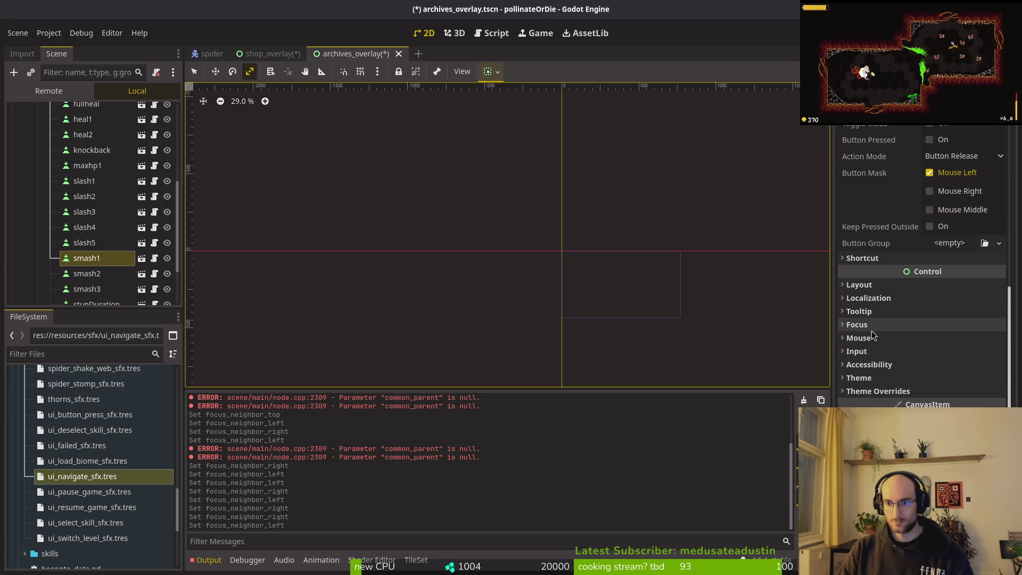
left_click(88, 273)
scroll(958, 287, "down", 3)
left_click(873, 324)
left_click(953, 376)
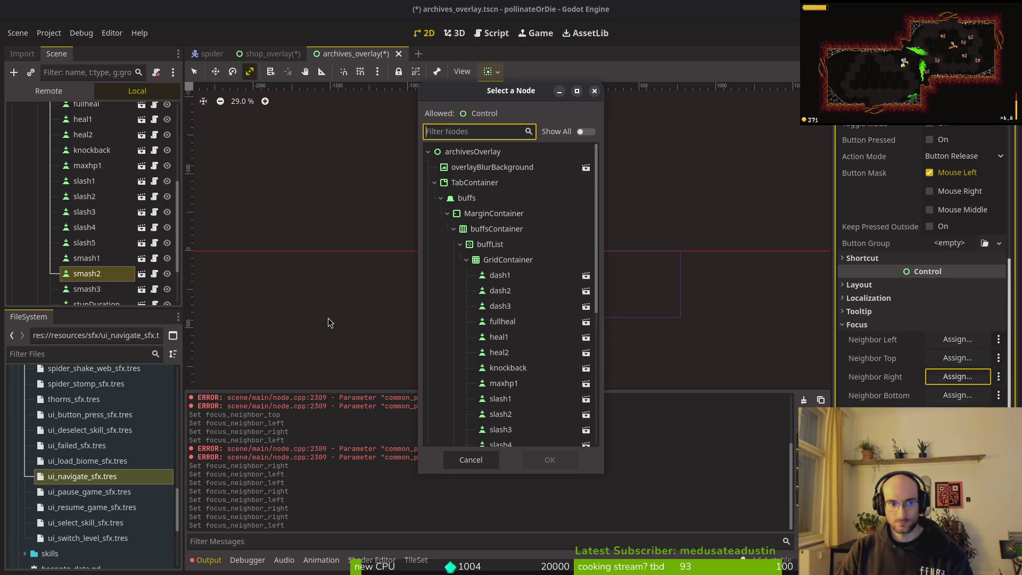
scroll(529, 381, "down", 3)
left_click(520, 281)
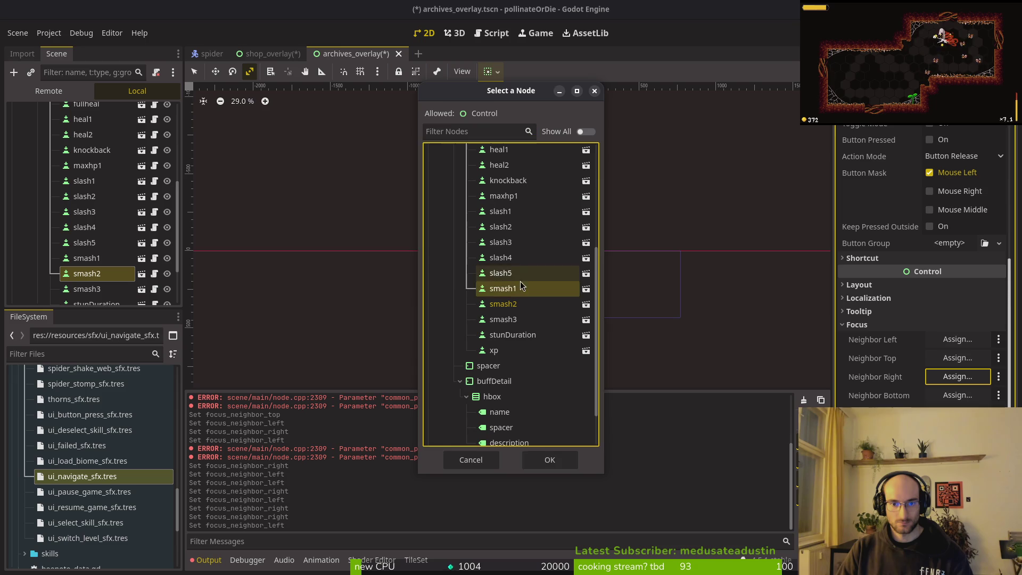
left_click(537, 456)
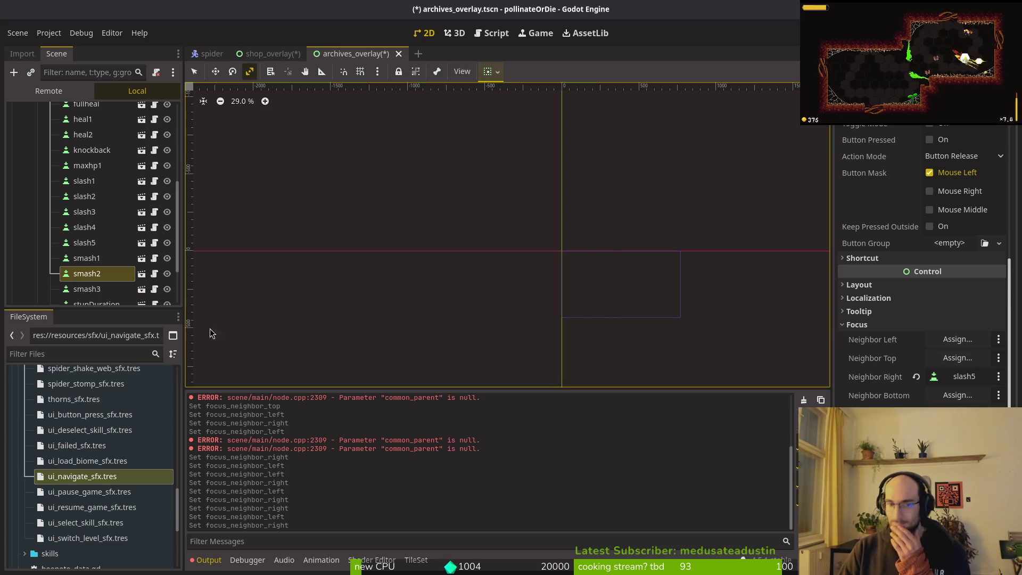
Clear smash3's right and bottom focus neighbours.
left_click(86, 289)
scroll(908, 286, "down", 5)
left_click(916, 310)
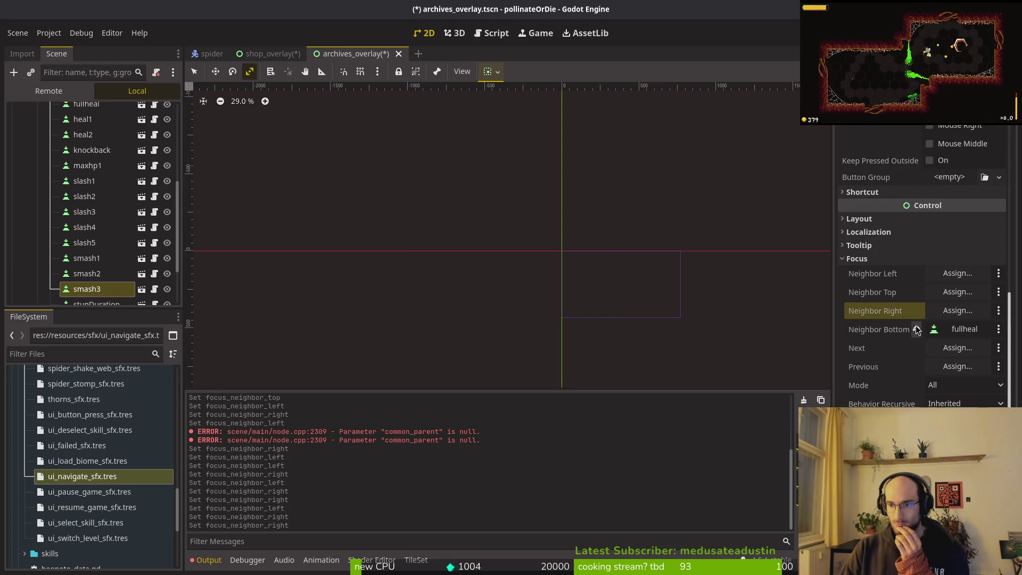
left_click(917, 329)
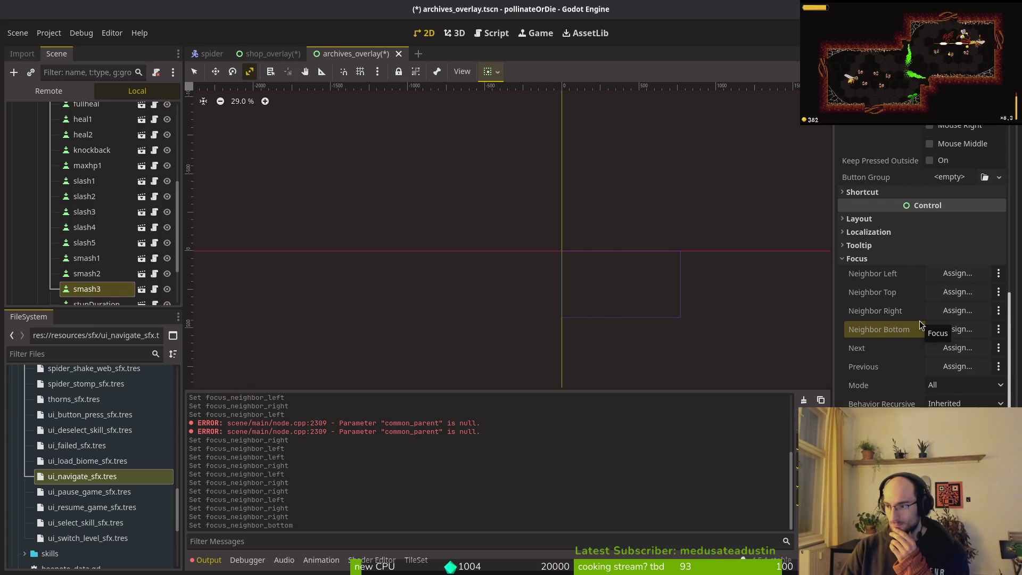
Give smash3 xp as its left and dash1 as its bottom focus neighbour.
left_click(960, 276)
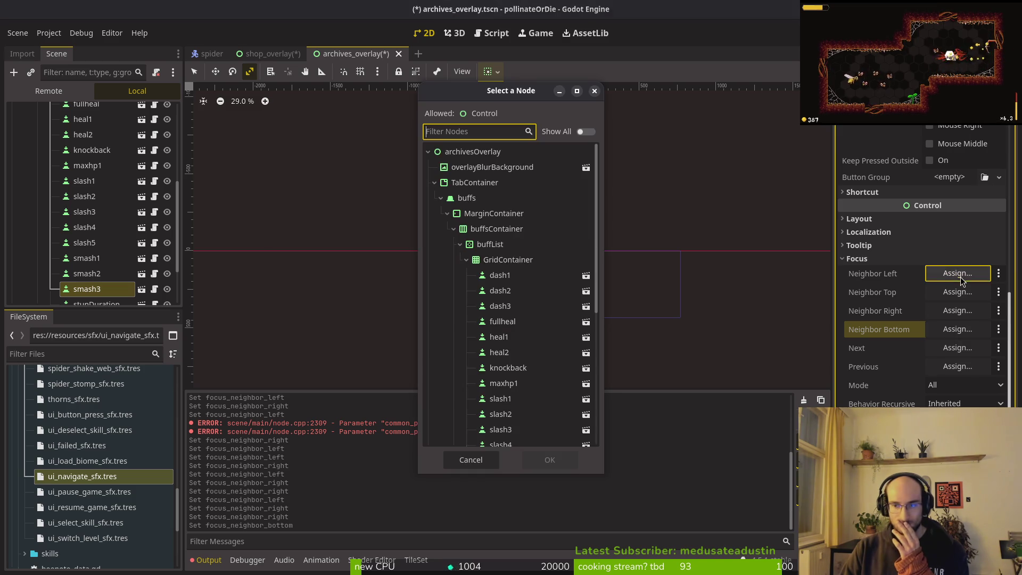
scroll(554, 324, "down", 5)
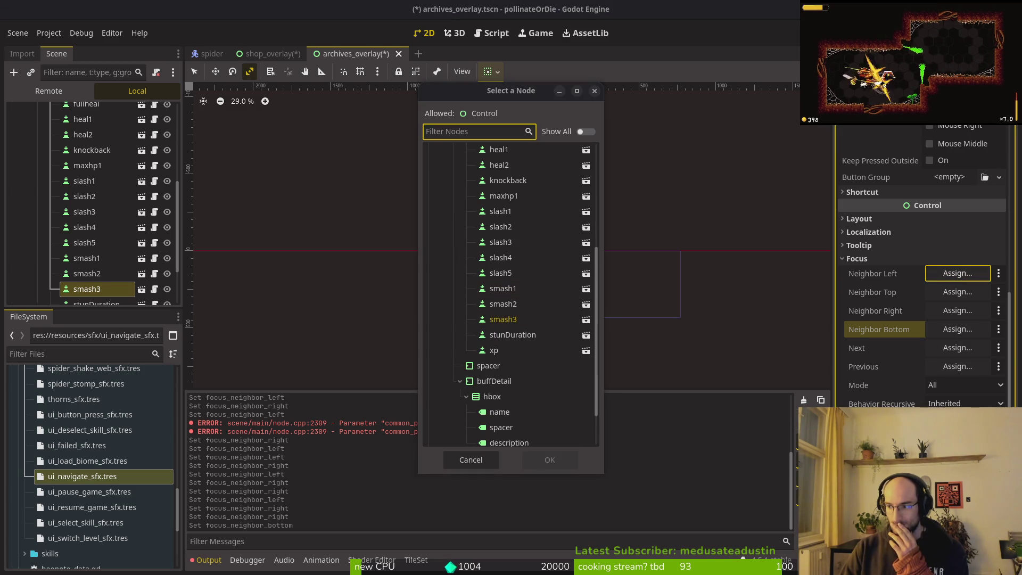
scroll(480, 247, "down", 2)
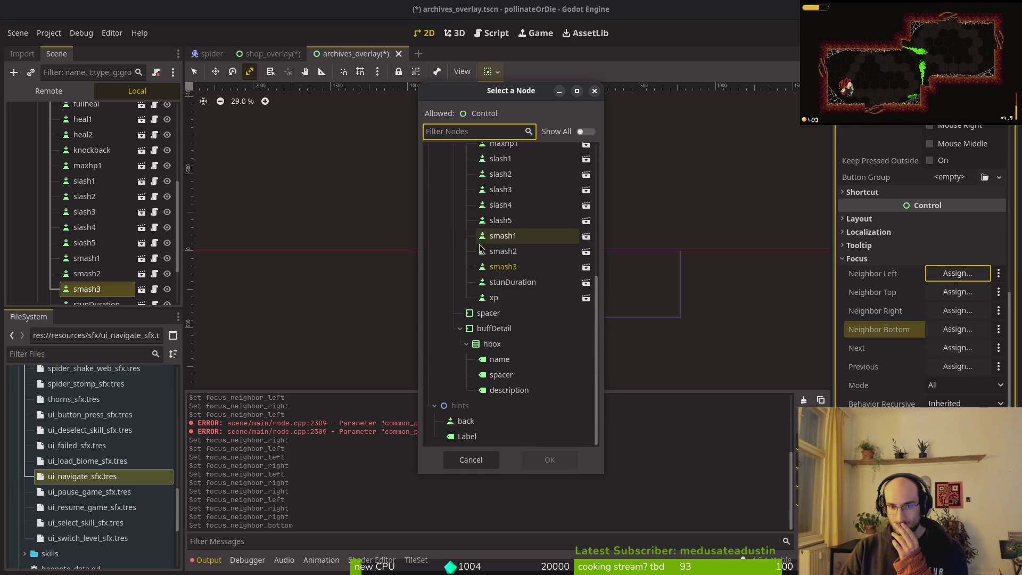
left_click(494, 297)
left_click(549, 460)
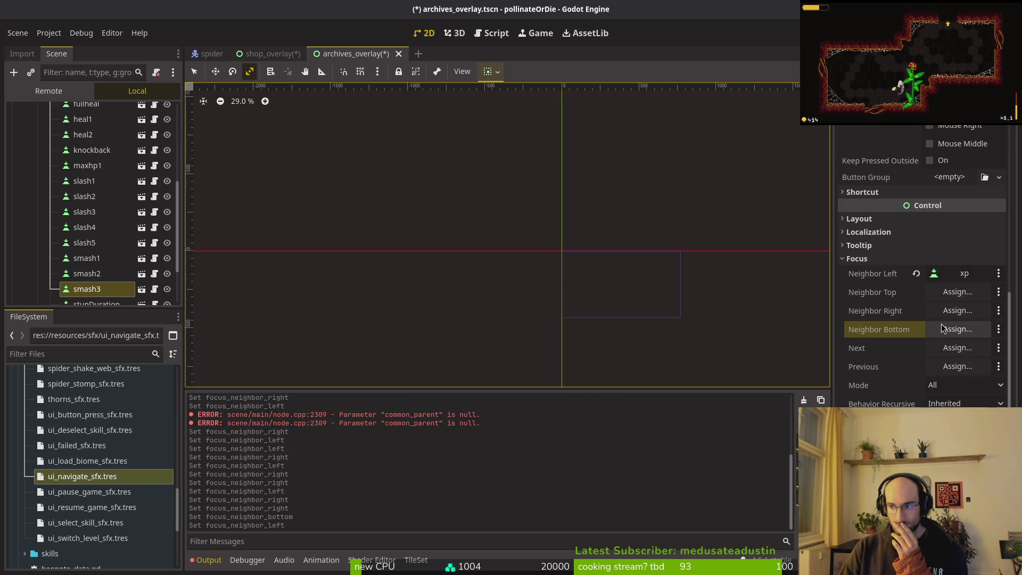
left_click(958, 329)
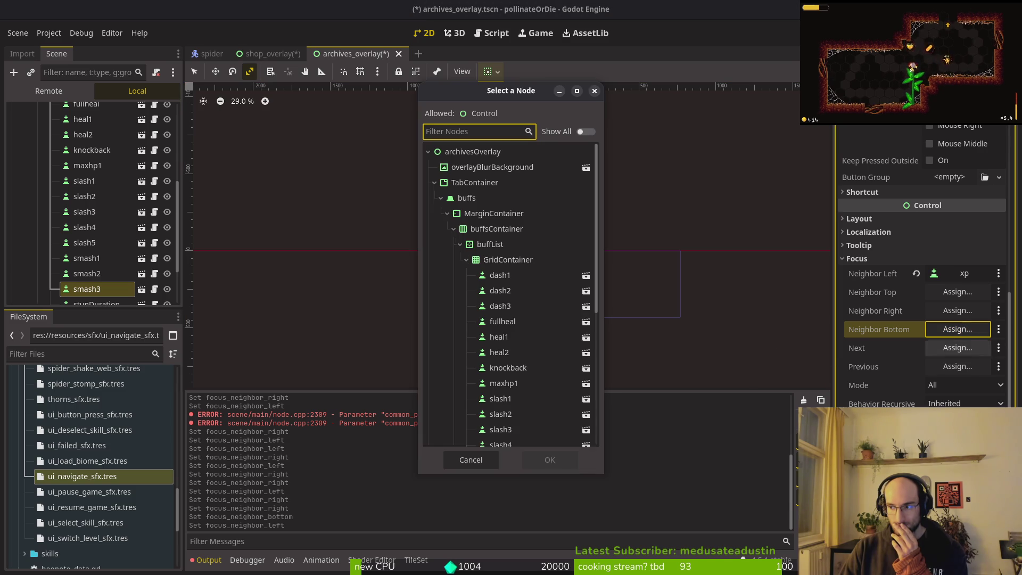
left_click(512, 275)
left_click(549, 459)
key("Down")
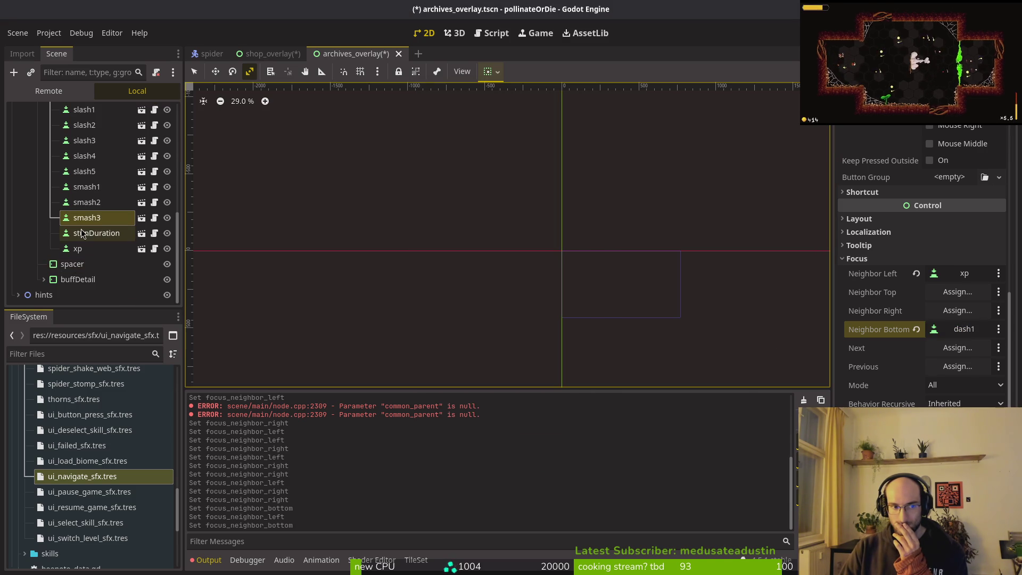
Set stunDuration's bottom focus neighbour to dash2.
scroll(929, 329, "down", 10)
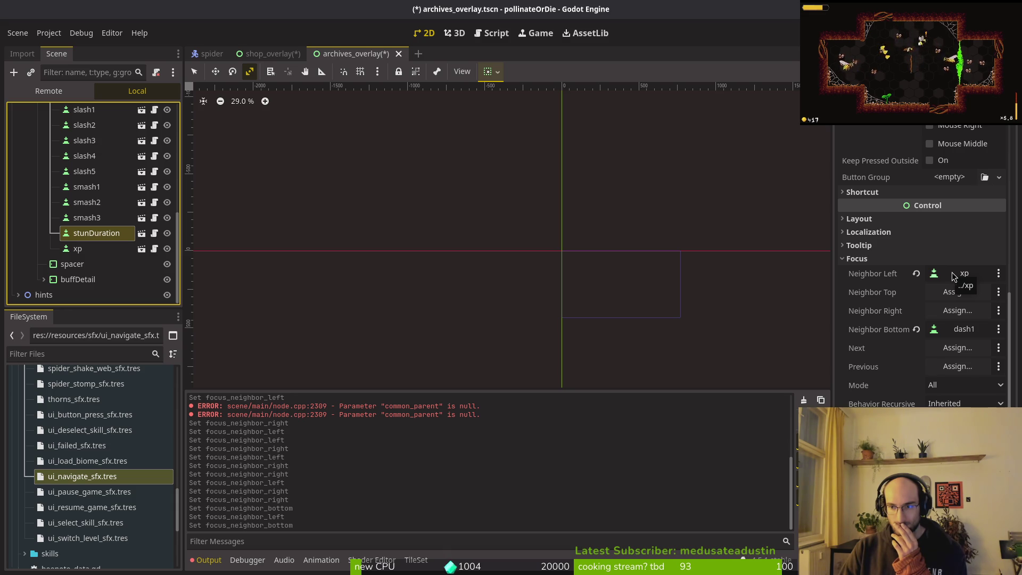
left_click(964, 329)
left_click(513, 289)
left_click(548, 463)
left_click(966, 314)
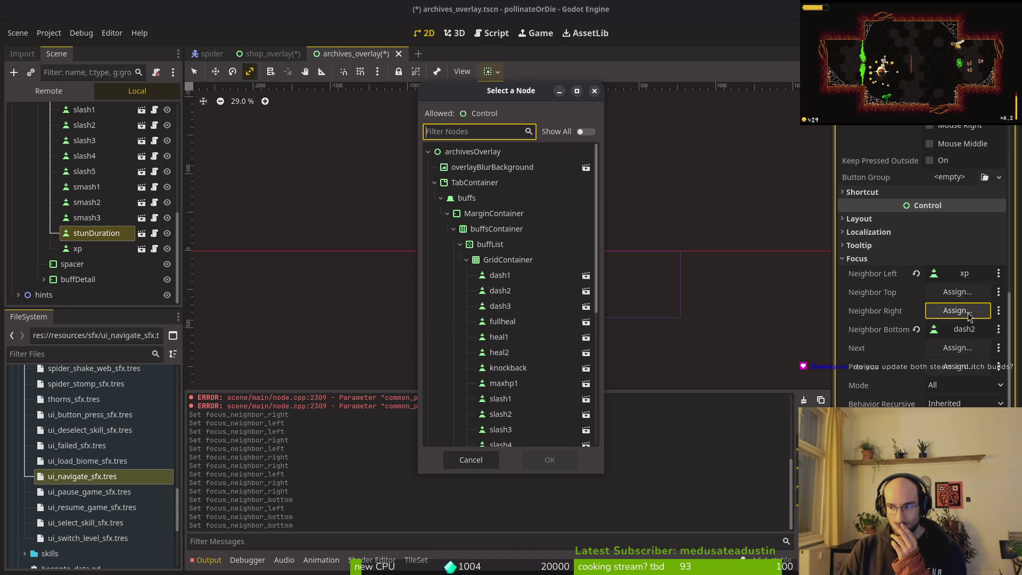
key("Escape")
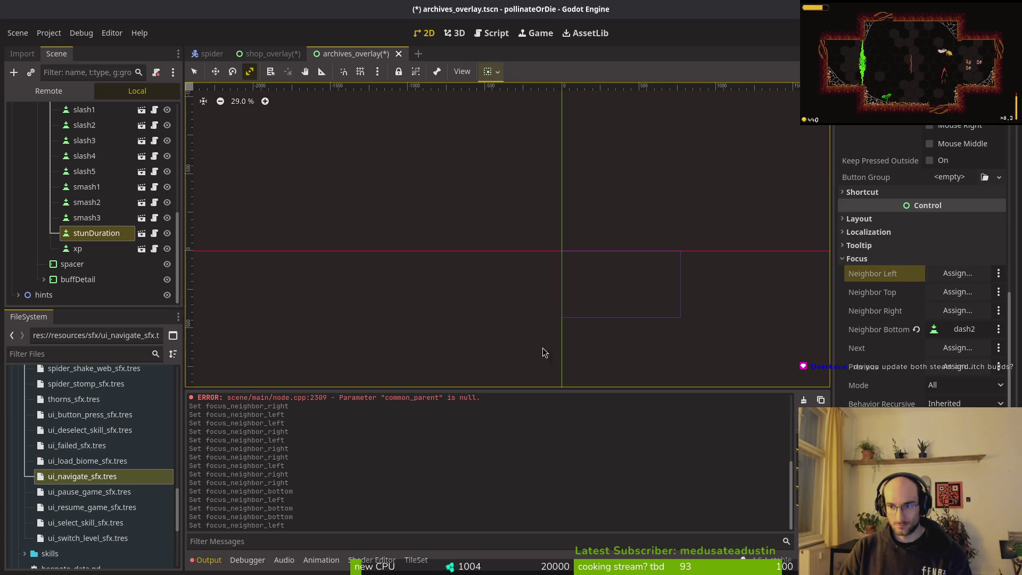
Give xp smash3 as its right and dash3 as its bottom focus neighbour.
left_click(77, 248)
scroll(938, 320, "down", 5)
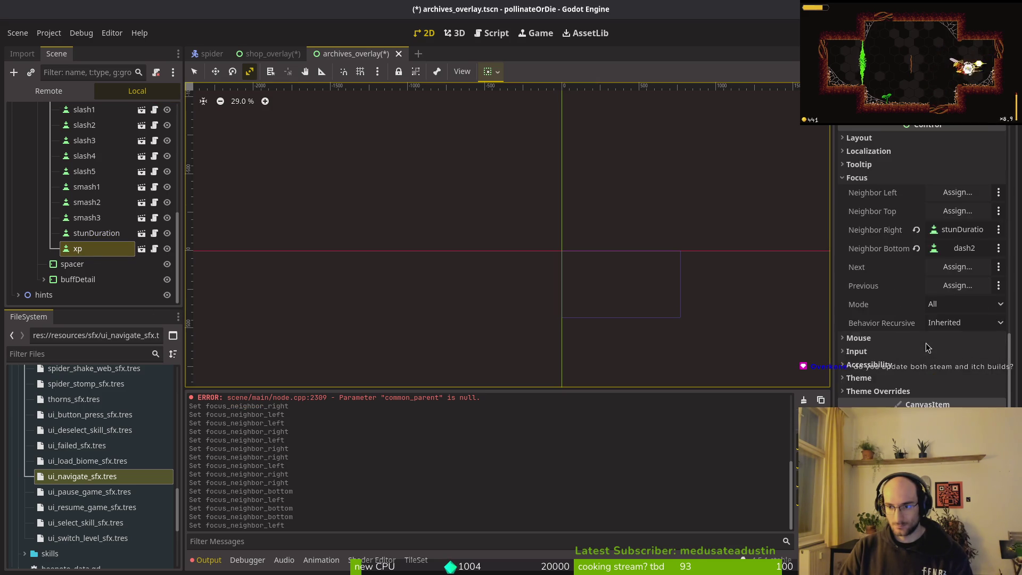
scroll(929, 319, "up", 1)
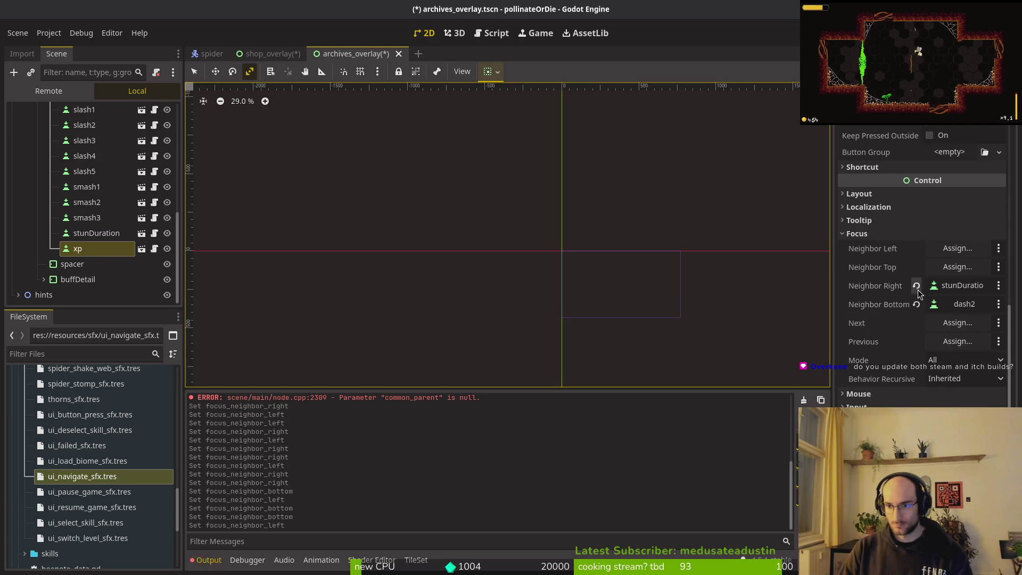
left_click(948, 288)
scroll(533, 346, "down", 5)
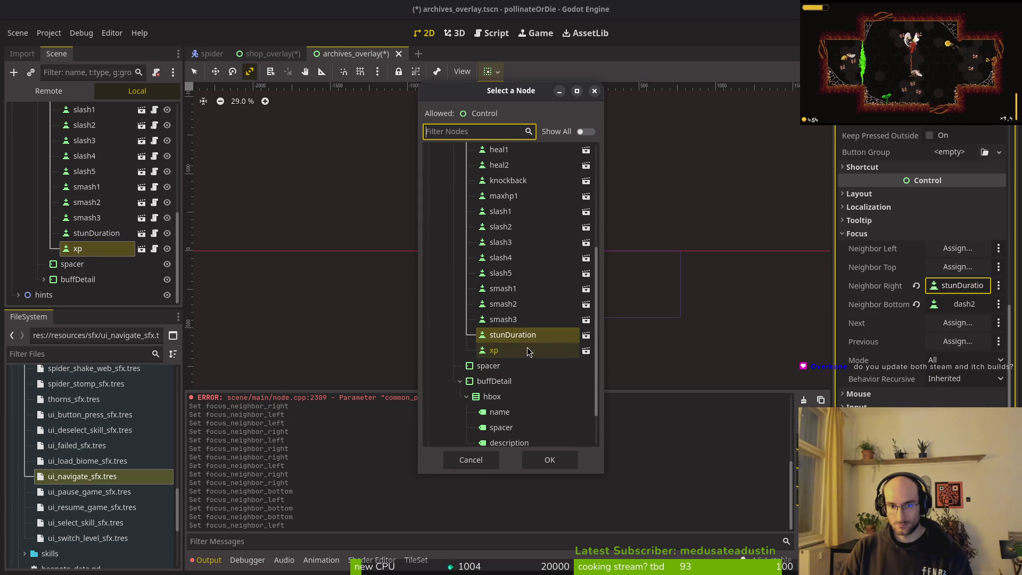
left_click(527, 319)
left_click(549, 460)
left_click(961, 304)
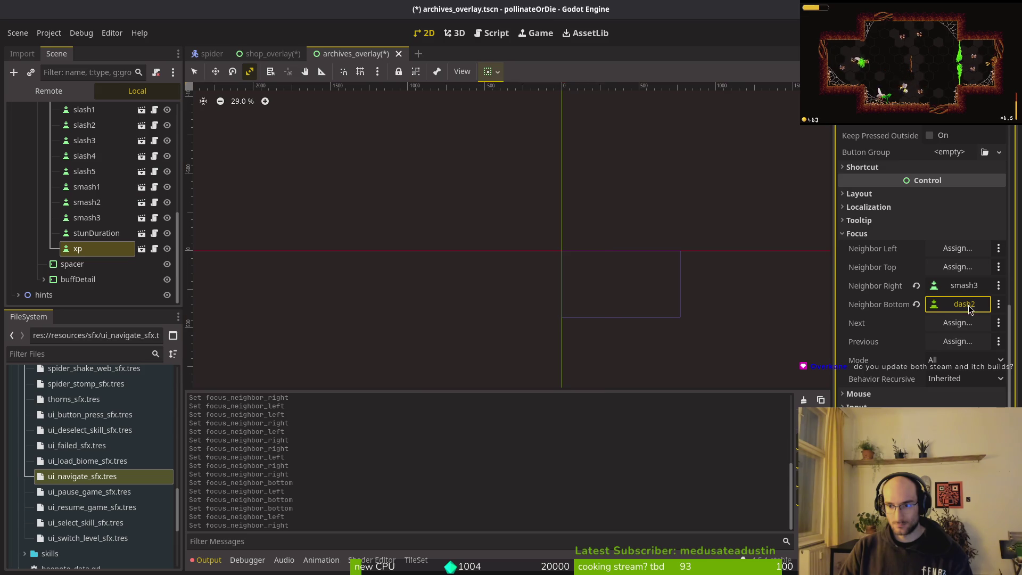
left_click(511, 306)
left_click(549, 459)
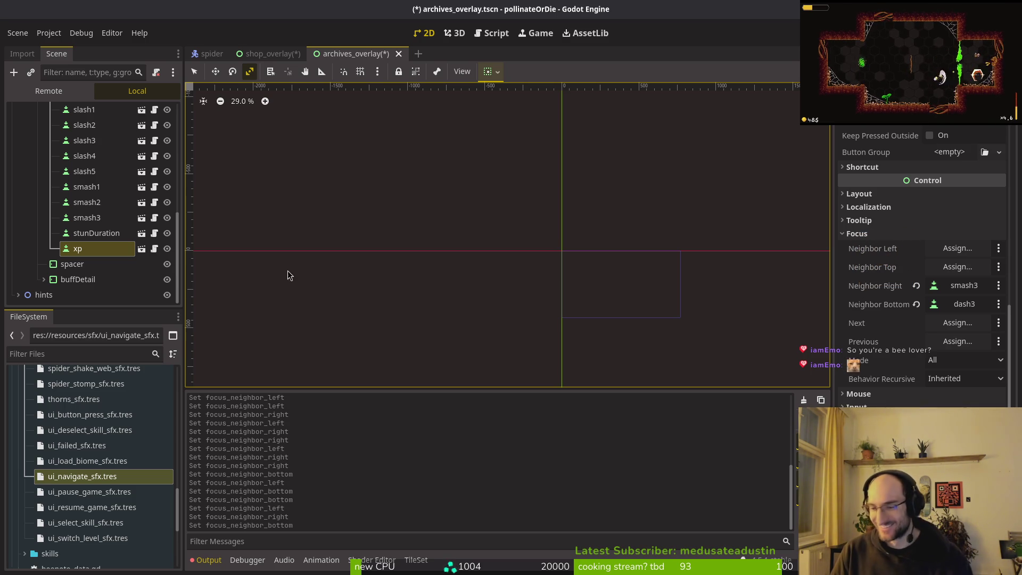
scroll(45, 251, "up", 5)
left_click(50, 129)
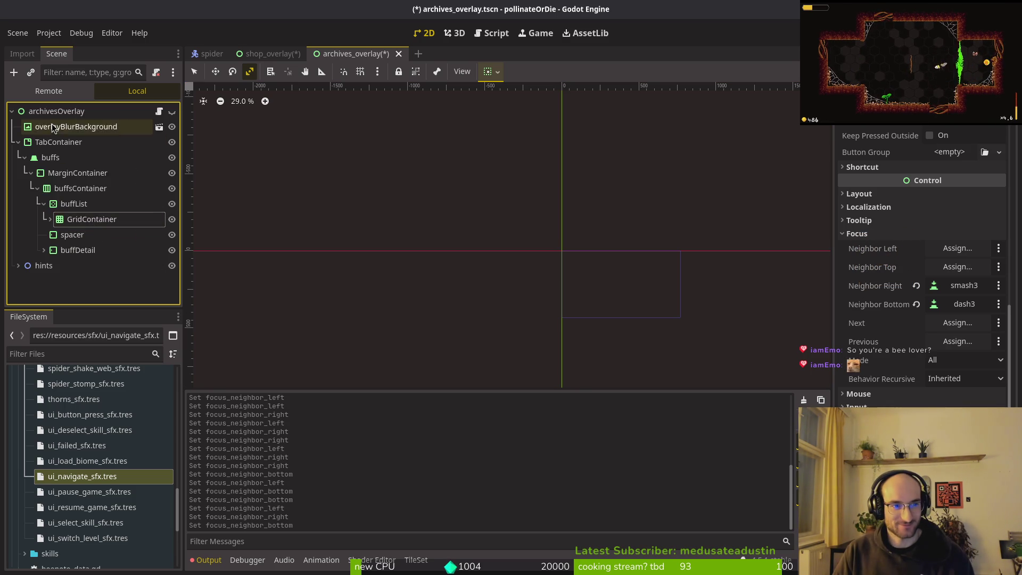
Cut the memories and enemies tabs from shop_overlay and paste them under the archives TabContainer.
left_click(273, 53)
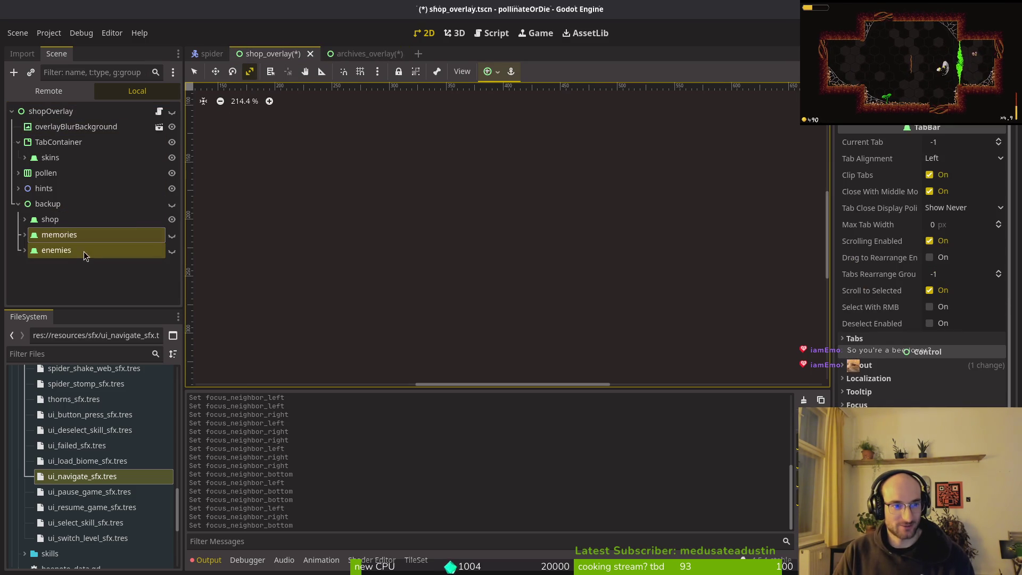
key("ctrl+x")
left_click(367, 53)
scroll(69, 218, "down", 5)
scroll(69, 218, "up", 5)
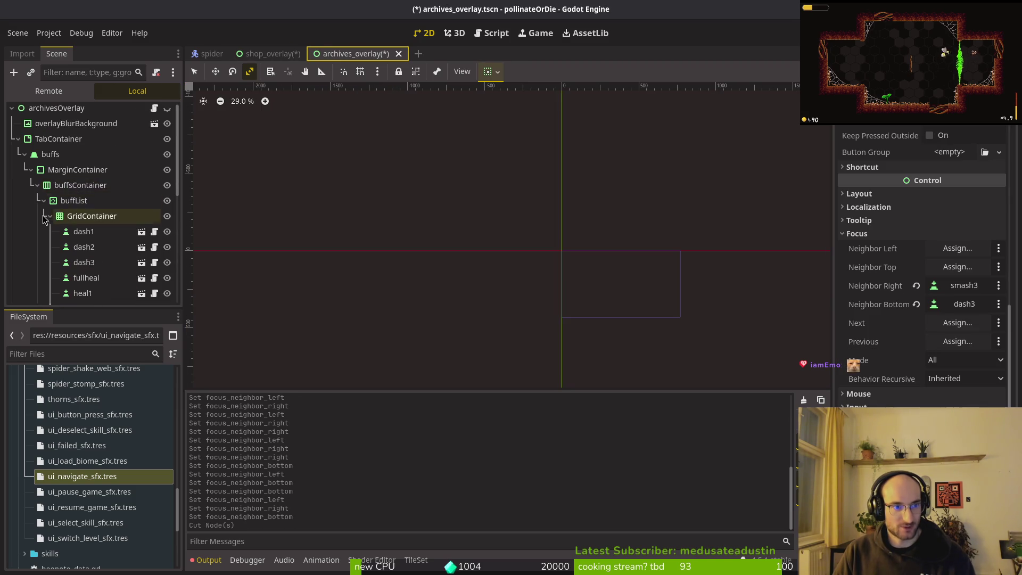
left_click(24, 158)
key("Up")
key("ctrl+v")
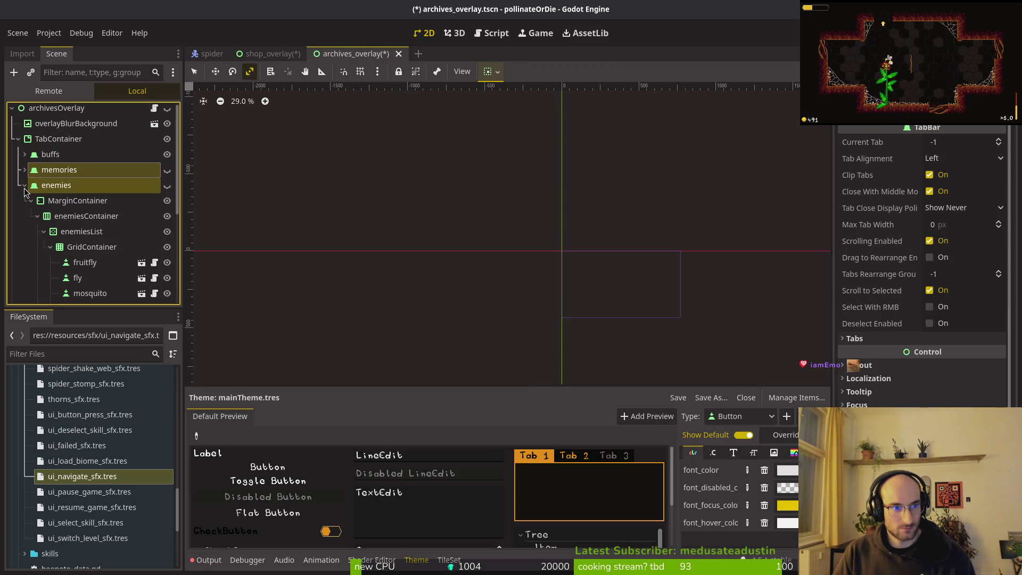
left_click(24, 186)
Order the tabs memories, enemies, buffs and save archives_overlay.tscn.
left_click(53, 157)
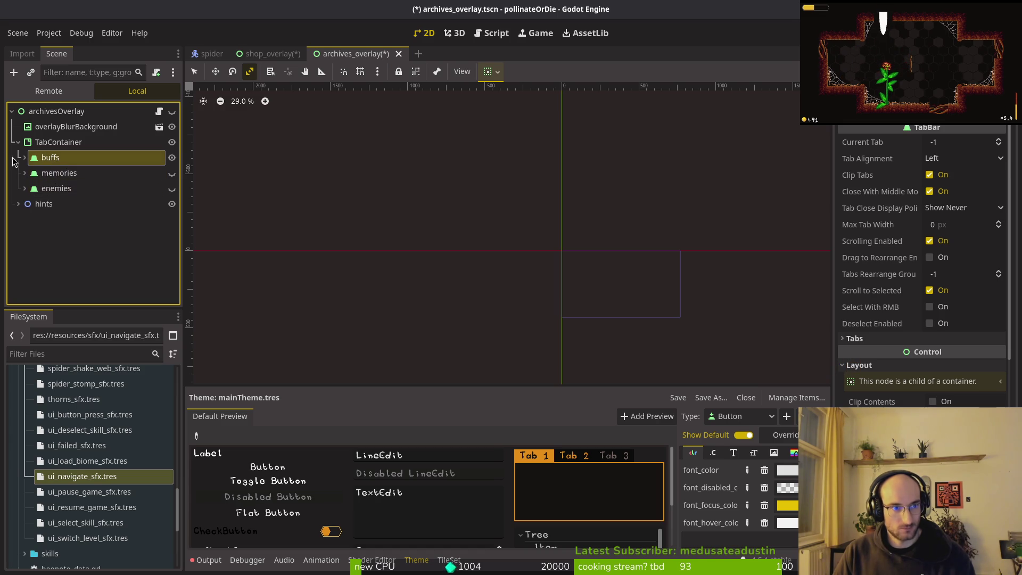
left_click_drag(63, 182, 93, 166)
key("ctrl+s")
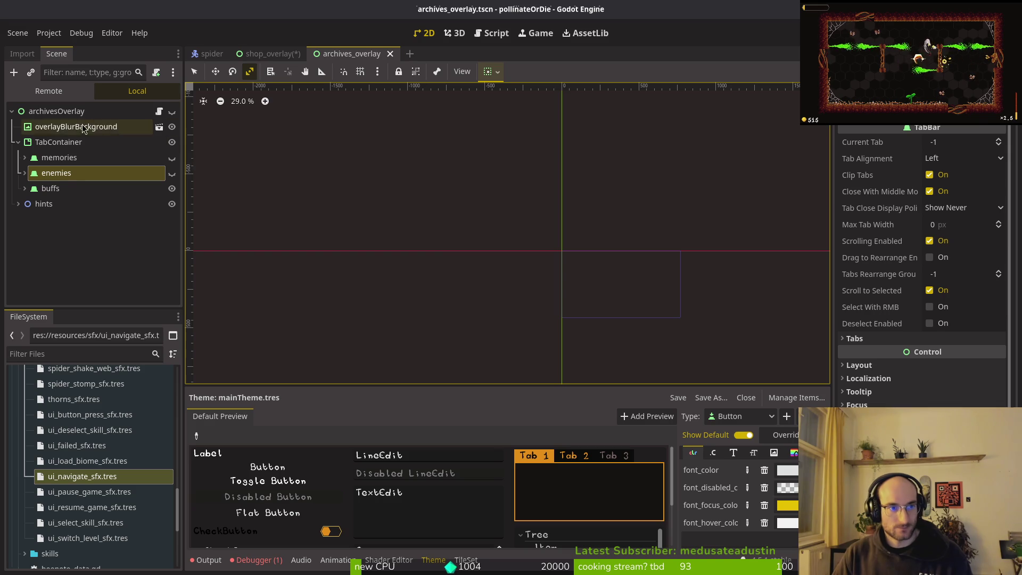
left_click(62, 190)
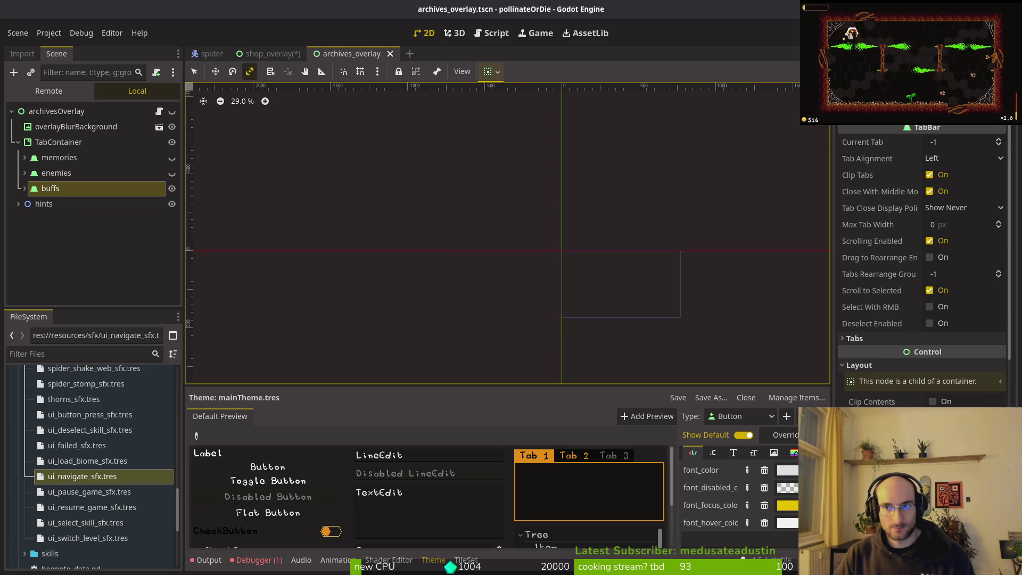
Launch the game, maximize its window, start playing and open the archives overlay.
key("F5")
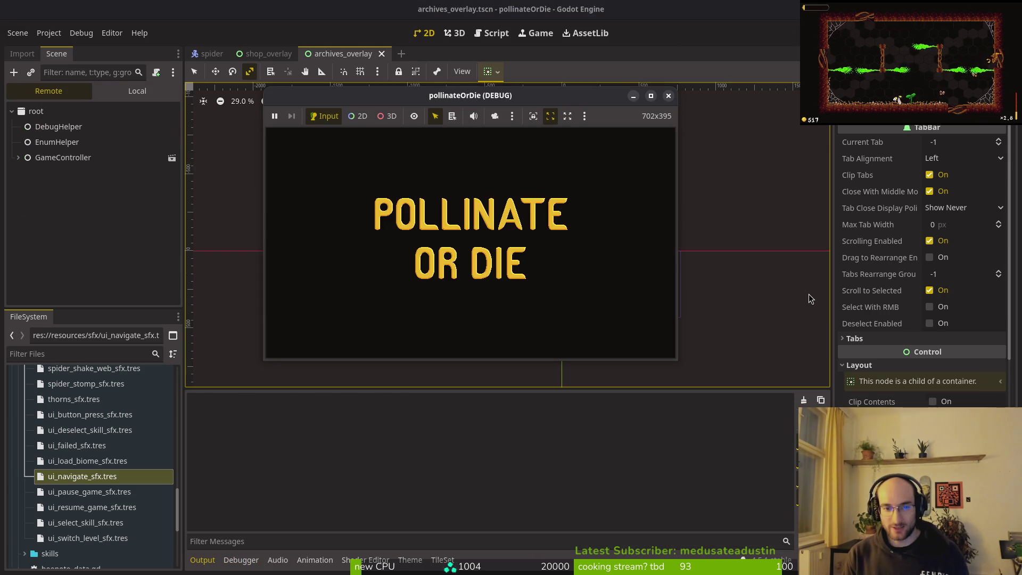
double_click(373, 98)
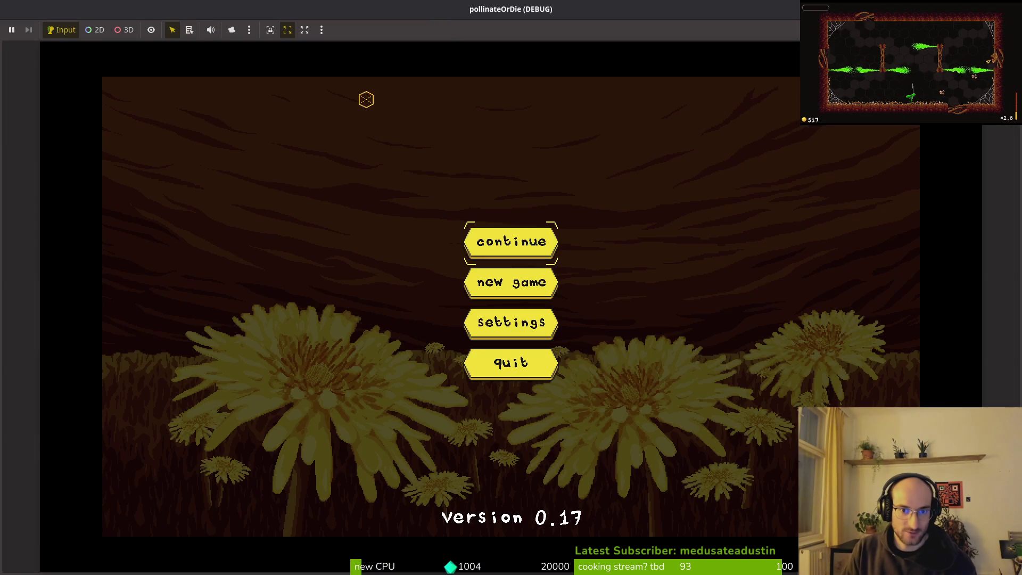
key("Return")
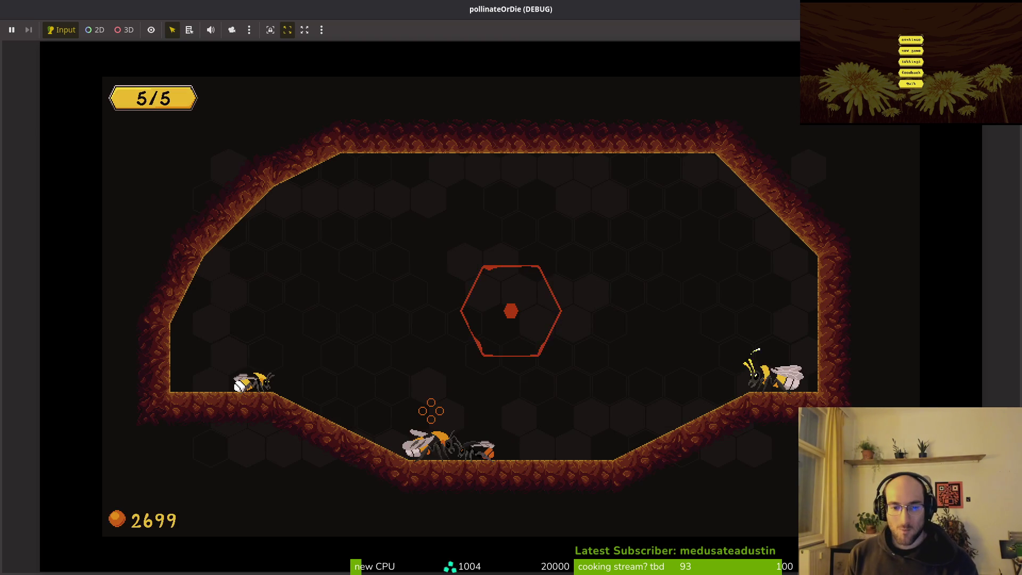
key("Escape")
Move focus up and down the buffs grid columns through the dash, slash, smash and xp buffs.
key("Right")
key("Right")
key("Left")
key("Left")
key("Down")
key("Down")
key("Down")
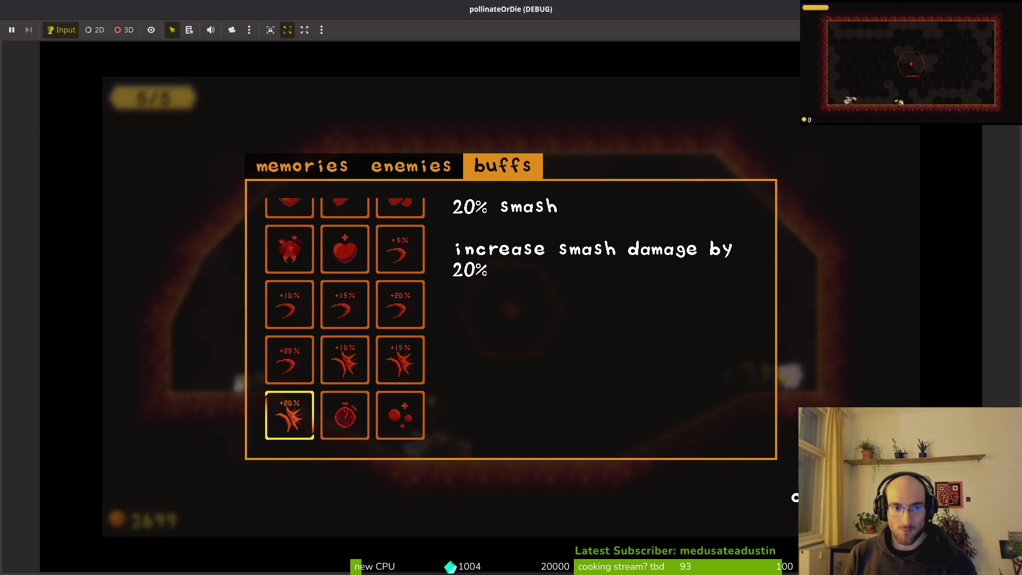
key("Down")
key("Right")
key("Up")
key("Down")
key("Right")
key("Up")
key("Up")
key("Up")
key("Up")
key("Down")
key("Down")
key("Down")
key("Up")
key("Up")
key("Up")
key("Down")
key("Down")
key("Down")
key("Down")
key("Down")
key("Up")
key("Up")
key("Up")
key("Down")
key("Down")
key("Down")
key("Up")
key("Up")
key("Up")
key("Down")
key("Down")
key("Down")
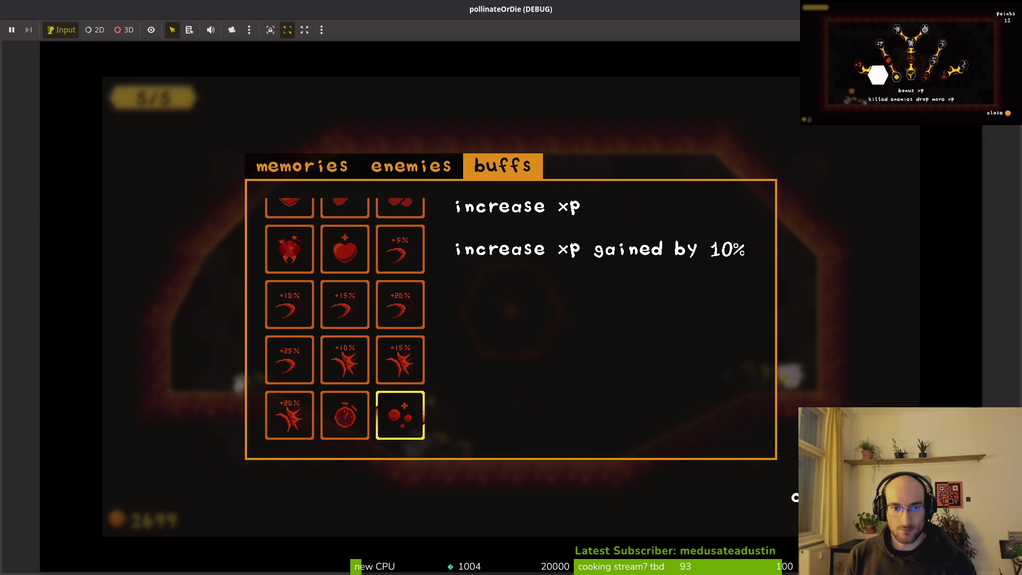
key("Left")
key("Up")
key("Up")
key("Up")
key("Up")
key("Up")
key("Down")
key("Down")
key("Down")
key("Up")
key("Up")
key("Up")
key("Up")
key("Down")
key("Down")
key("Down")
key("Down")
key("Down")
key("Up")
key("Up")
key("Up")
key("Down")
key("Down")
key("Down")
key("Left")
key("Up")
key("Up")
key("Up")
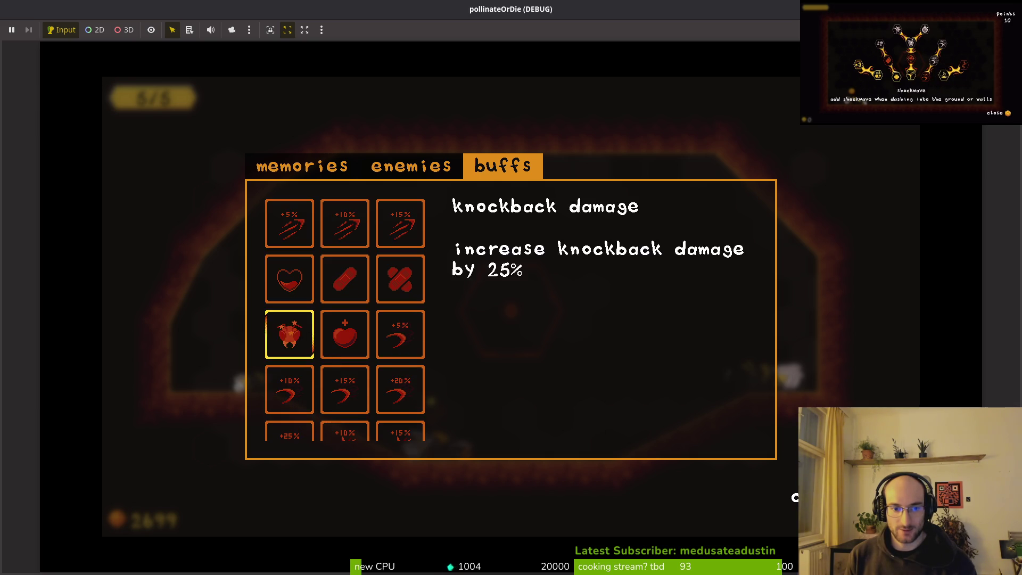
key("Down")
key("Down")
key("Down")
key("Up")
key("Up")
key("Up")
key("Up")
key("Up")
key("Down")
key("Down")
key("Down")
key("Up")
key("Up")
key("Up")
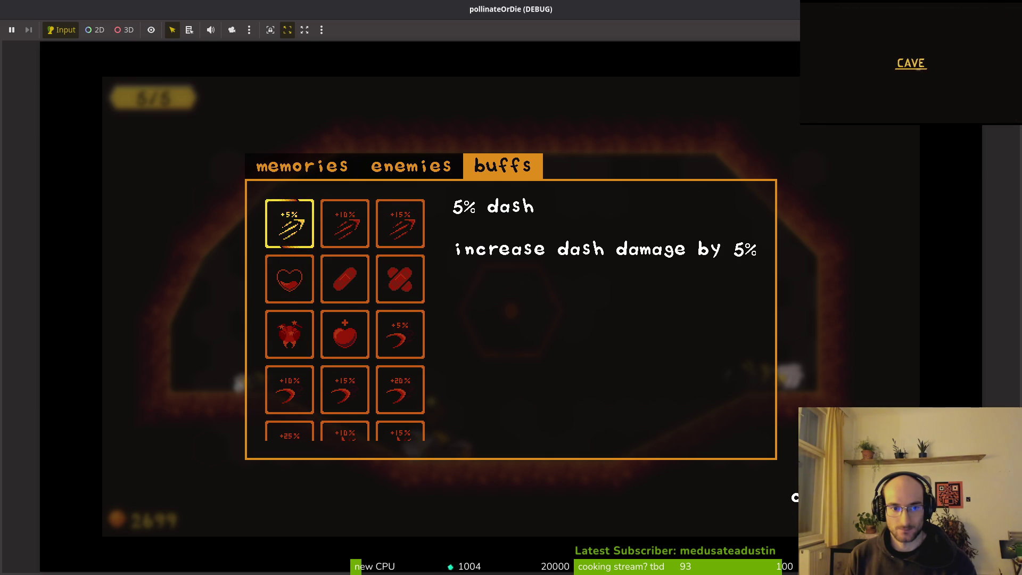
key("Down")
key("Down")
key("Down")
key("Up")
key("Up")
key("Up")
key("Up")
key("Up")
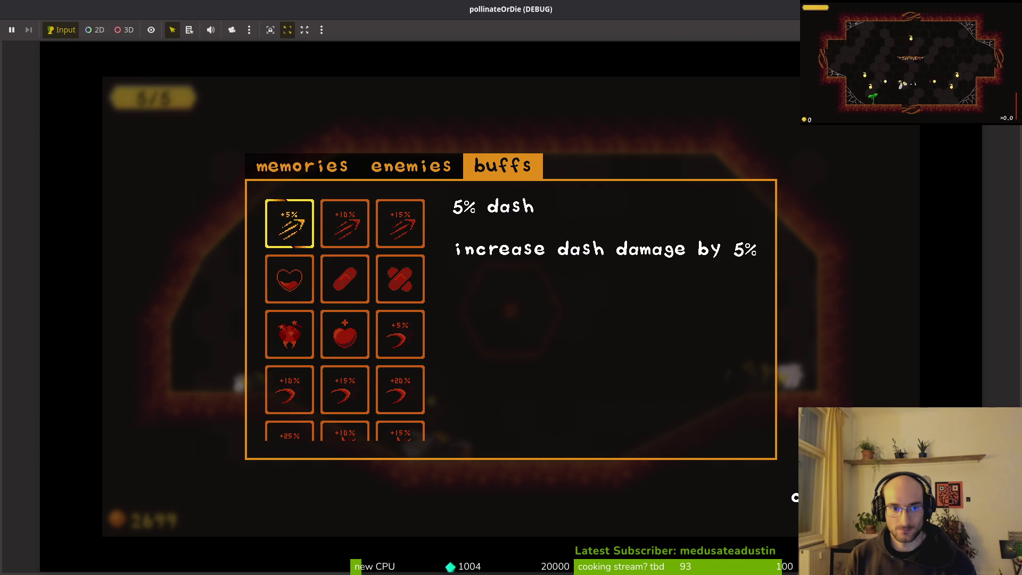
Step back and forth across the full, medium and small heal buffs, then close the game with F8.
key("Right")
key("Left")
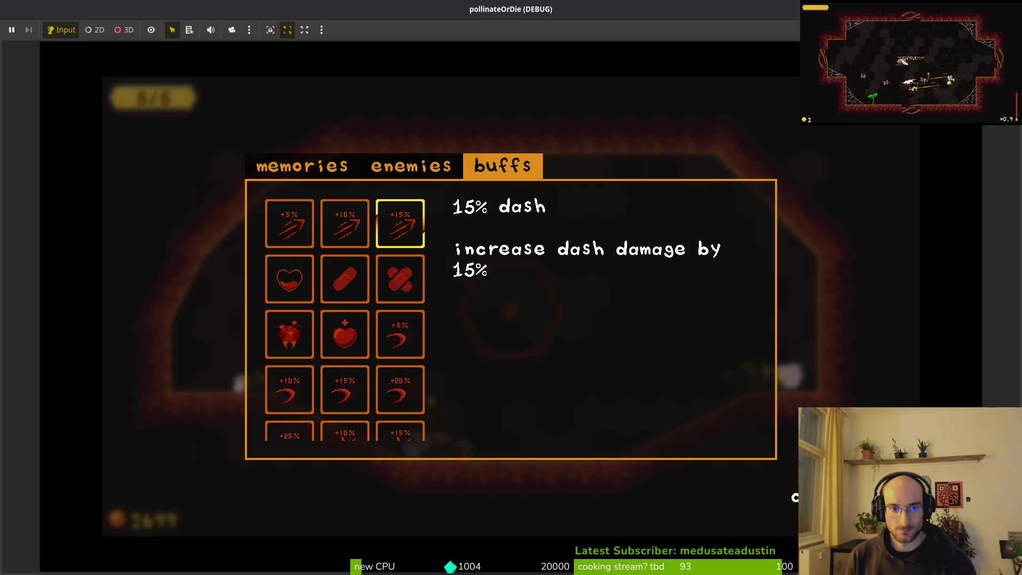
key("Right")
key("Down")
key("Right")
key("Left")
key("Left")
key("Right")
key("Right")
key("Left")
key("Left")
key("Right")
key("Left")
key("Right")
key("Right")
key("Down")
key("Left")
key("Left")
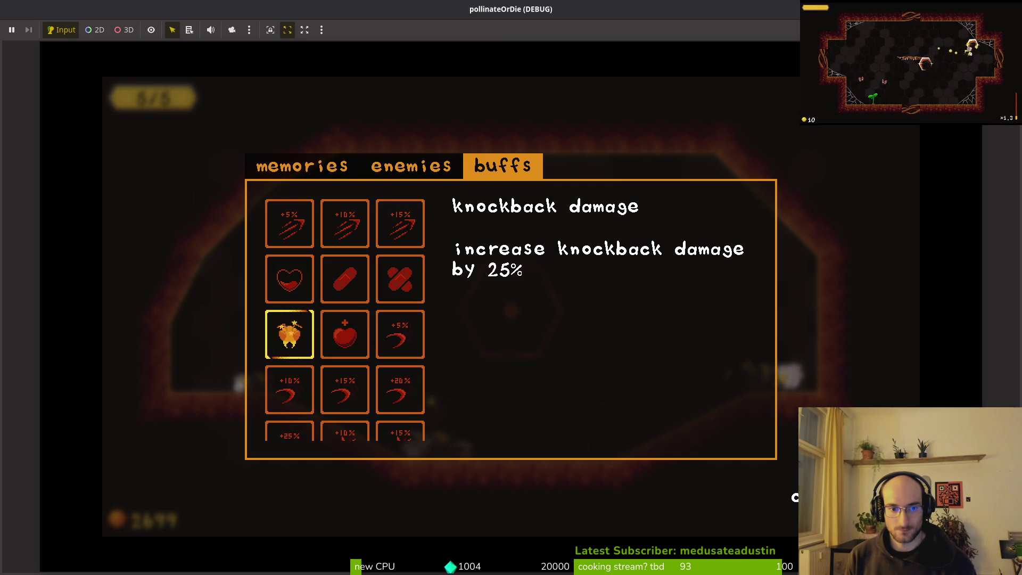
key("Up")
key("Right")
key("Right")
key("Left")
key("Left")
key("Down")
key("Right")
key("Up")
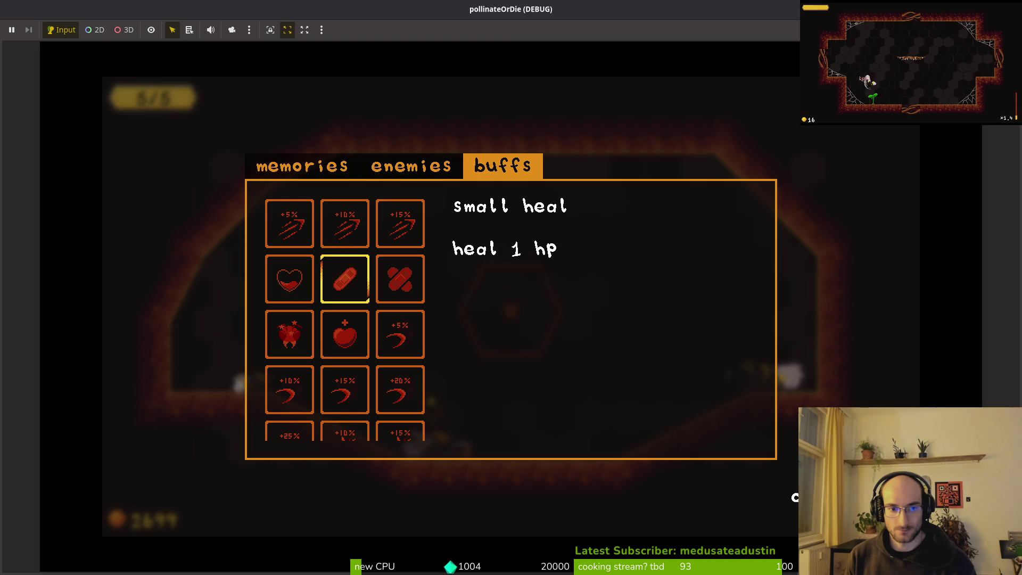
key("F8")
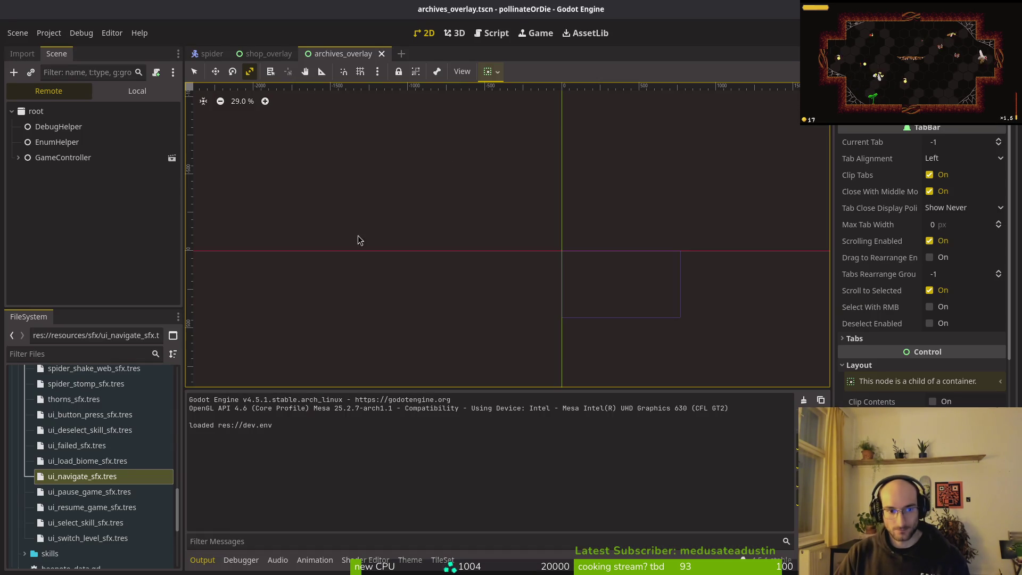
In the Local tree, select maxhp1 under buffs and revert its Focus Neighbor Right, then select GridContainer.
left_click(137, 91)
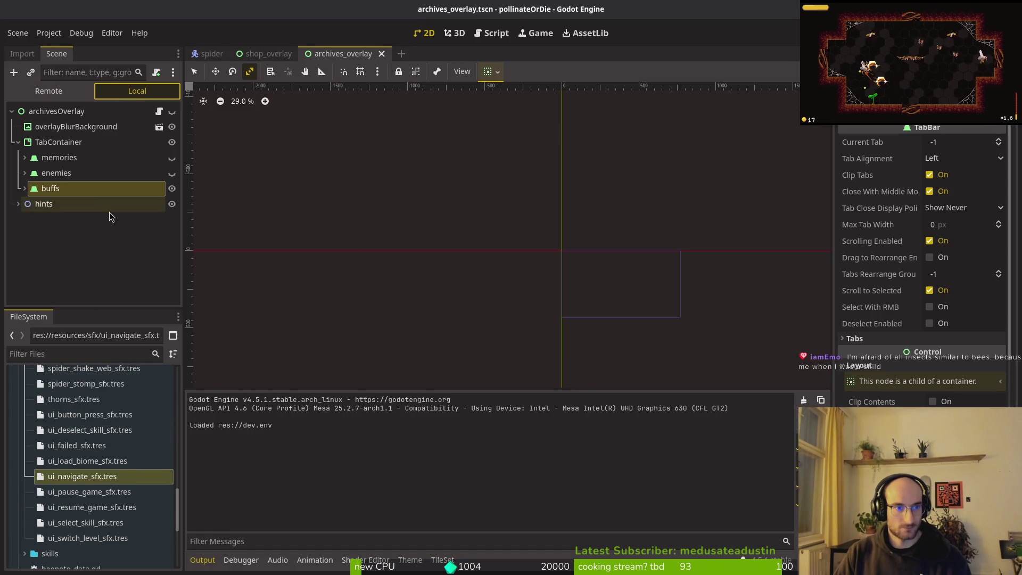
left_click(23, 189)
scroll(107, 181, "down", 5)
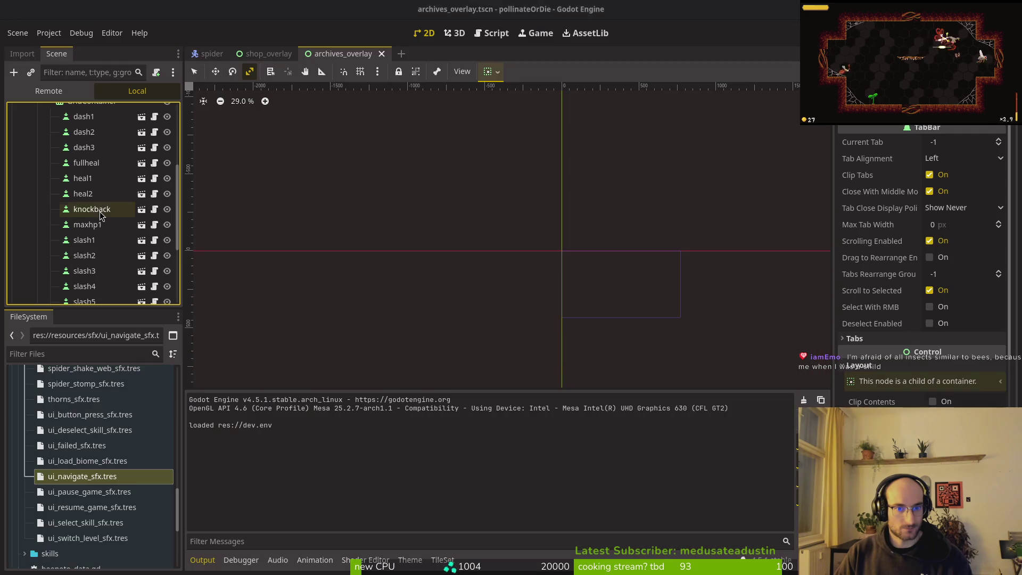
left_click(87, 225)
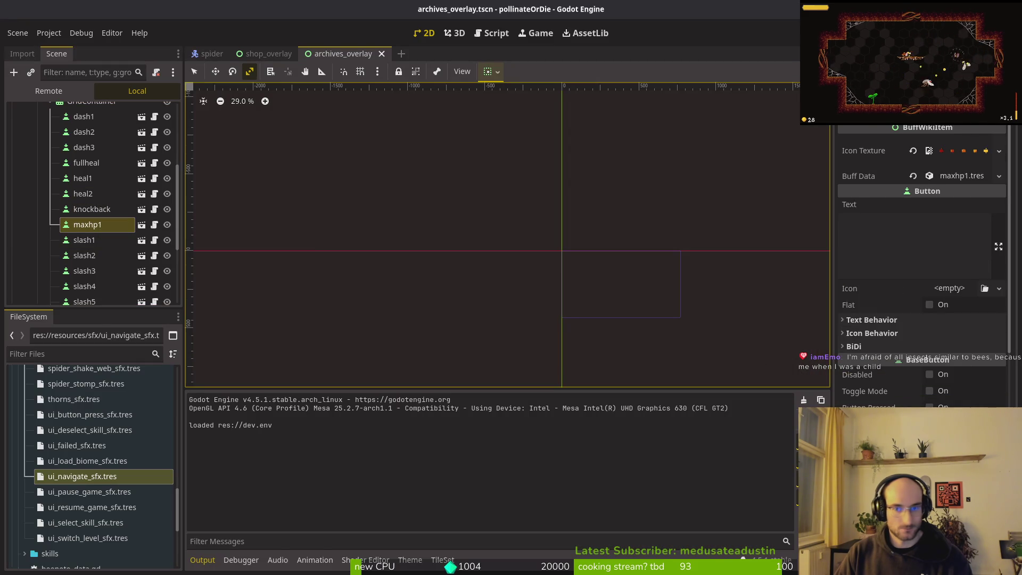
scroll(926, 266, "down", 10)
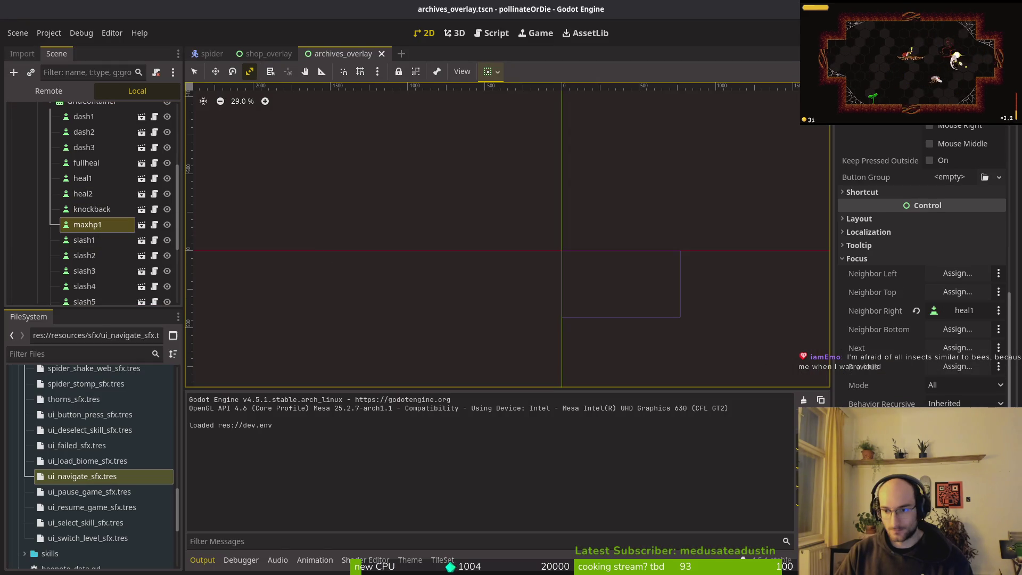
left_click(916, 312)
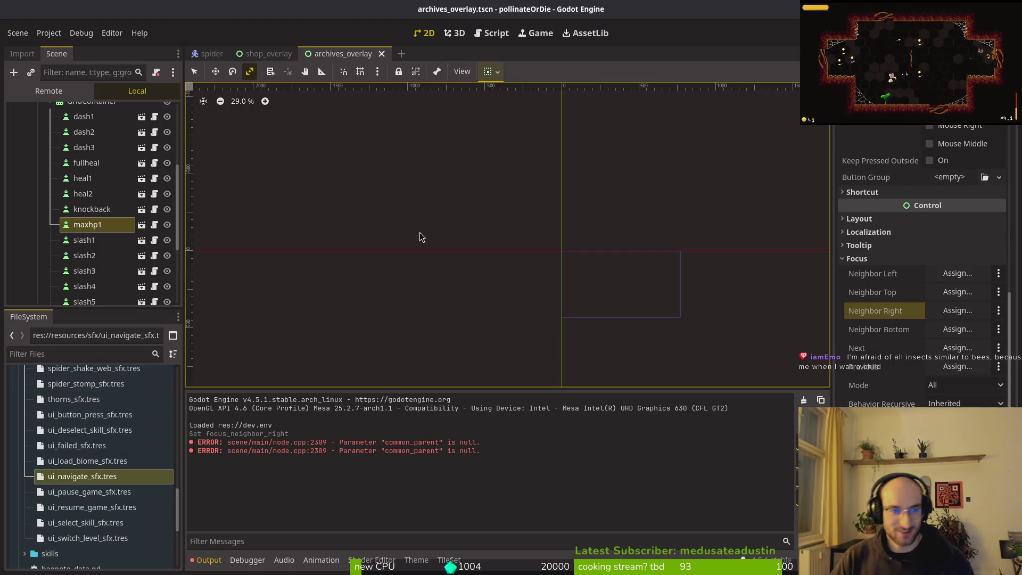
scroll(77, 224, "up", 4)
left_click(58, 228)
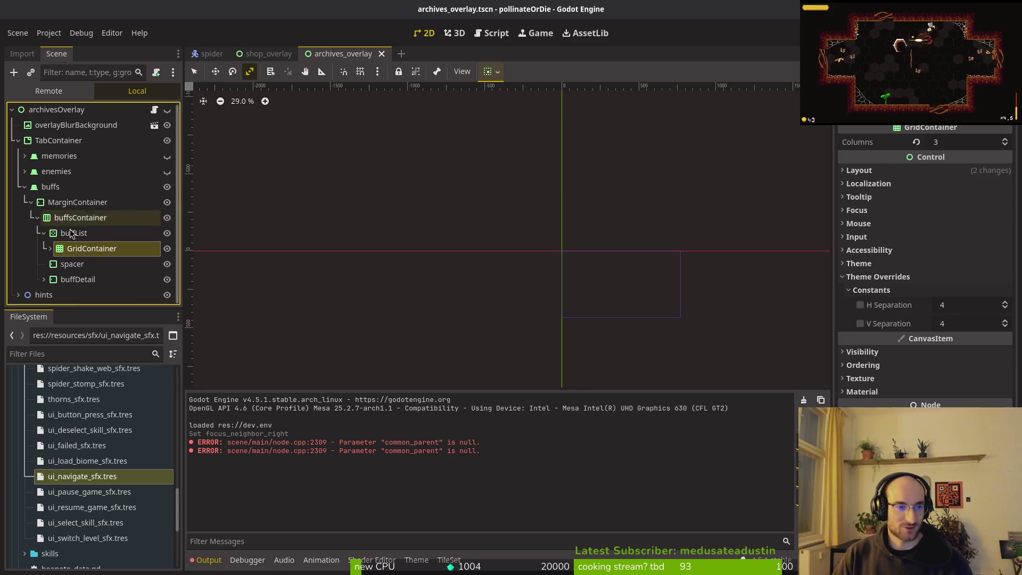
Run the game, continue from the main menu and open the archives overlay on its buffs tab.
key("F5")
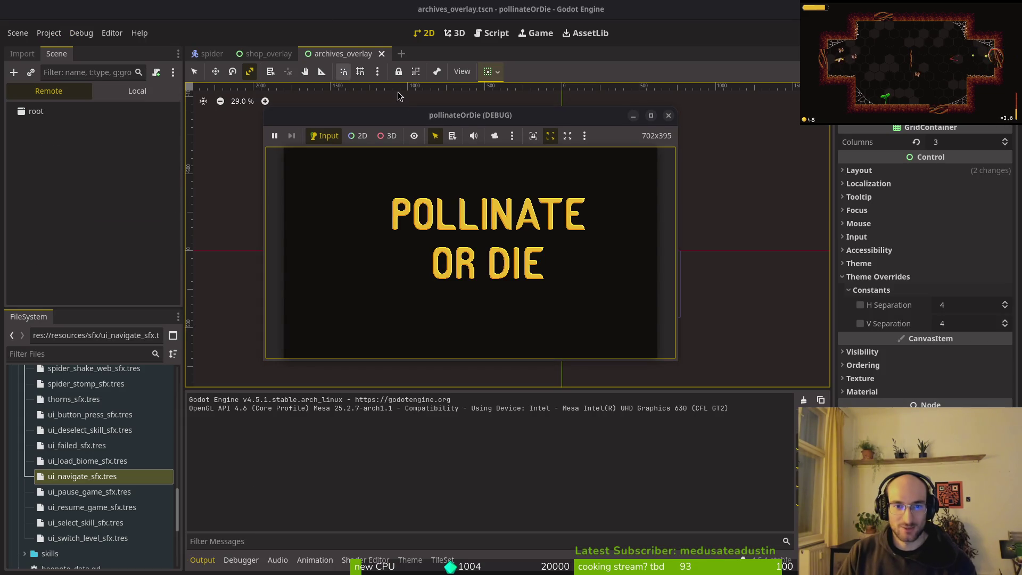
key("Return")
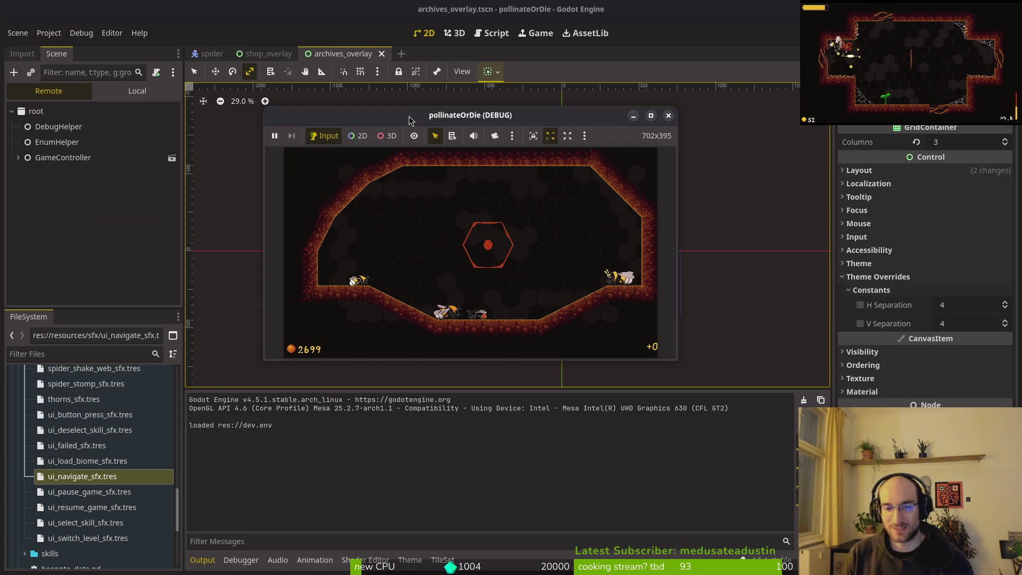
key("e")
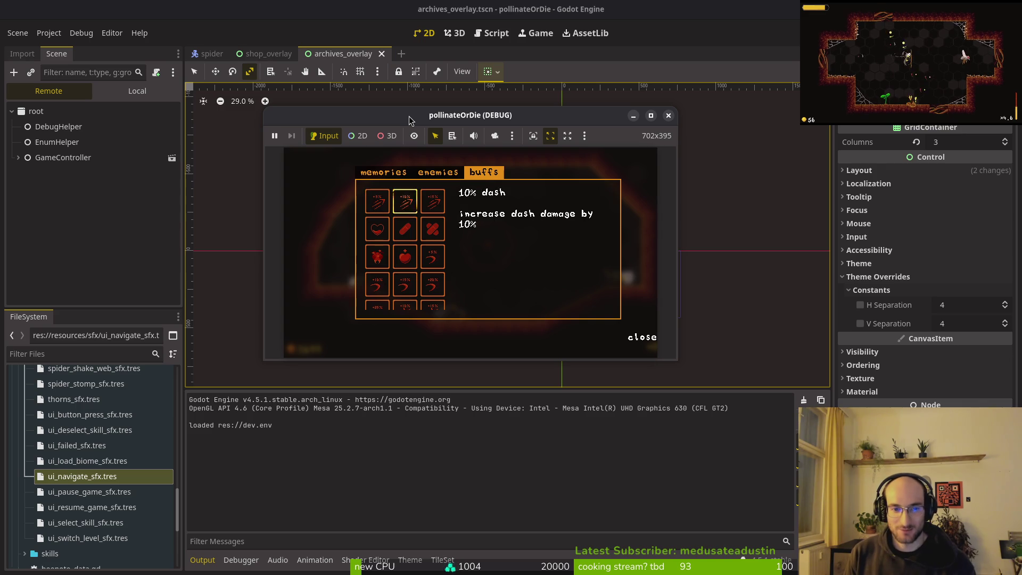
Navigate the buffs grid down through knockback damage, 5% slash, 10% slash and 10% smash.
key("Down")
key("Left")
key("Down")
key("Right")
key("Right")
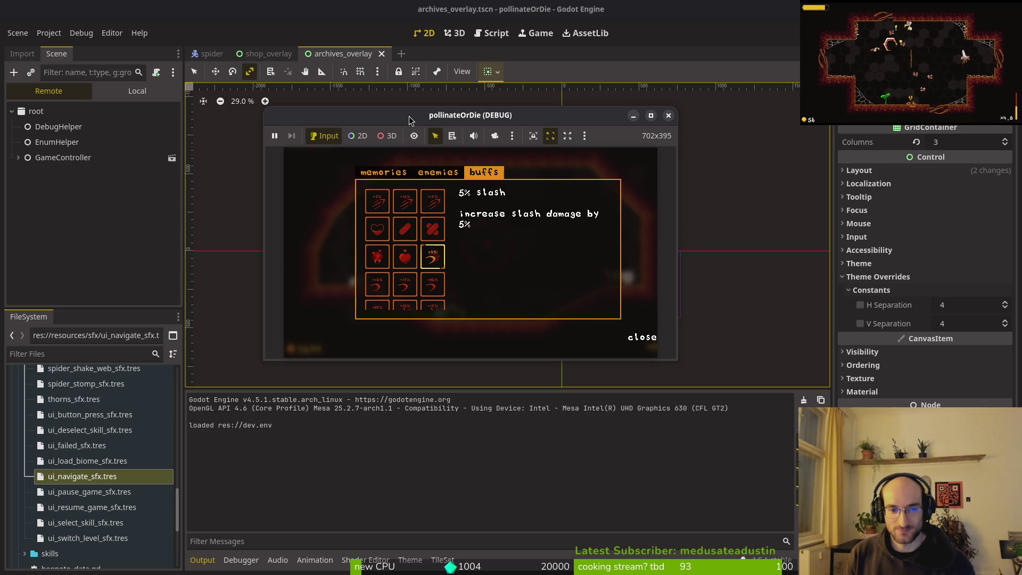
key("Left")
key("Left")
key("Down")
key("Right")
key("Left")
key("Left")
key("Left")
key("Down")
key("Right")
key("Right")
key("Right")
Continue to 20% smash and stun duration, then cycle tabs until the focus error halts the game.
key("Left")
key("Right")
key("Right")
key("Left")
key("Left")
key("Down")
key("Right")
key("Right")
key("Left")
key("Right")
key("Left")
key("Down")
key("Up")
key("Down")
Open the Debugger's Errors list showing the grab_focus null error, then switch to Neovim.
left_click(410, 120)
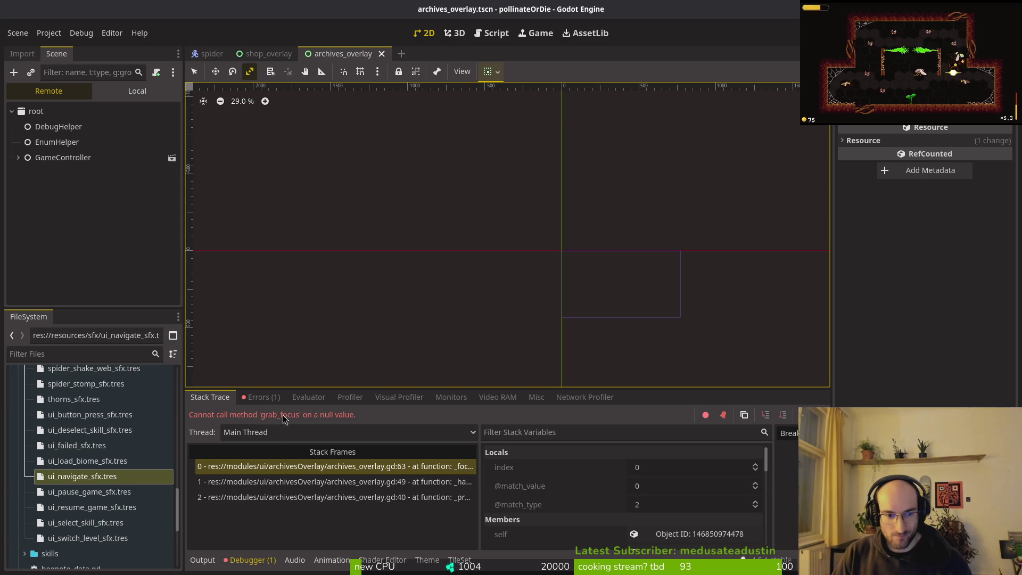
left_click(262, 397)
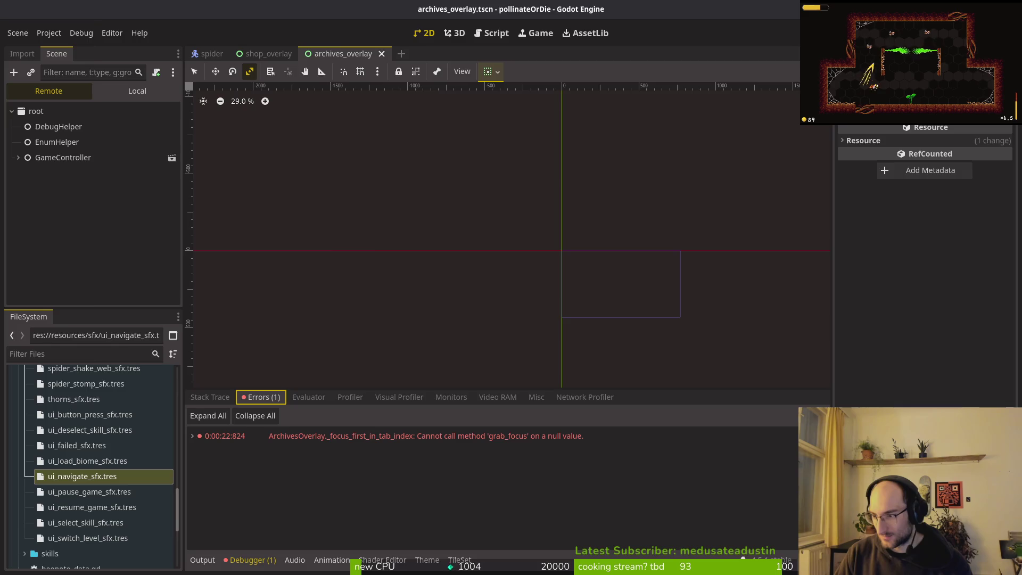
key("alt+Tab")
key("space")
Find and open archives_overlay.gd in Neovim by searching 'archive'.
key("f")
key("f")
type("archive")
key("Return")
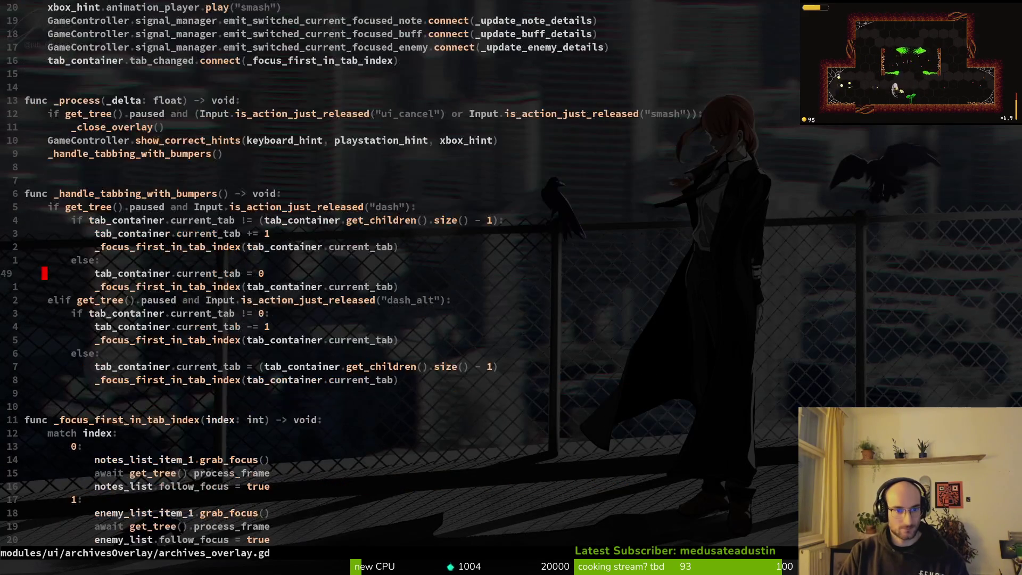
Copy the first branch's focus call and paste it over the else branch's focus line.
key("ctrl+d")
key("ctrl+u")
key("j")
key("j")
key("j")
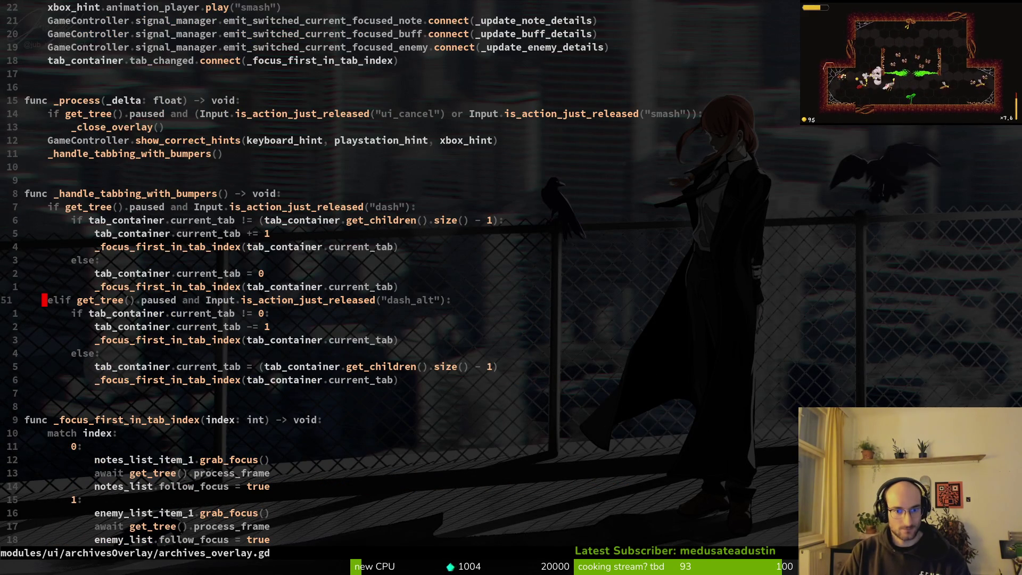
key("shift+v")
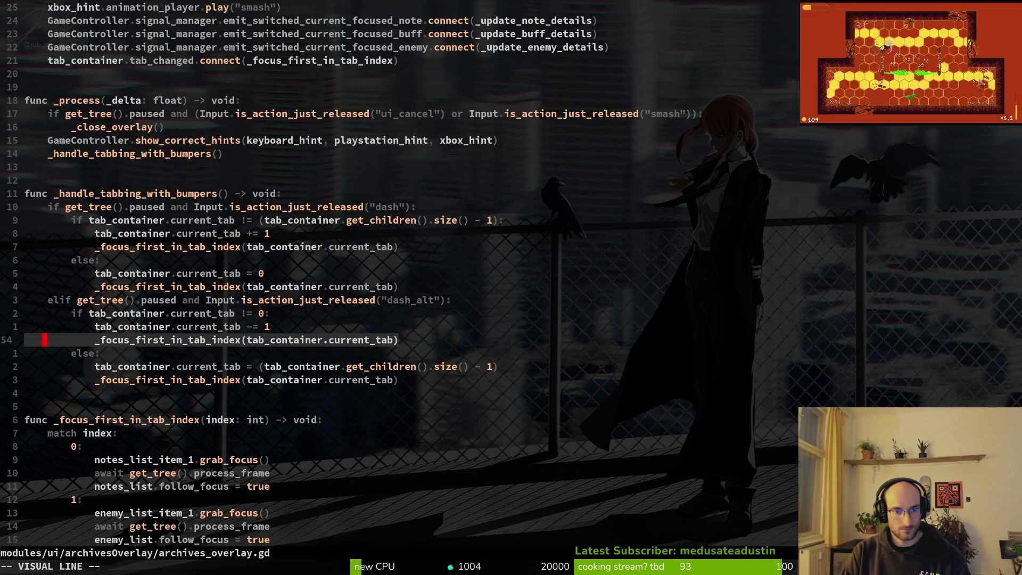
key("y")
key("j")
key("j")
key("j")
key("shift+v")
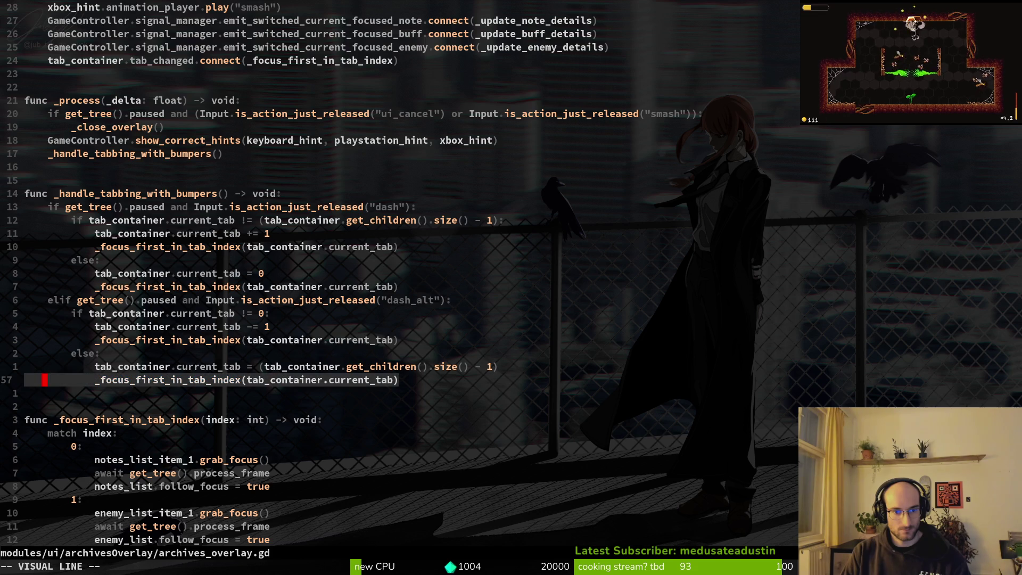
key("p")
Move down to open_overlay, then return to Godot and show the overlay's Local node tree.
key("j")
key("j")
key("j")
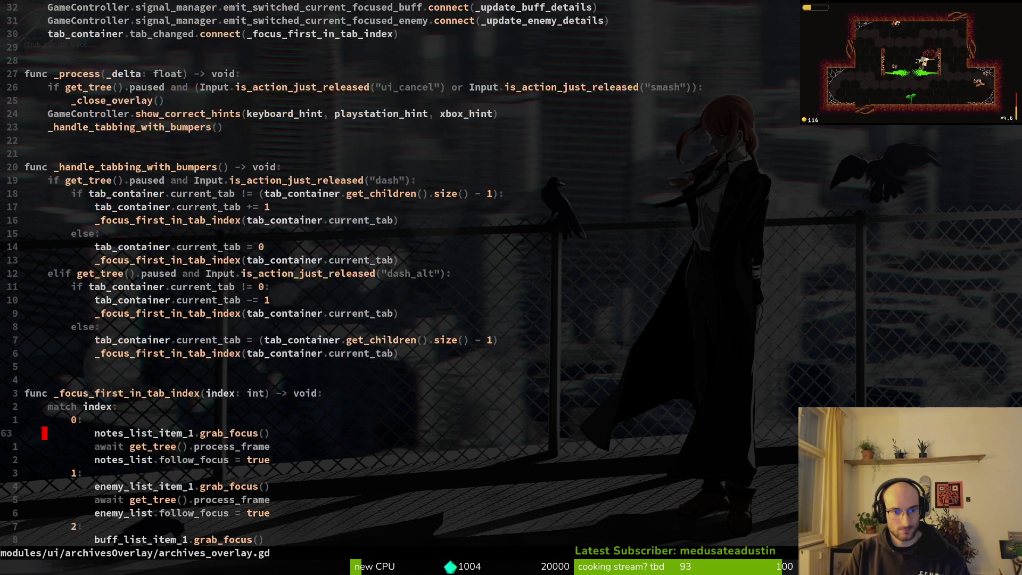
key("k")
key("k")
key("k")
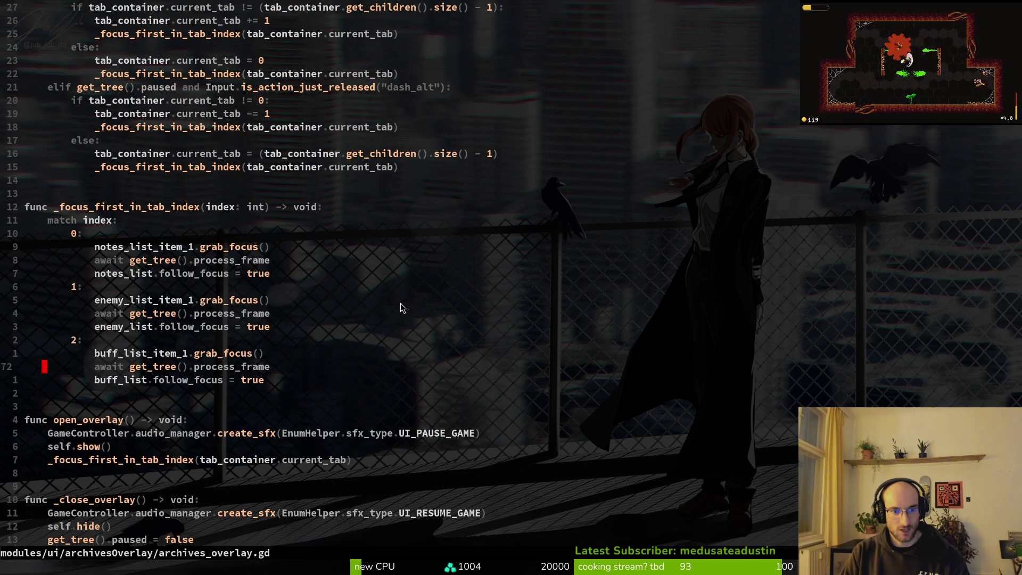
key("alt+Tab")
left_click(138, 91)
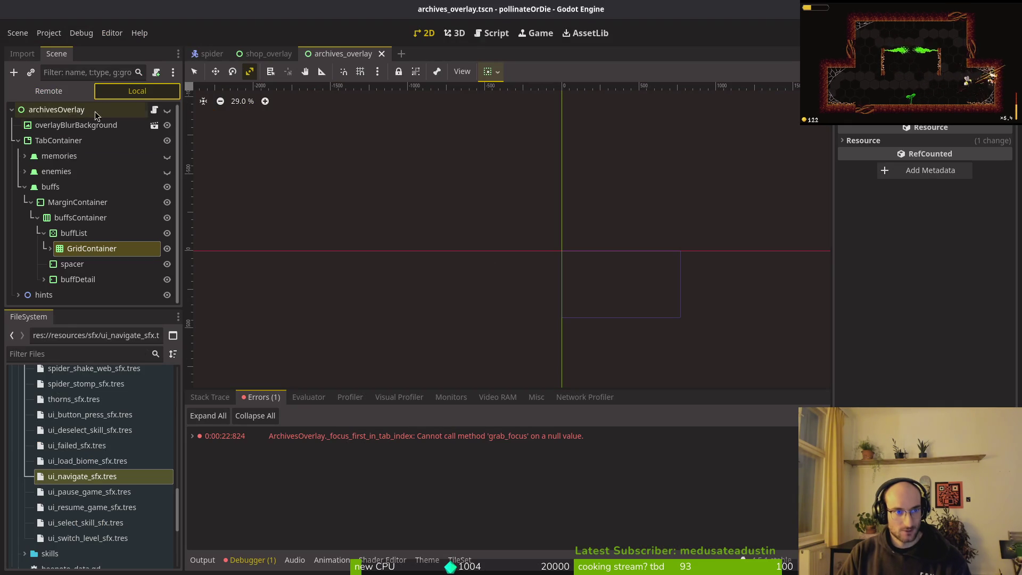
Assign archivesOverlay's Notes List Item 1 to 1-1 and Enemy List Item 1 to fruitfly, then save and run.
left_click(24, 188)
left_click(56, 111)
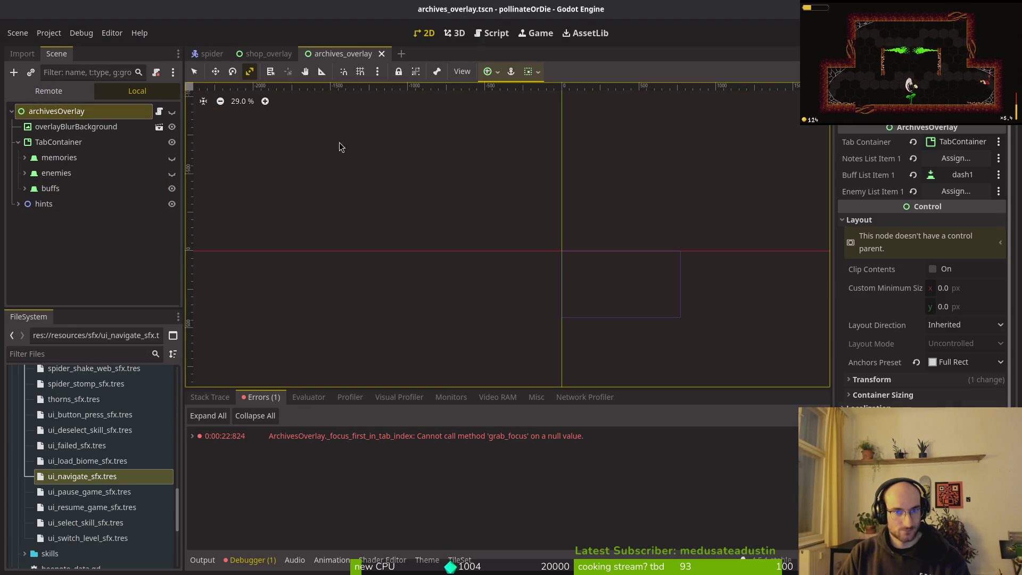
left_click(955, 158)
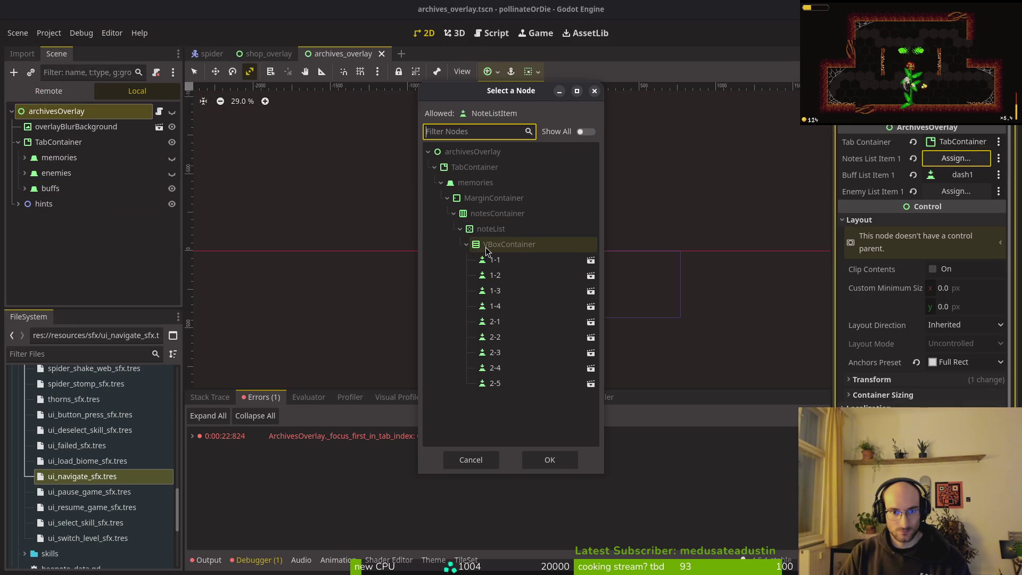
left_click(495, 259)
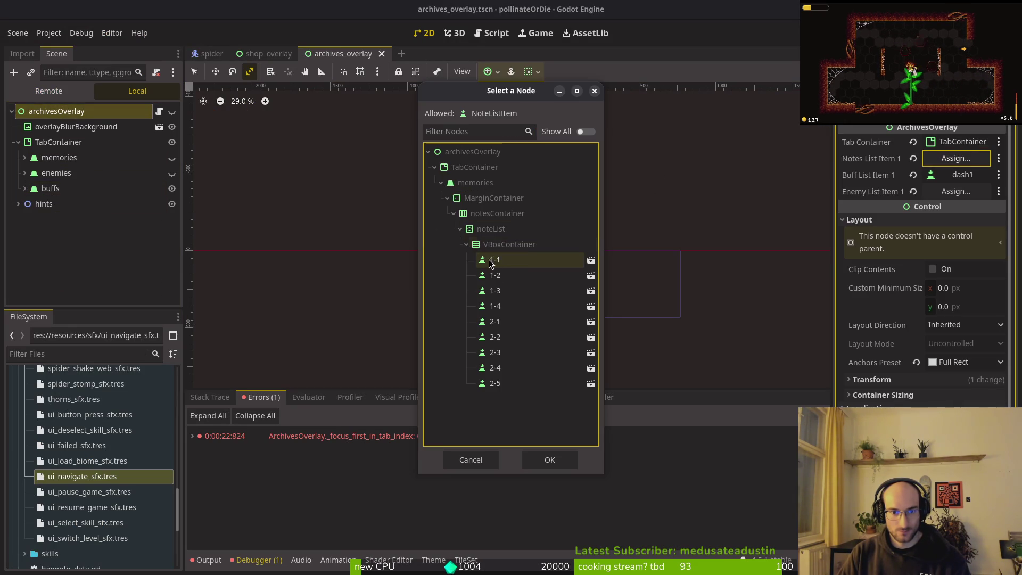
left_click(549, 459)
left_click(956, 191)
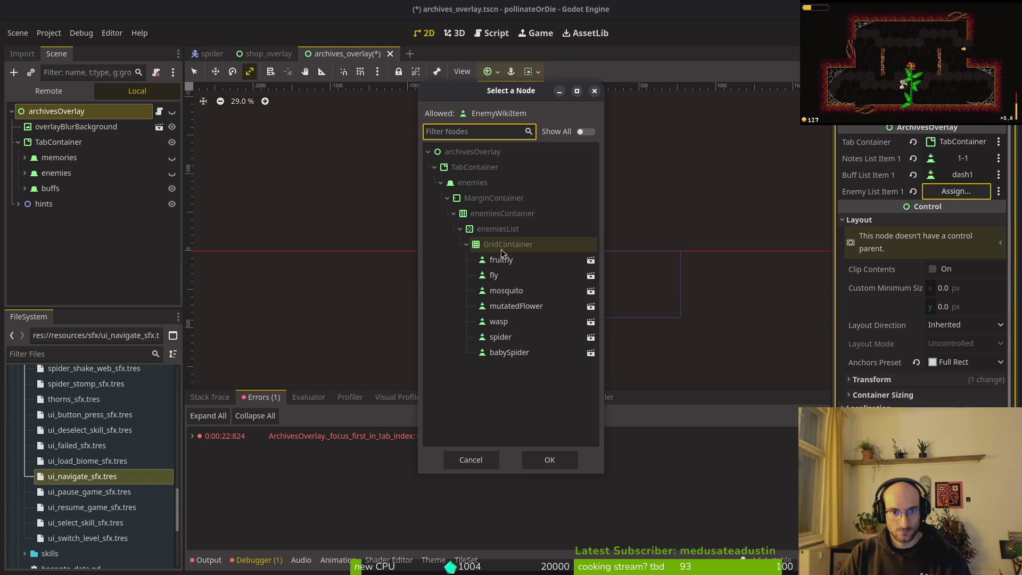
left_click(549, 459)
key("F5")
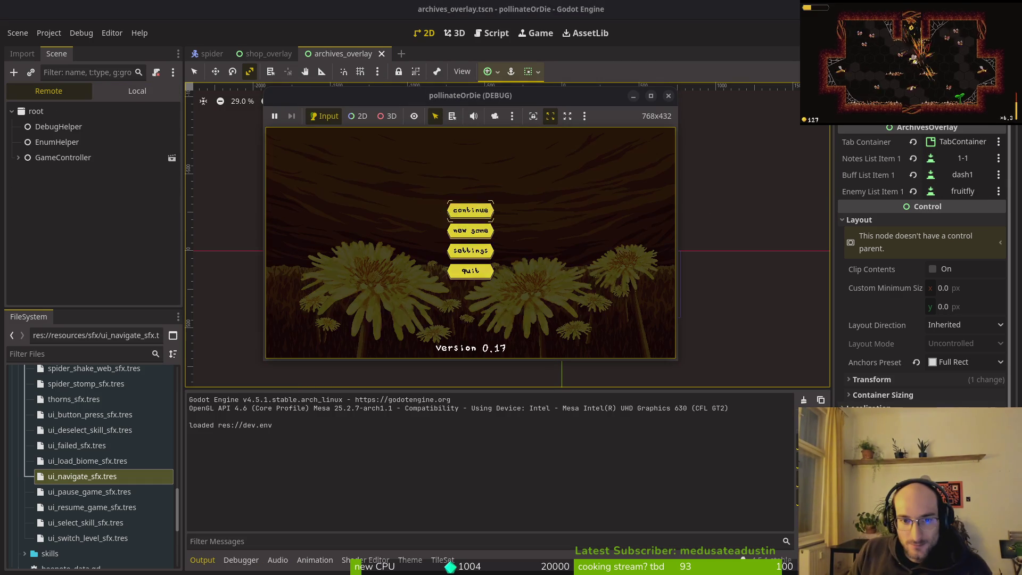
Continue the saved game, toggle the archives overlay with Tab and browse the skins toward GHOSTBEE.
key("Return")
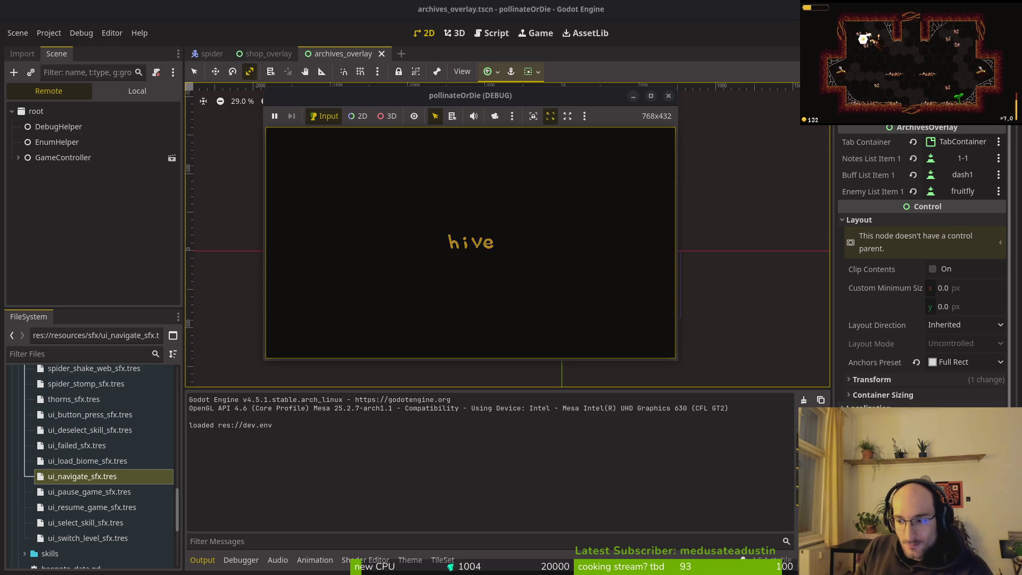
key("Tab")
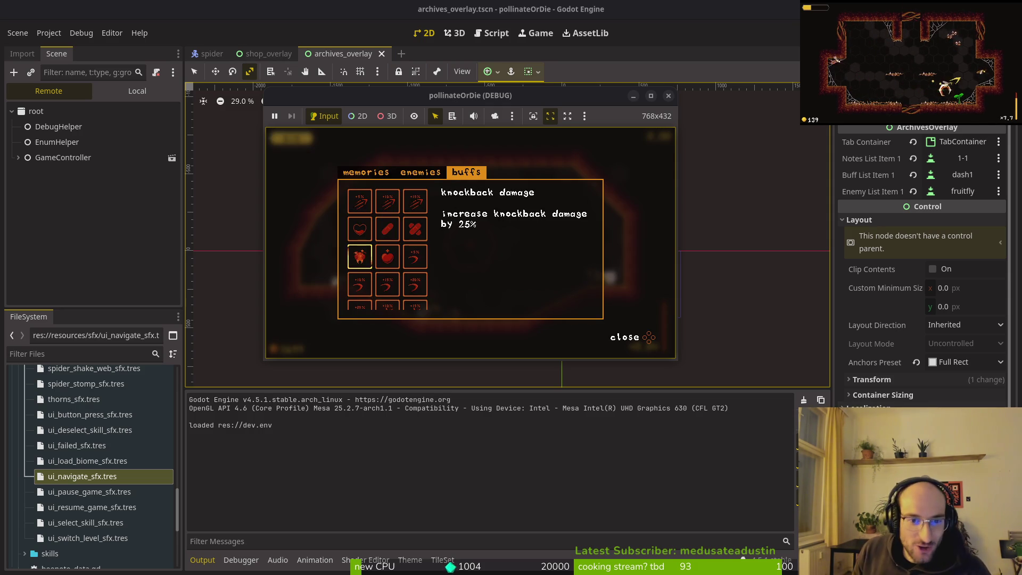
key("Tab")
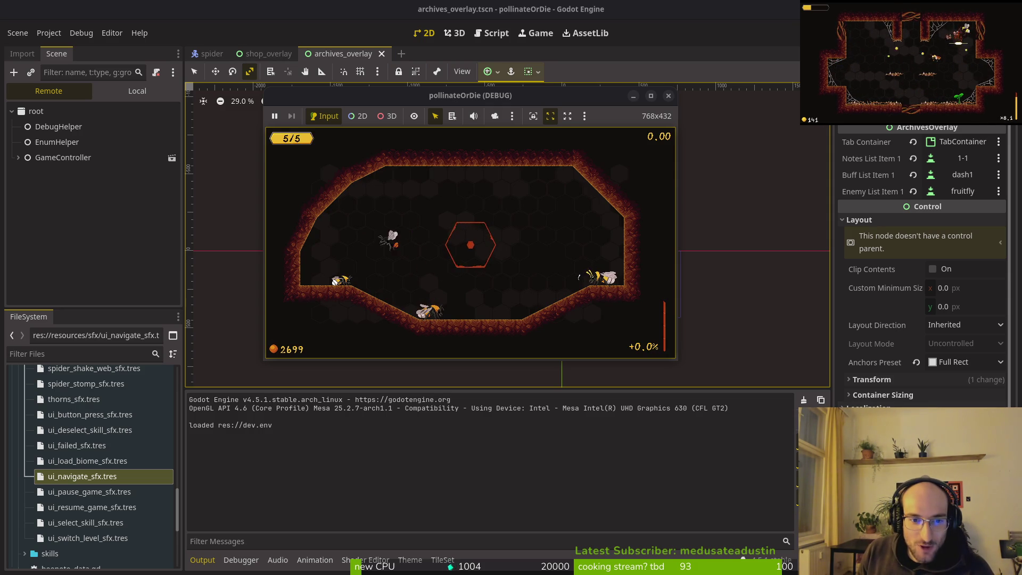
key("Tab")
key("Right")
key("Right")
key("Left")
key("Left")
key("Tab")
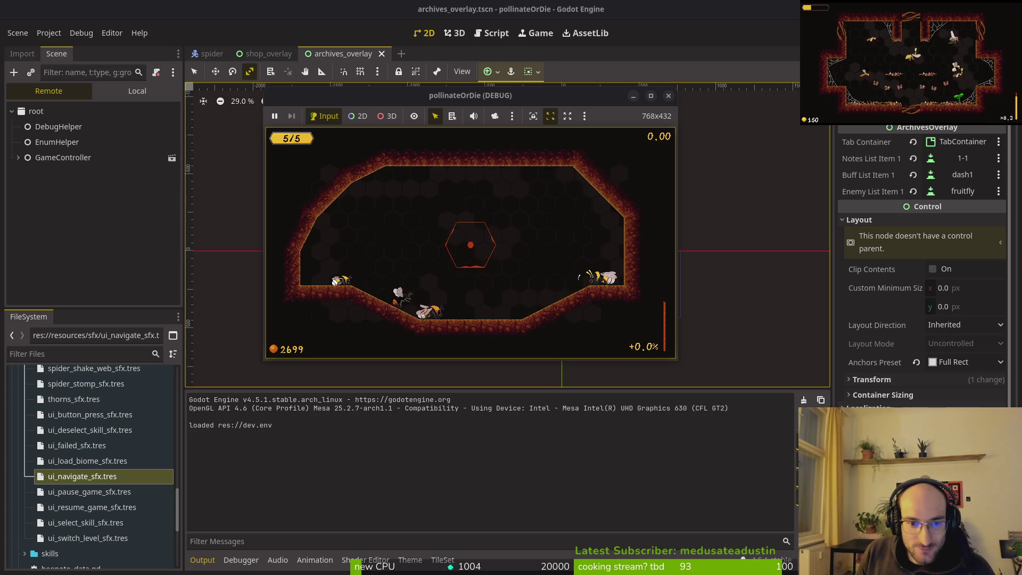
Cycle the overlay through memories, enemies and buffs tabs with e and q, then stop the game.
key("Tab")
key("e")
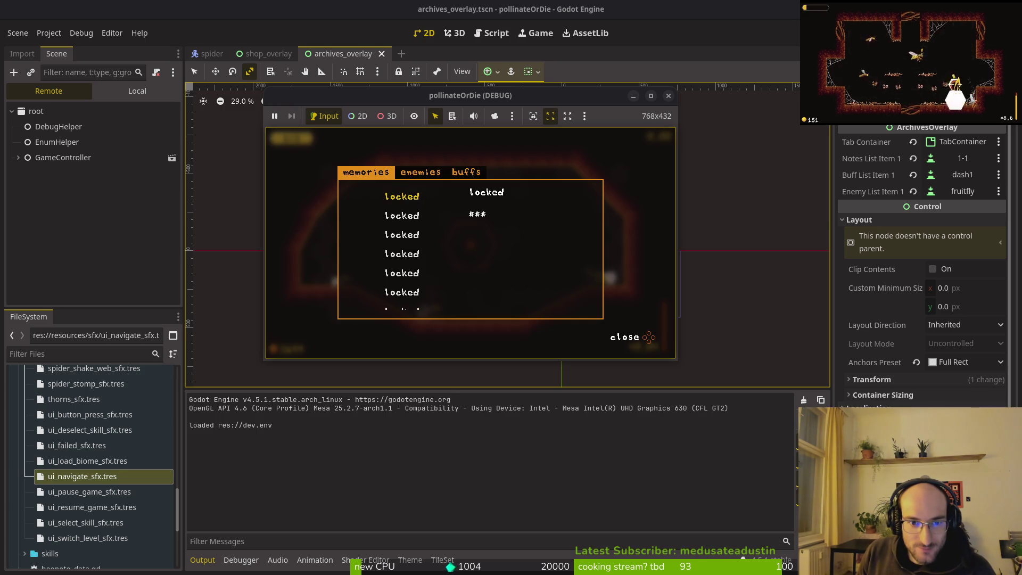
key("e")
key("e")
key("e")
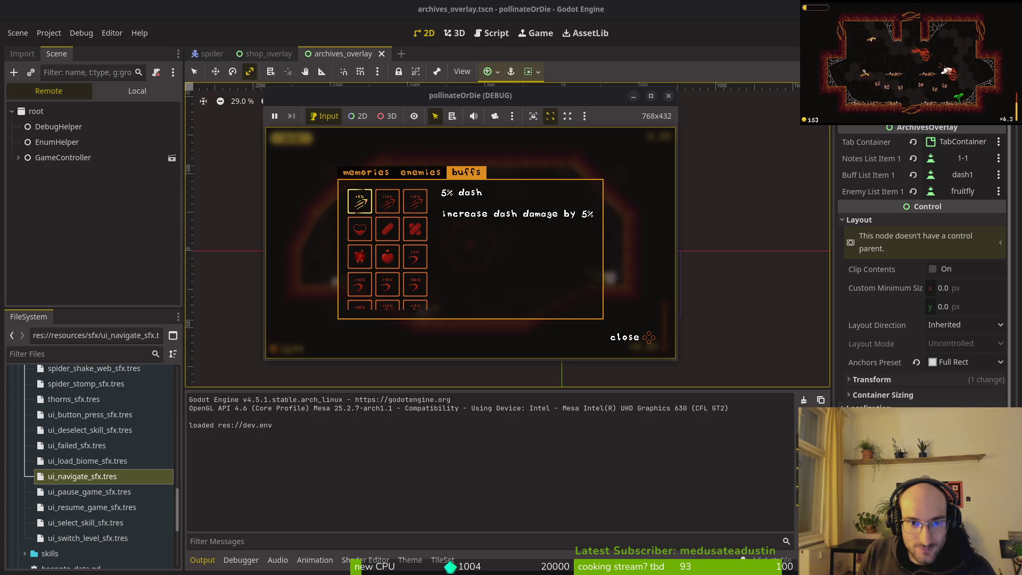
key("q")
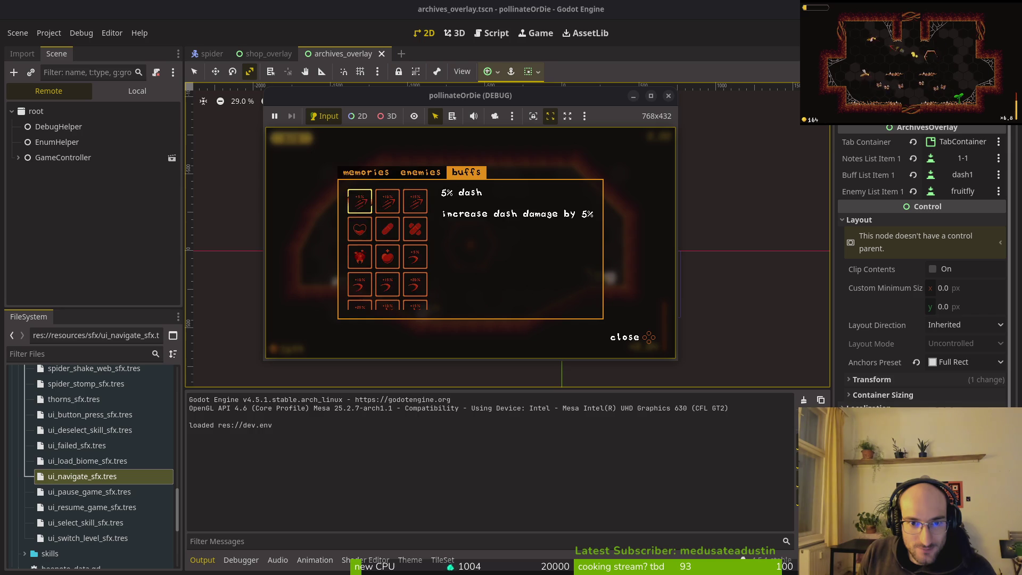
key("e")
key("e")
key("e")
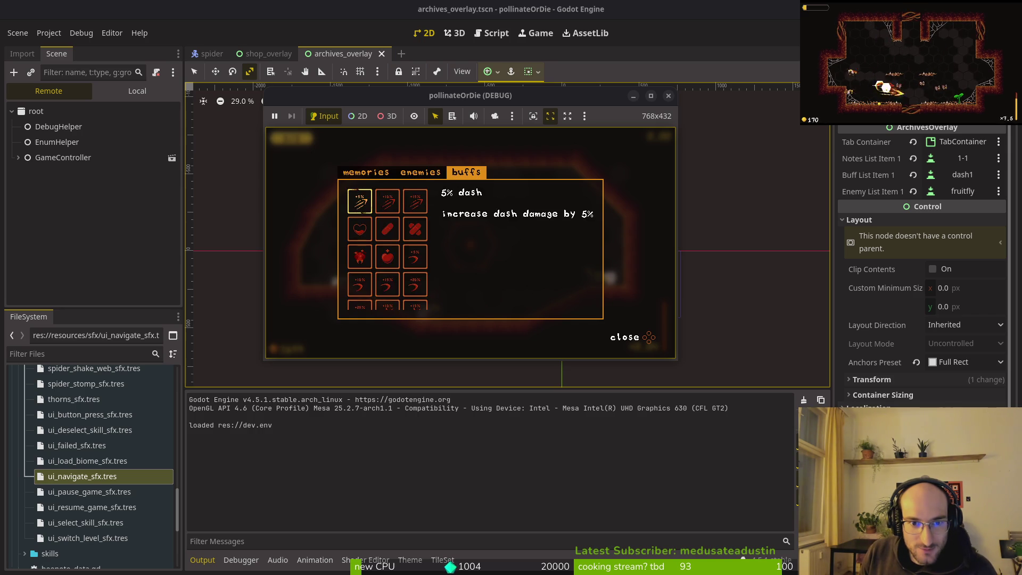
key("e")
key("e")
key("e")
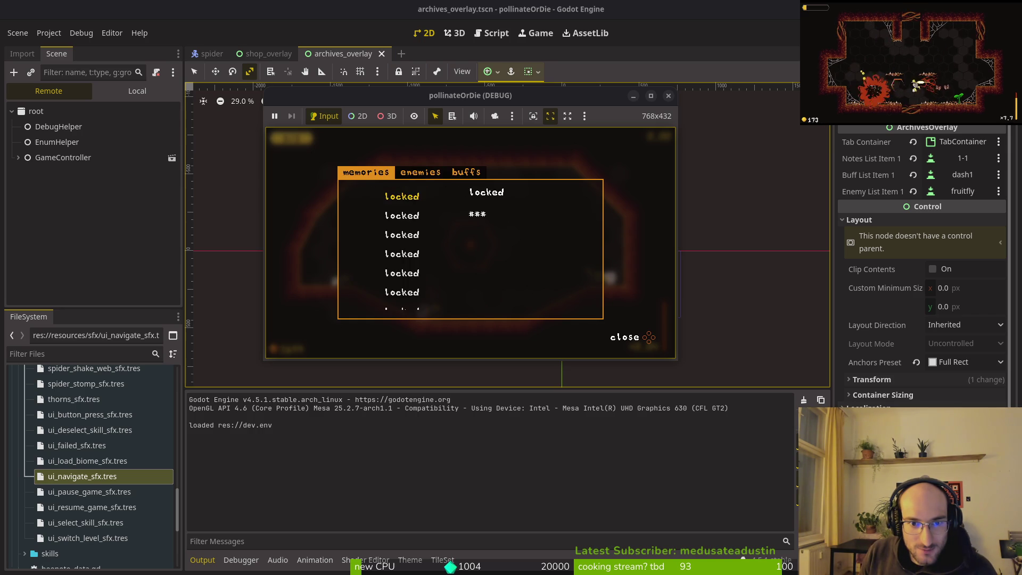
key("e")
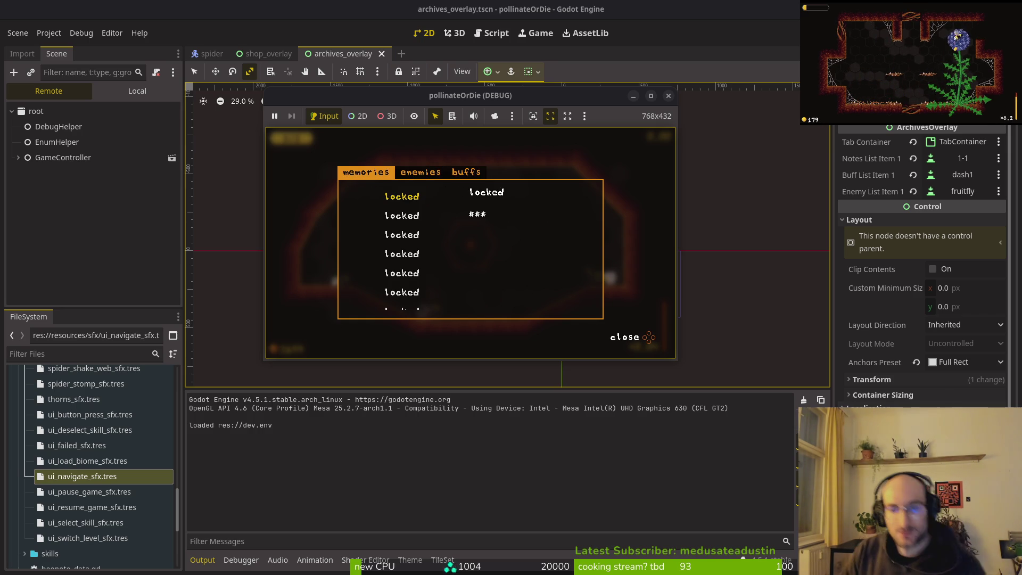
left_click(669, 97)
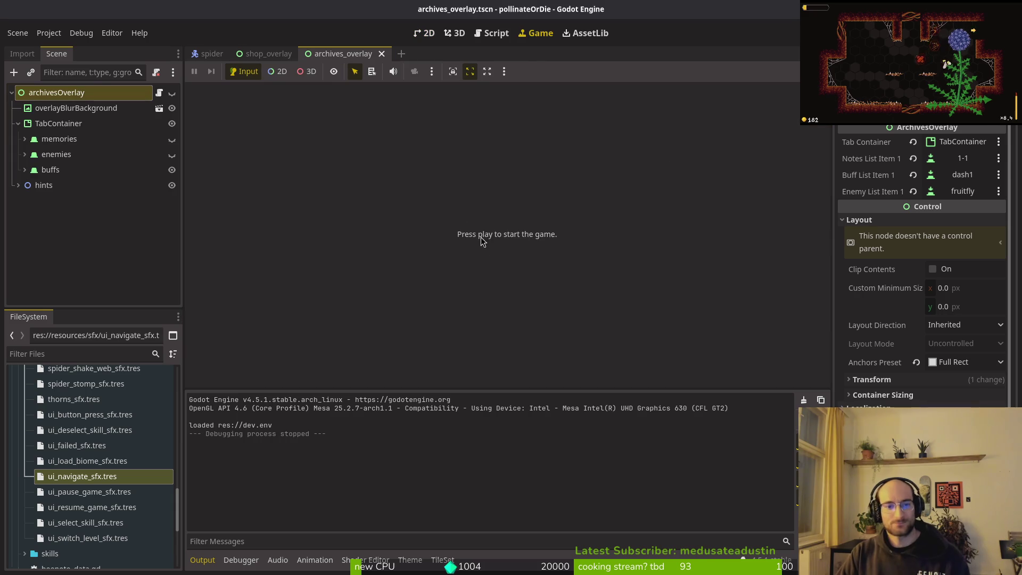
In Vim, jump 17 lines up to the else branch and place the cursor on the wrap-around tab line.
key("alt+Tab")
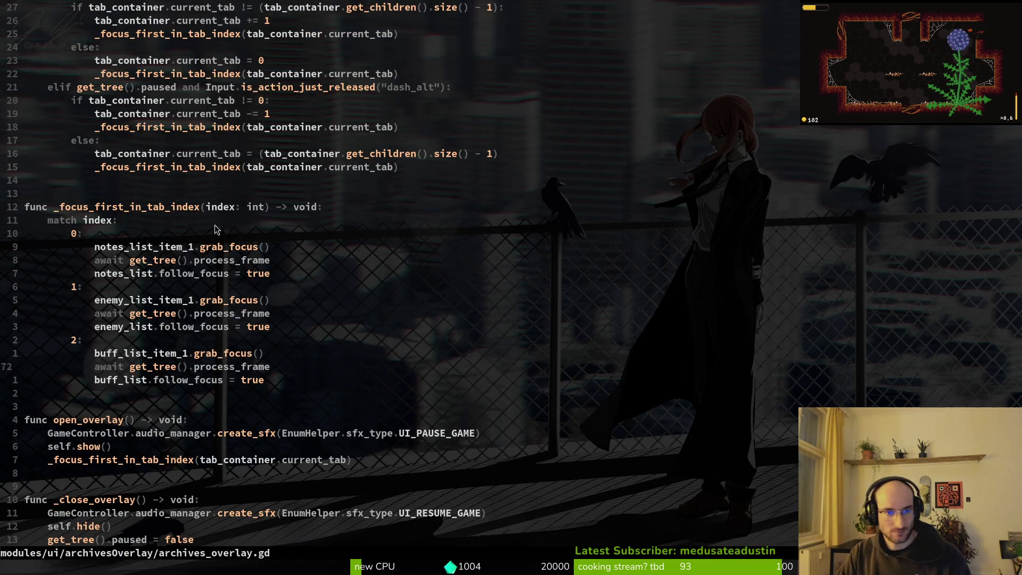
key("1")
key("7")
key("k")
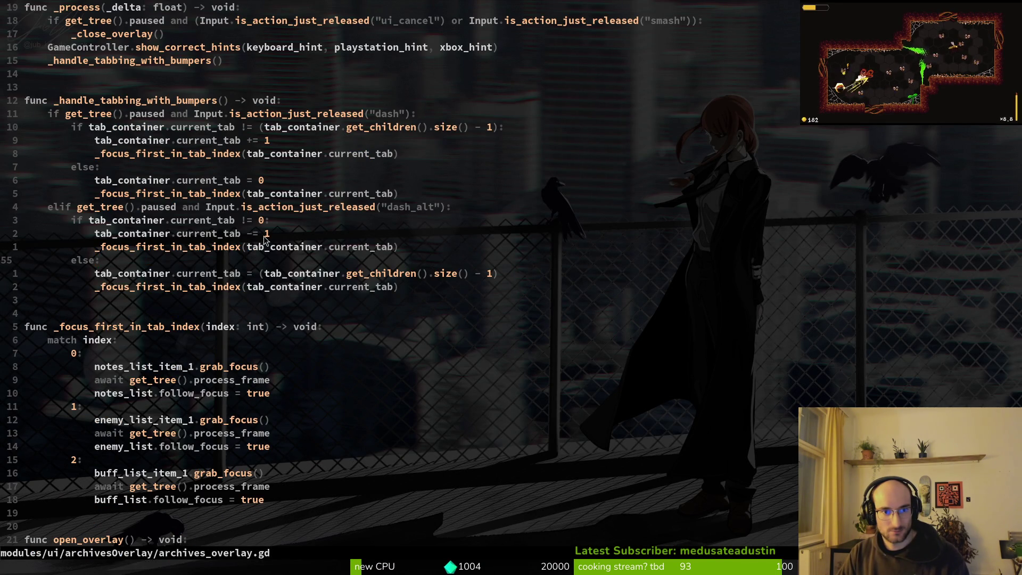
left_click(302, 274)
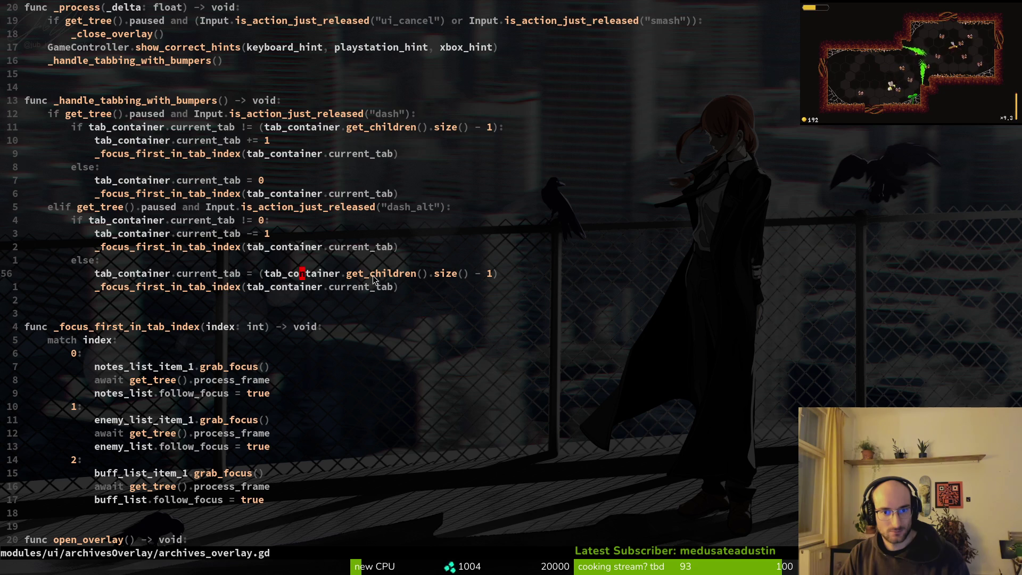
Return to Godot and open Project Settings on the Input Map.
key("alt+Tab")
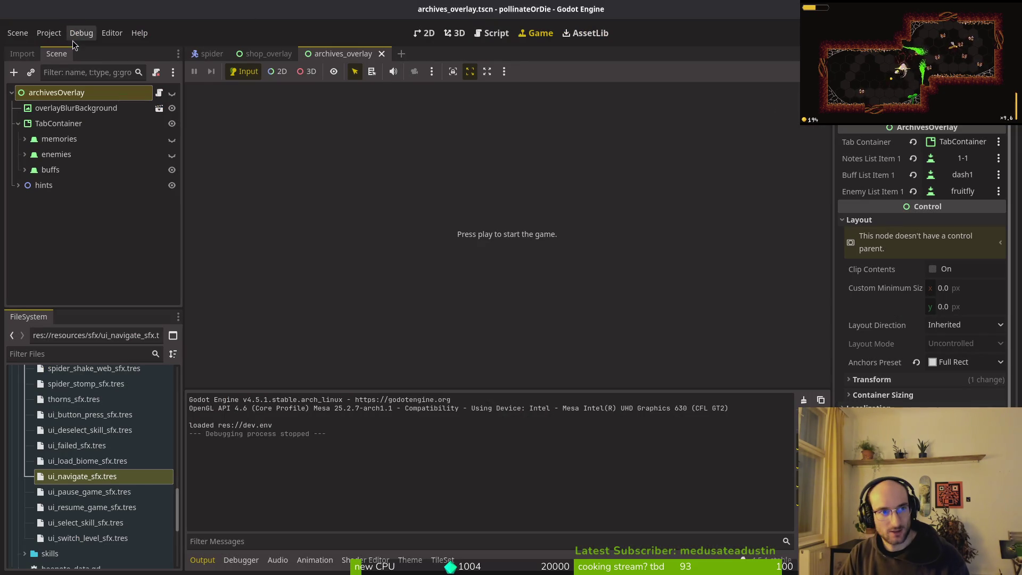
left_click(48, 33)
left_click(59, 46)
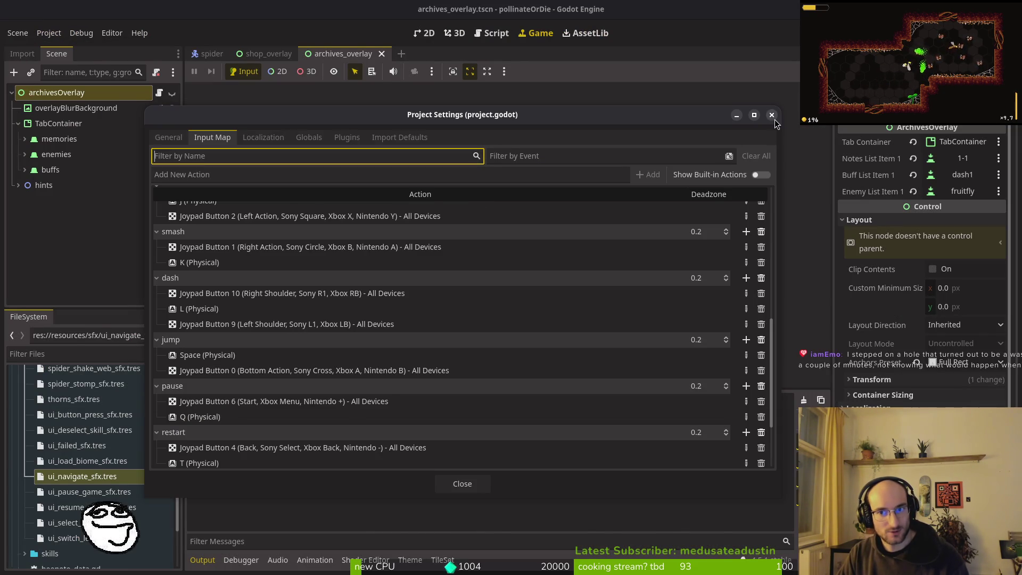
Close Project Settings after checking the dash bindings and switch back to archives_overlay.gd in Vim.
left_click(771, 115)
key("alt+Tab")
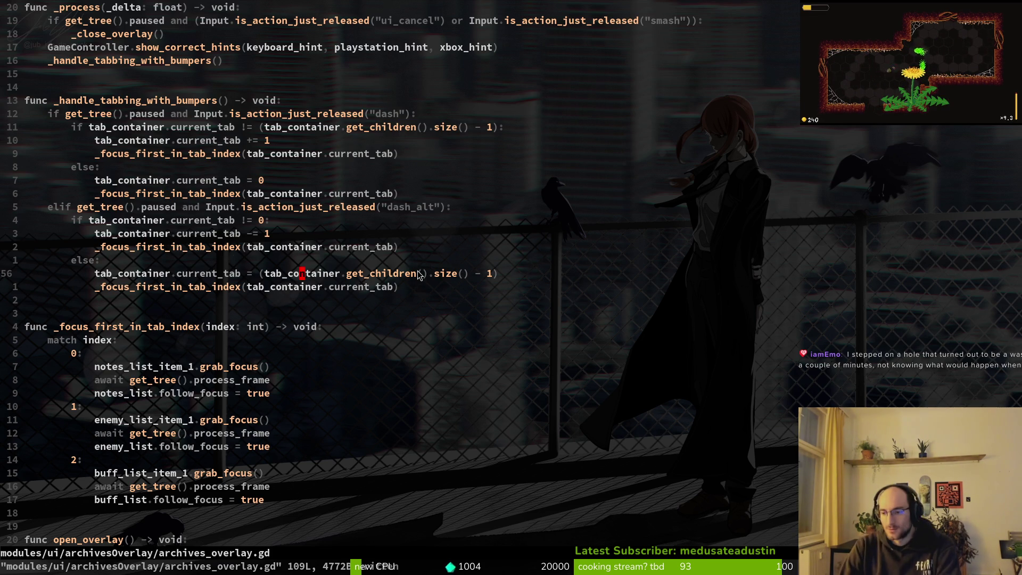
Launch a debug run, continue the save, cycle the archives overlay to memories, then stop.
key("alt+Tab")
key("F5")
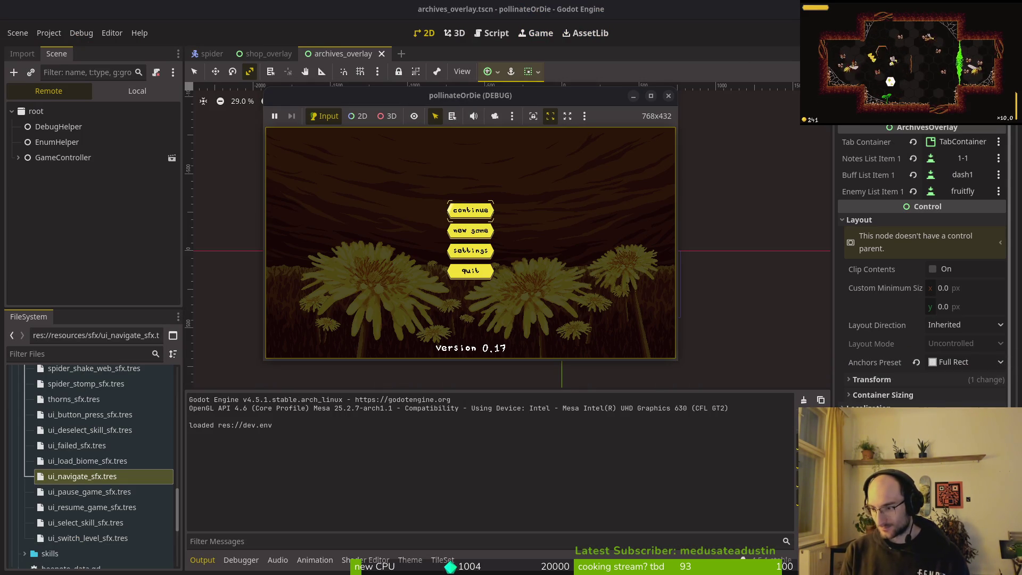
key("Return")
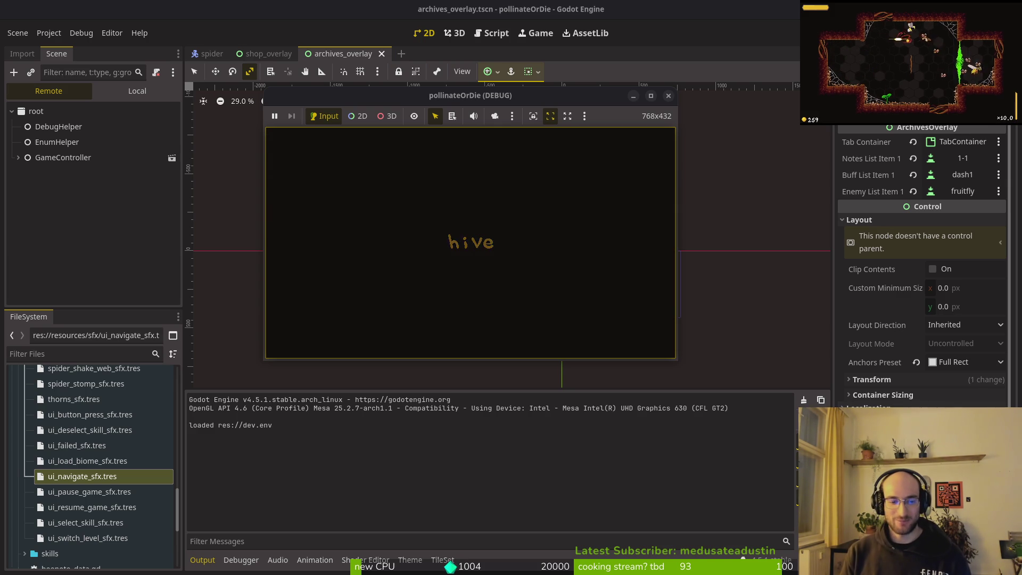
key("Tab")
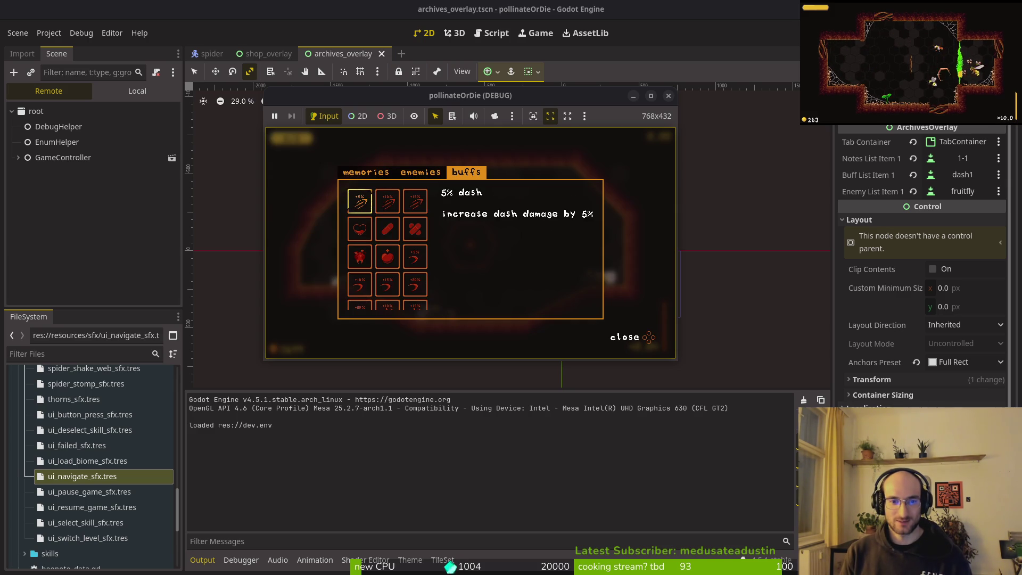
key("Tab")
key("Tab")
key("Tab")
key("Tab")
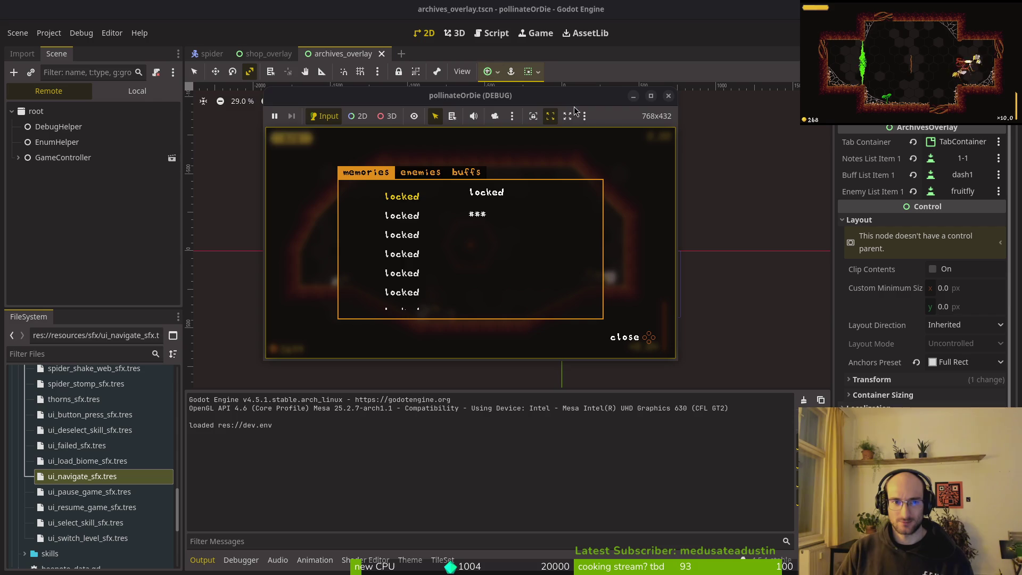
left_click(668, 96)
Delete dash's Joypad Button 9 (Left Shoulder) binding in the Input Map, close settings and save.
left_click(48, 32)
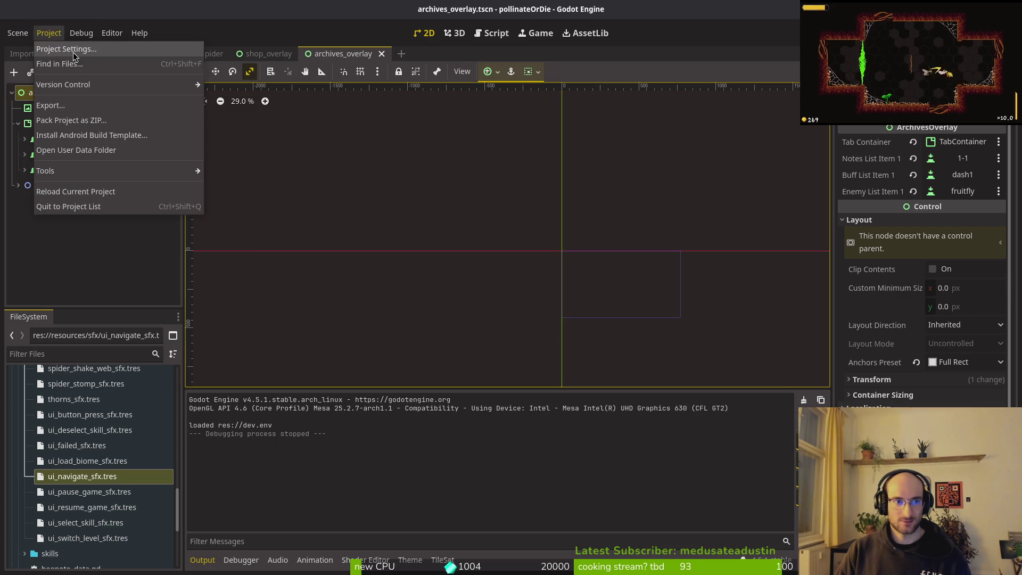
left_click(59, 48)
left_click(263, 137)
left_click(212, 139)
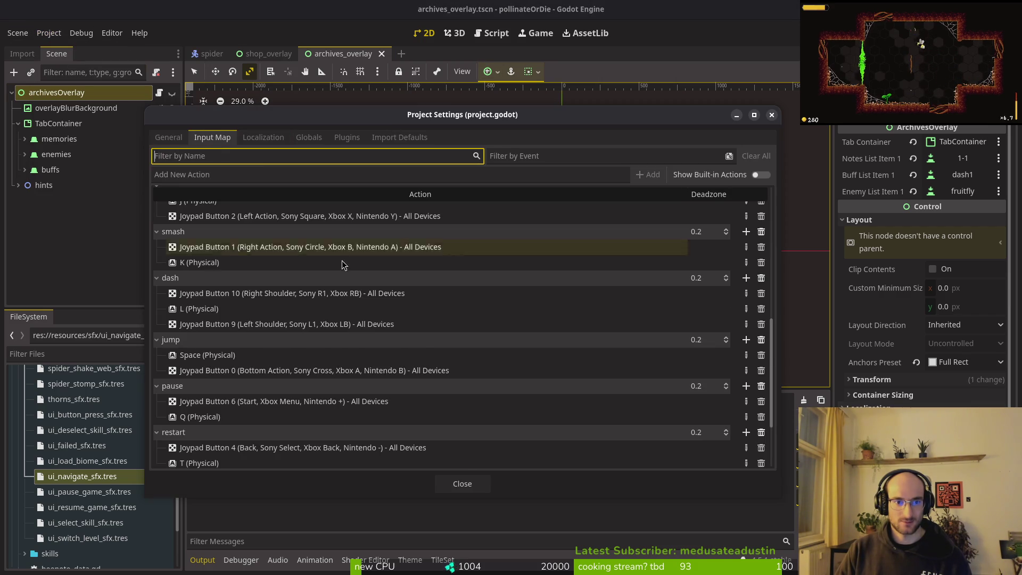
scroll(345, 277, "down", 3)
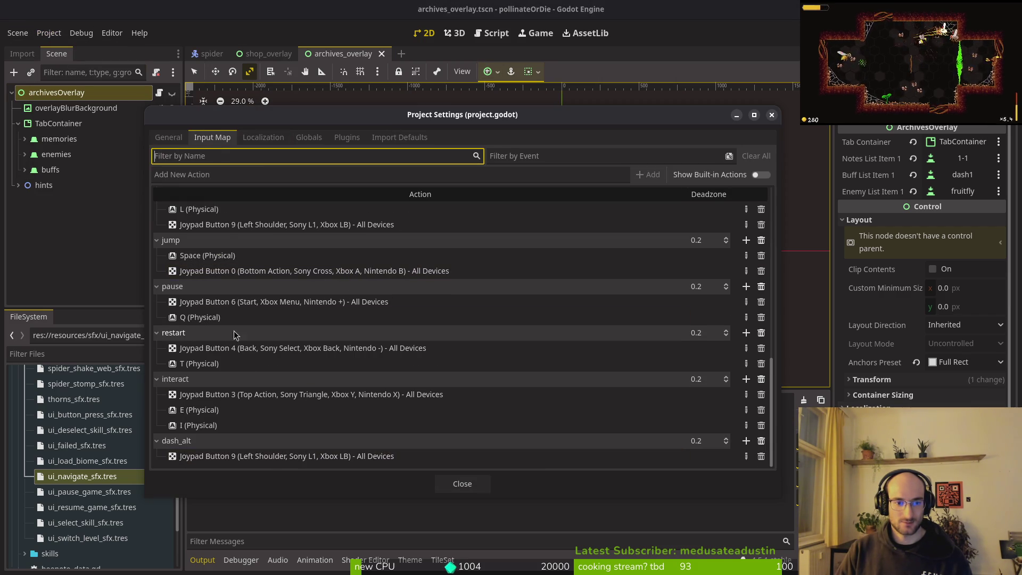
scroll(259, 268, "up", 2)
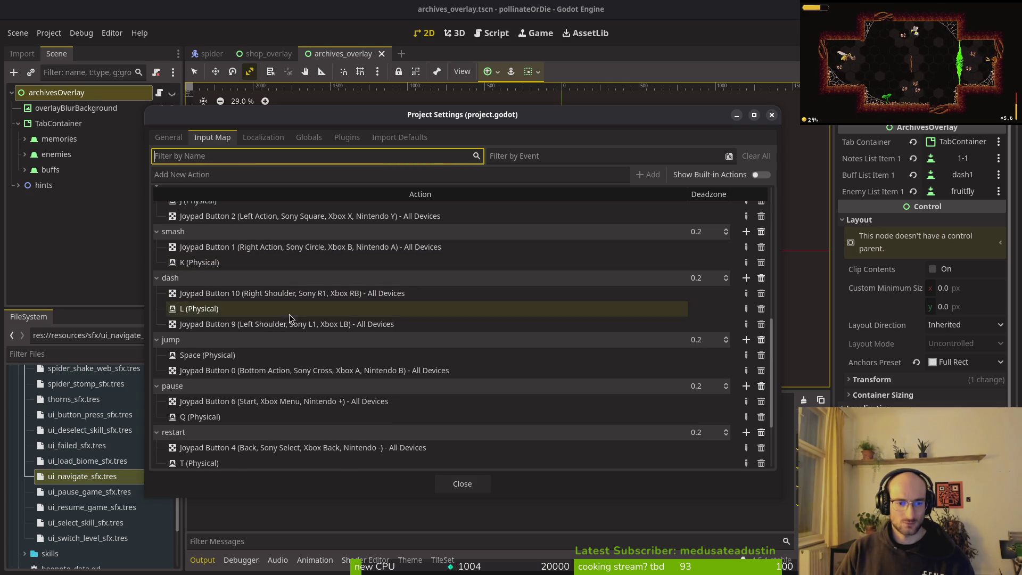
scroll(289, 306, "up", 1)
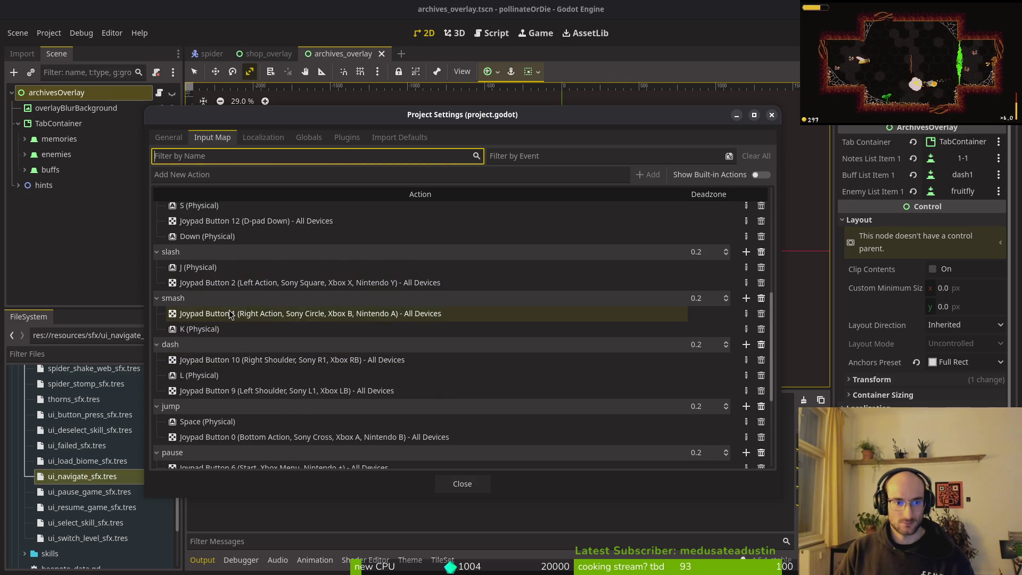
scroll(213, 320, "up", 1)
scroll(213, 325, "down", 1)
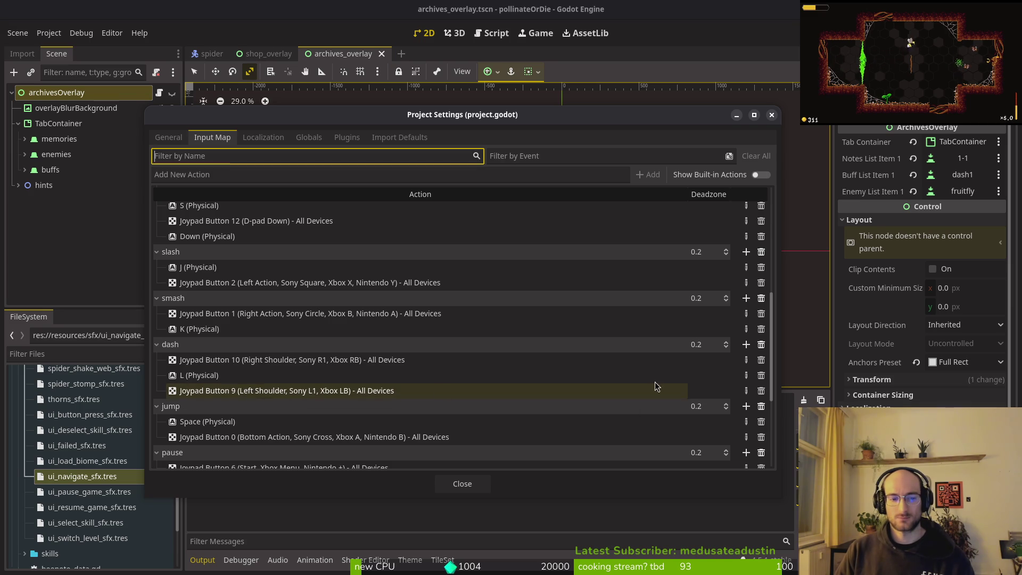
left_click(761, 391)
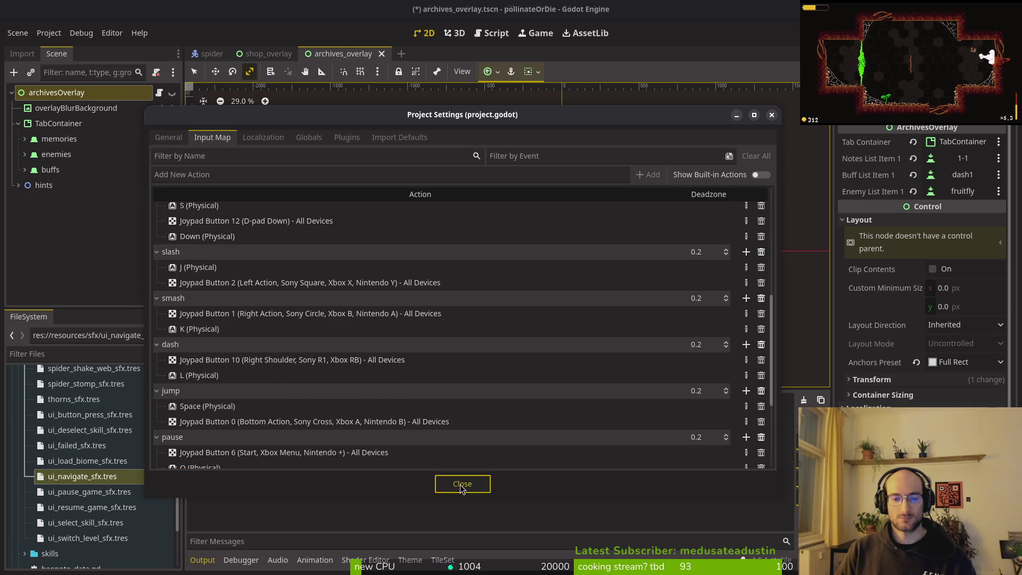
left_click(462, 483)
key("ctrl+s")
Quit Vim in the terminal and open tig status.
key("super+2")
type(":q")
key("Return")
type("tig status")
key("Return")
Browse the changed files, quit tig, and launch the game from the Godot editor.
key("Down")
key("Down")
key("Down")
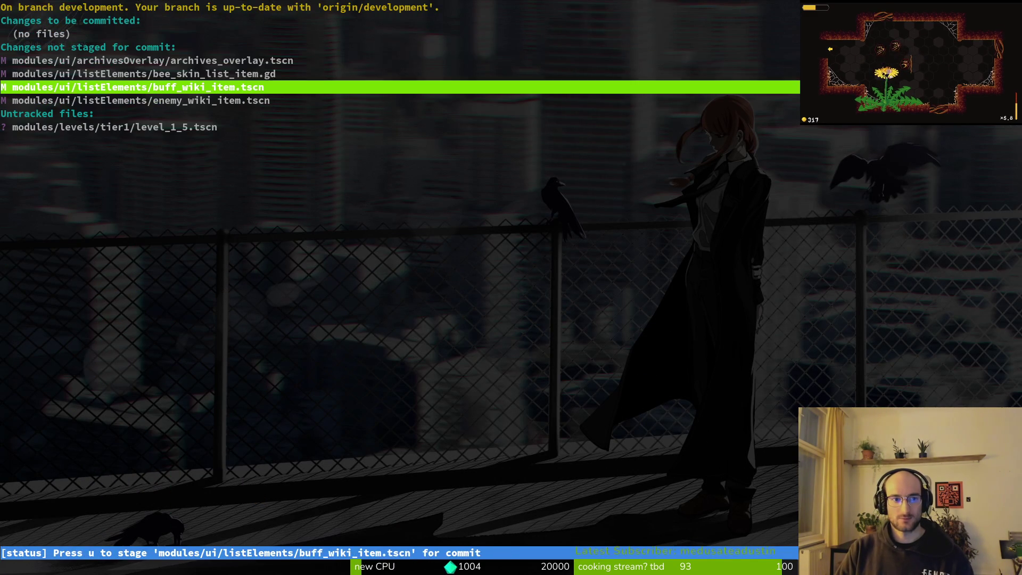
key("Up")
key("Up")
key("Up")
key("q")
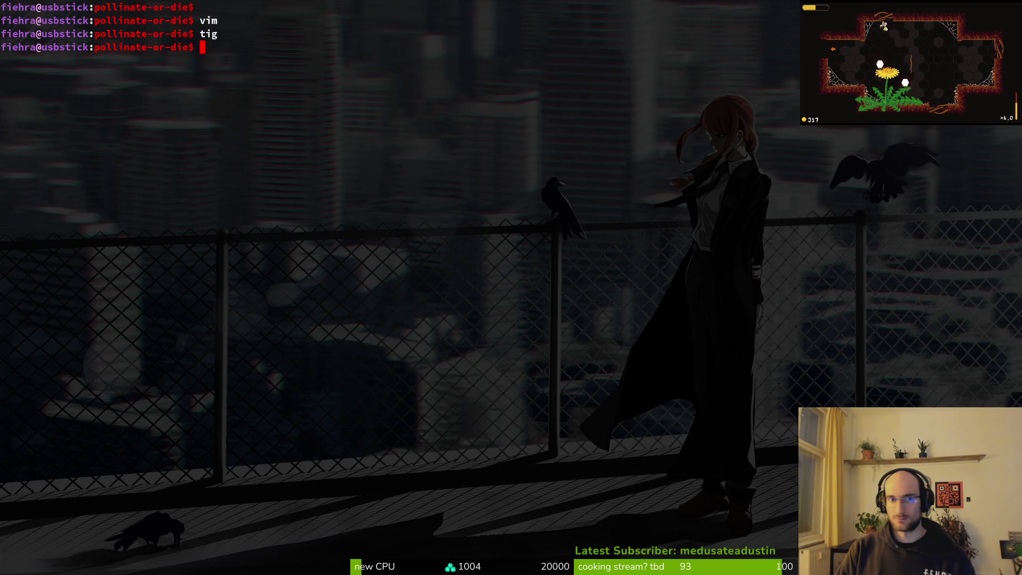
key("super+1")
key("F5")
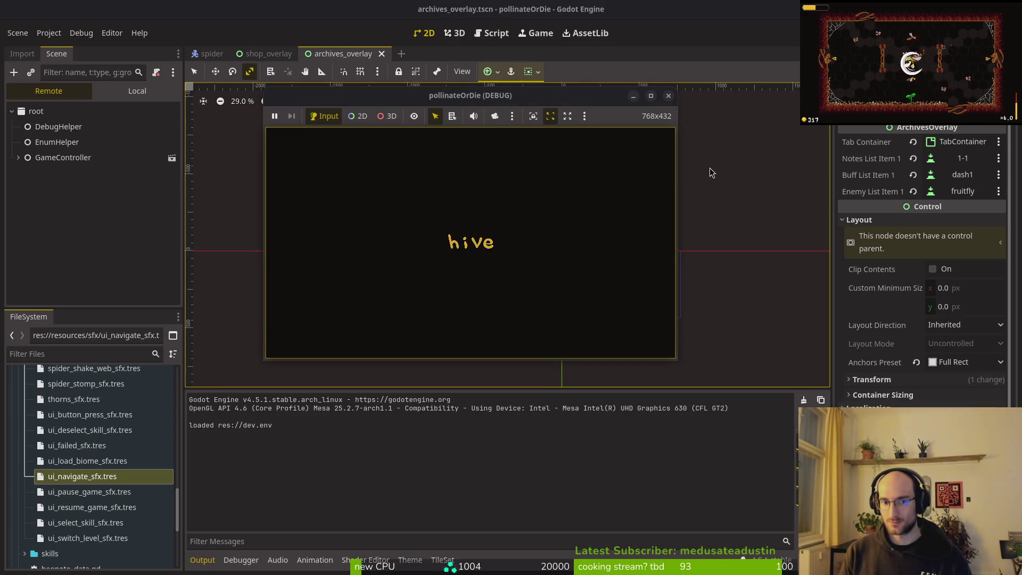
Cycle the archives overlay through enemies, memories and buffs with q and e, then close it.
key("q")
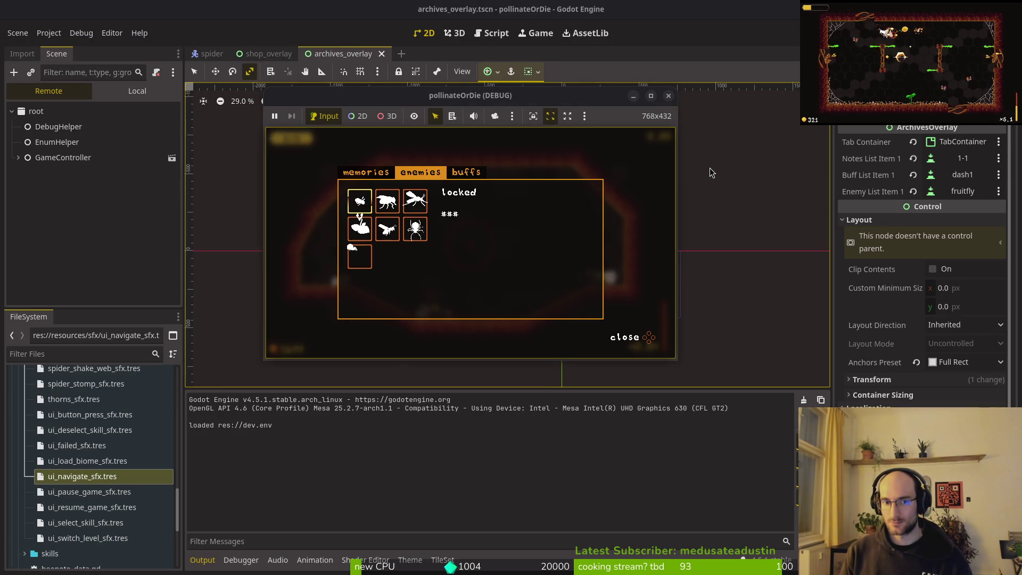
key("q")
key("q")
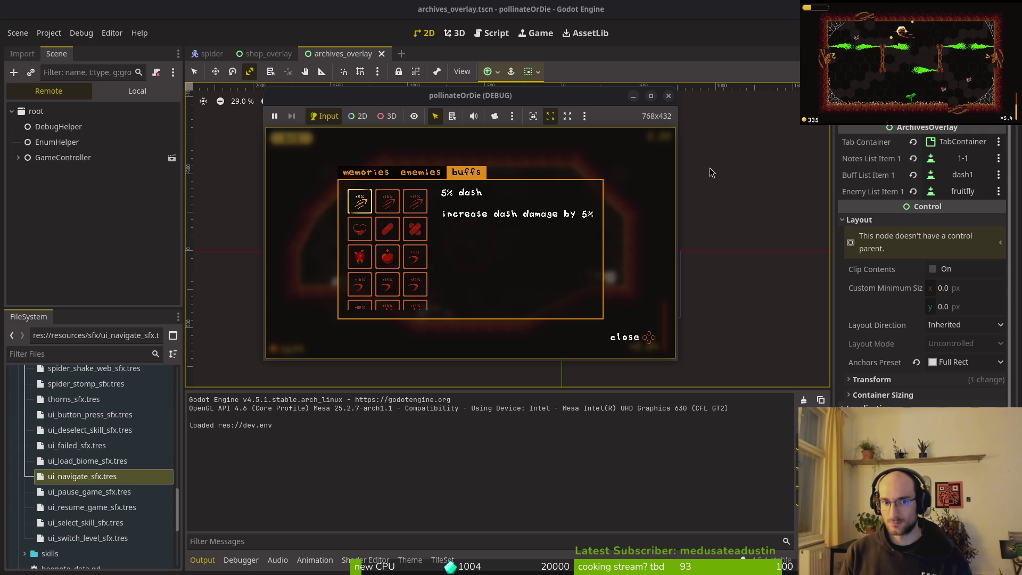
key("q")
key("q")
key("e")
key("e")
key("q")
key("q")
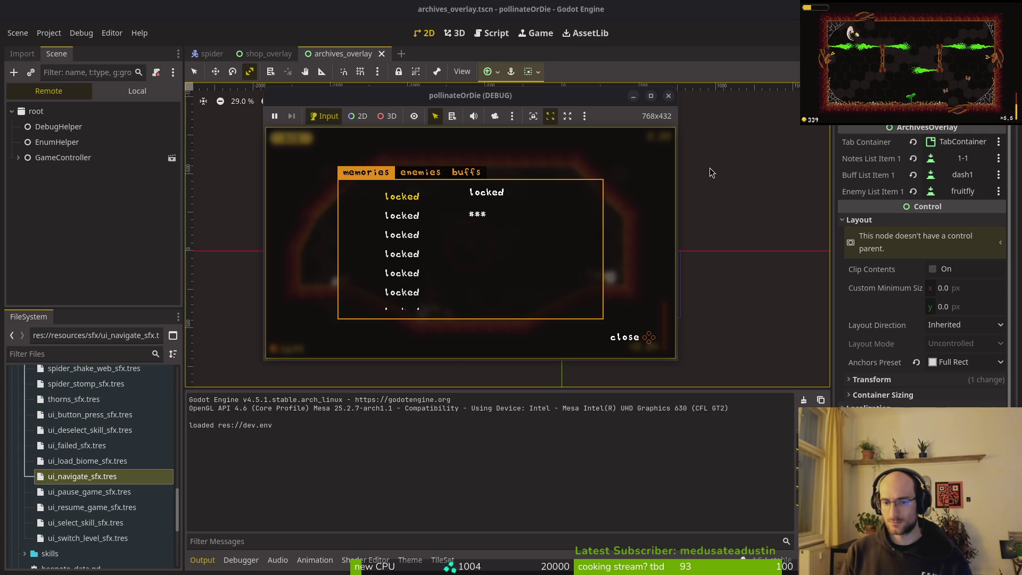
key("Escape")
Review the changed files in tig and return to the Godot editor.
key("super+1")
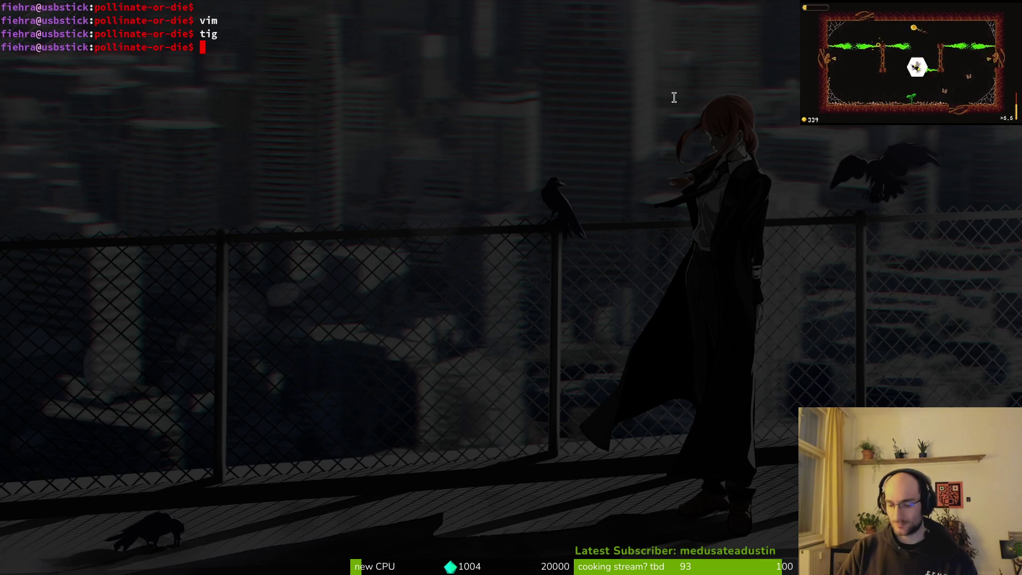
type("tig")
key("Return")
key("Down")
key("Down")
key("Down")
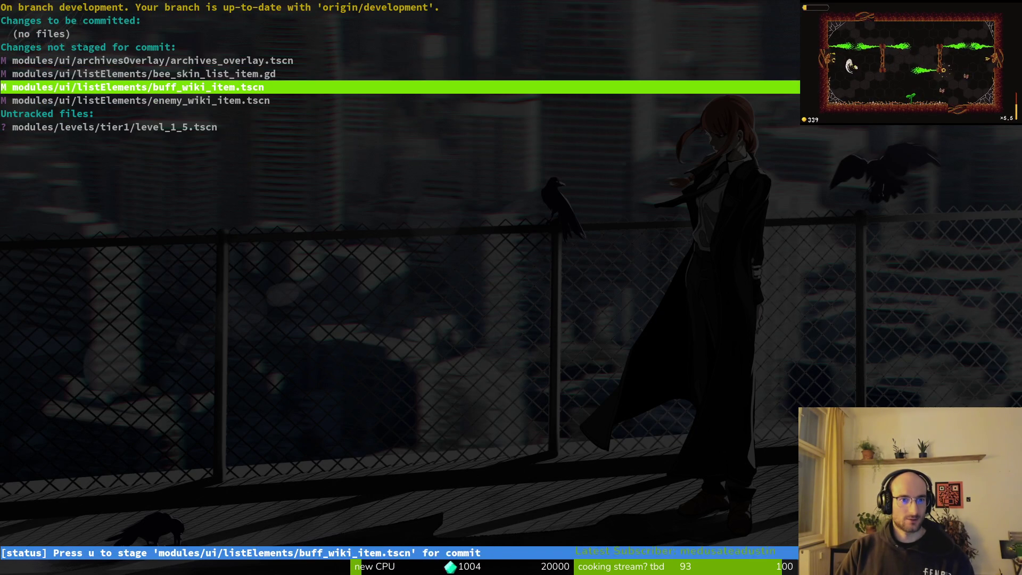
key("q")
key("super+2")
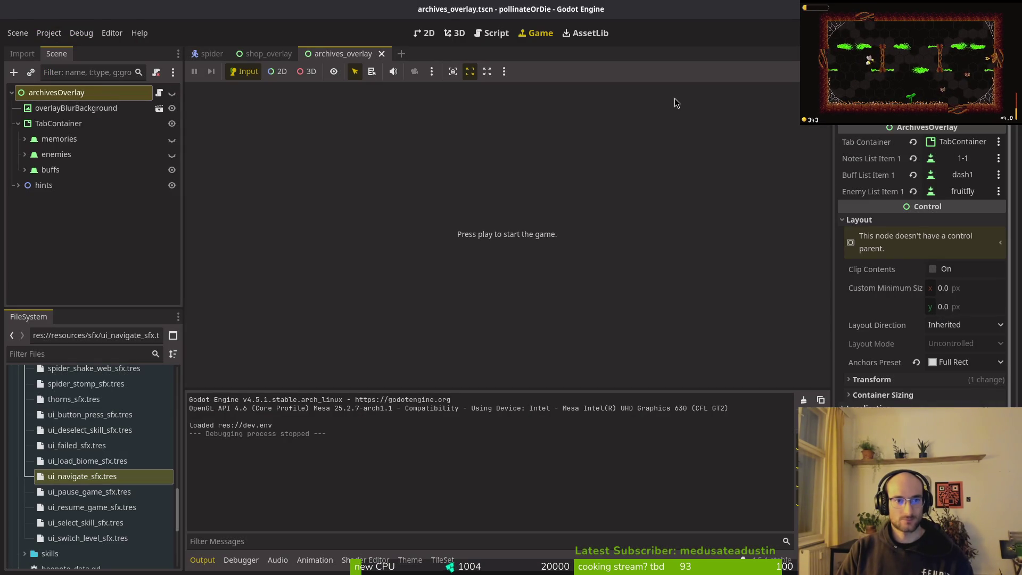
key("super+1")
key("super+2")
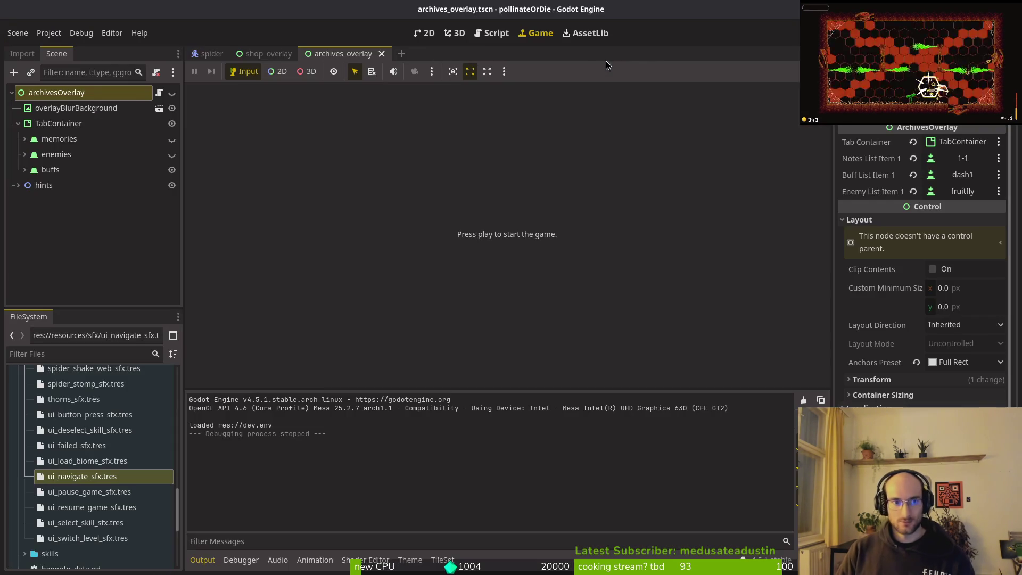
Rerun the game, continue the save, cycle the overlay to enemies and buffs, then stop.
key("F5")
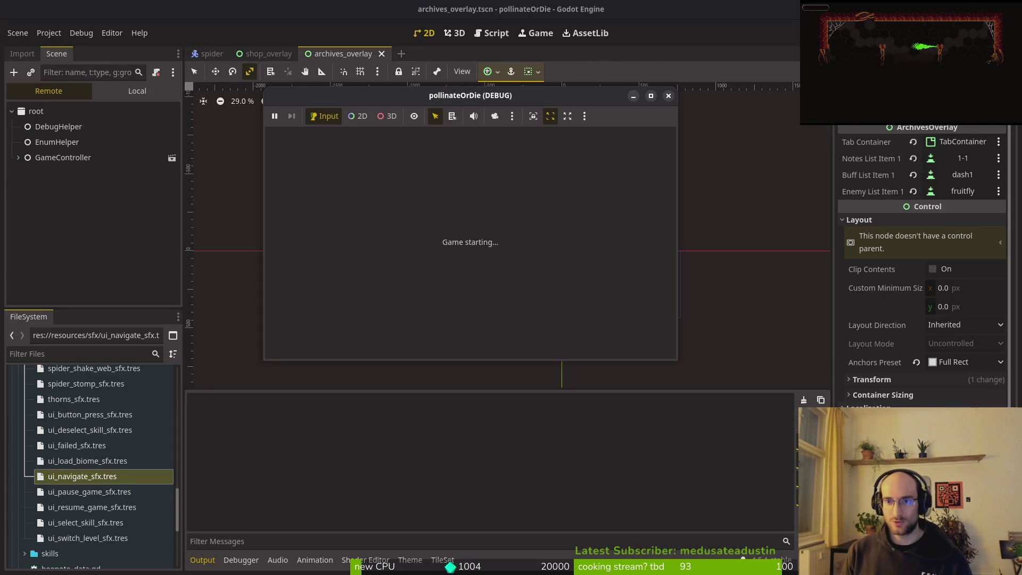
key("Return")
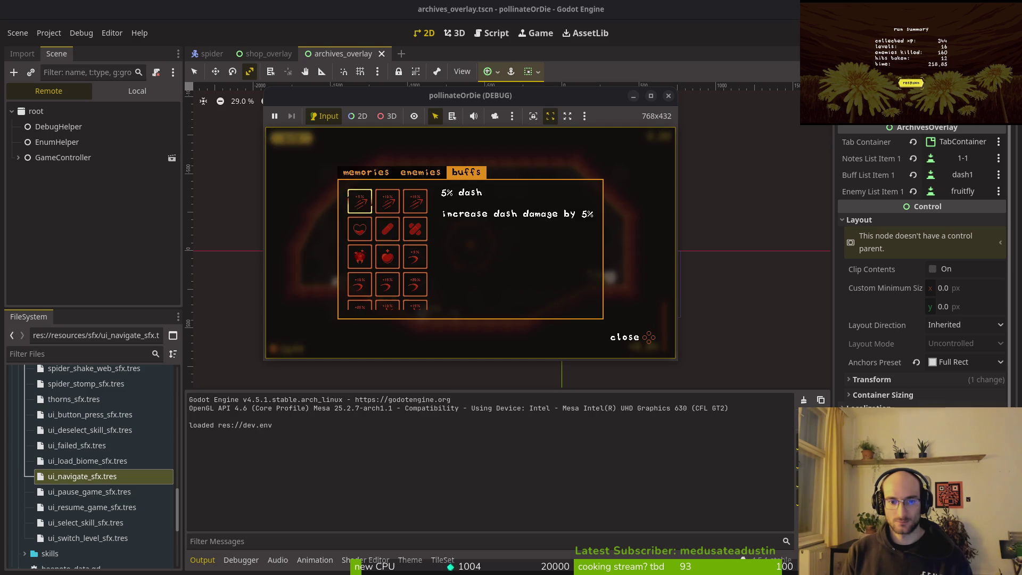
key("e")
key("e")
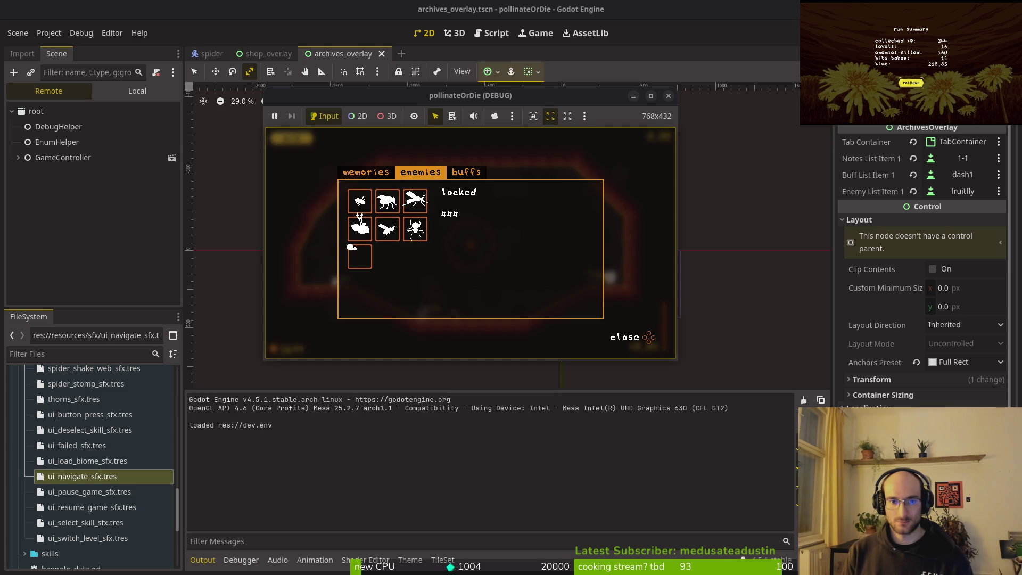
key("e")
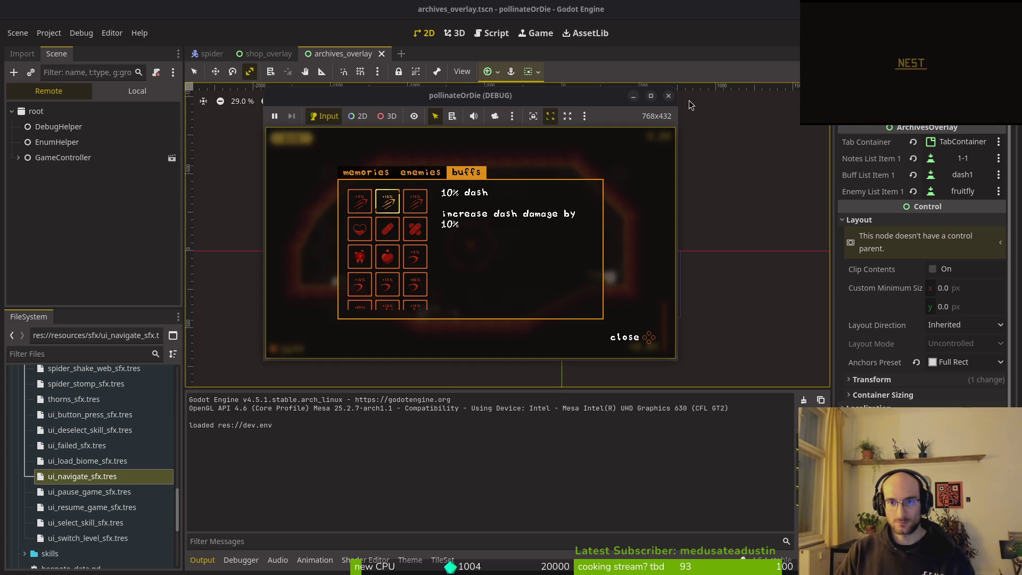
left_click(668, 95)
Expand and collapse the enemies branch in the Scene dock, then select the memories tab node.
left_click(25, 154)
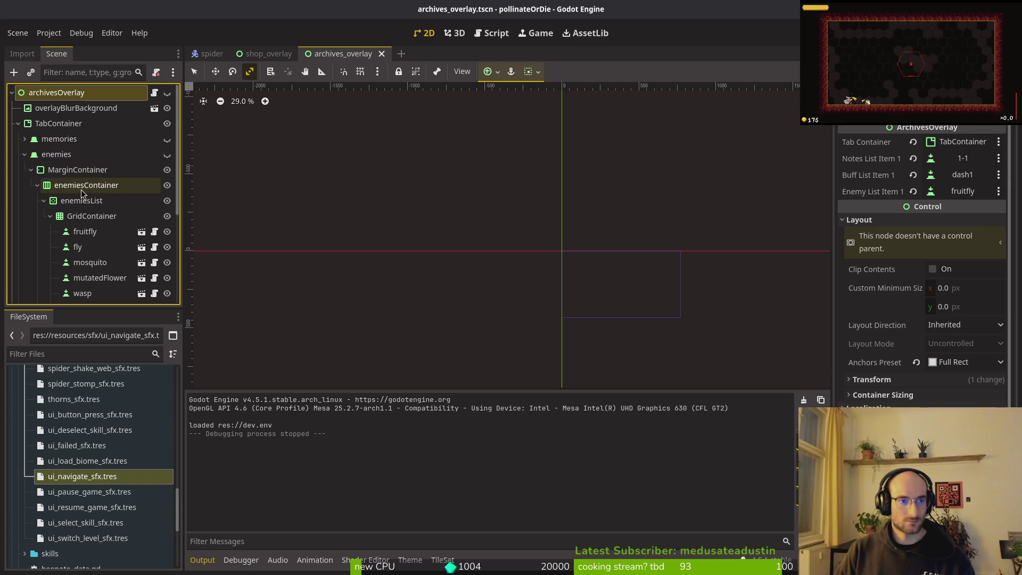
scroll(55, 148, "down", 5)
scroll(57, 144, "up", 2)
scroll(58, 144, "up", 5)
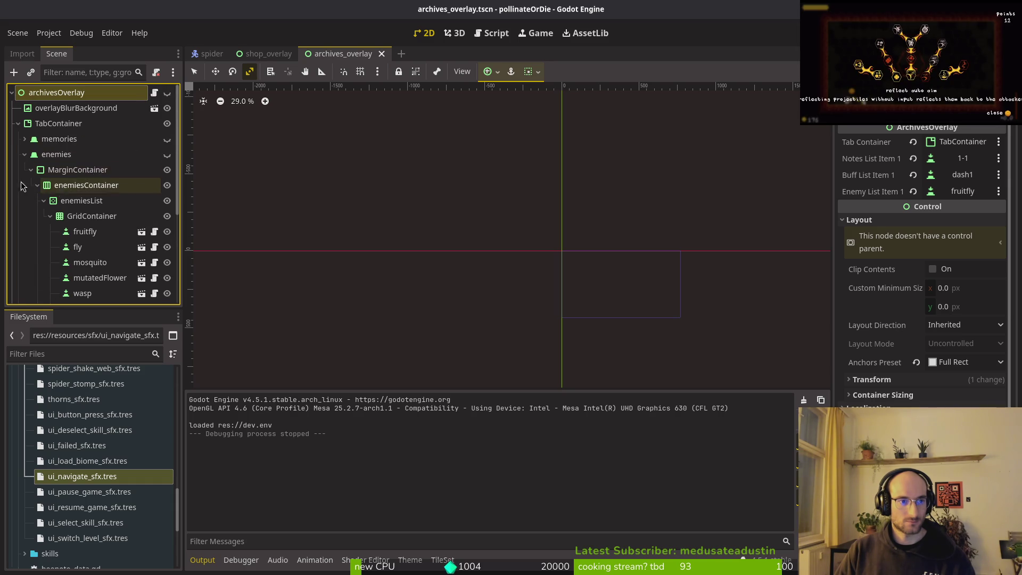
left_click(25, 154)
left_click(59, 139)
Cut memories and buffs from archives_overlay and paste them under shopOverlay in shop_overlay.
left_click(75, 170, "ctrl")
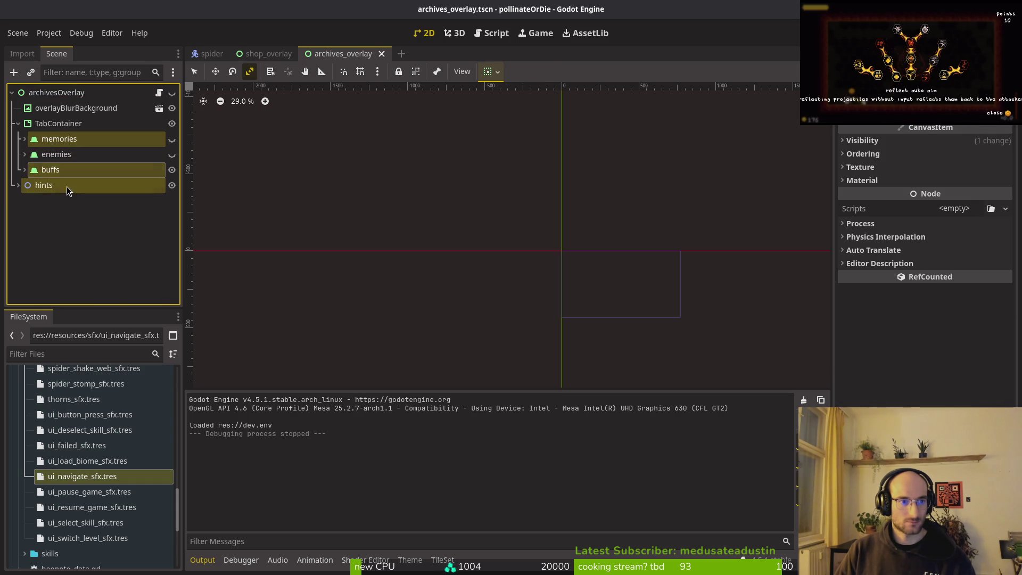
key("ctrl+x")
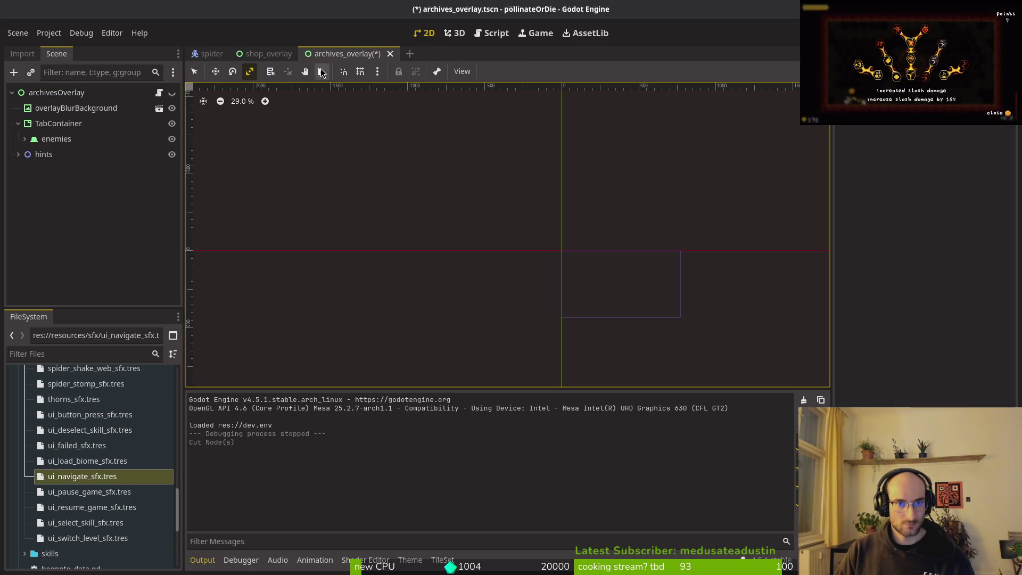
left_click(269, 54)
left_click(50, 231)
key("ctrl+v")
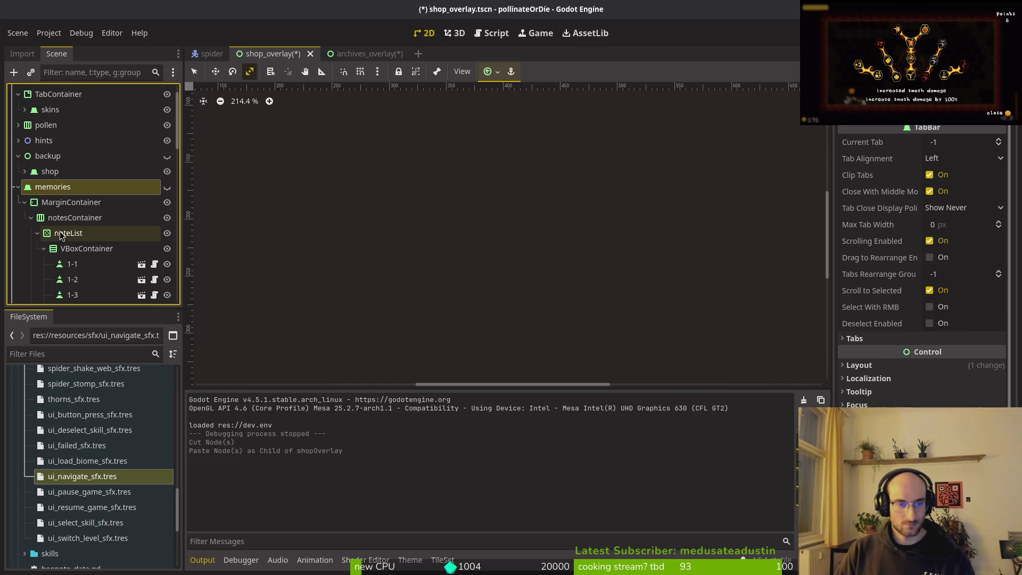
left_click(356, 53)
Inspect the fruitfly button's focus neighbor settings without assigning one, then run the game.
left_click(56, 139)
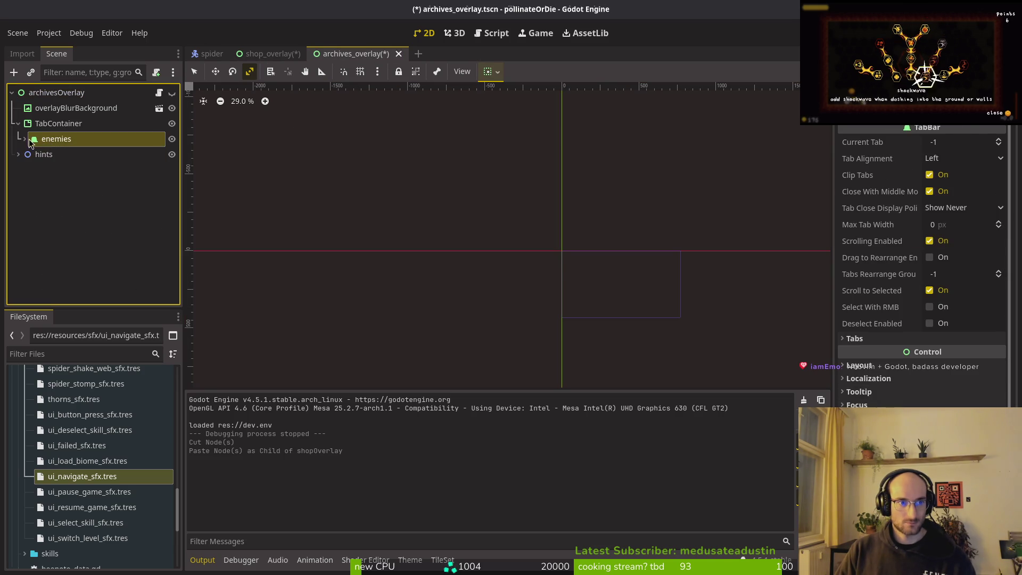
left_click(25, 138, "shift")
left_click(85, 215)
scroll(917, 338, "down", 5)
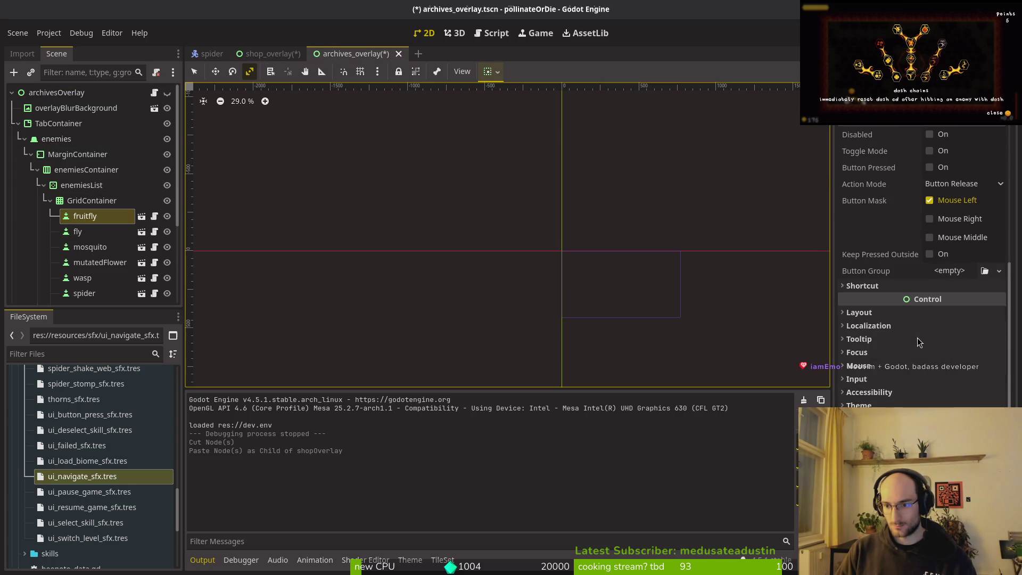
left_click(882, 325)
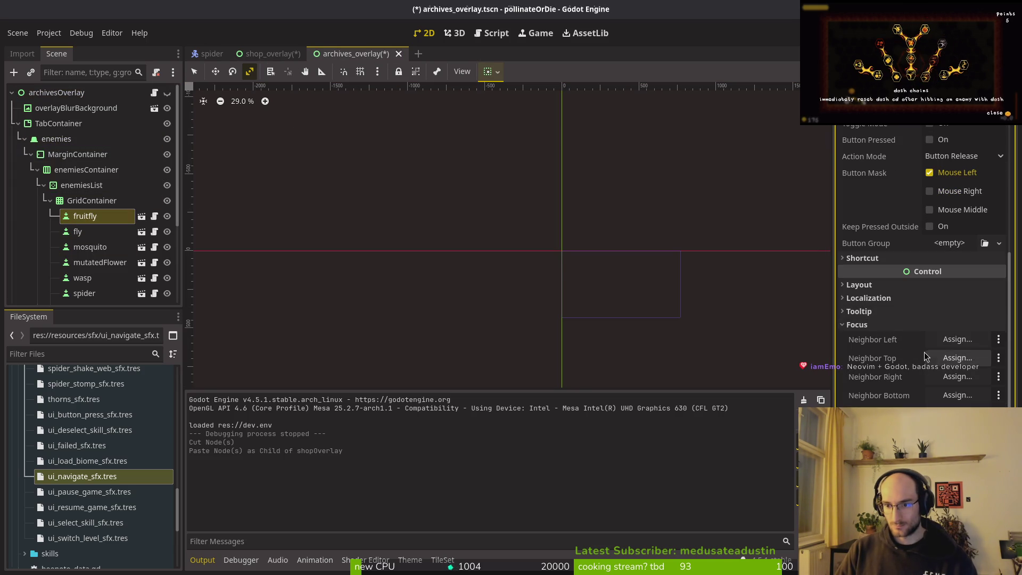
left_click(950, 340)
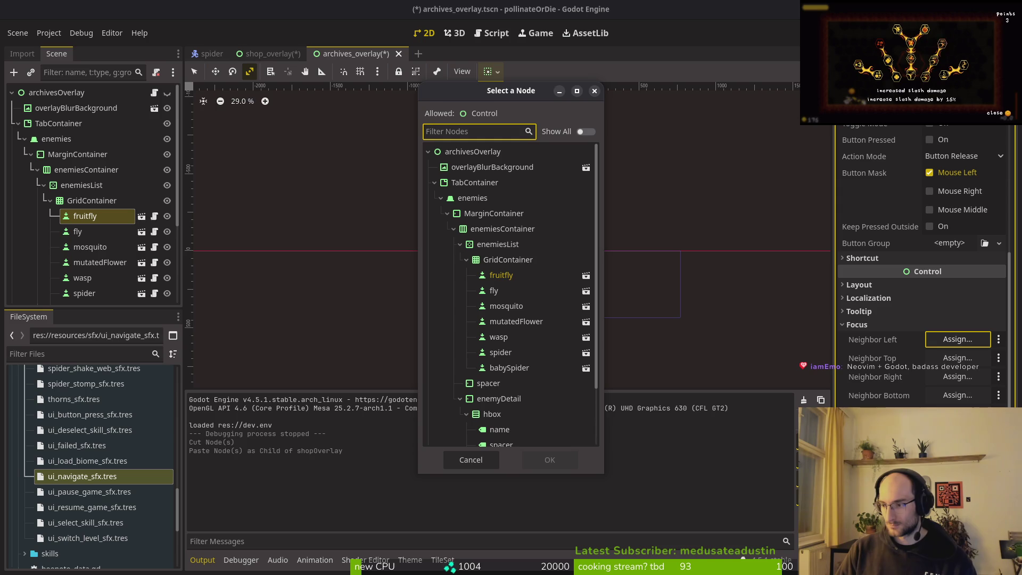
left_click(594, 91)
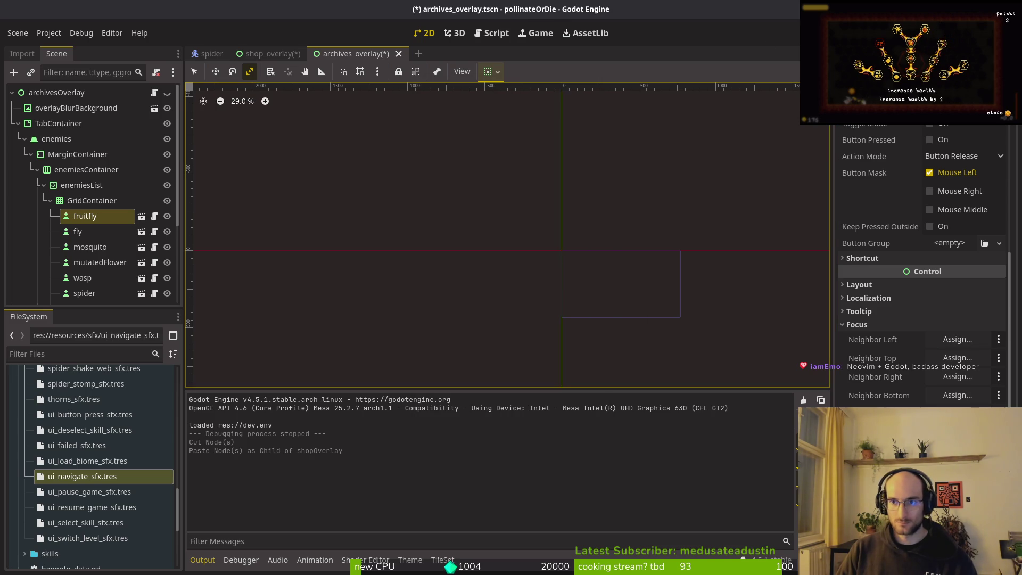
key("F5")
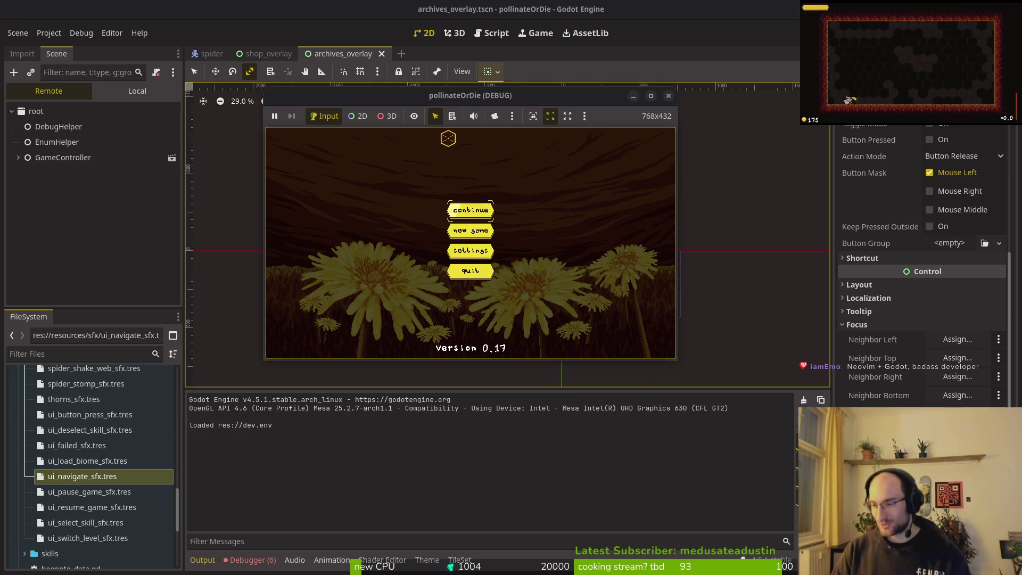
Stop at the grab_focus null-value error and select the archivesOverlay root in the Local tree.
left_click(668, 95)
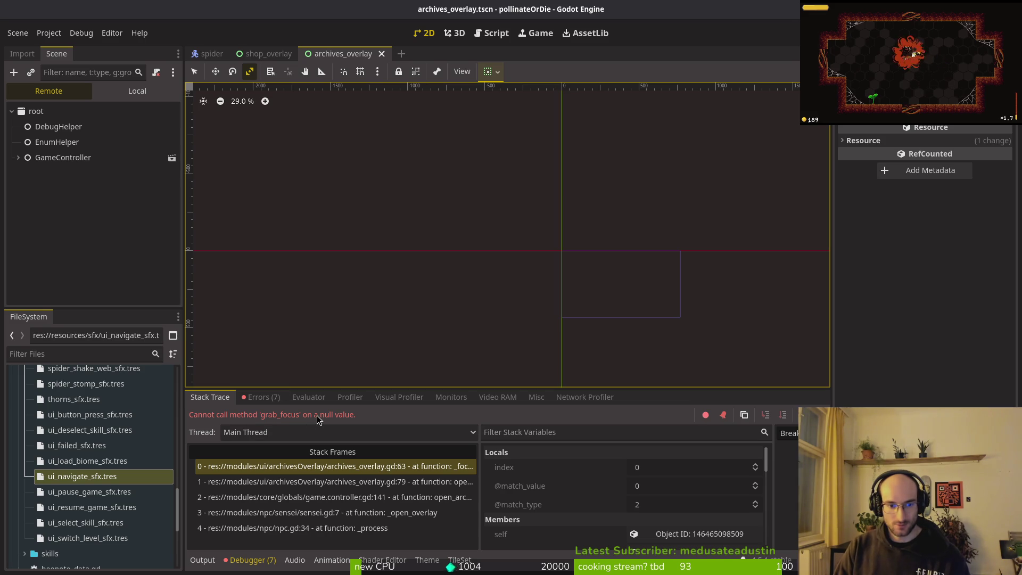
left_click(136, 91)
left_click(57, 111)
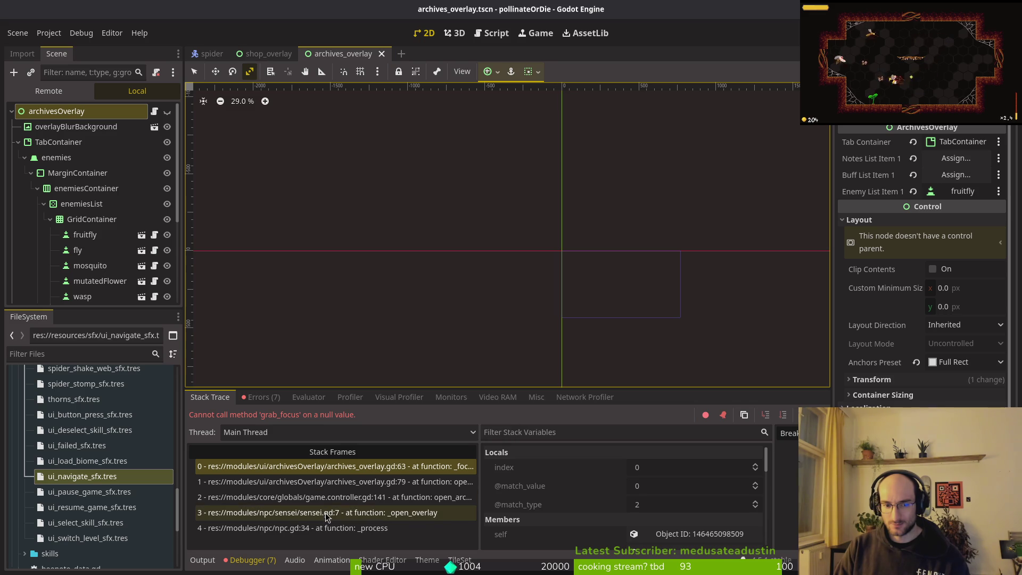
Collapse the TabContainer and enemies branches in the scene tree and save the archives overlay.
left_click(956, 158)
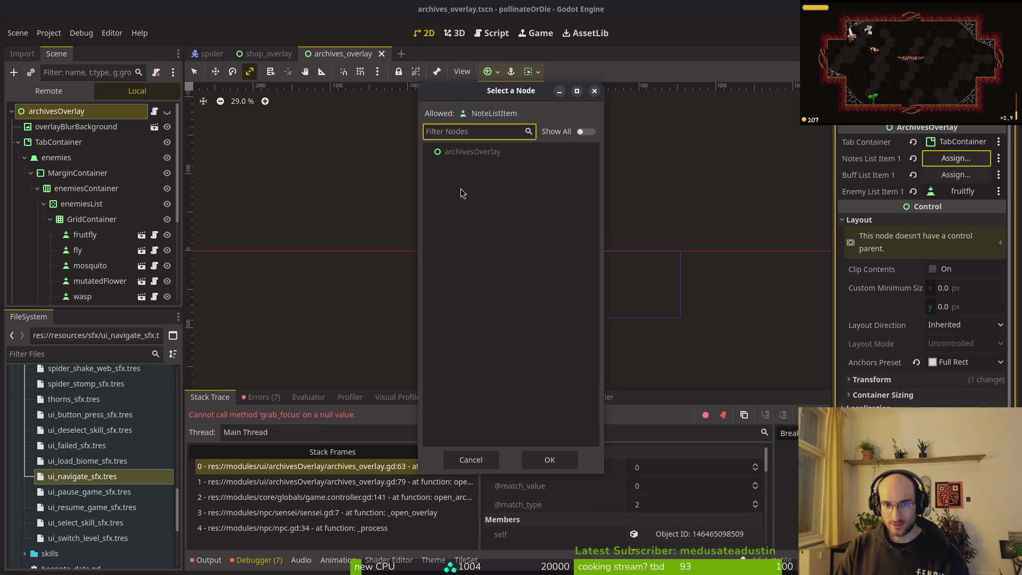
left_click(595, 90)
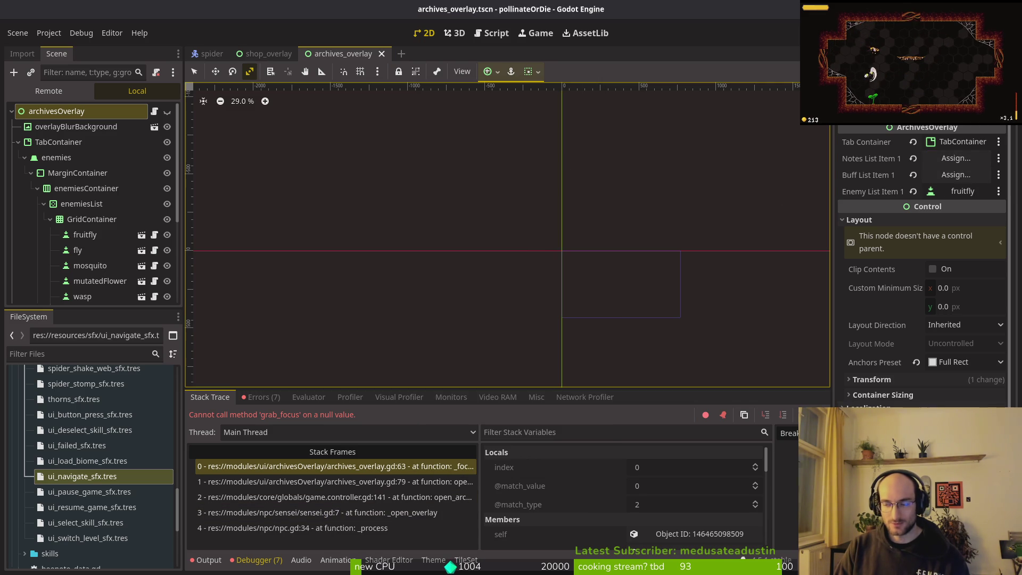
left_click(18, 142)
left_click(16, 143)
left_click(25, 158)
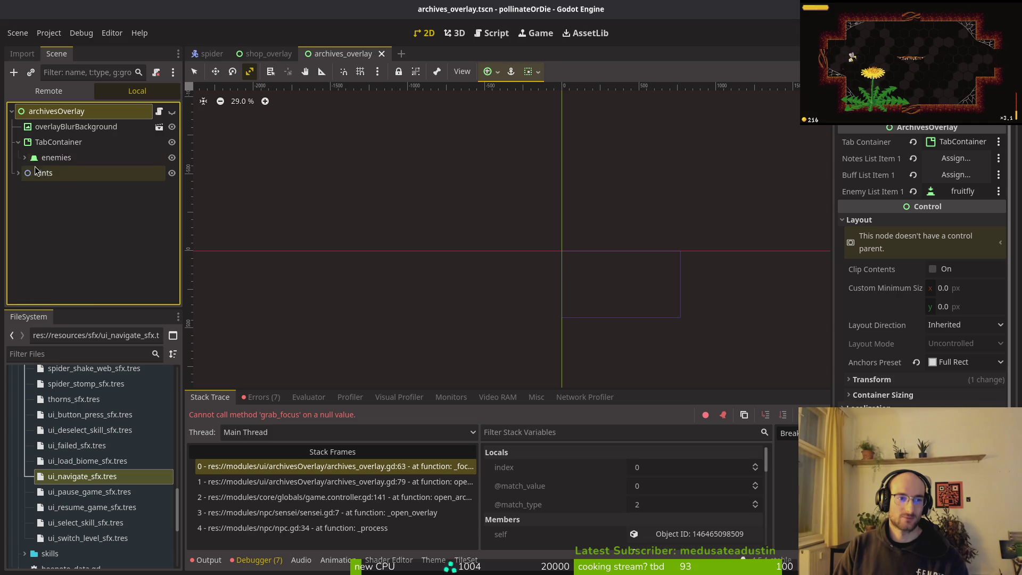
key("ctrl+s")
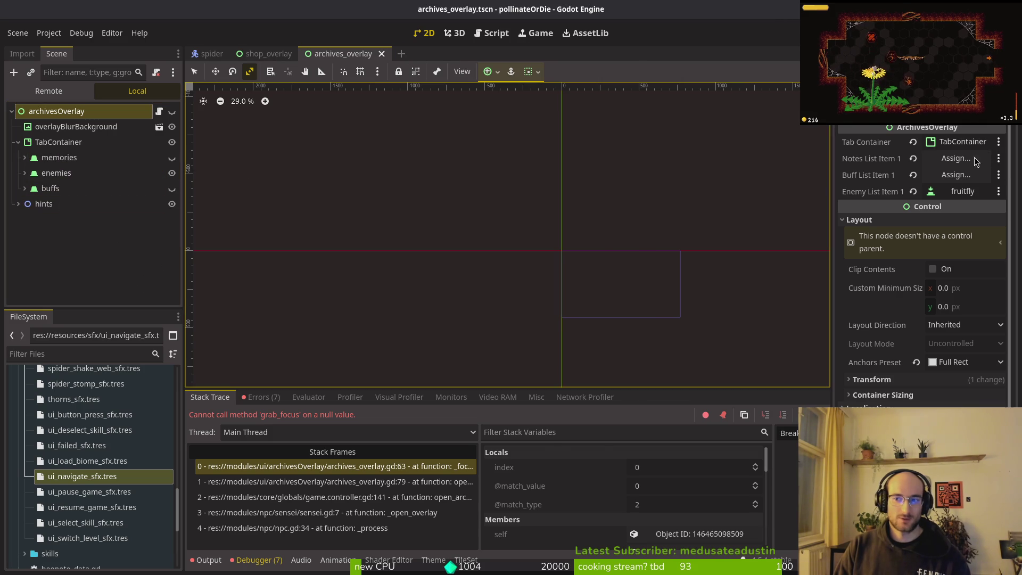
Assign 1-1 as Notes List Item 1 and dash1 as Buff List Item 1, then run.
left_click(973, 158)
left_click(500, 259)
left_click(550, 459)
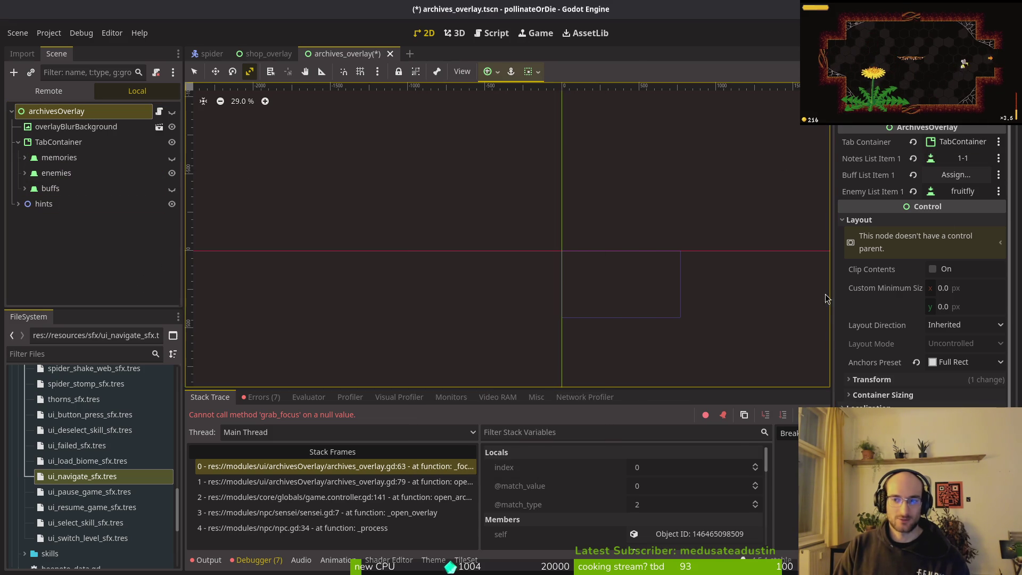
left_click(955, 175)
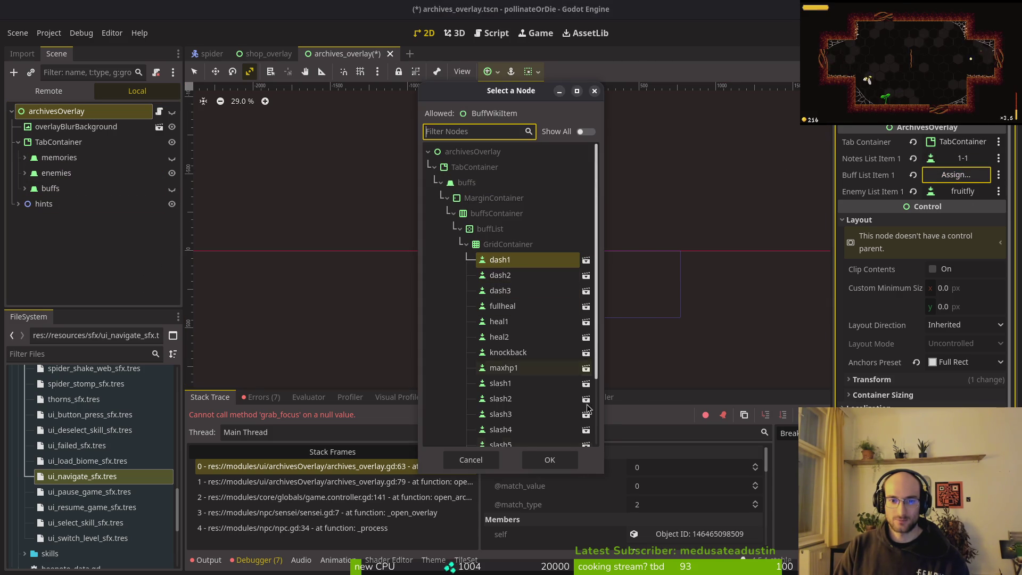
left_click(550, 459)
key("F5")
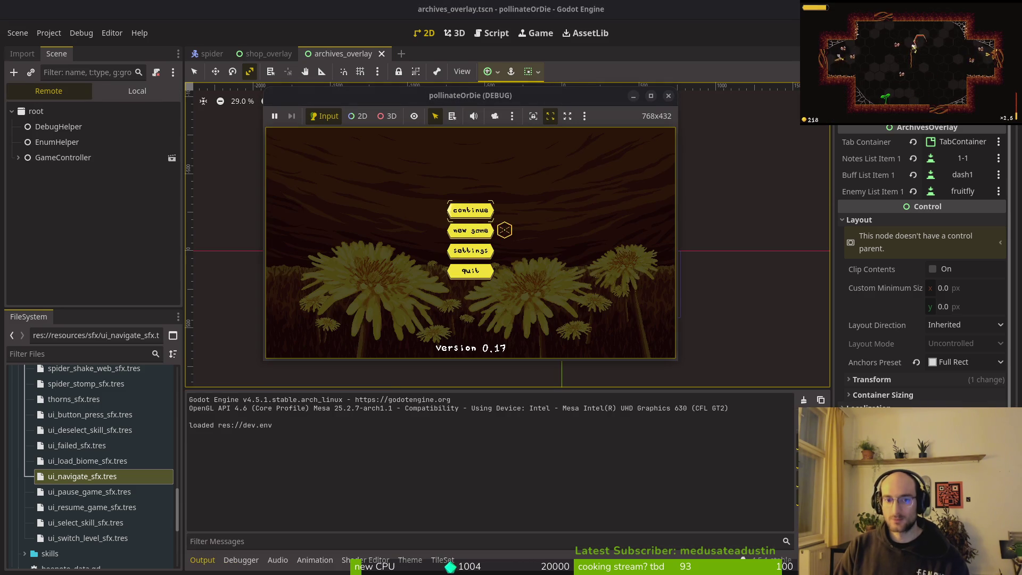
Continue the save, open the archives overlay, move right in the enemy grid, switch tabs, then stop.
left_click(471, 210)
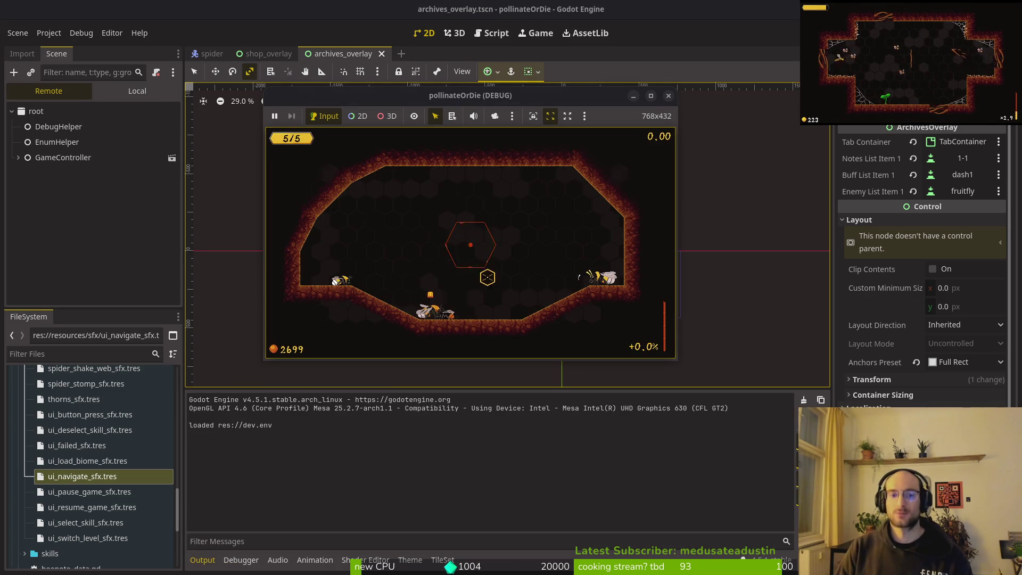
key("Tab")
key("Right")
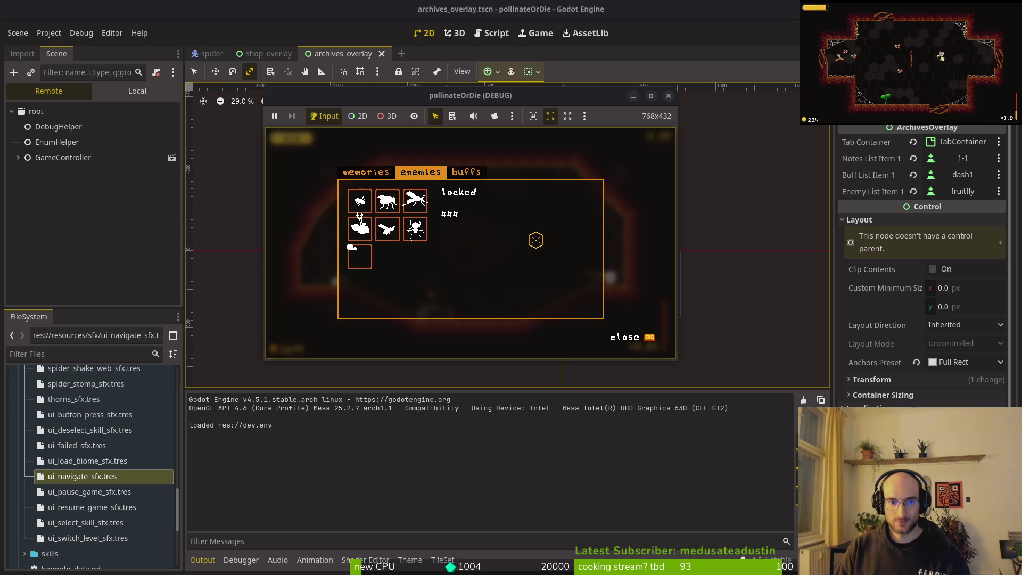
key("e")
left_click(416, 171)
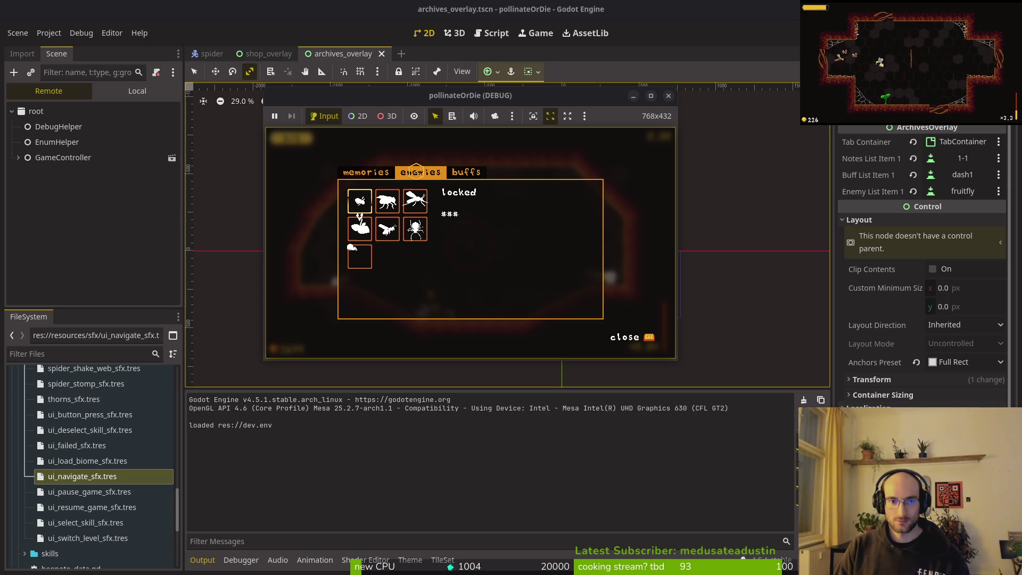
left_click(668, 95)
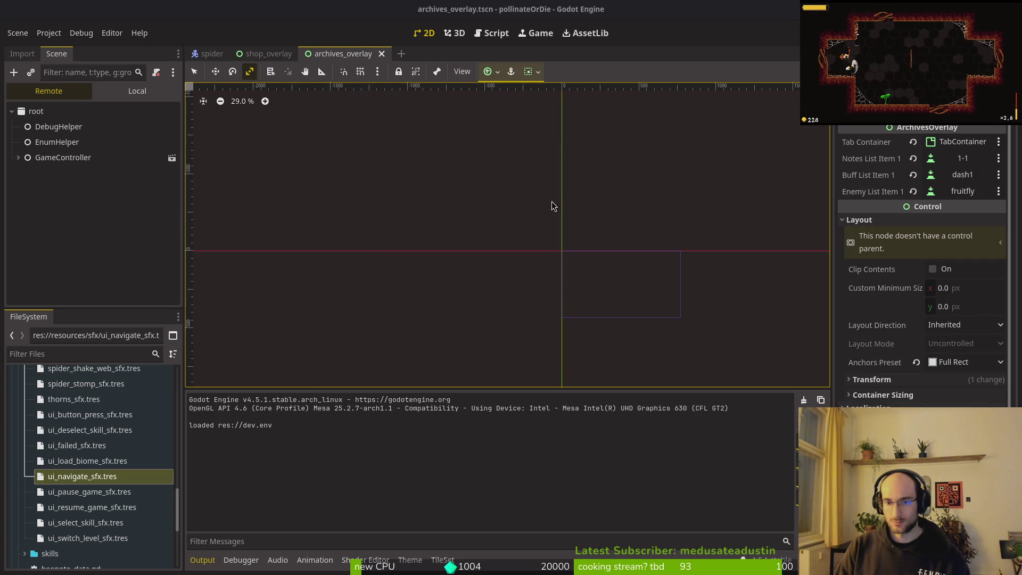
Expand the enemies node and set the fruitfly button's left focus neighbor.
left_click(33, 180)
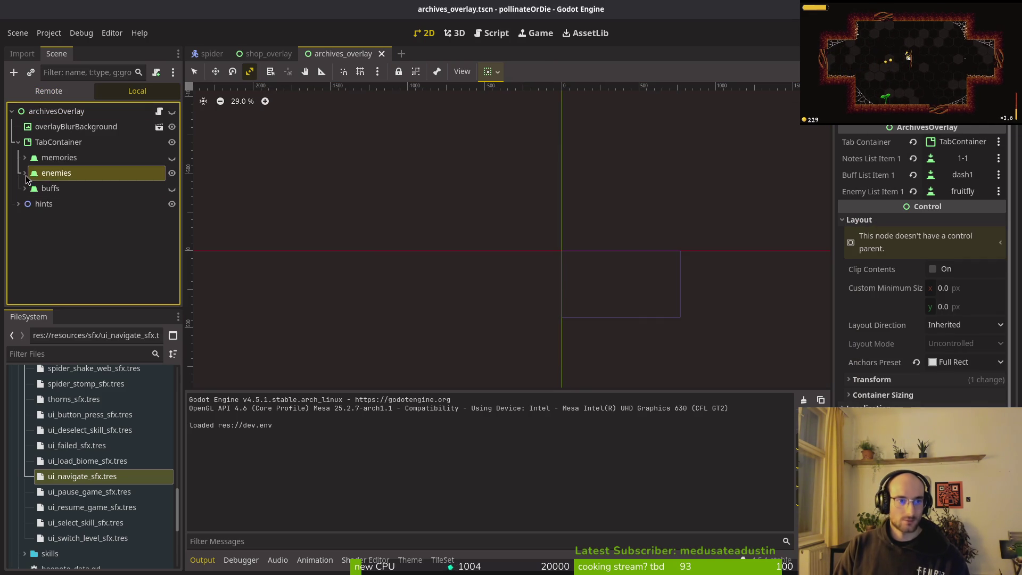
left_click(25, 173)
scroll(79, 181, "down", 3)
left_click(85, 150)
scroll(904, 297, "down", 5)
scroll(903, 296, "up", 5)
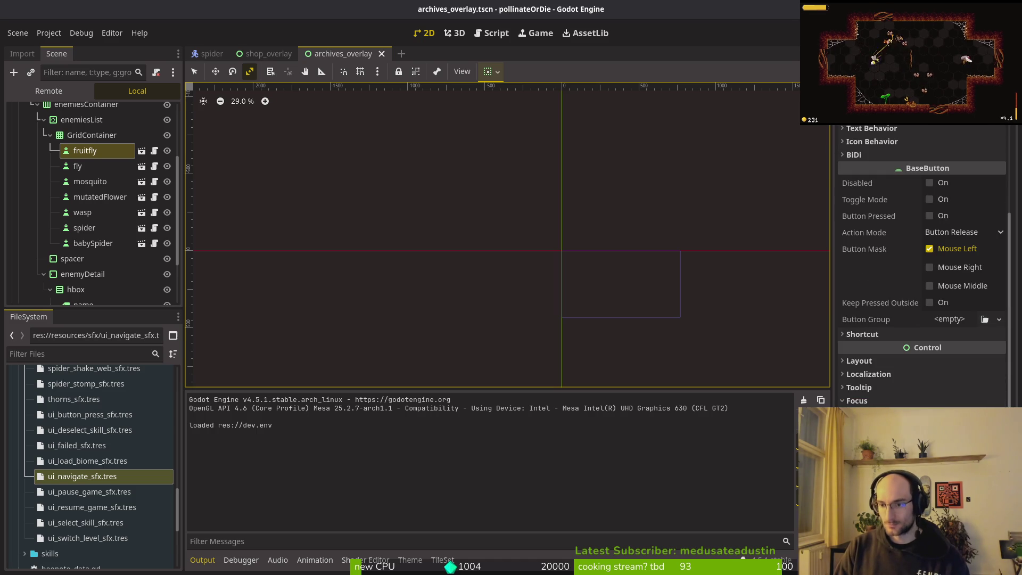
left_click(958, 418)
scroll(532, 250, "down", 10)
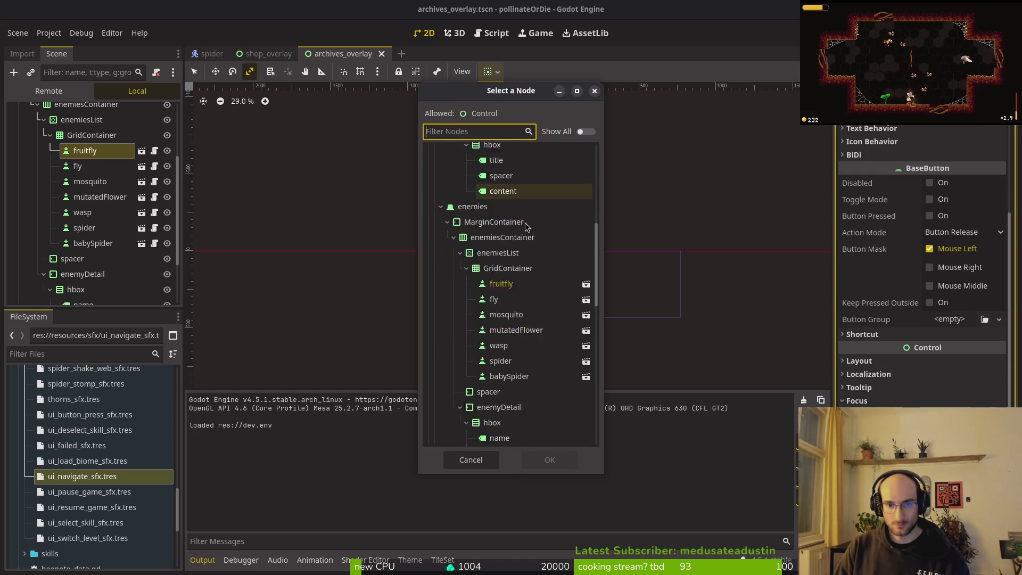
left_click(519, 239)
left_click(545, 459)
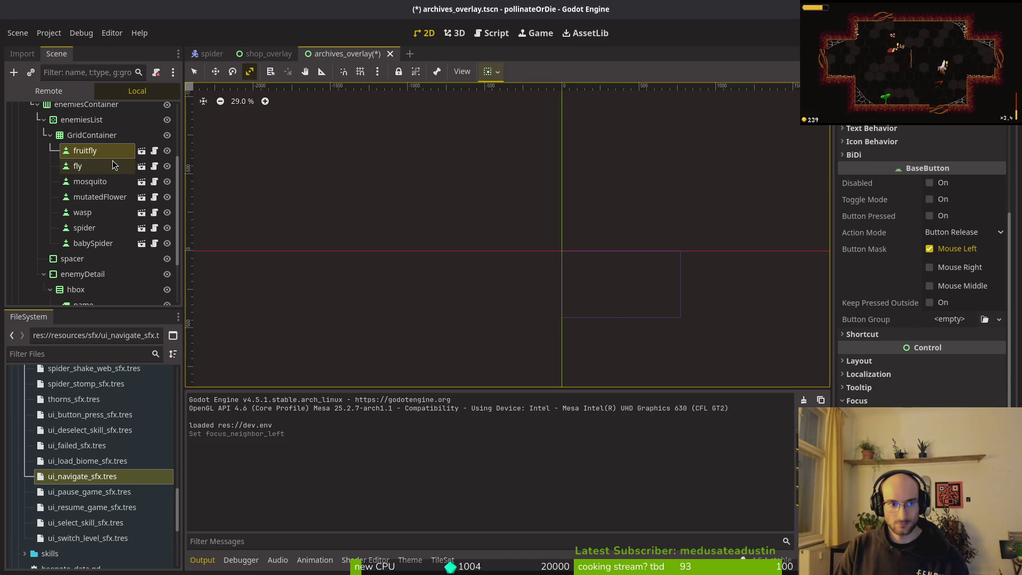
Set wasp as the fly button's top focus neighbor.
left_click(92, 169)
scroll(928, 315, "down", 5)
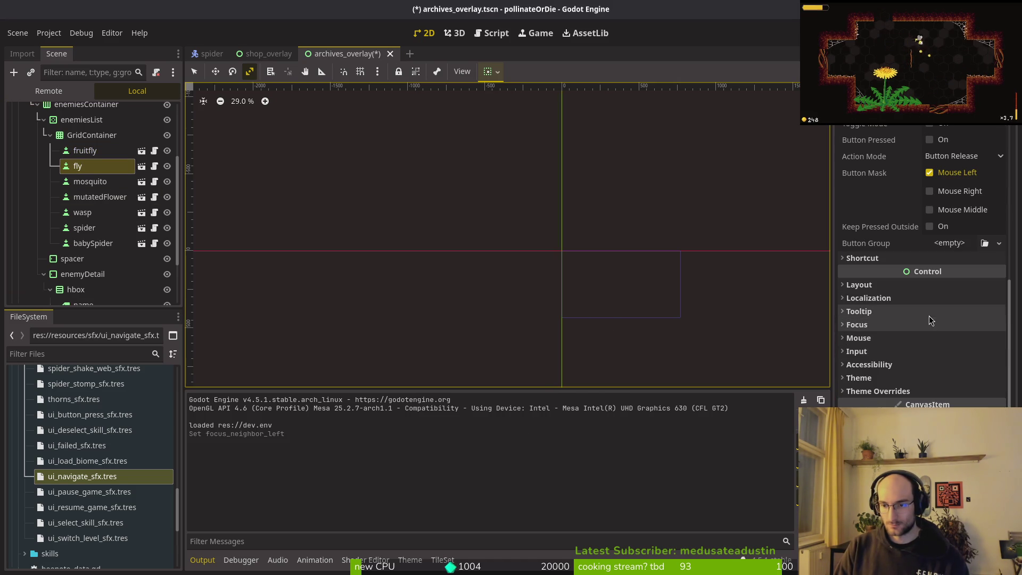
left_click(856, 324)
left_click(958, 357)
scroll(521, 265, "down", 6)
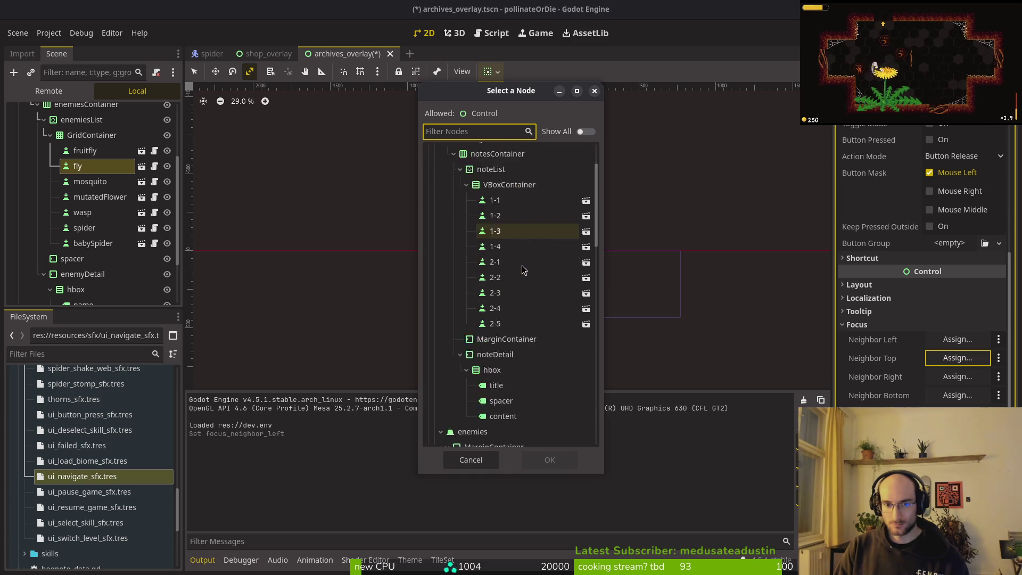
scroll(519, 293, "down", 2)
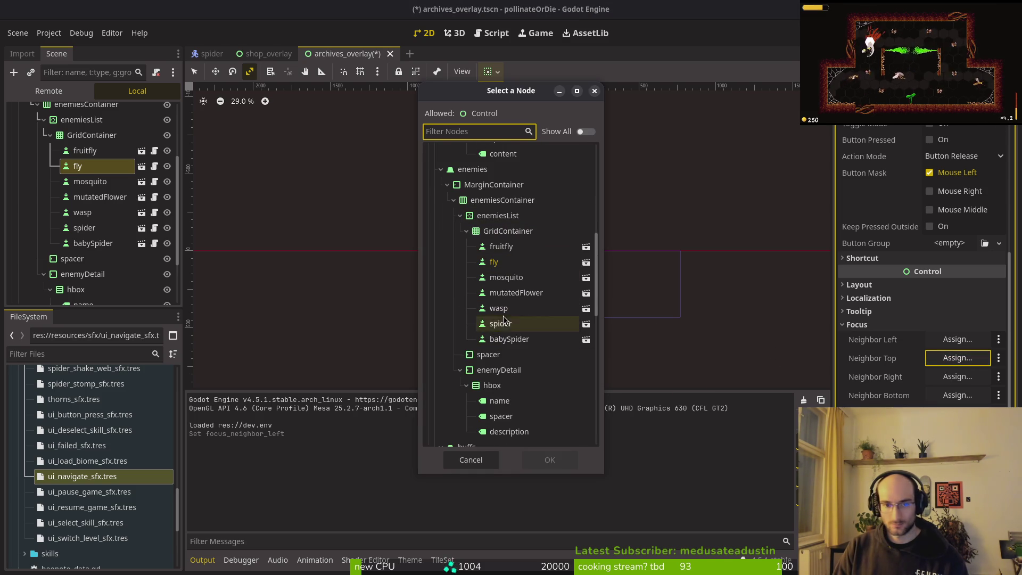
left_click(498, 308)
left_click(549, 459)
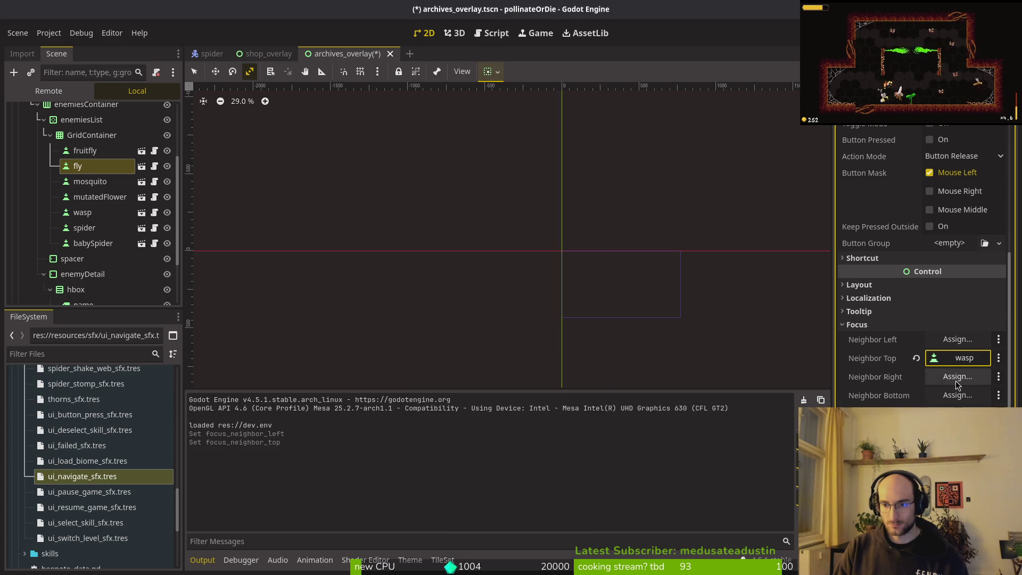
Select the mosquito button and open its focus neighbor node picker, then dismiss it.
left_click(91, 182)
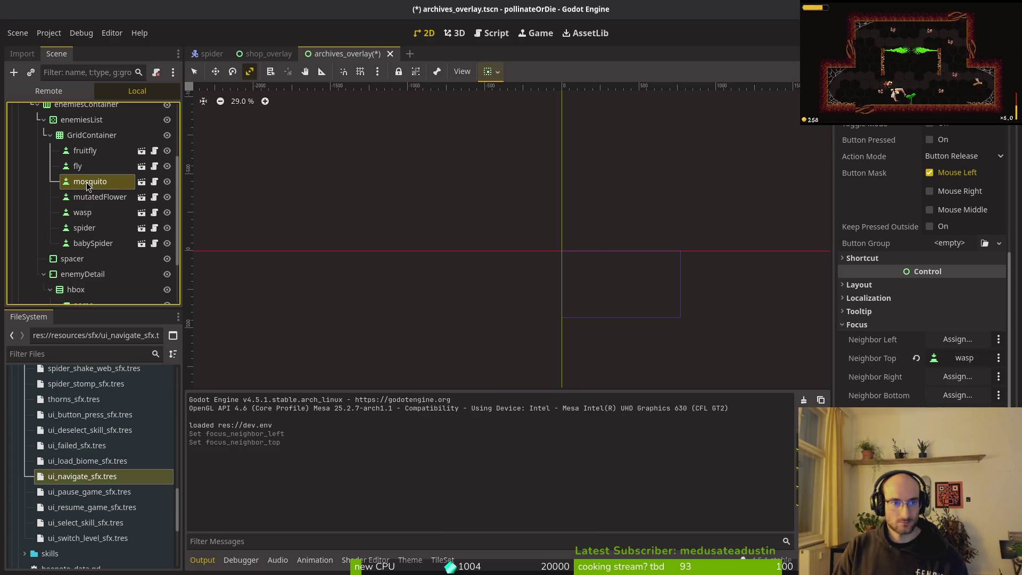
scroll(919, 360, "down", 3)
left_click(858, 324)
scroll(878, 330, "down", 3)
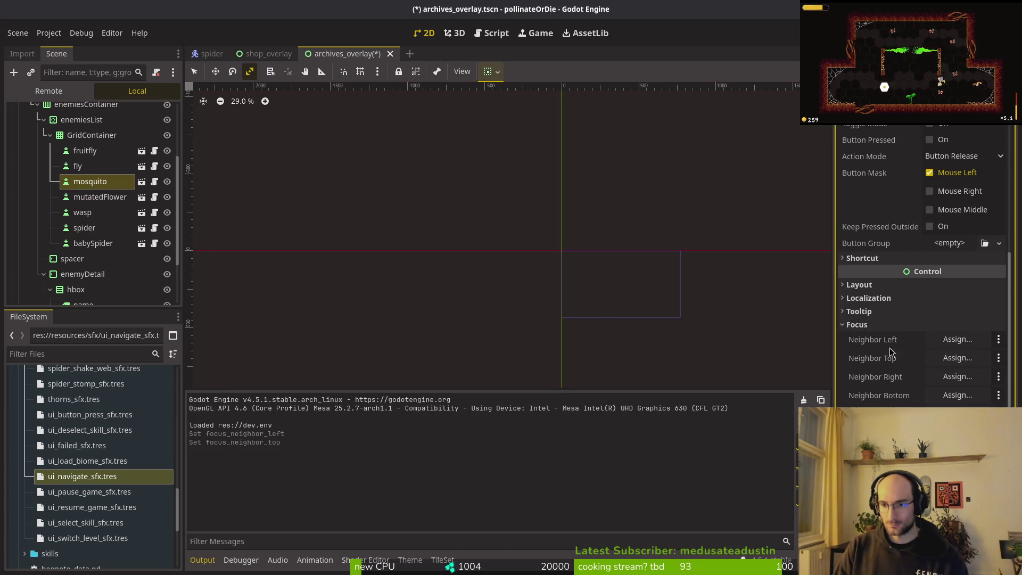
left_click(957, 358)
key("Escape")
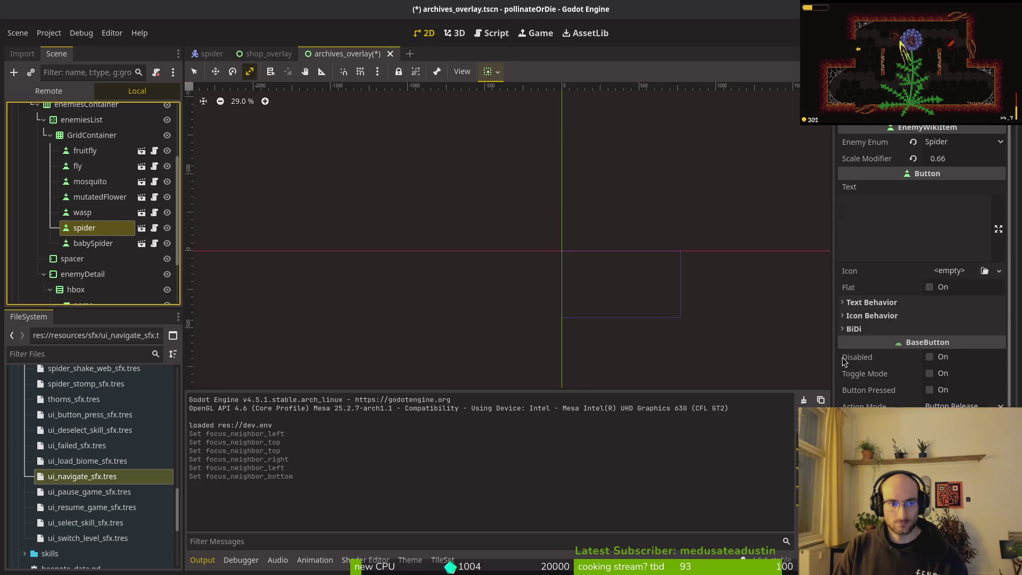
Set mutatedFlower as the spider button's right focus neighbor.
left_click(862, 325)
scroll(894, 349, "down", 3)
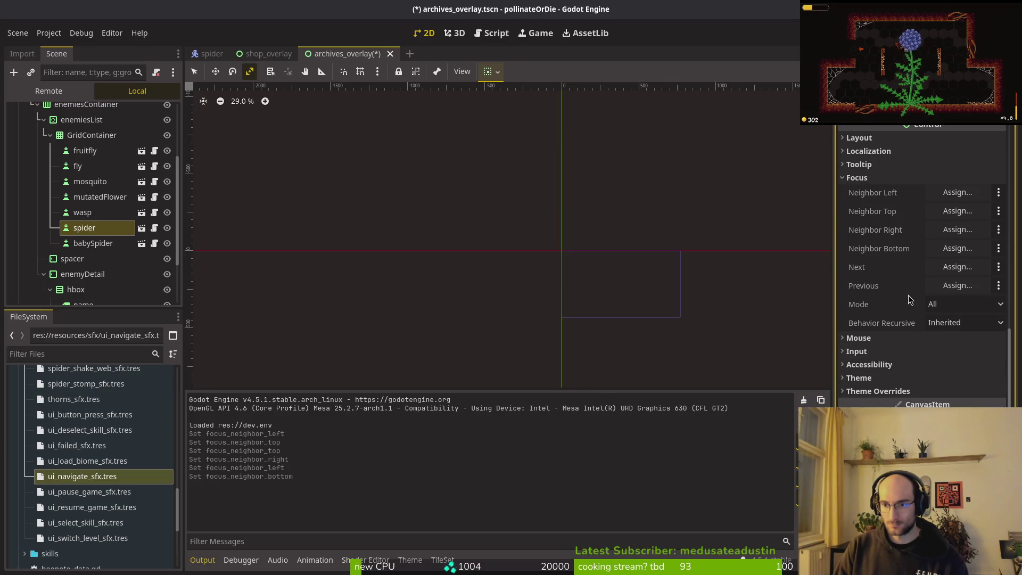
left_click(957, 229)
scroll(432, 242, "down", 10)
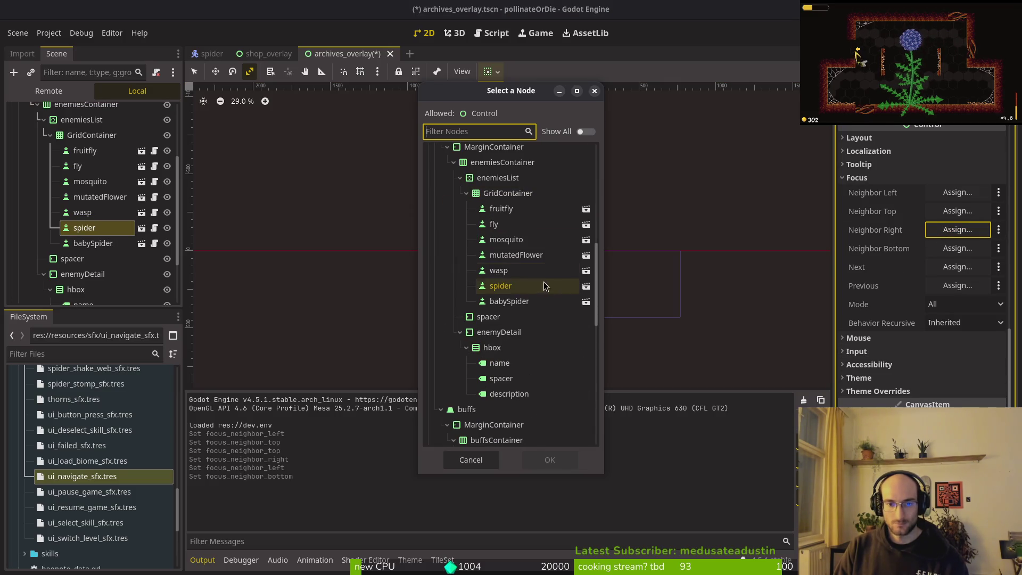
left_click(515, 255)
left_click(550, 461)
Select the babySpider button and reveal its focus neighbor settings.
left_click(93, 244)
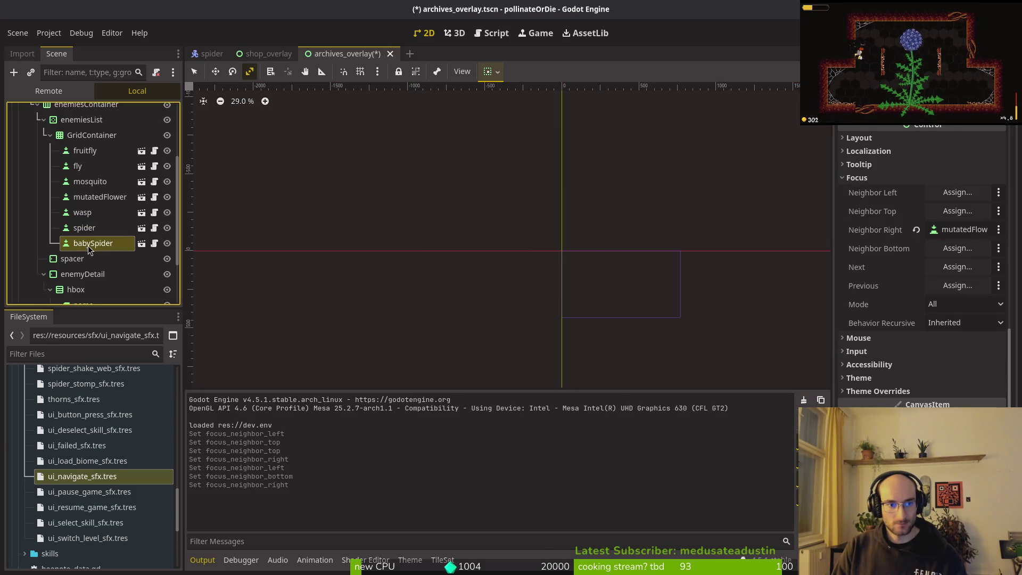
scroll(920, 266, "down", 3)
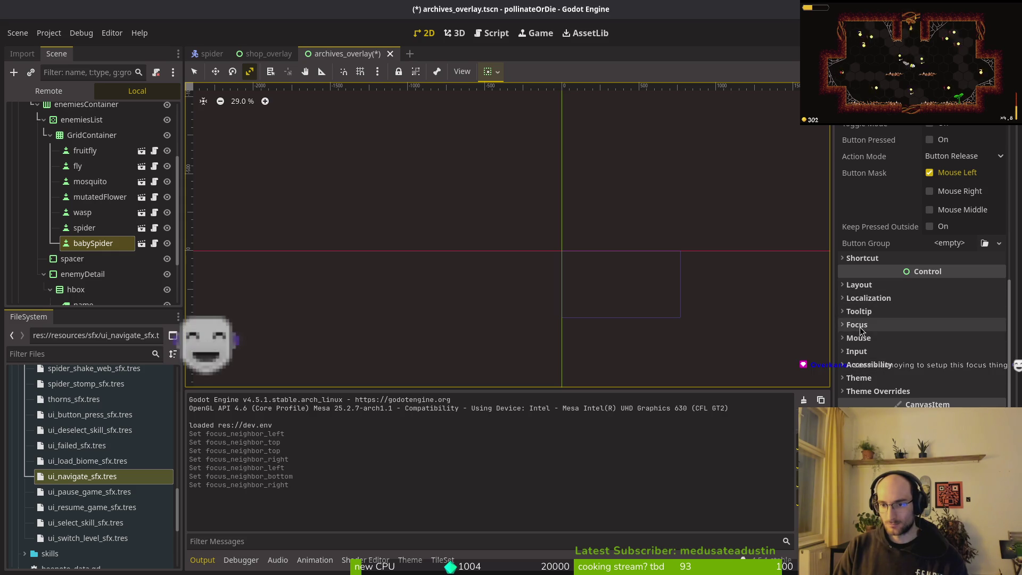
left_click(877, 324)
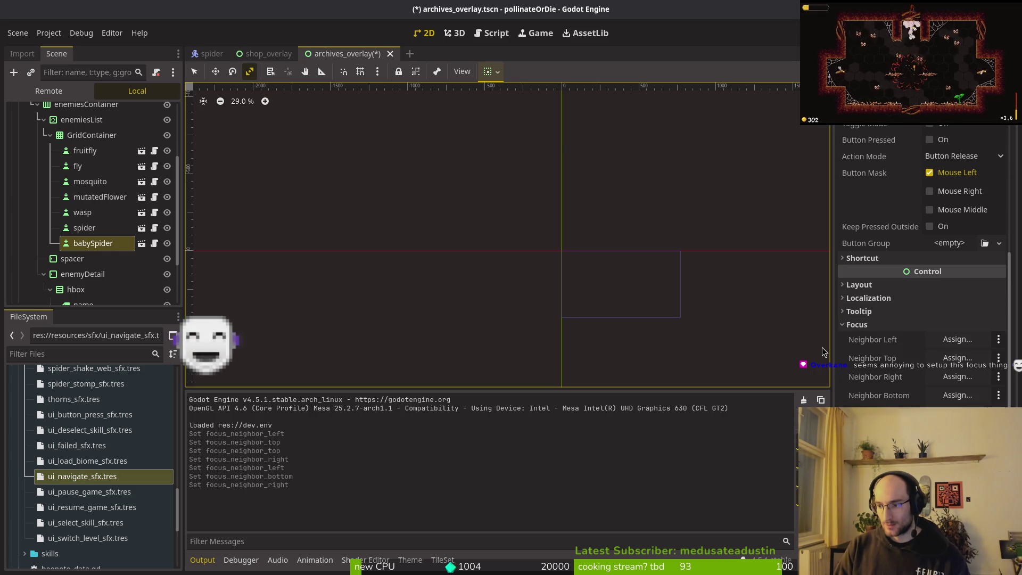
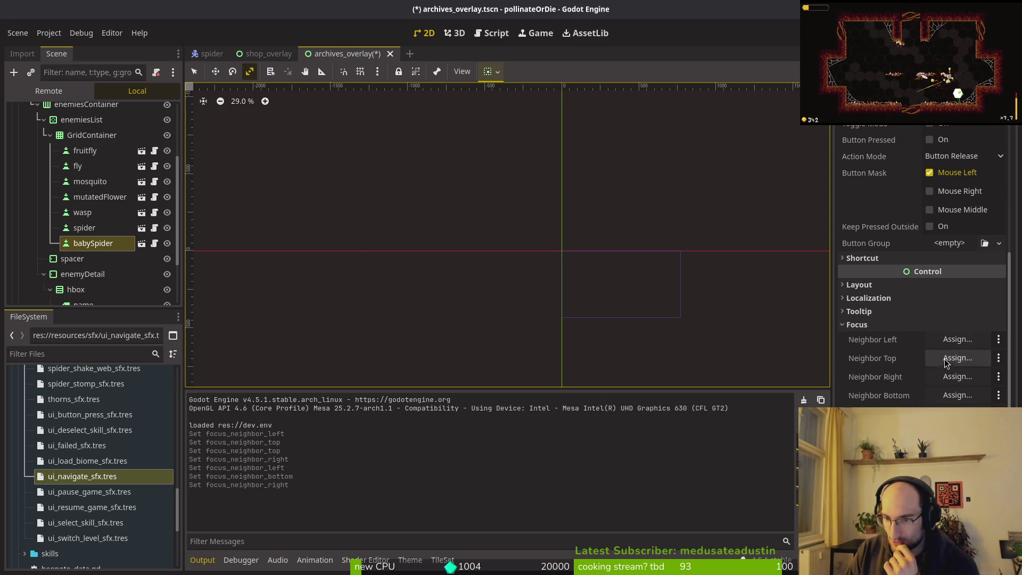
Assign babySpider as both the left and right focus neighbour.
left_click(948, 342)
scroll(532, 330, "down", 10)
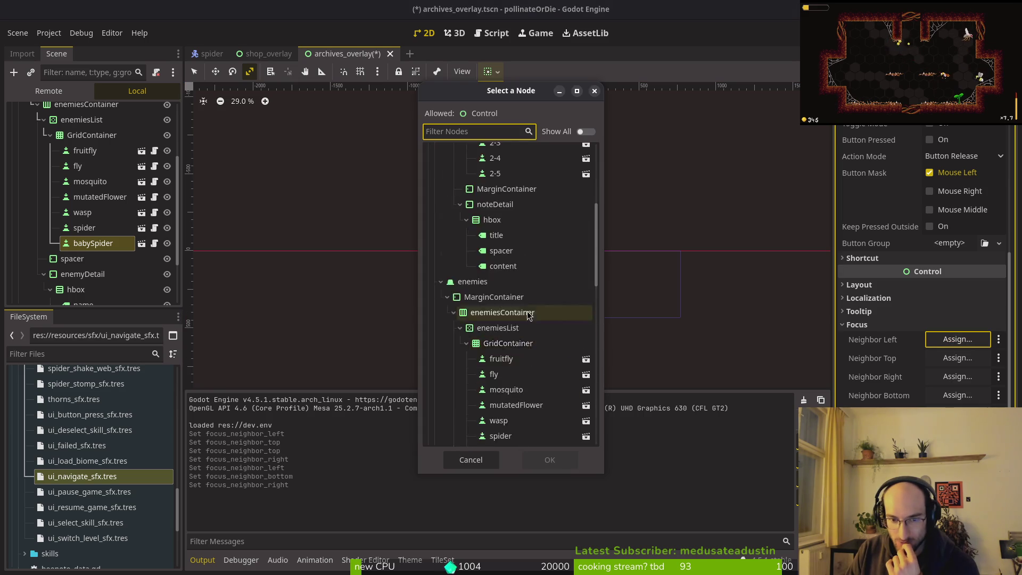
left_click(505, 264)
left_click(545, 470)
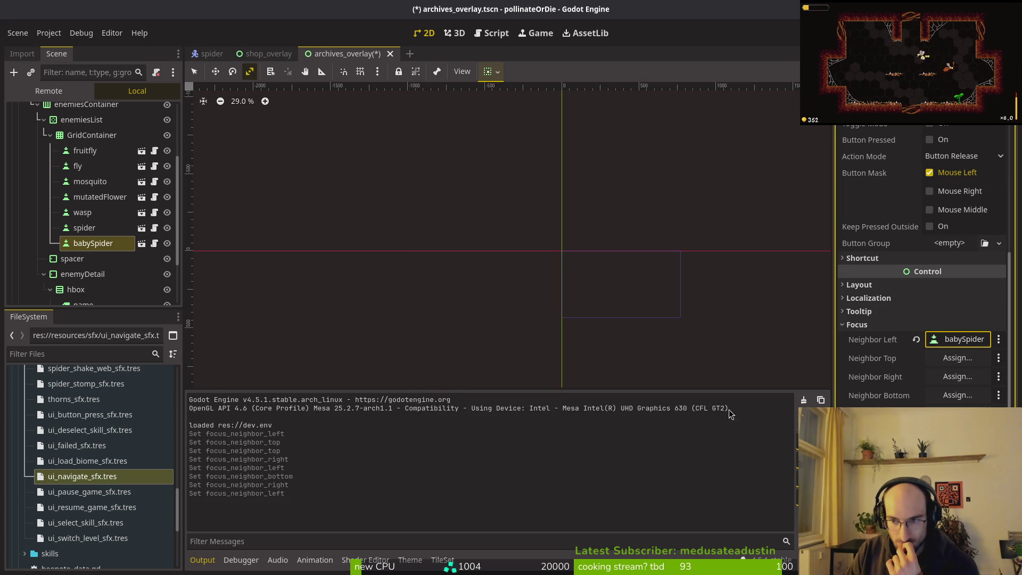
left_click(957, 376)
scroll(521, 219, "down", 5)
scroll(521, 220, "down", 5)
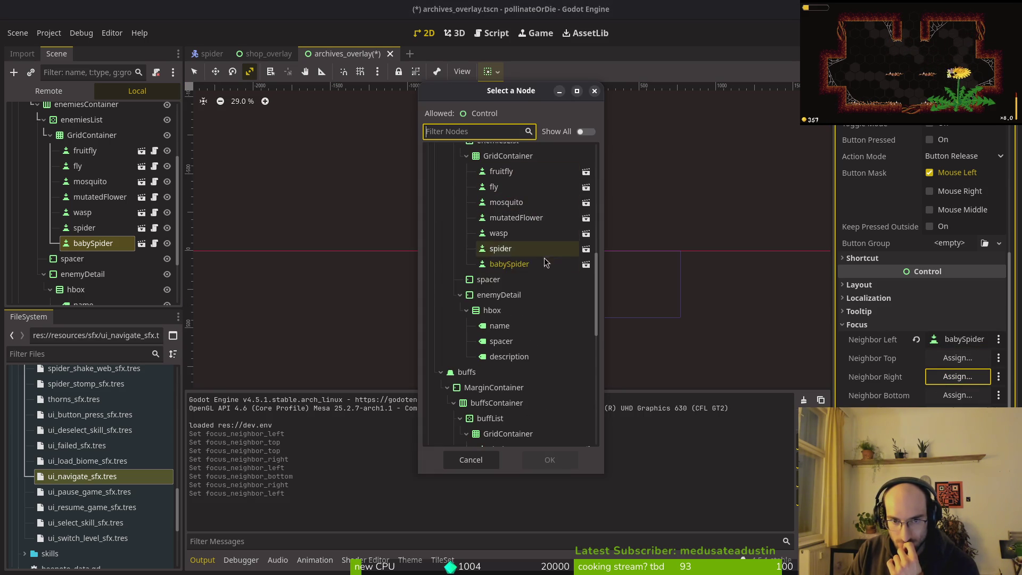
left_click(503, 262)
left_click(545, 460)
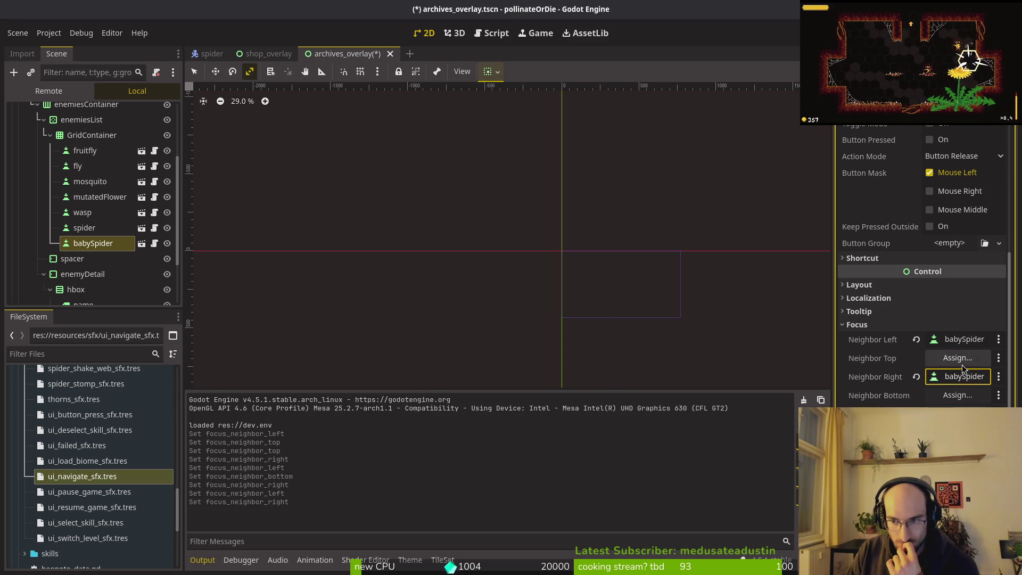
Assign fruitfly as the bottom focus neighbour.
left_click(958, 395)
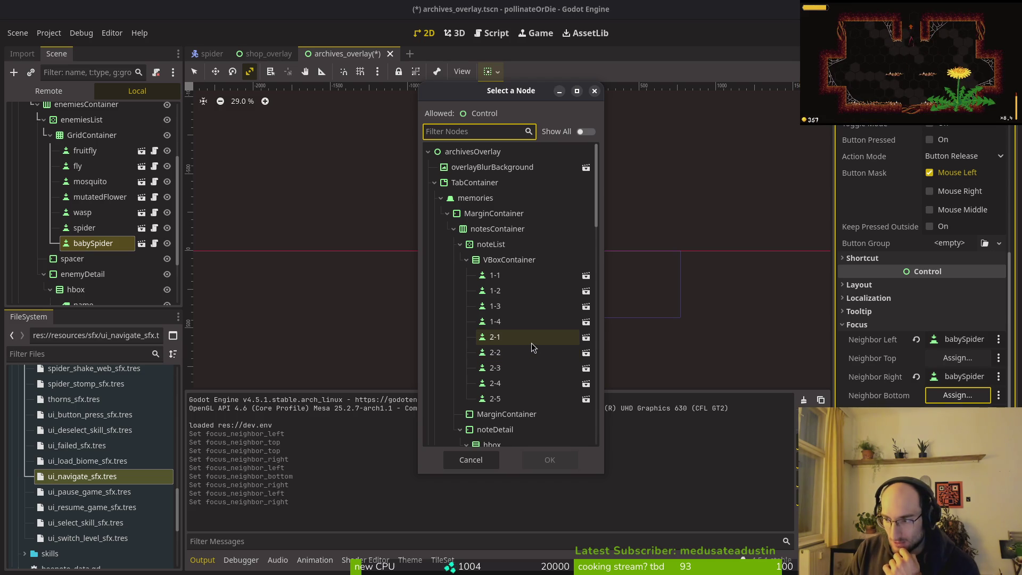
scroll(525, 282, "down", 5)
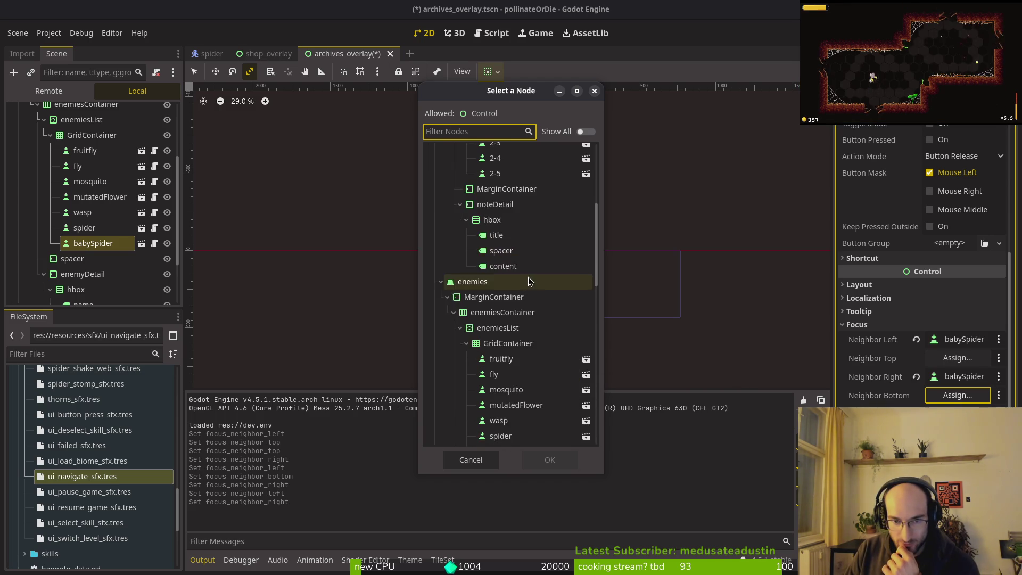
scroll(526, 282, "down", 5)
left_click(501, 208)
left_click(550, 460)
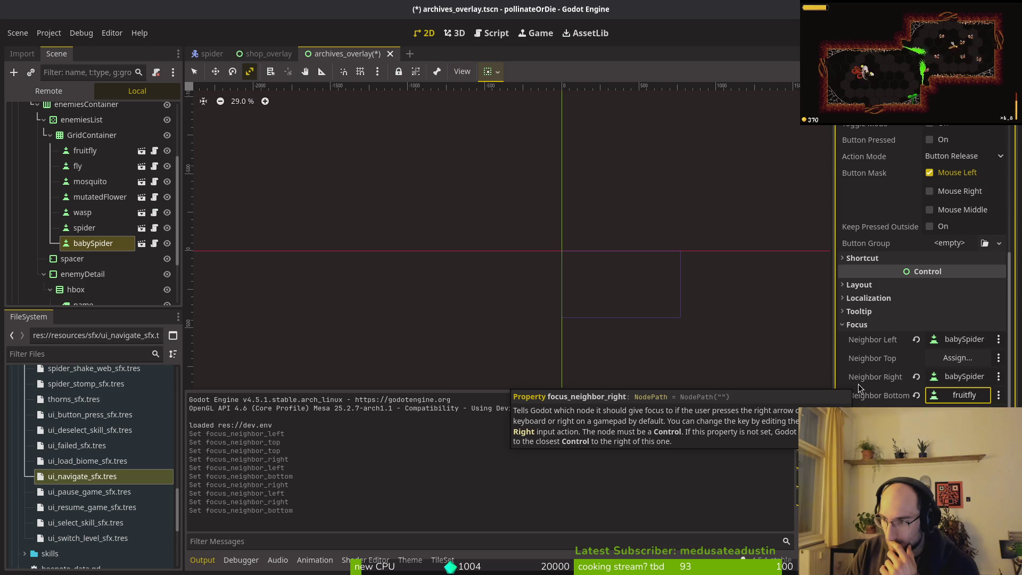
Collapse the GridContainer, enemyDetail and enemiesContainer branches in the scene tree.
left_click(51, 137)
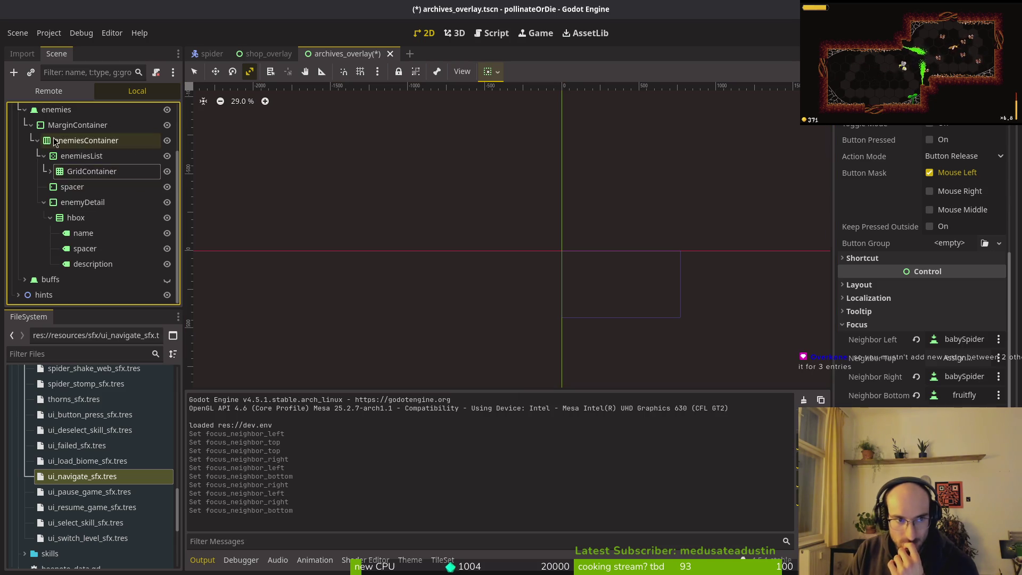
left_click(40, 202)
left_click(41, 247)
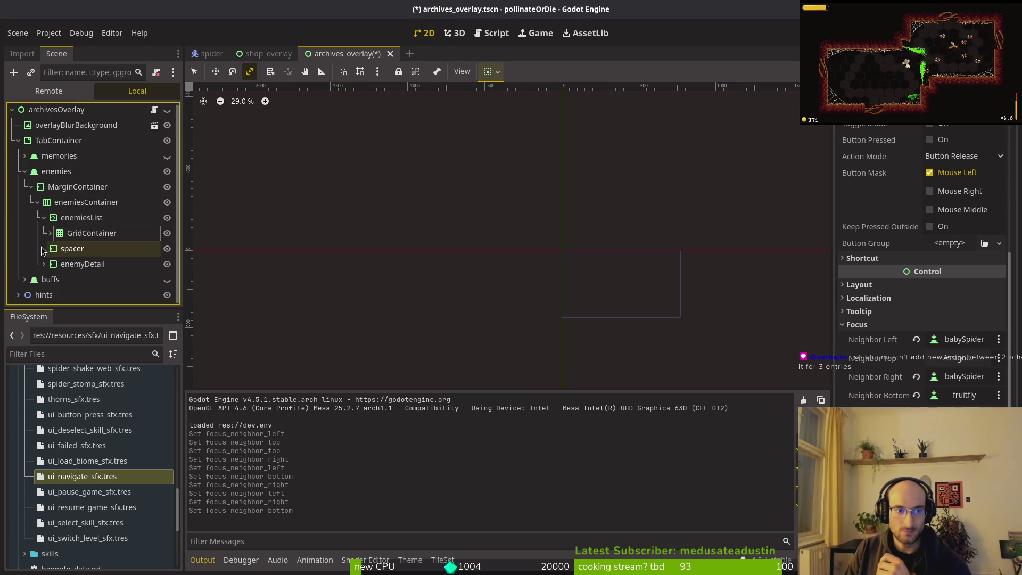
left_click(36, 203)
left_click(37, 202)
key("F5")
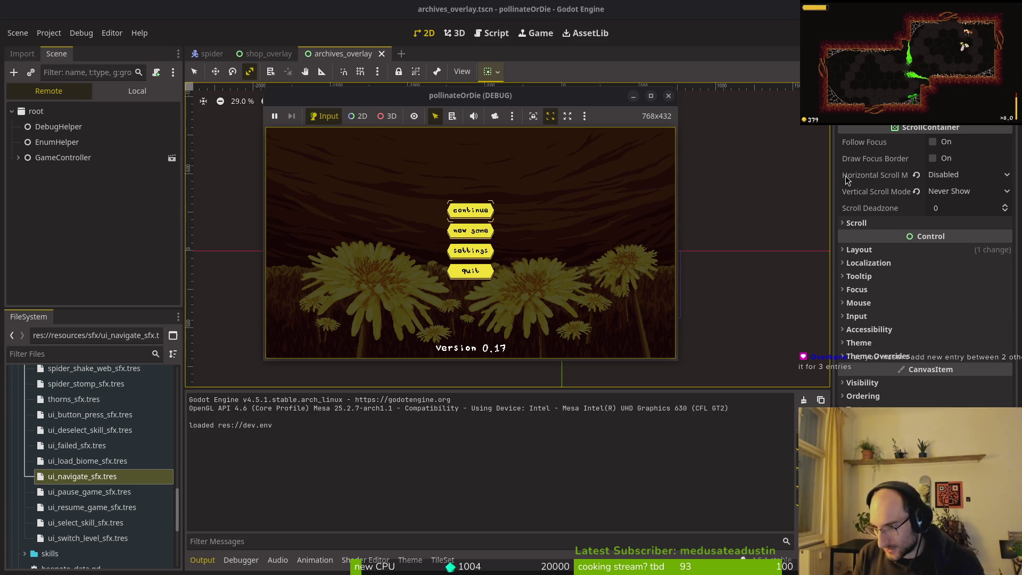
Continue the saved game, open the archives with A, and move focus right then down.
key("Return")
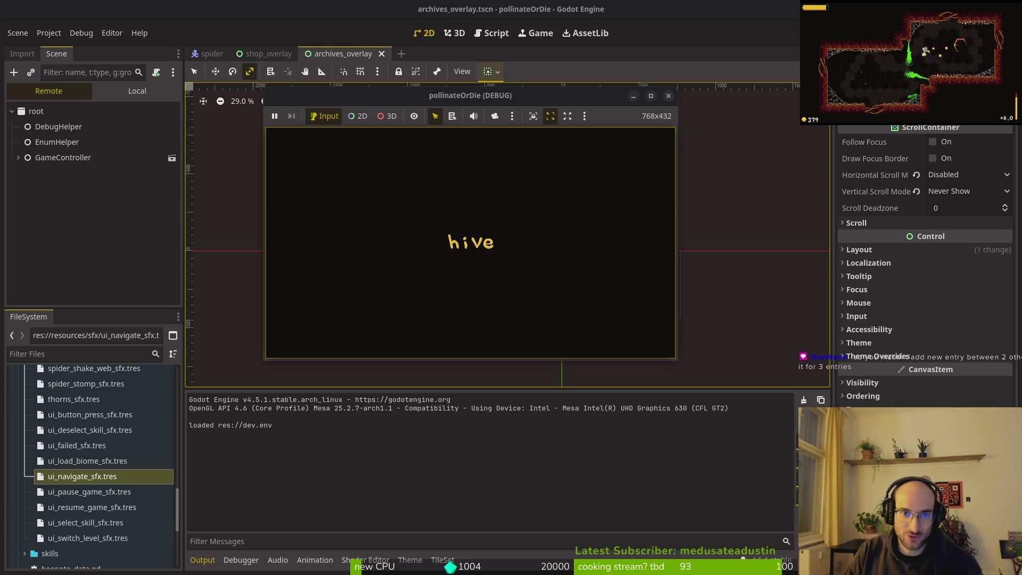
left_click_drag(505, 102, 554, 117)
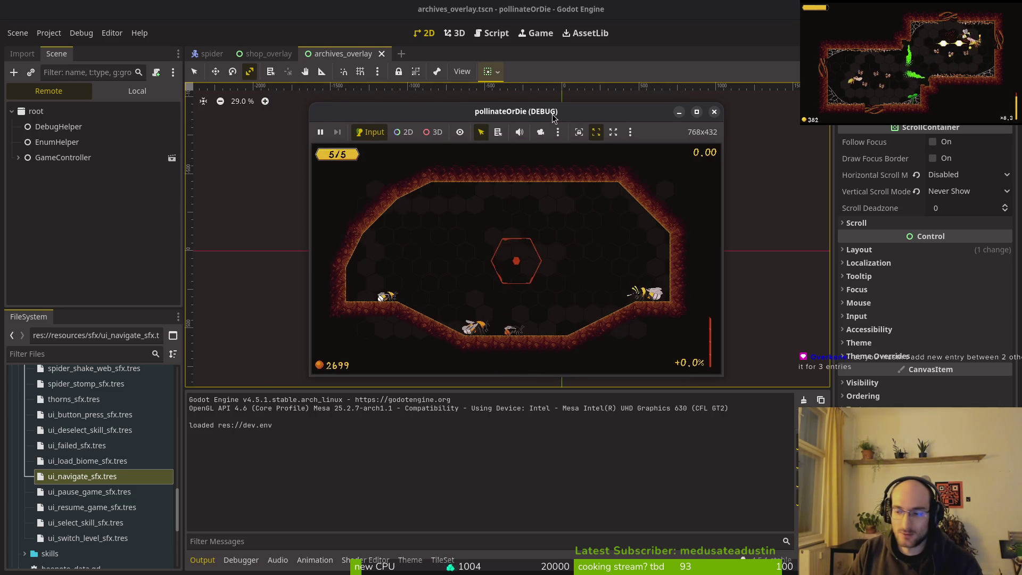
key("a")
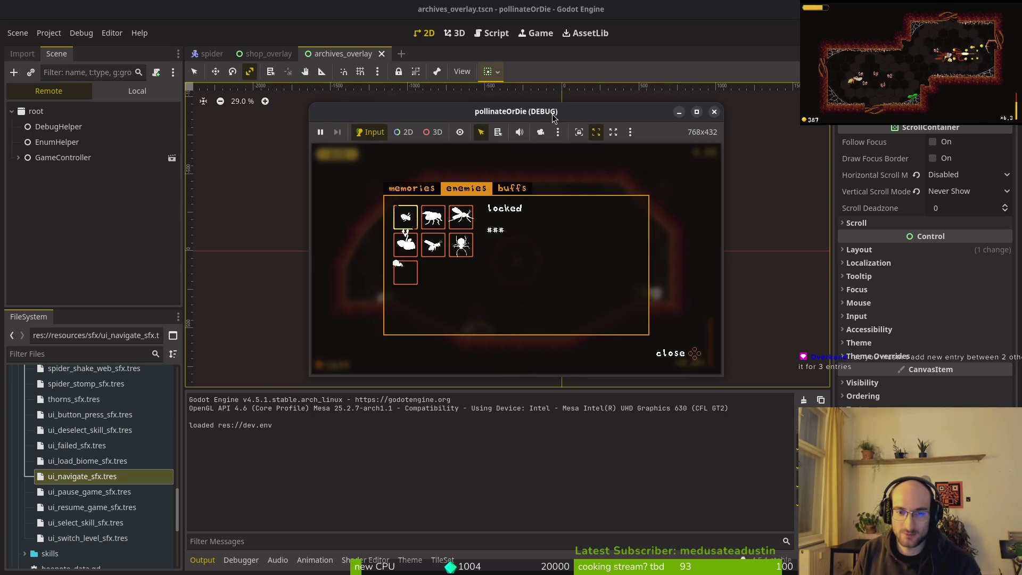
key("Right")
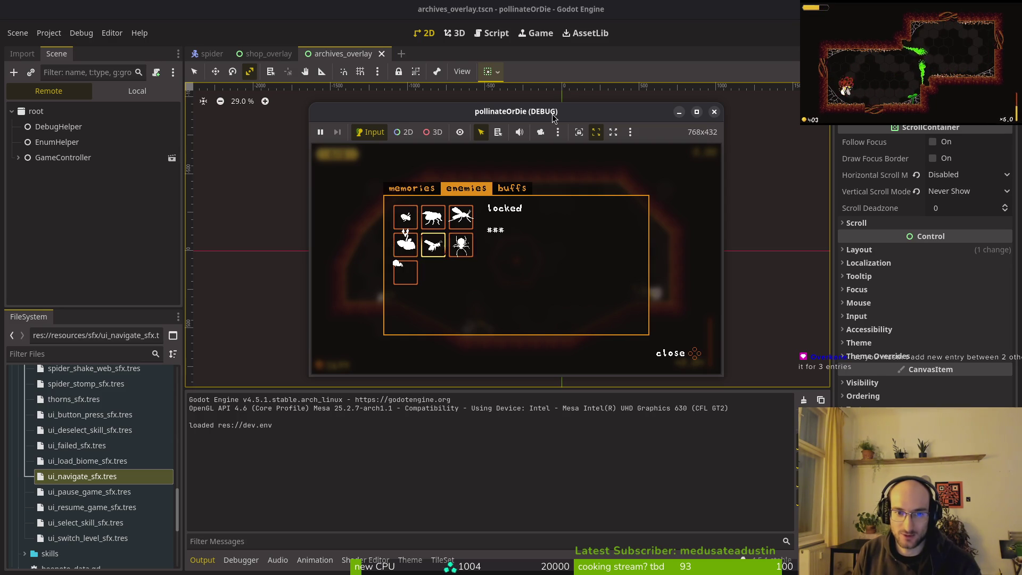
key("Down")
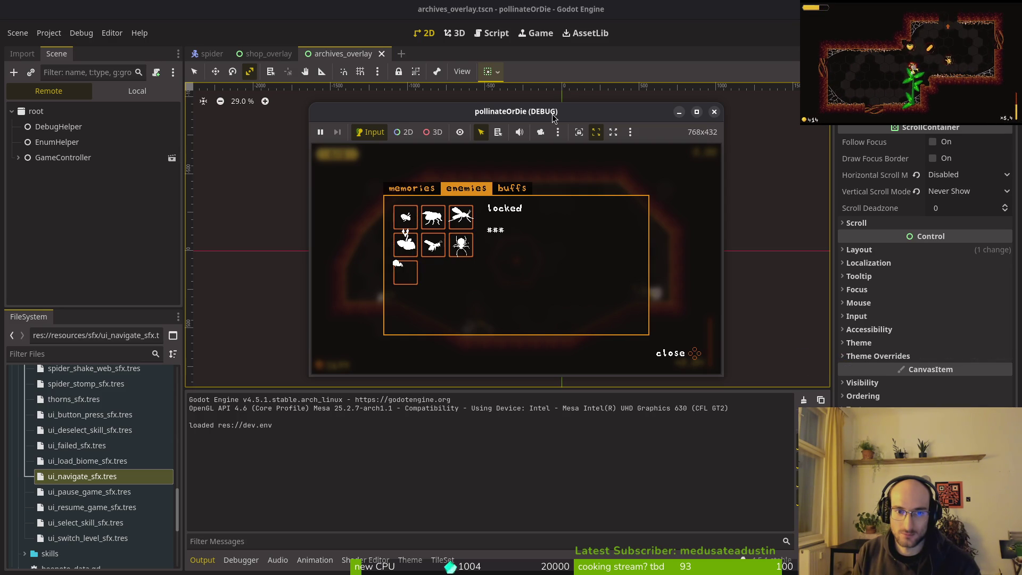
Stop the game and select the fruitfly entry under GridContainer.
left_click(714, 111)
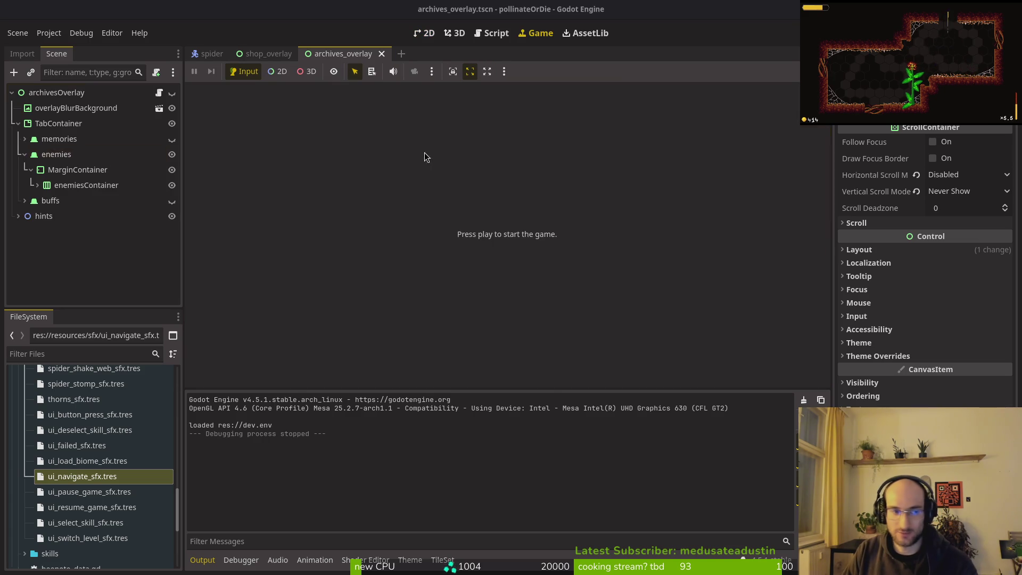
left_click(37, 185)
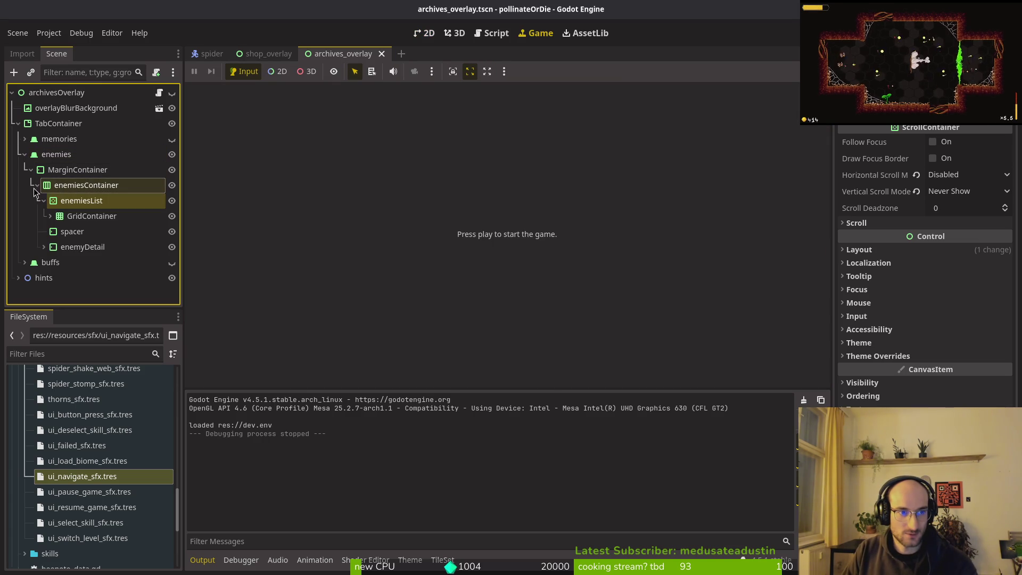
left_click(91, 216)
left_click(50, 216)
left_click(88, 238)
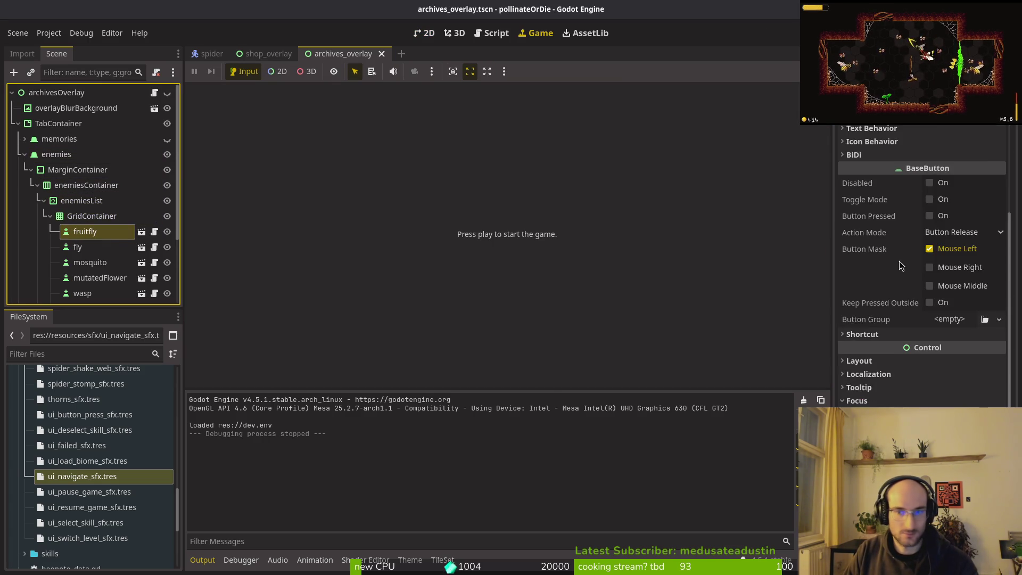
Set fruitfly's top focus neighbour to babySpider, save the scene, and relaunch.
scroll(944, 239, "down", 5)
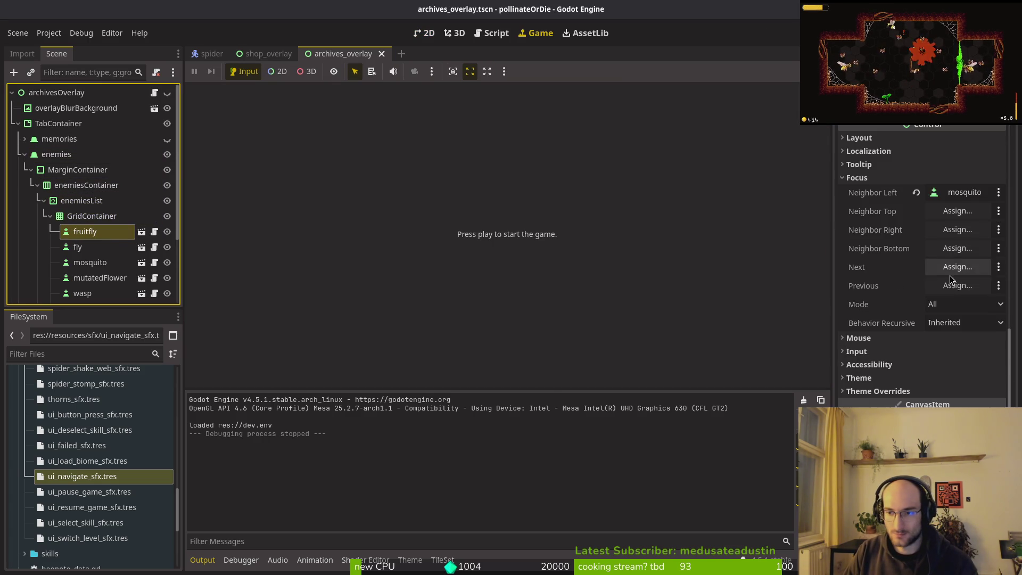
left_click(948, 248)
left_click(594, 91)
left_click(957, 211)
scroll(542, 207, "down", 5)
left_click(527, 264)
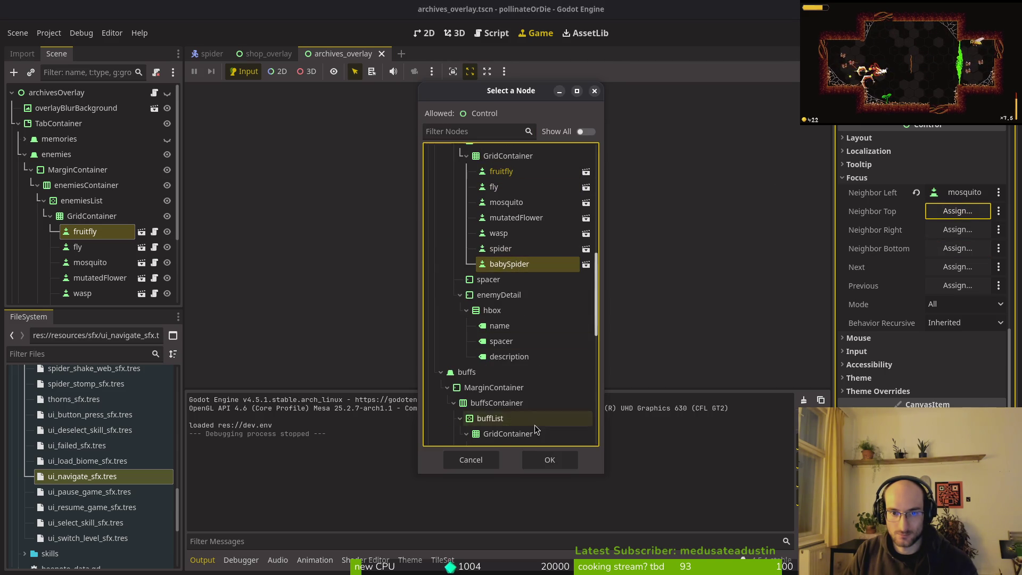
left_click(544, 458)
key("ctrl+s")
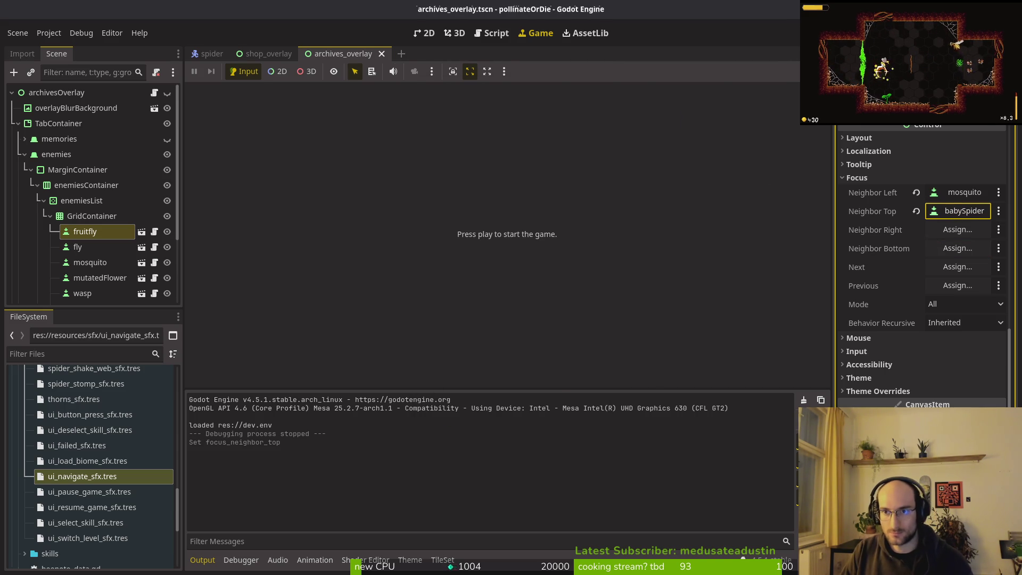
key("F5")
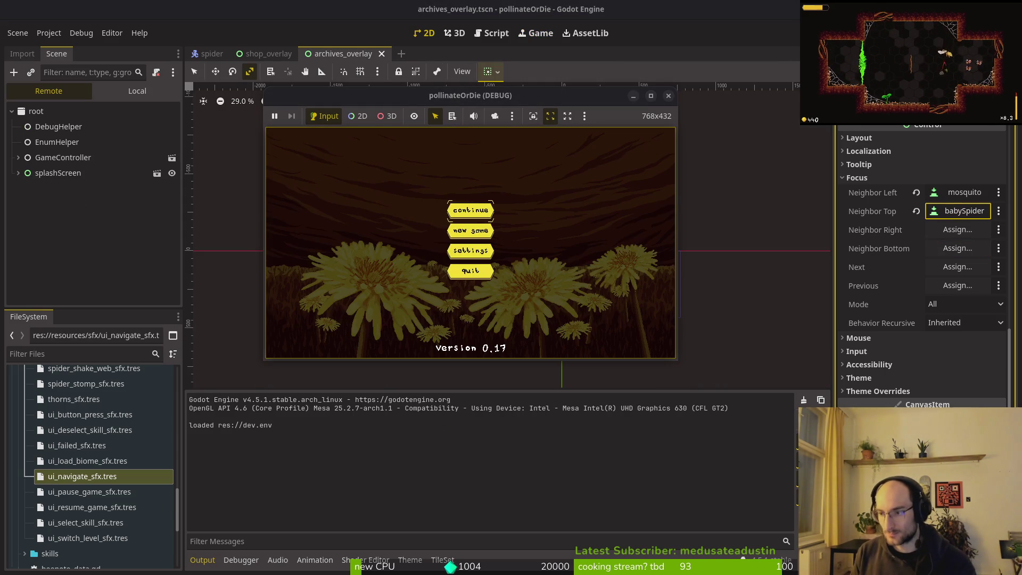
Continue into the hive level, open the archives with Tab, and move through the enemies grid.
key("Return")
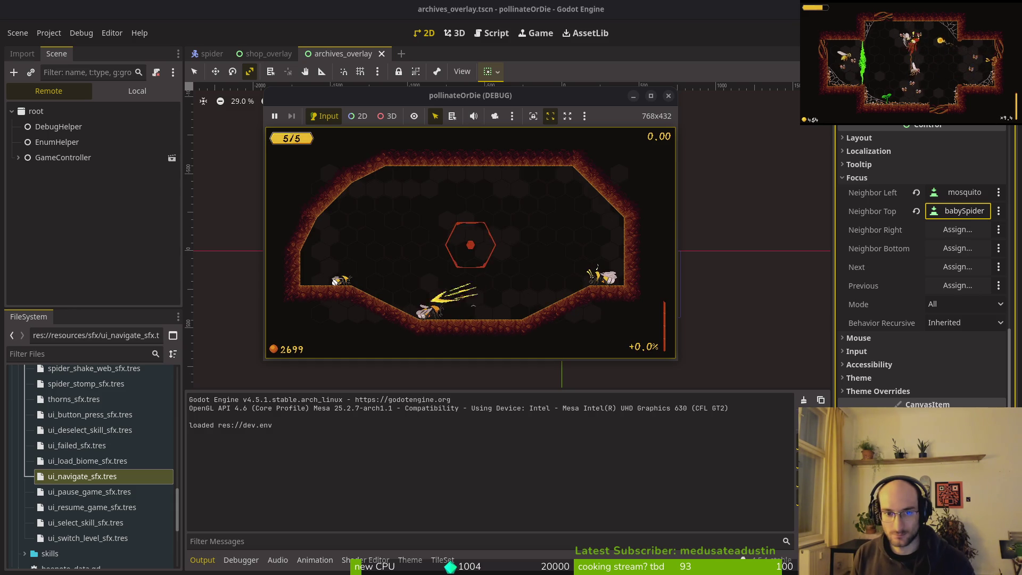
key("Tab")
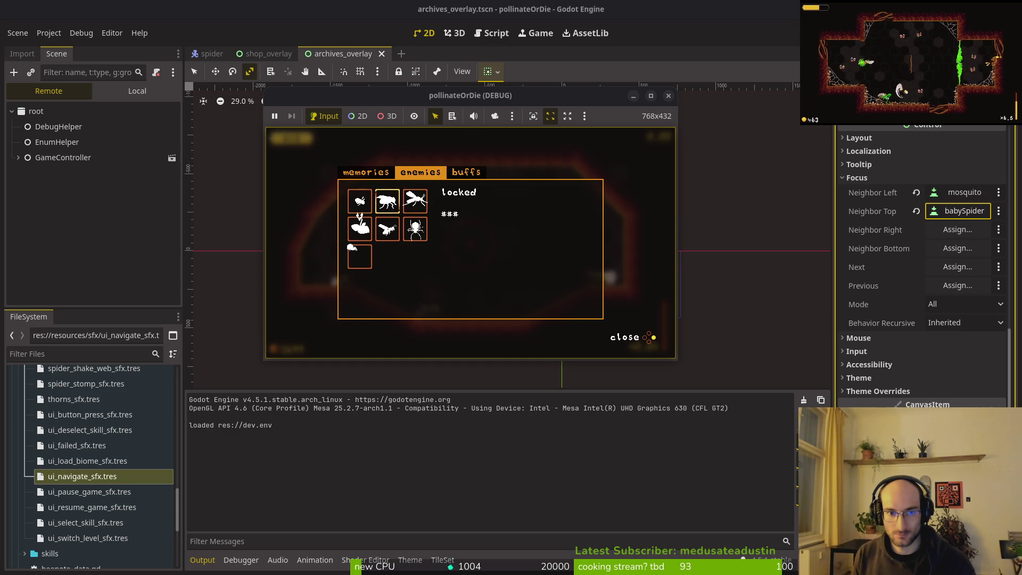
key("Left")
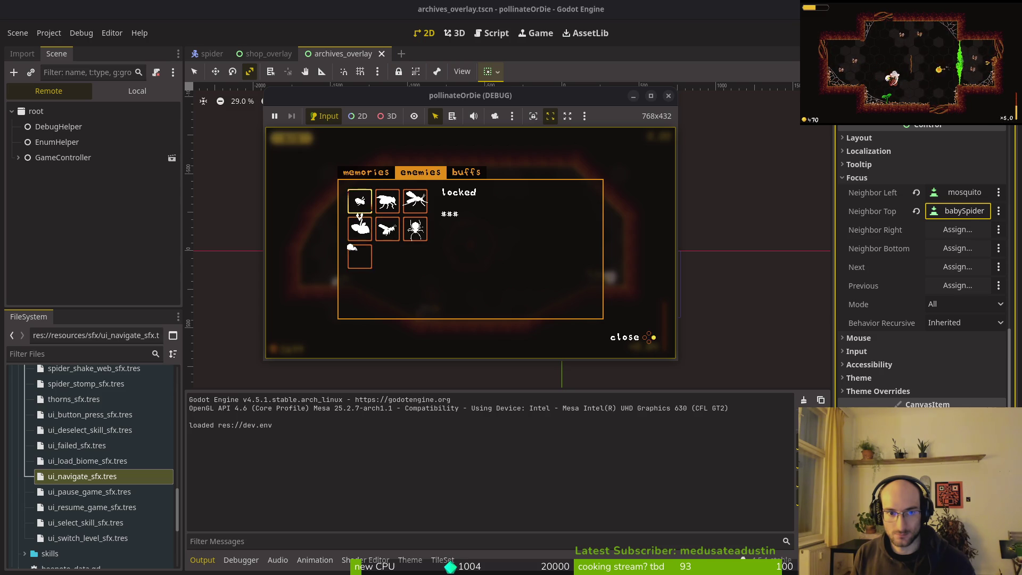
key("Up")
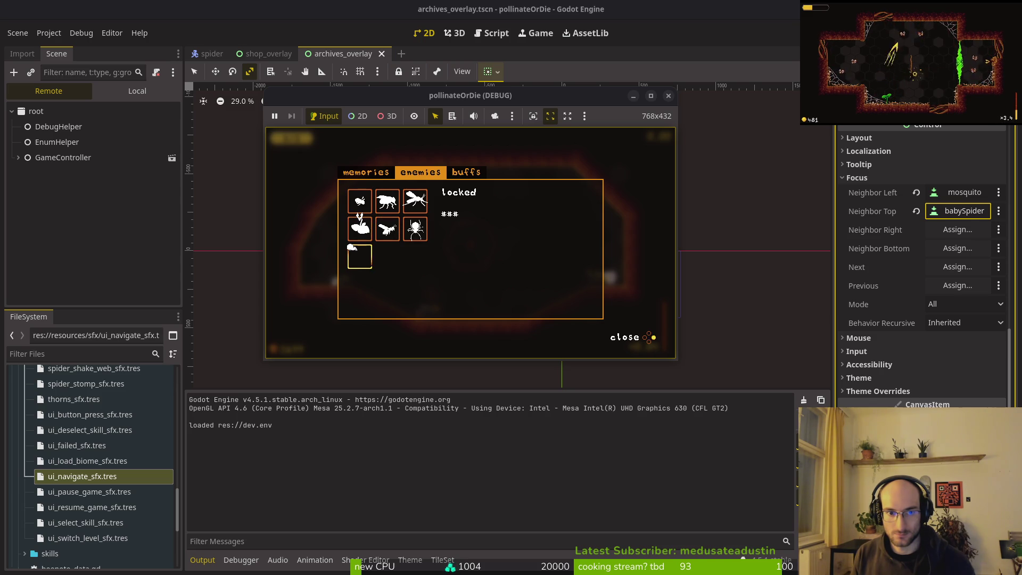
key("Down")
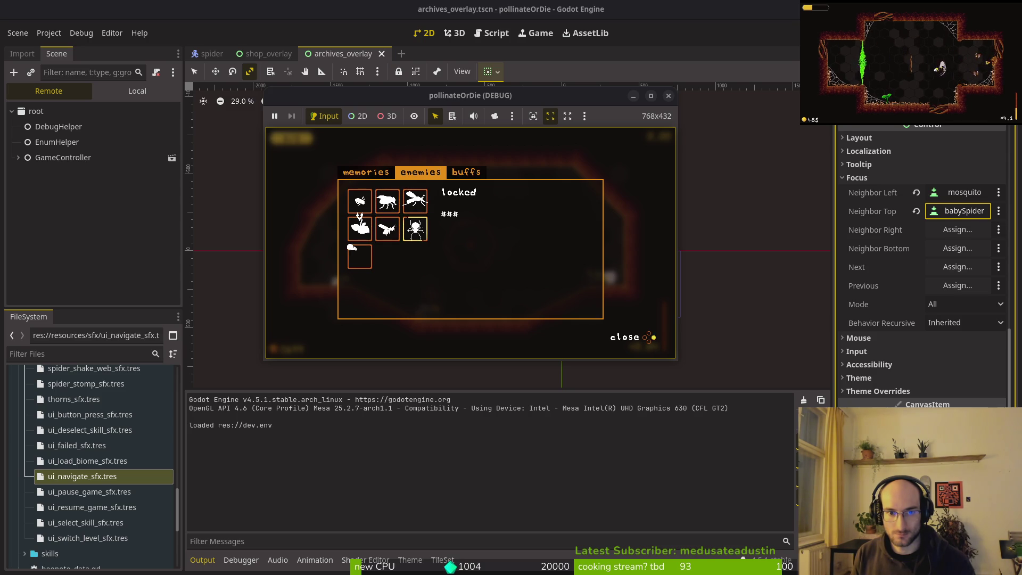
left_click(415, 229)
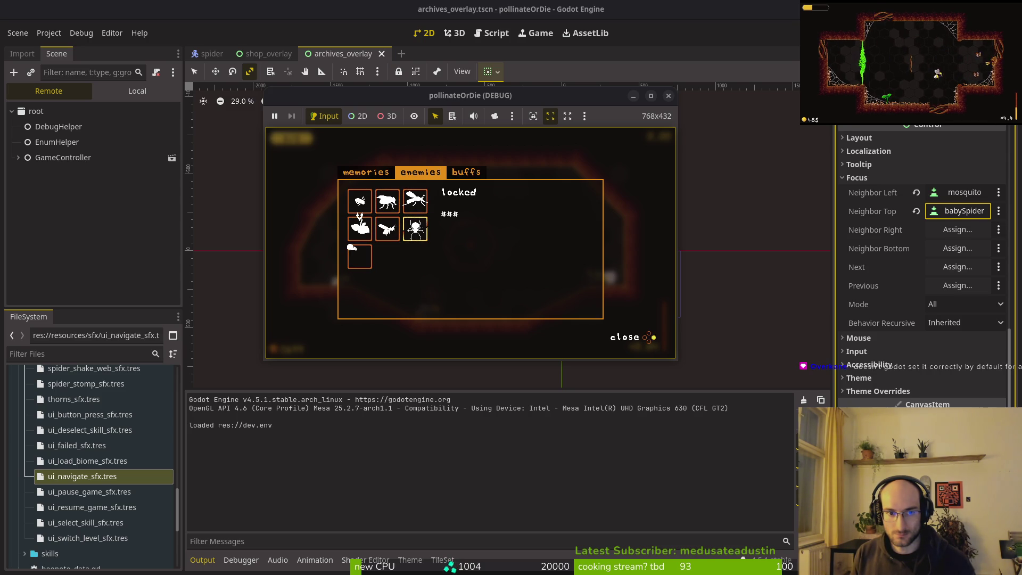
left_click(387, 201)
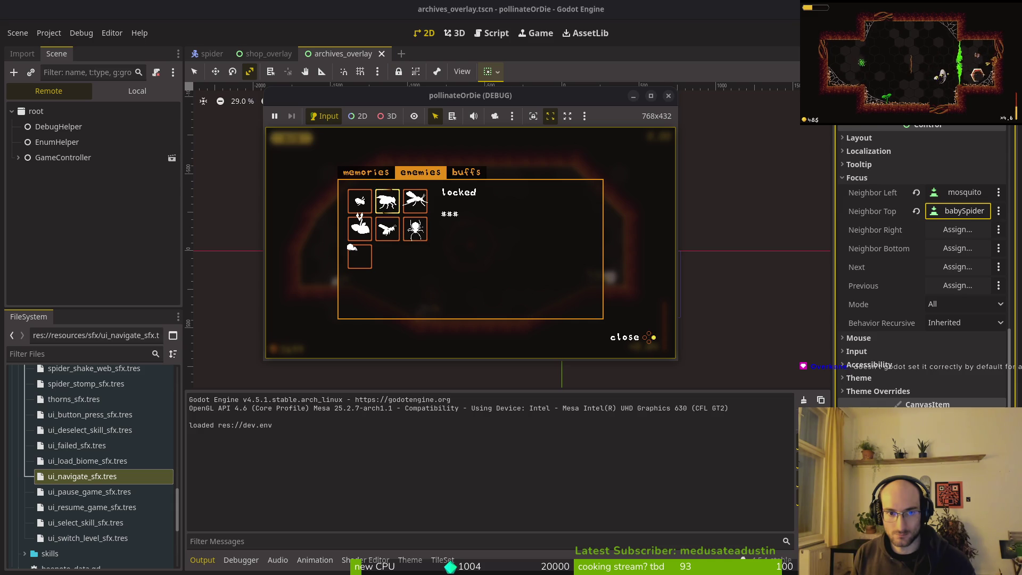
Browse the buffs page, close the archive with Esc, and stop the game with F8.
left_click(466, 172)
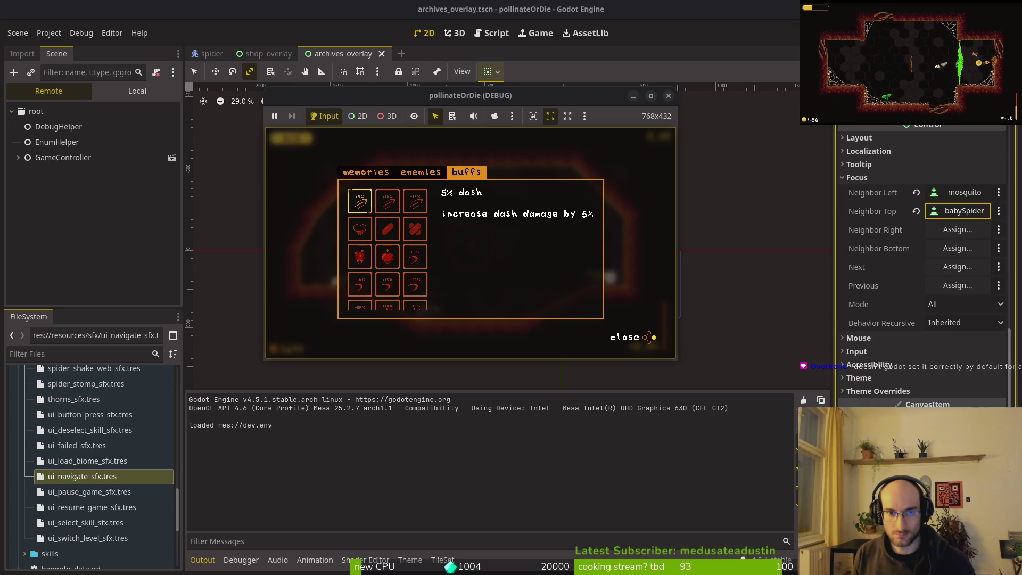
left_click(360, 229)
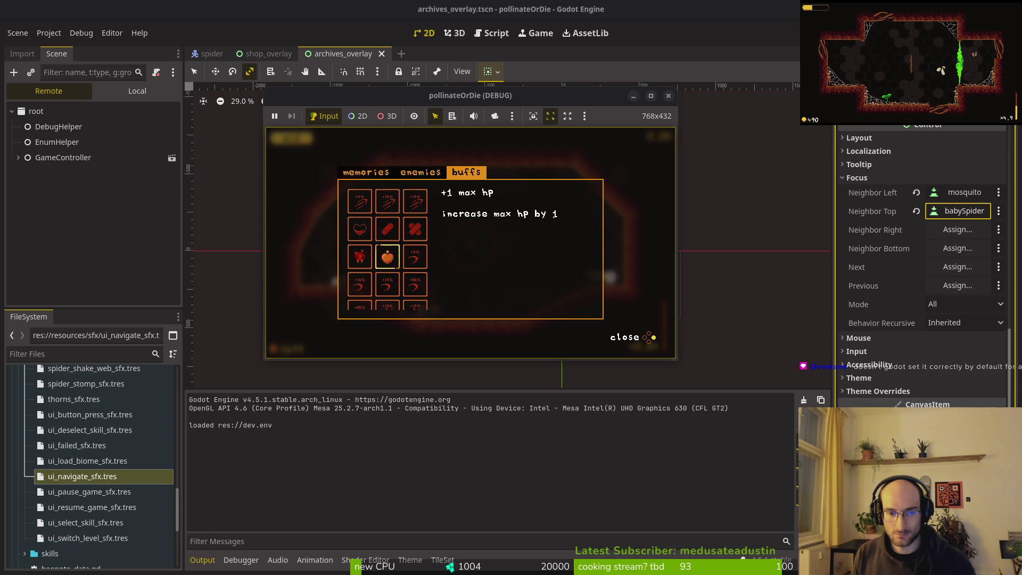
key("Escape")
key("F8")
left_click(97, 94)
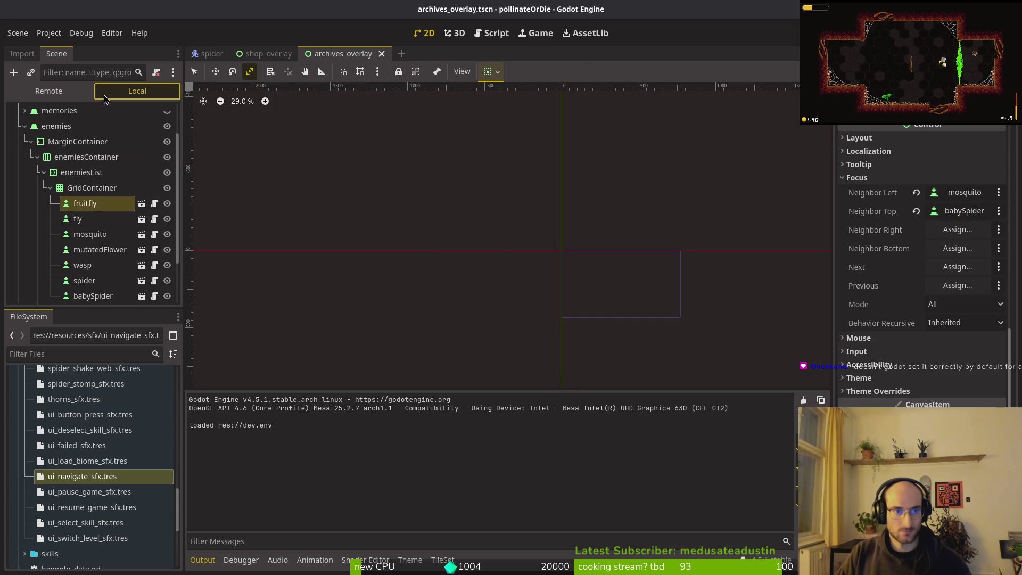
Set spider's bottom focus neighbour to mosquito, then briefly run and stop the game.
left_click(106, 217)
scroll(897, 382, "up", 5)
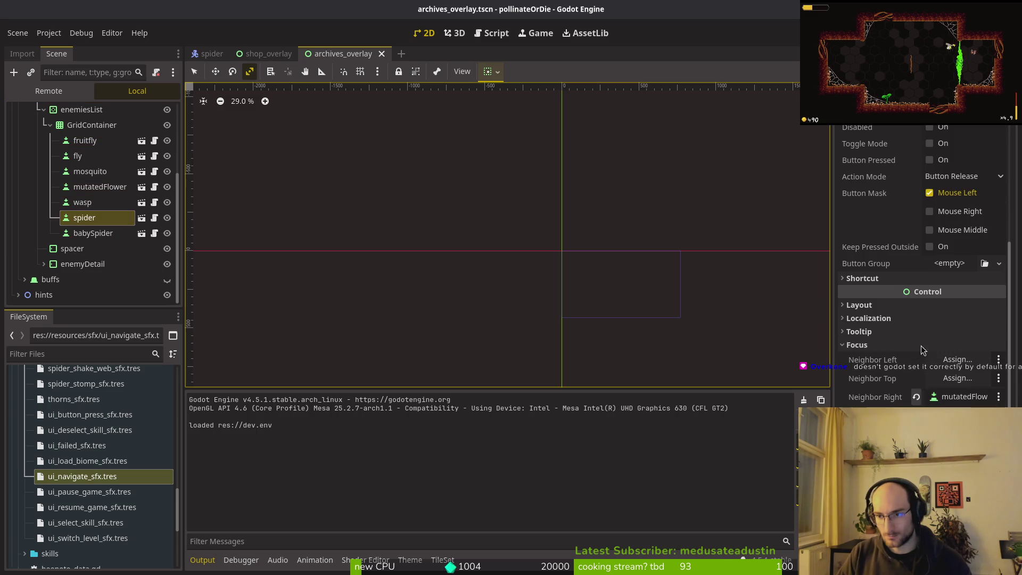
left_click(958, 378)
scroll(504, 213, "down", 10)
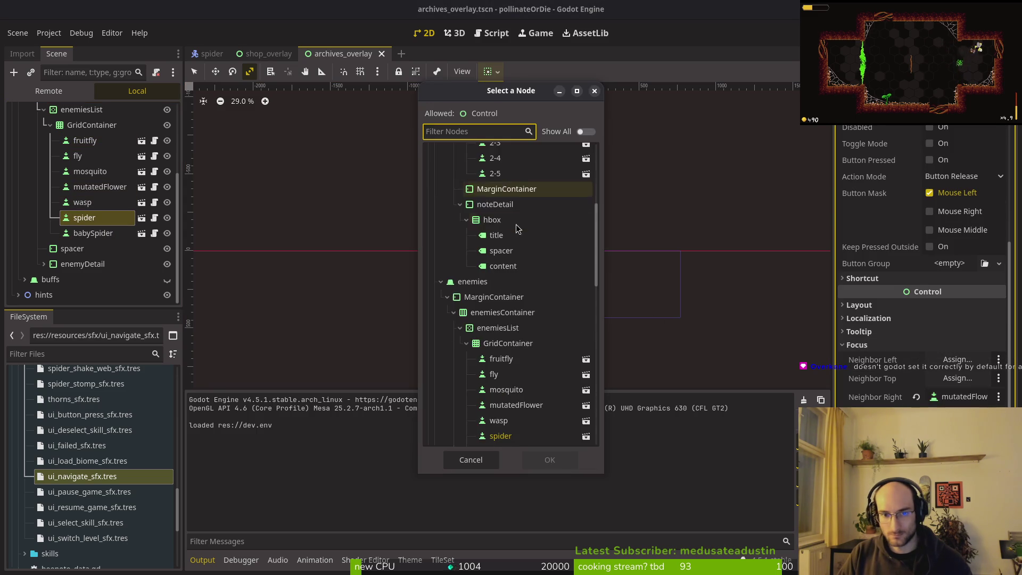
left_click(506, 202)
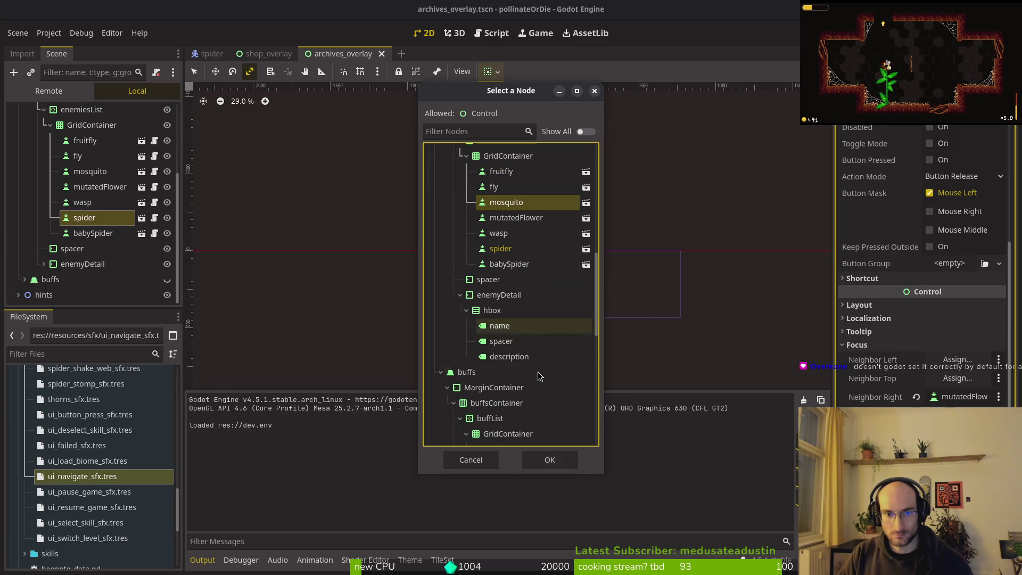
left_click(537, 460)
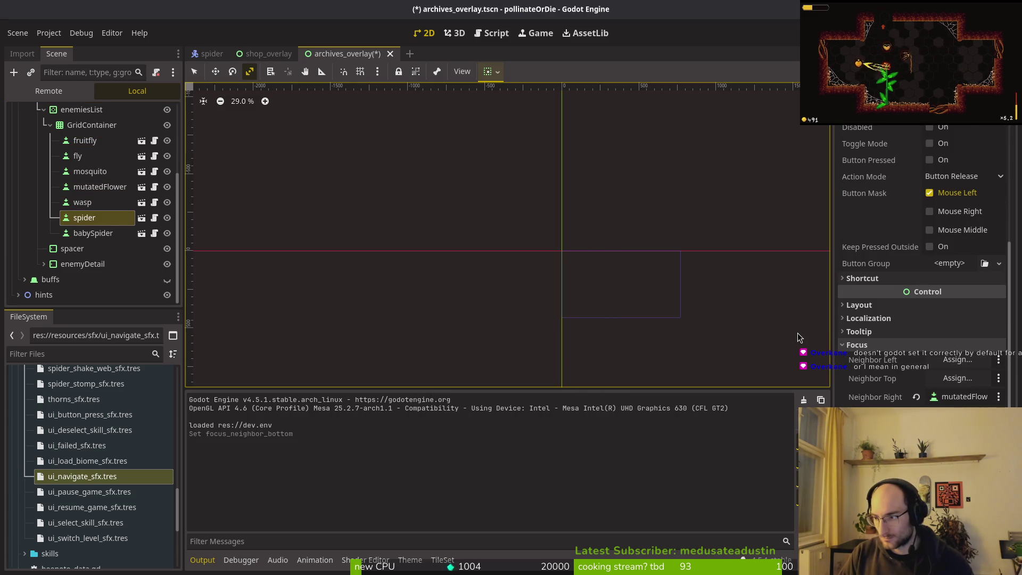
key("F5")
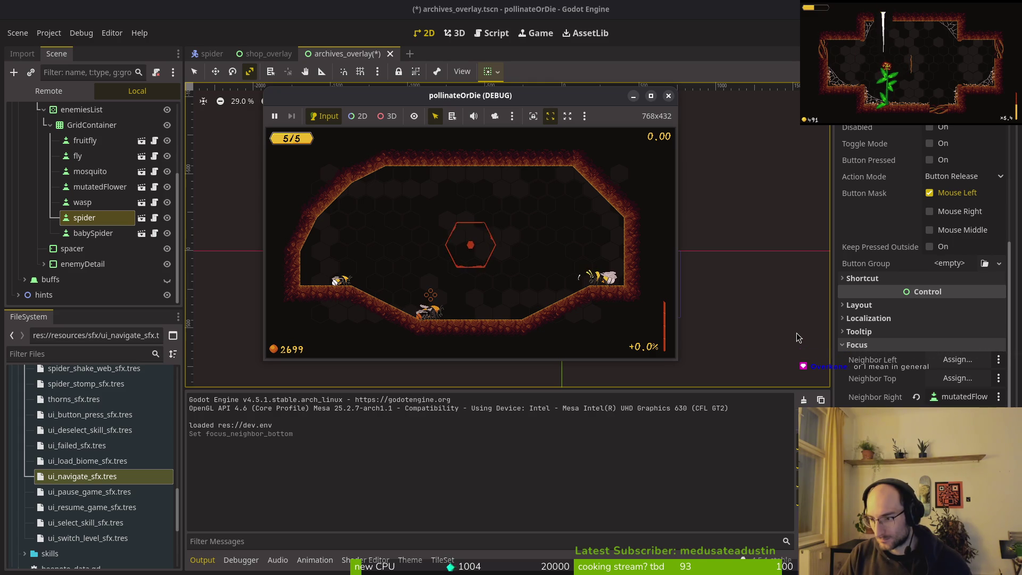
left_click(668, 96)
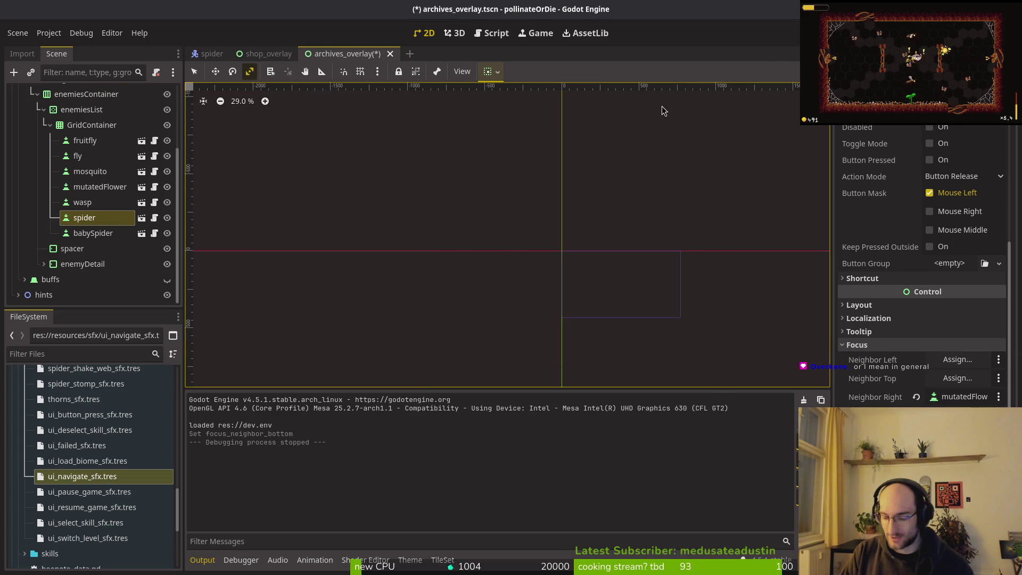
Save the archive overlay and quick-open settingsOverlay.tscn.
key("alt+shift+o")
type("set")
key("Escape")
key("ctrl+s")
key("alt+shift+o")
type("settisngover")
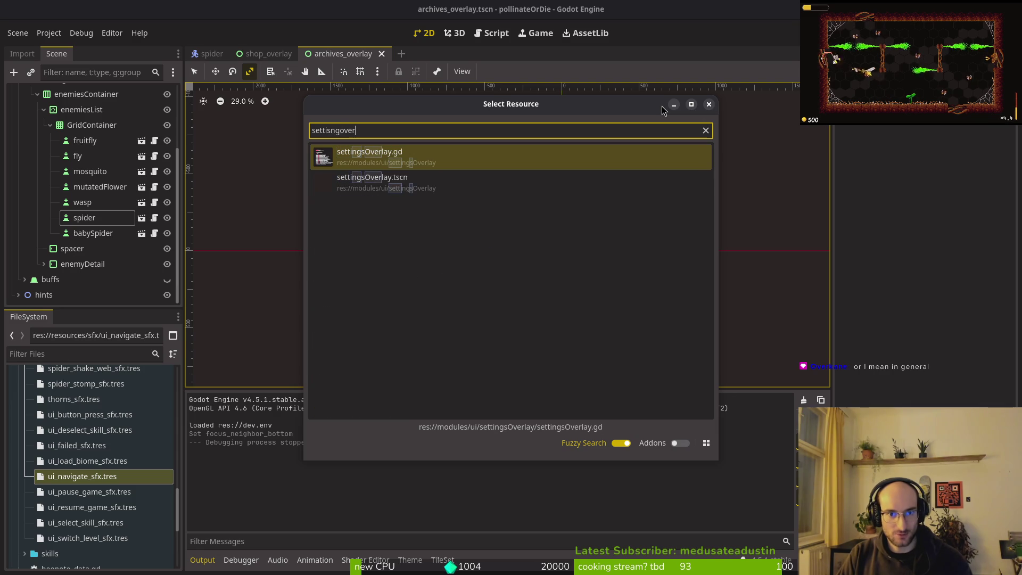
key("Down")
key("Return")
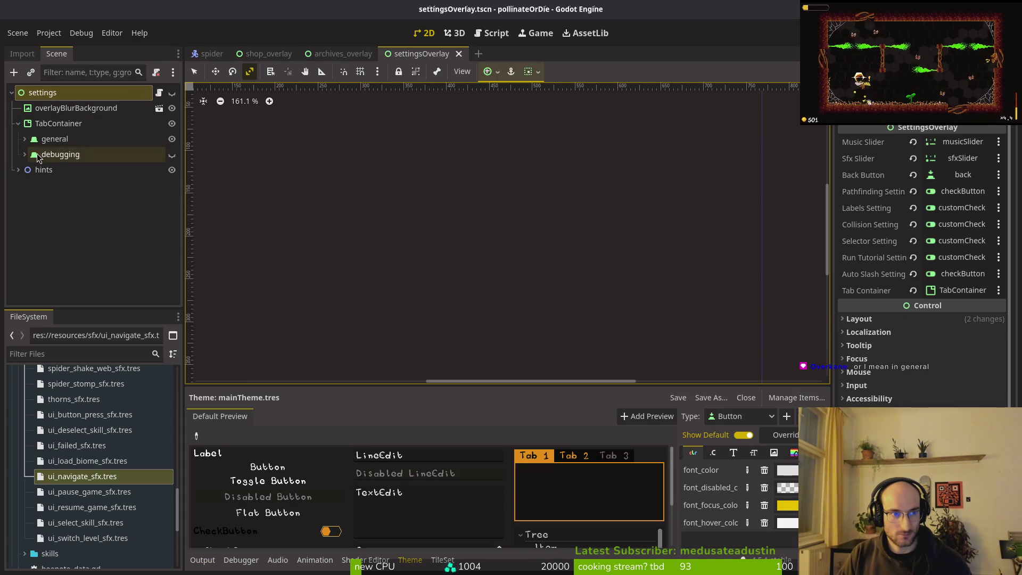
Expand debugging > CenterContainer > statelabels, inspect its customCheckButton, then collapse them again.
left_click(25, 154)
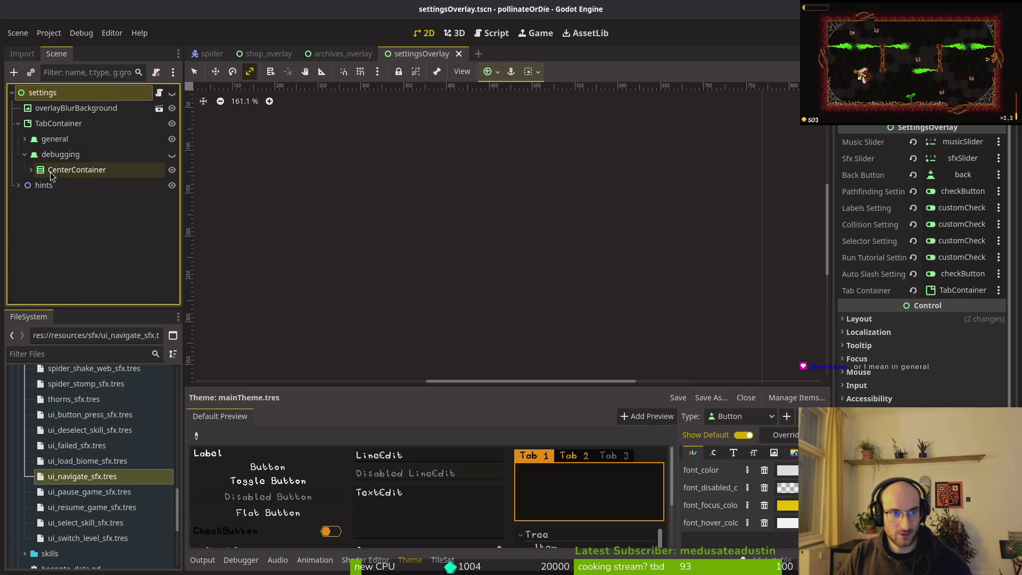
left_click(30, 170)
left_click(37, 200)
left_click(97, 235)
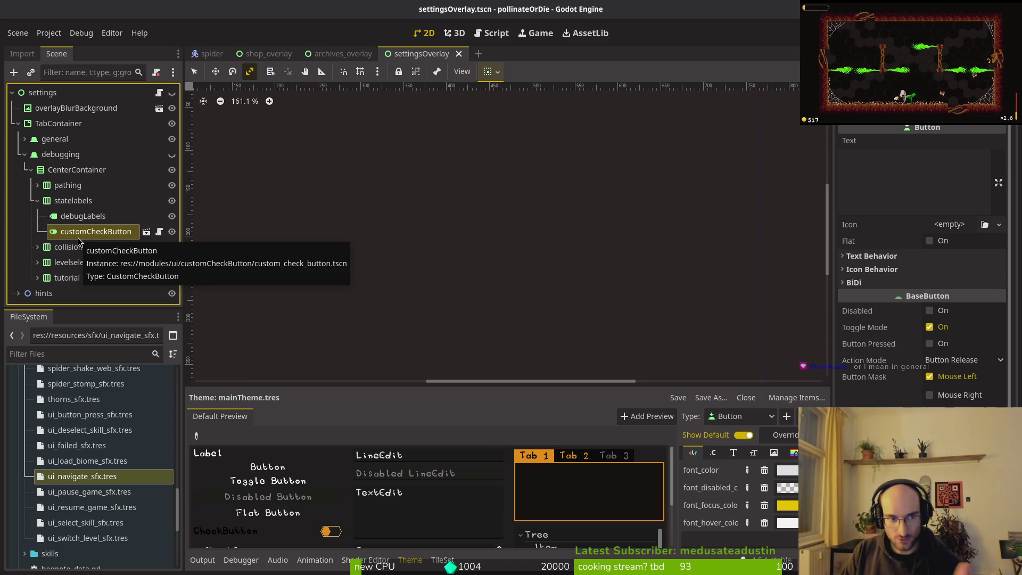
left_click(38, 201)
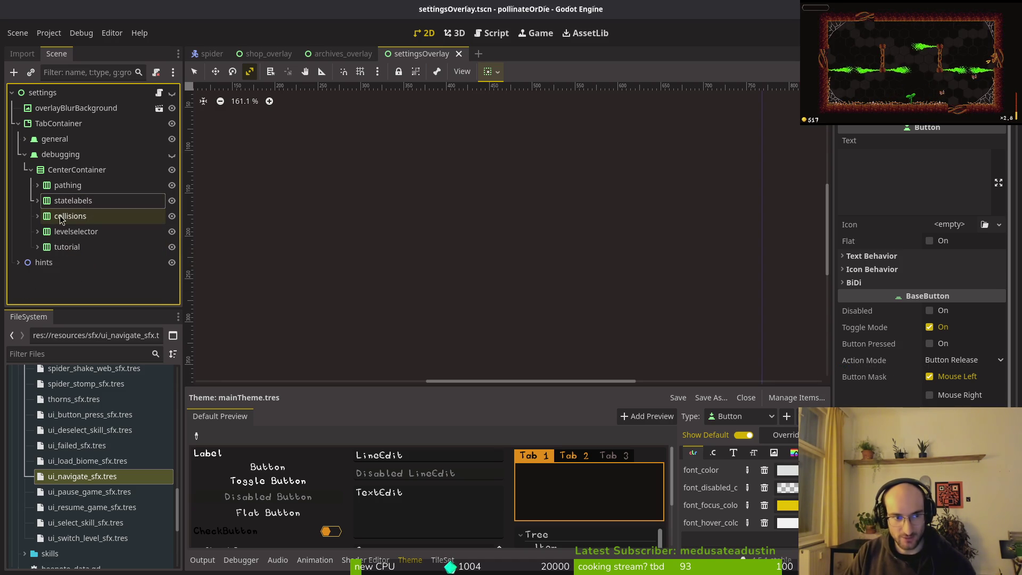
left_click(25, 155)
key("F5")
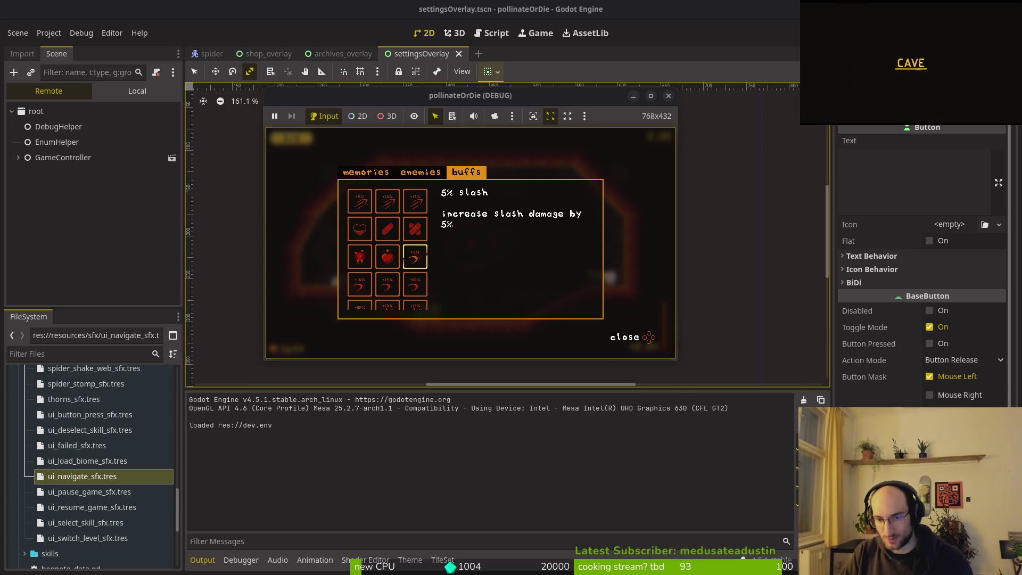
Stop the running game from the editor toolbar.
left_click(669, 96)
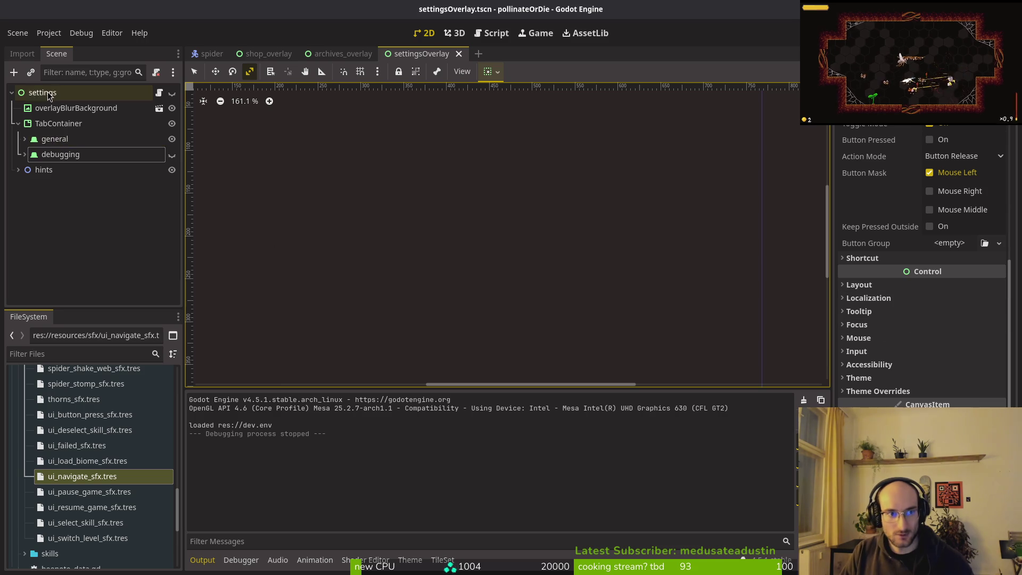
Run the game, switch on hold to auto slash, open the debugging page, then stop.
key("F5")
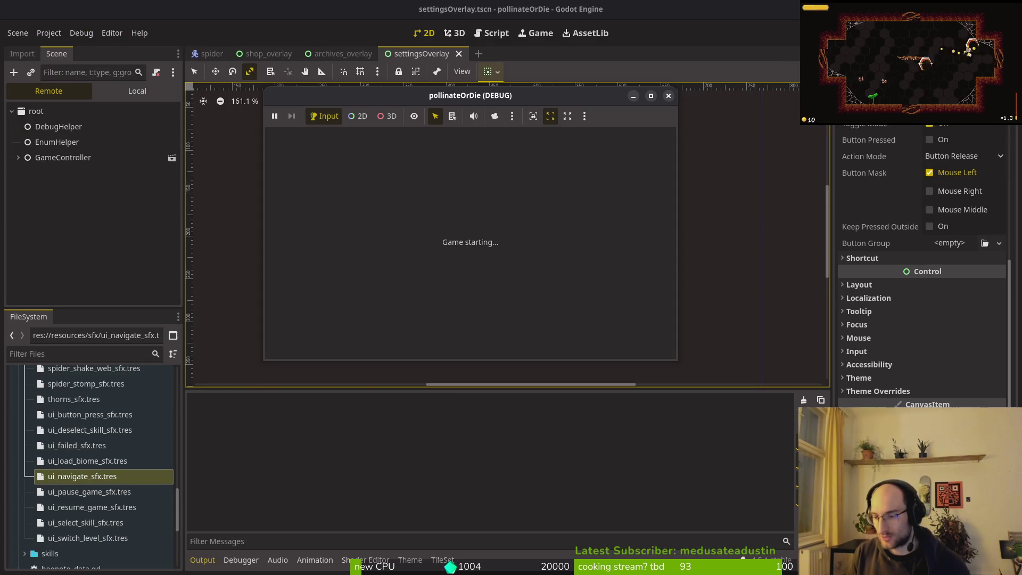
key("Return")
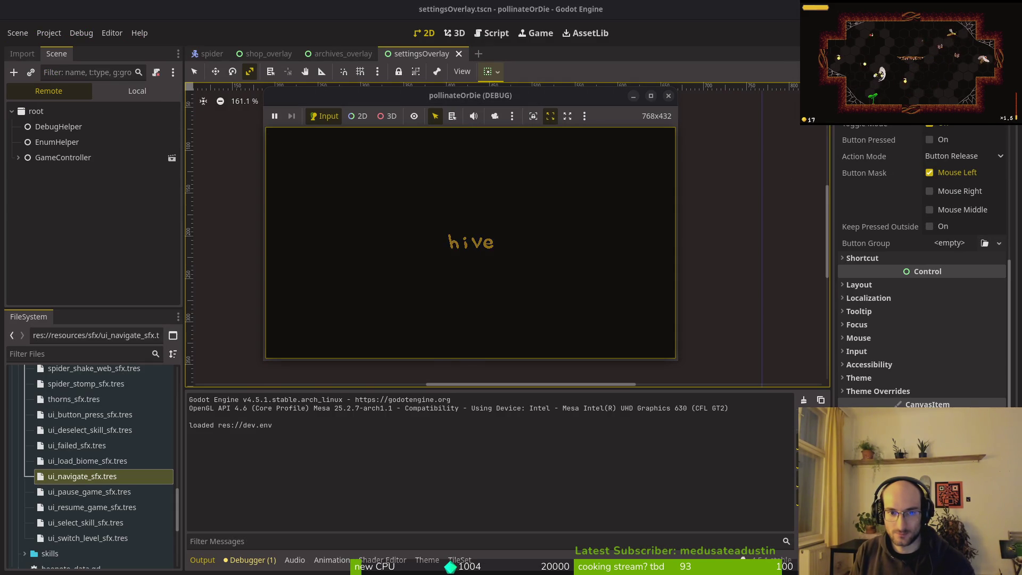
key("Down")
key("Down")
key("Return")
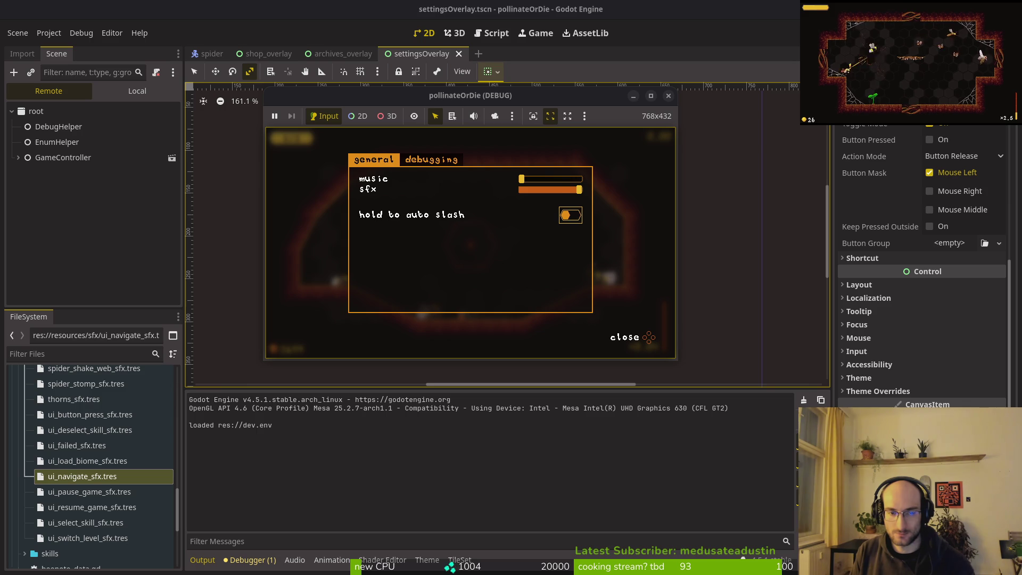
key("e")
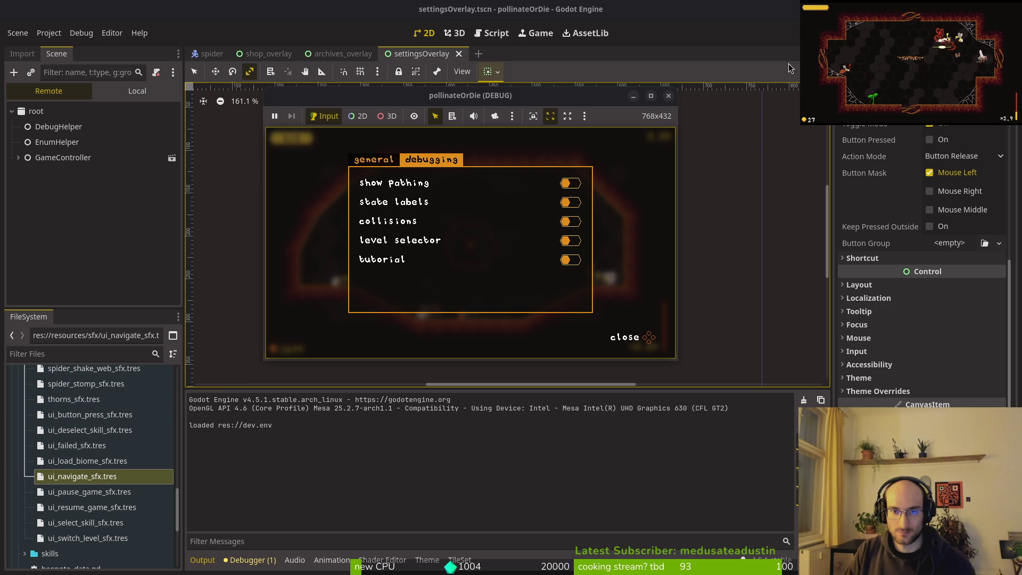
key("F8")
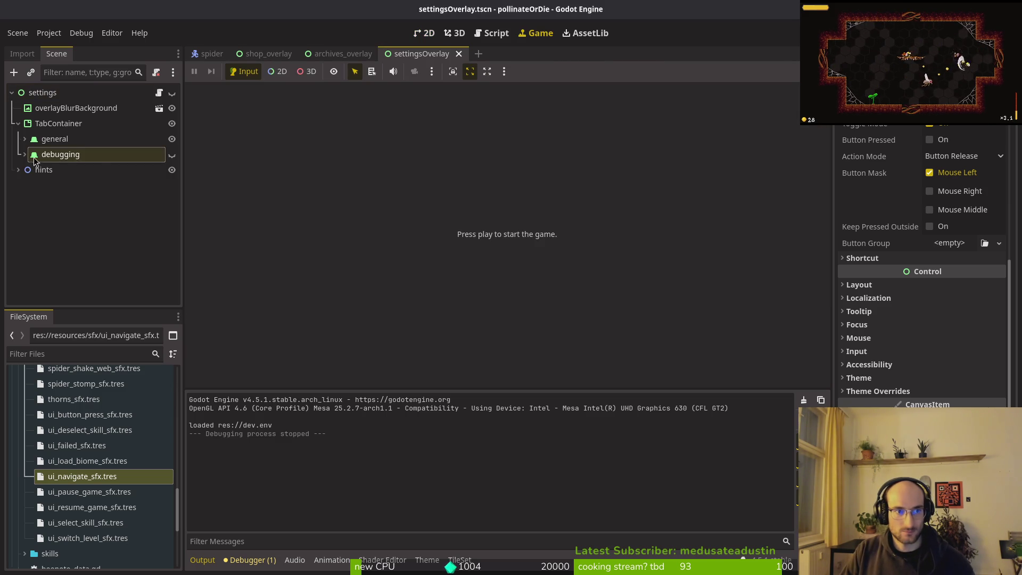
Give the pathing checkButton customCheckButton focus neighbours at the bottom and top.
left_click(24, 154)
left_click(37, 185)
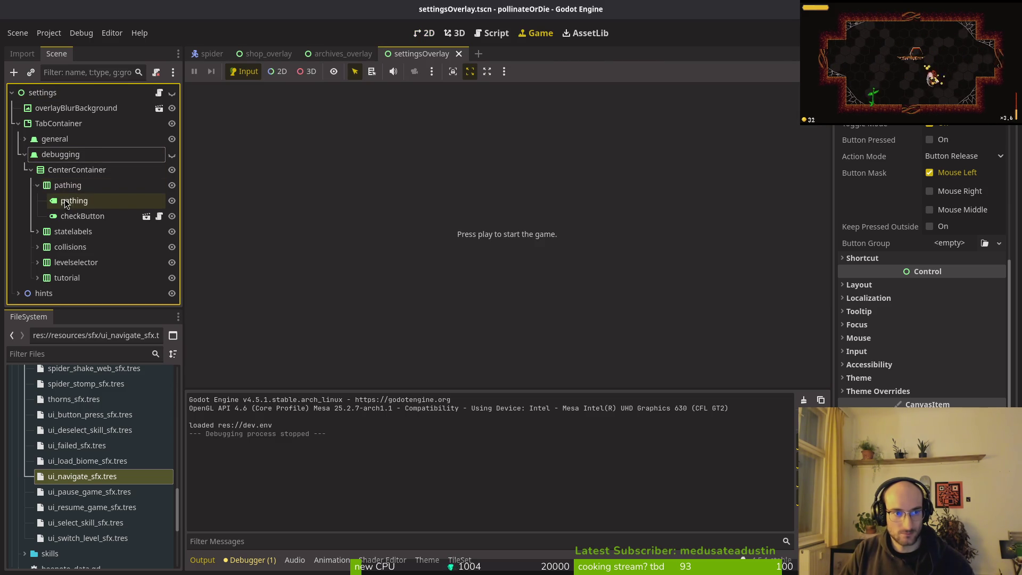
left_click(82, 216)
scroll(899, 314, "down", 5)
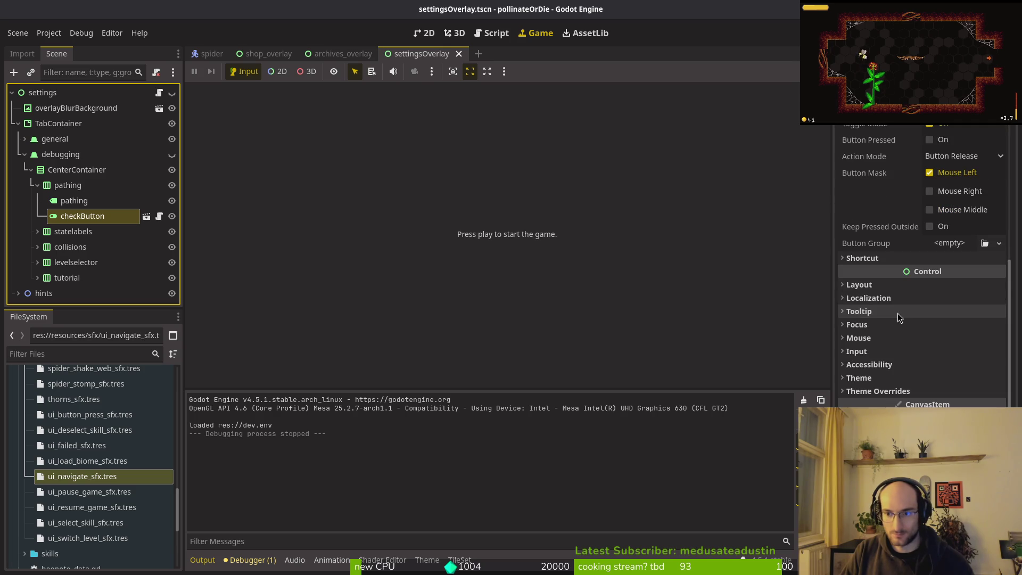
left_click(873, 326)
left_click(958, 395)
scroll(508, 263, "down", 5)
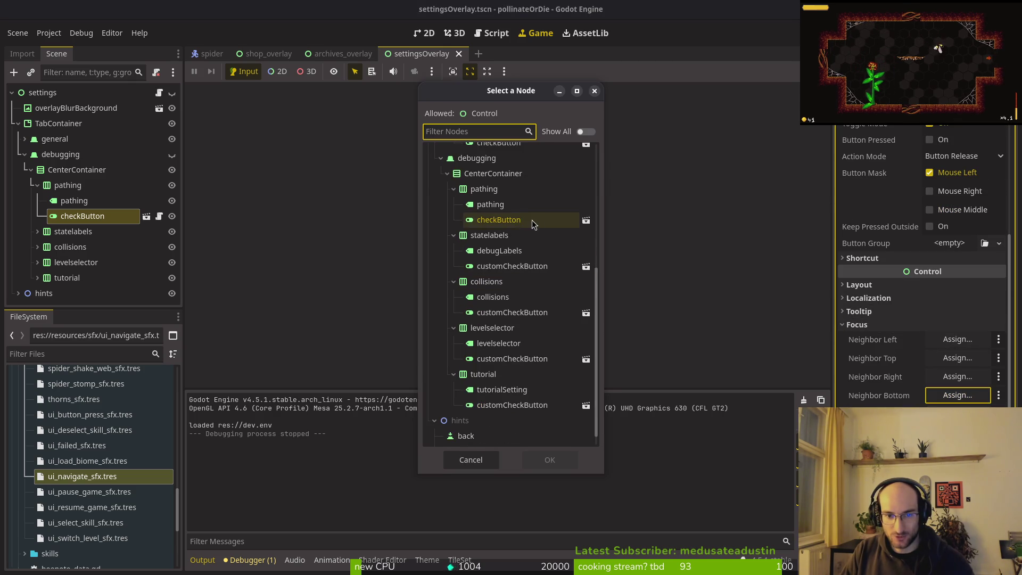
left_click(536, 269)
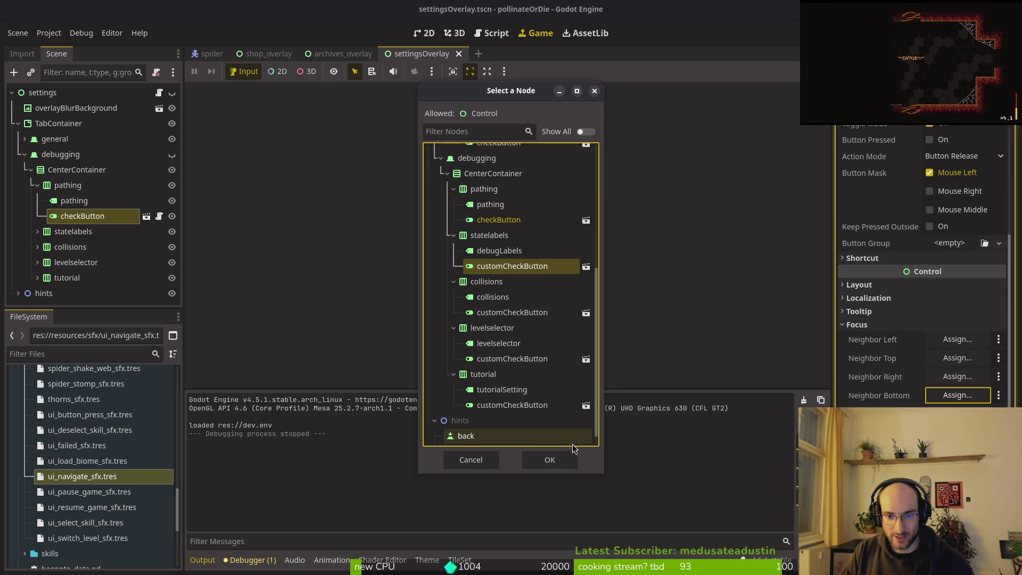
left_click(553, 459)
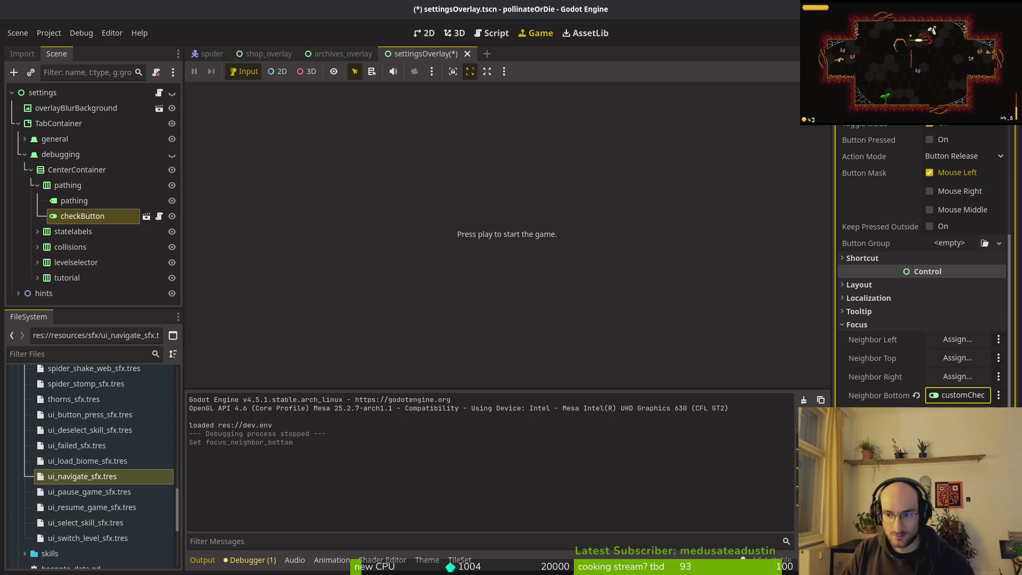
left_click(966, 362)
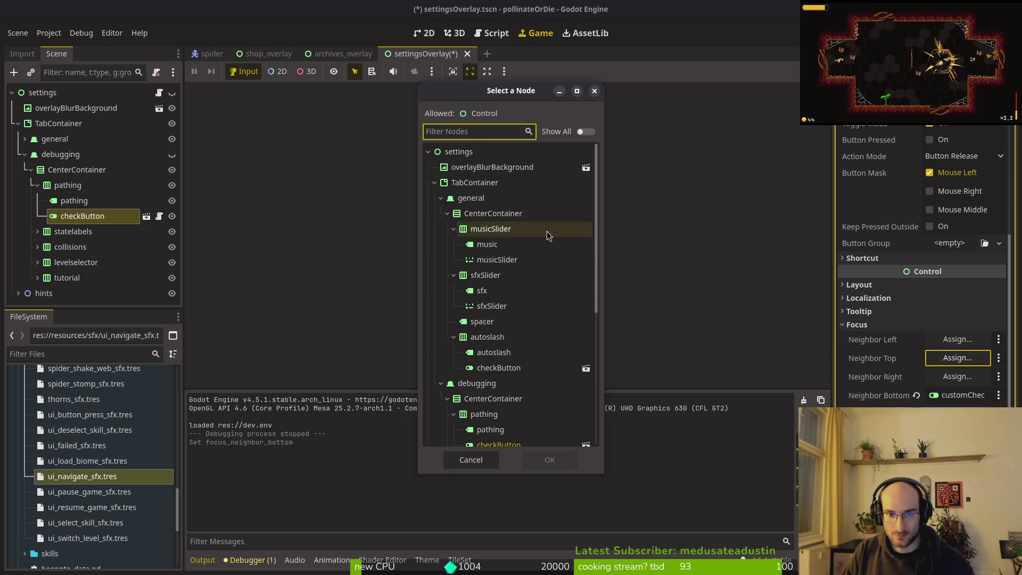
scroll(527, 202, "down", 4)
double_click(532, 391)
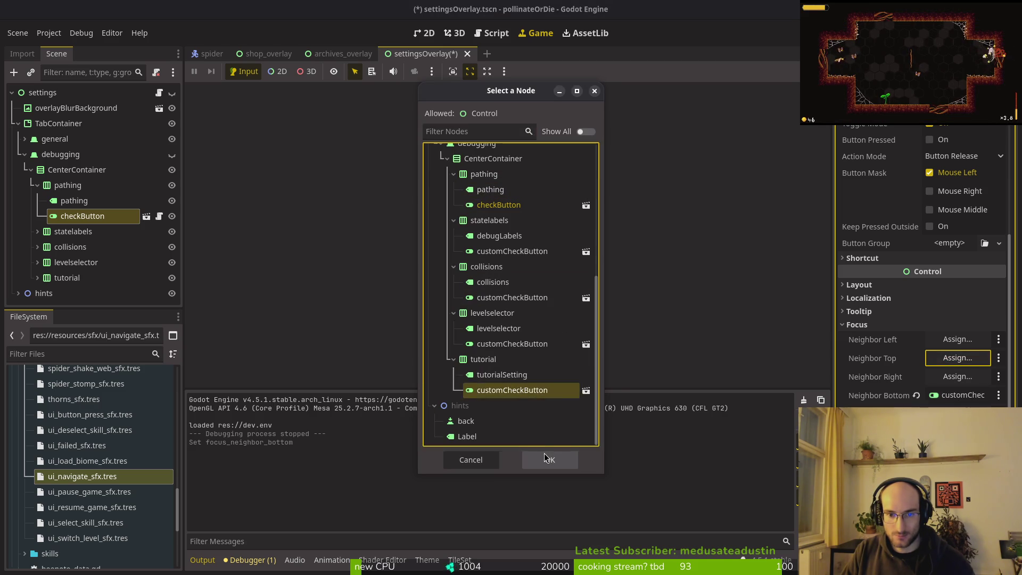
Set the statelabels customCheckButton's bottom focus neighbour to the collisions customCheckButton.
left_click(37, 231)
left_click(96, 262)
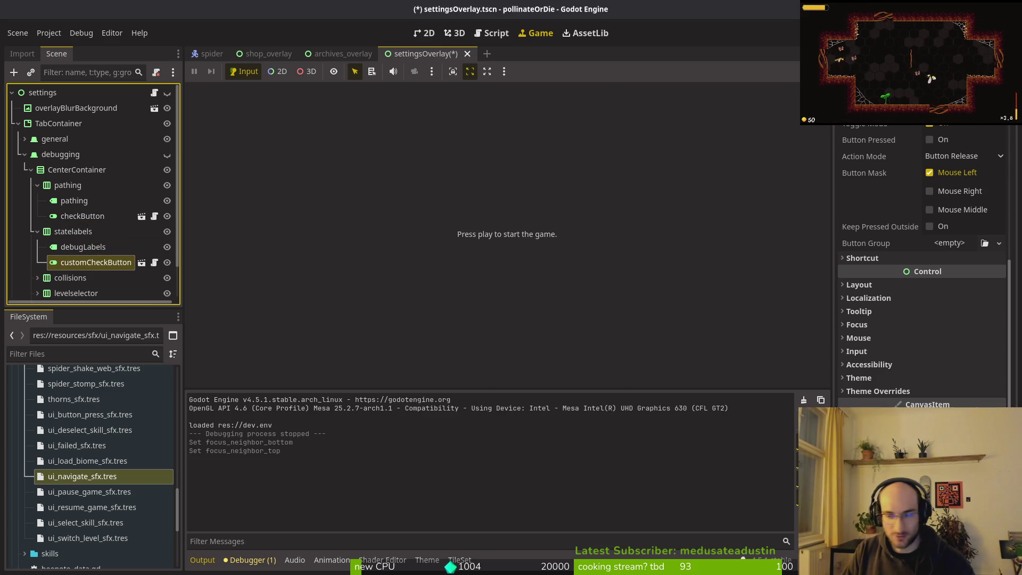
scroll(954, 301, "up", 3)
left_click(857, 380)
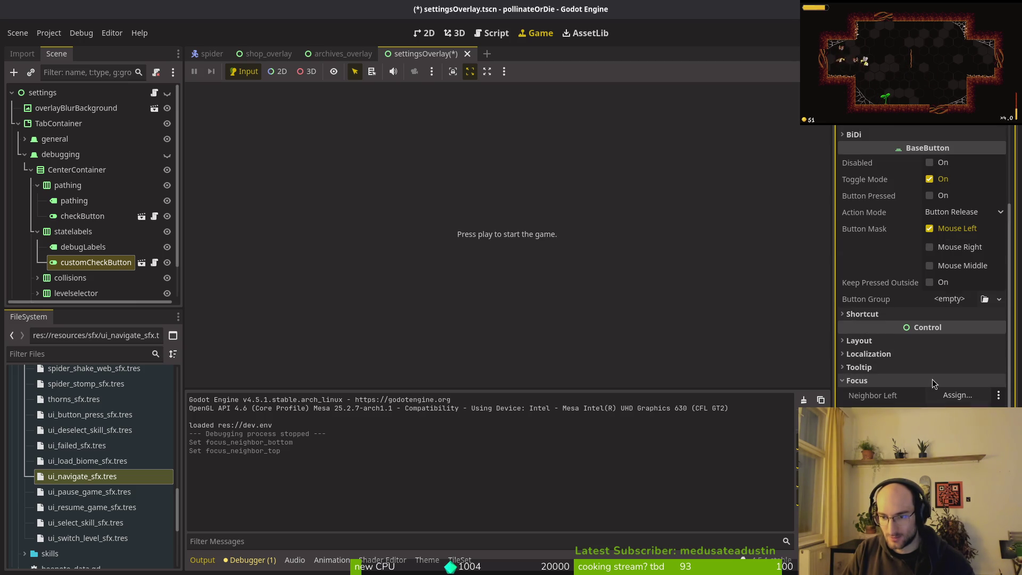
scroll(932, 384, "down", 5)
left_click(955, 340)
scroll(570, 273, "down", 3)
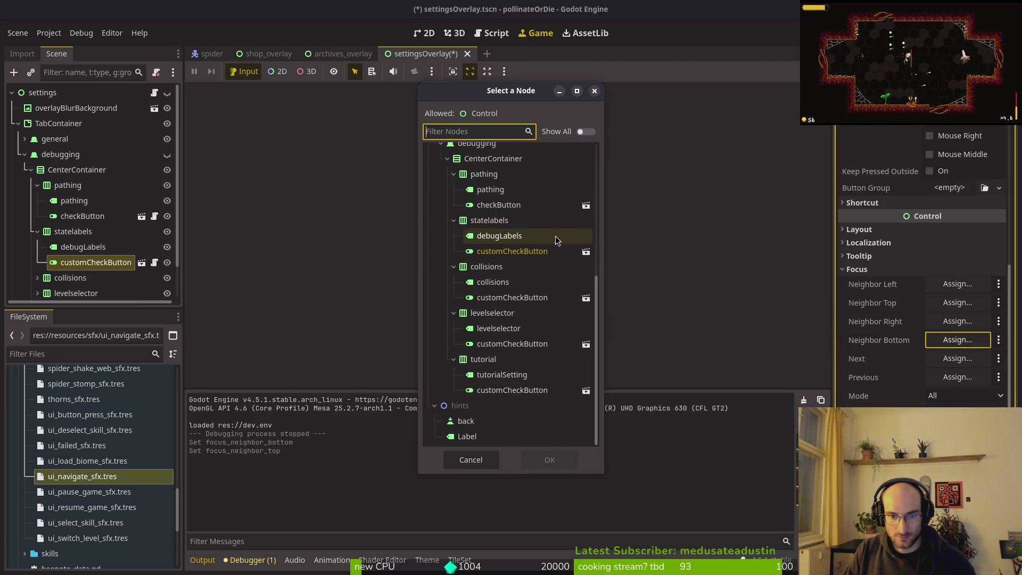
left_click(513, 298)
left_click(549, 457)
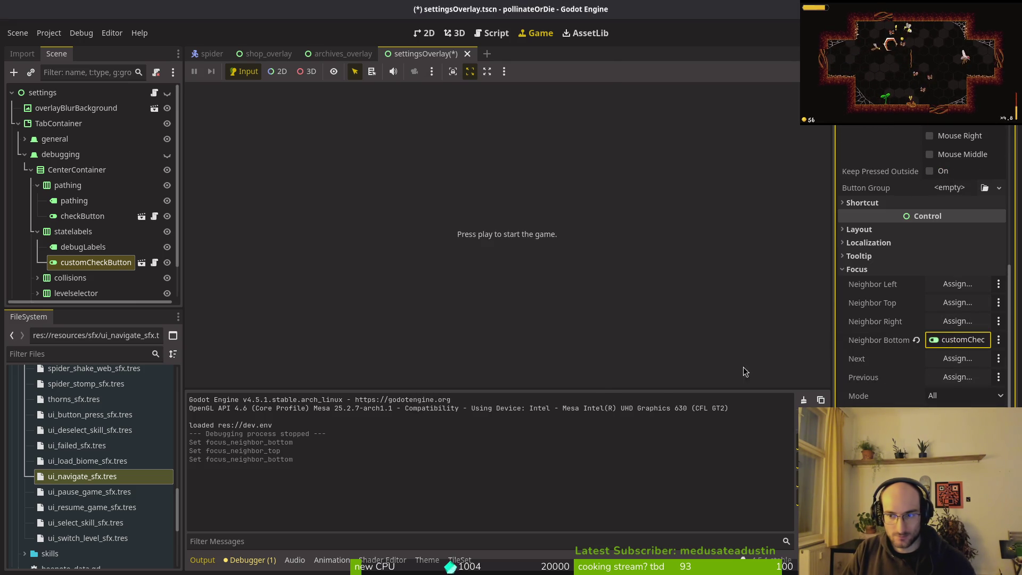
Set its top focus neighbour to the pathing checkButton.
left_click(956, 302)
scroll(521, 224, "down", 5)
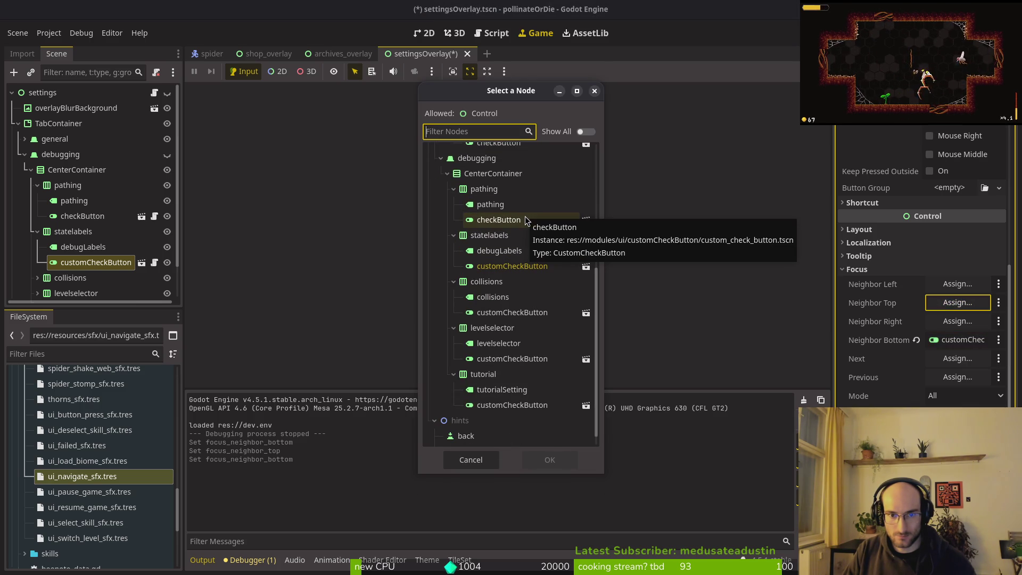
left_click(526, 220)
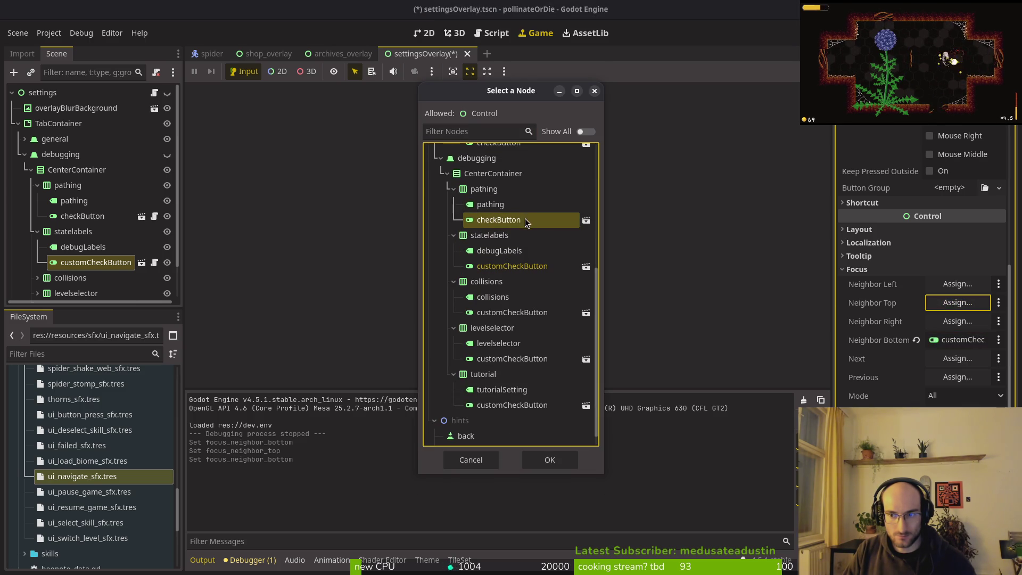
left_click(539, 458)
scroll(55, 240, "down", 2)
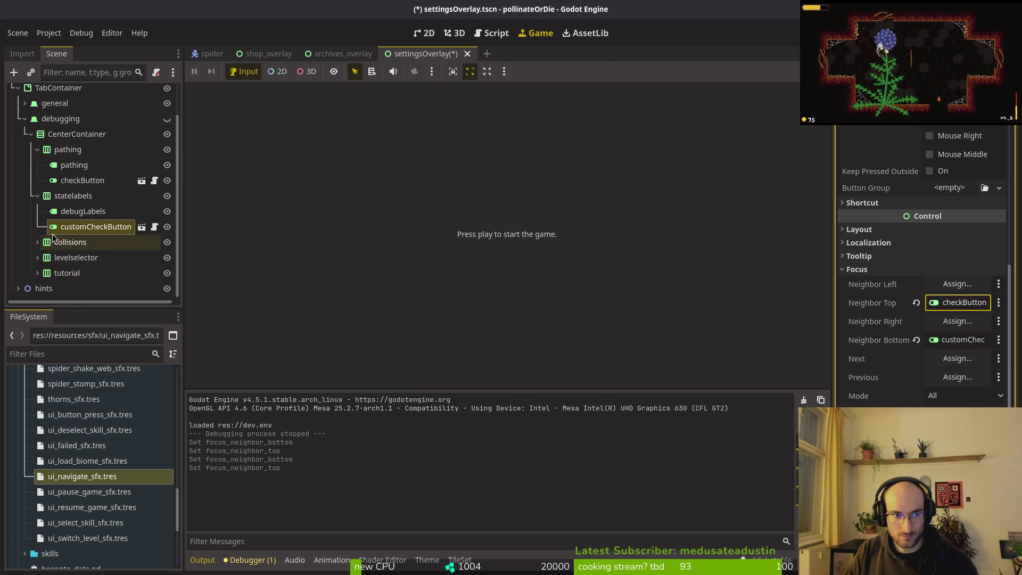
Give the collisions button statelabels as top focus neighbour and levelselector as bottom.
left_click(37, 242)
left_click(96, 273)
scroll(887, 329, "down", 4)
left_click(886, 326)
left_click(950, 361)
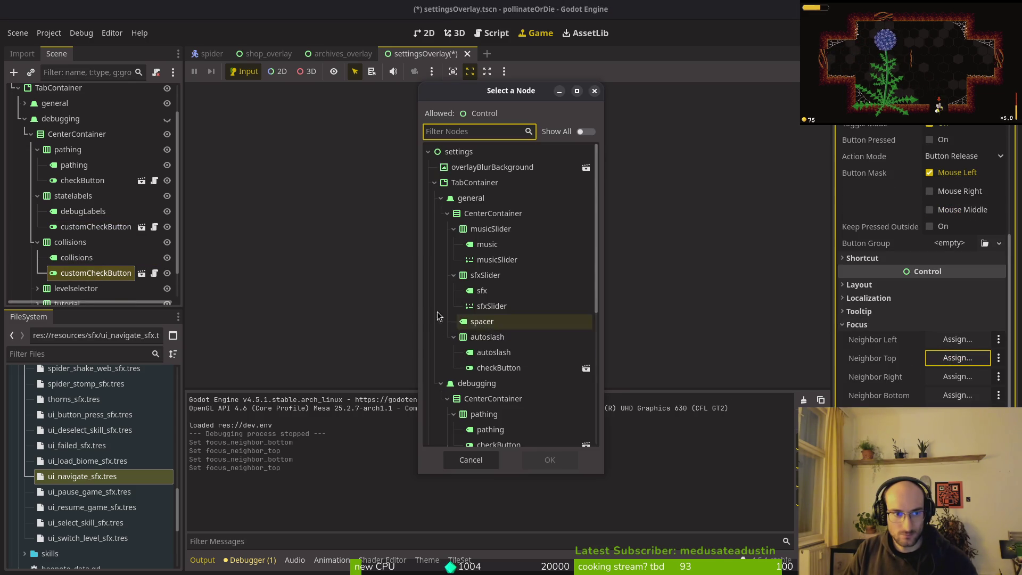
scroll(487, 251, "down", 5)
left_click(521, 251)
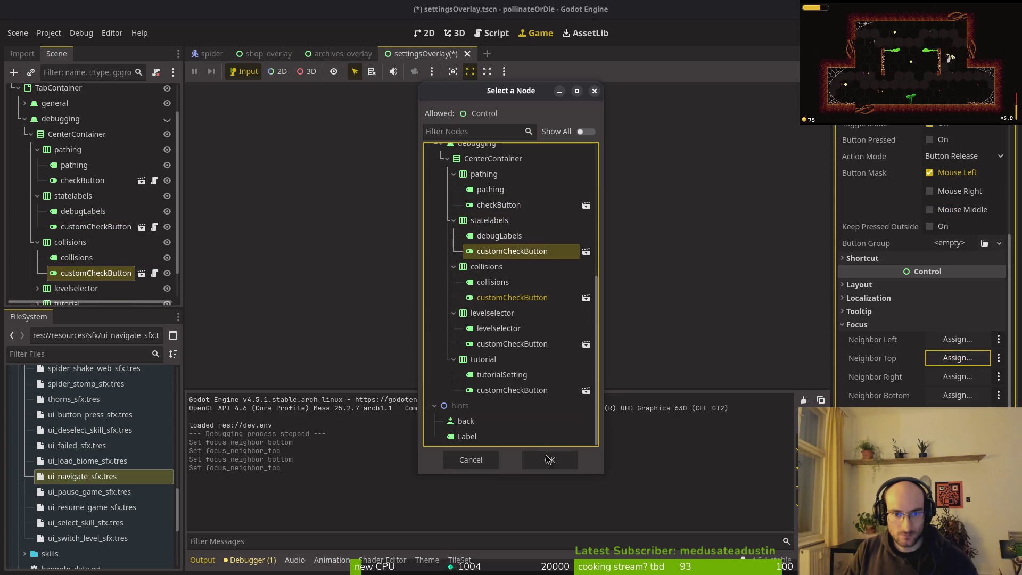
left_click(537, 466)
left_click(957, 395)
scroll(524, 298, "down", 5)
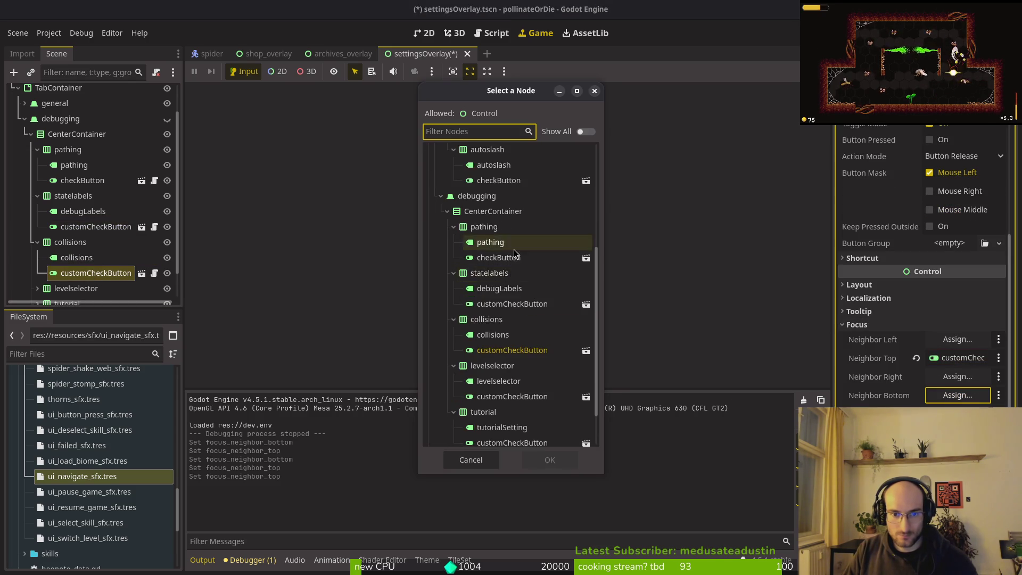
left_click(512, 343)
left_click(549, 459)
Delete the tutorial group from the settings scene, keeping the deletion after an undo/redo check.
scroll(79, 250, "down", 2)
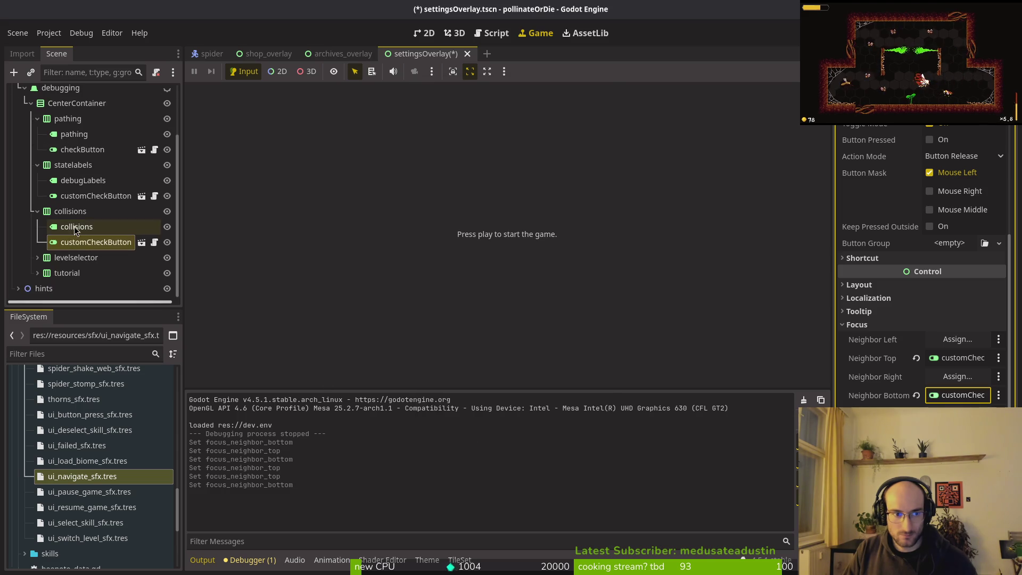
left_click(37, 257)
left_click(102, 288)
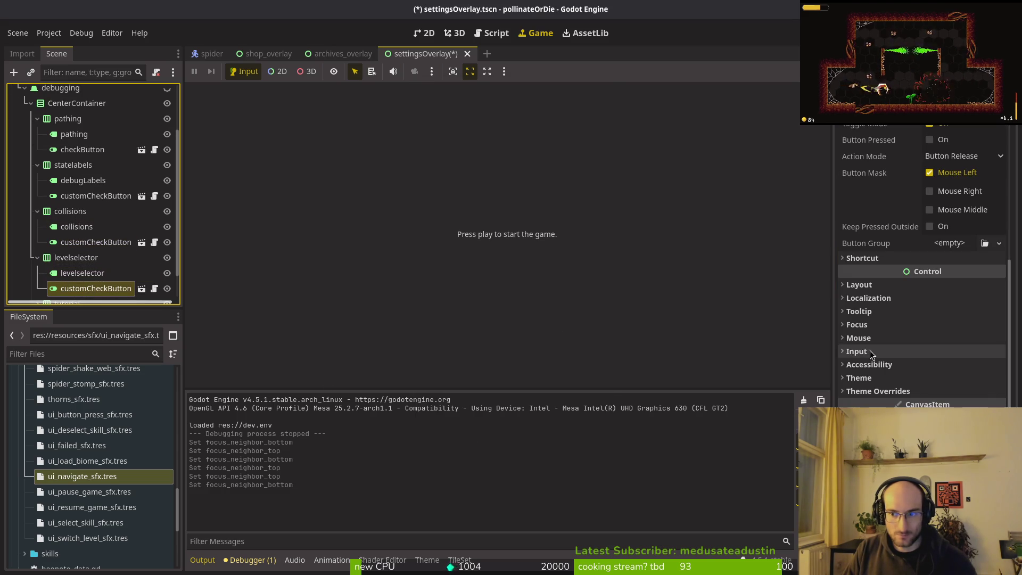
scroll(926, 306, "up", 5)
scroll(145, 250, "down", 2)
left_click(56, 274)
key("Delete")
key("Return")
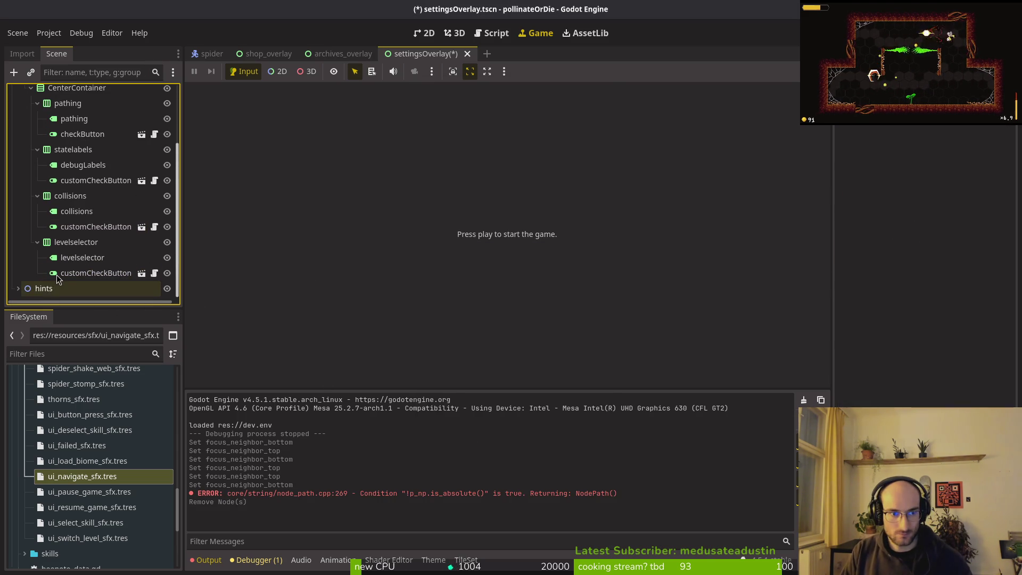
left_click(58, 273)
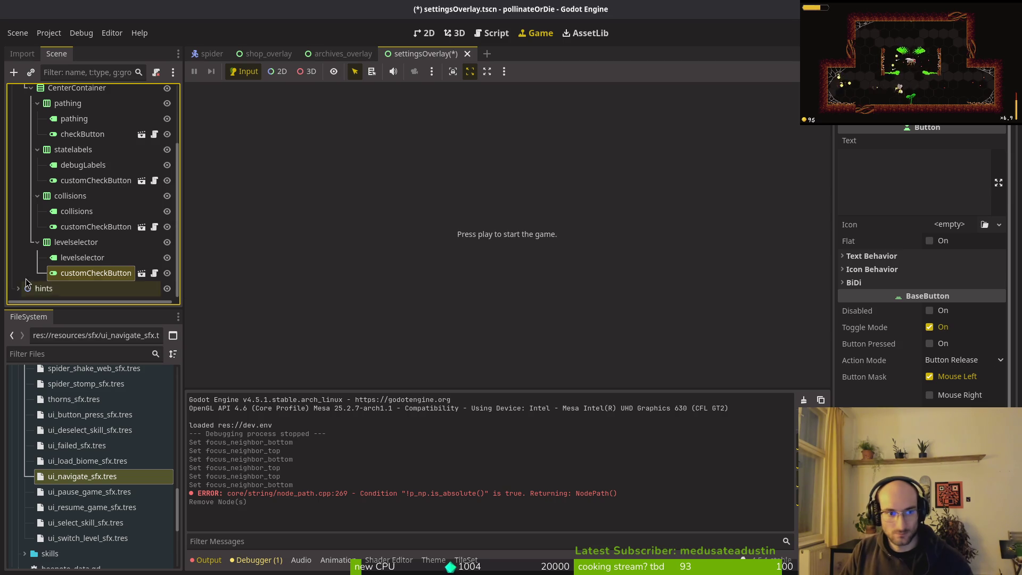
key("ctrl+z")
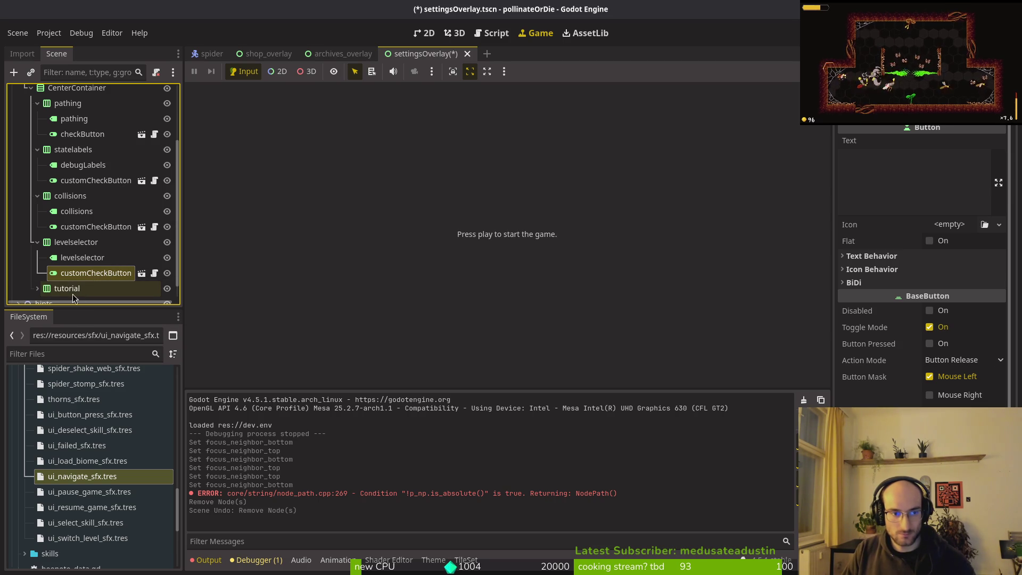
key("ctrl+shift+z")
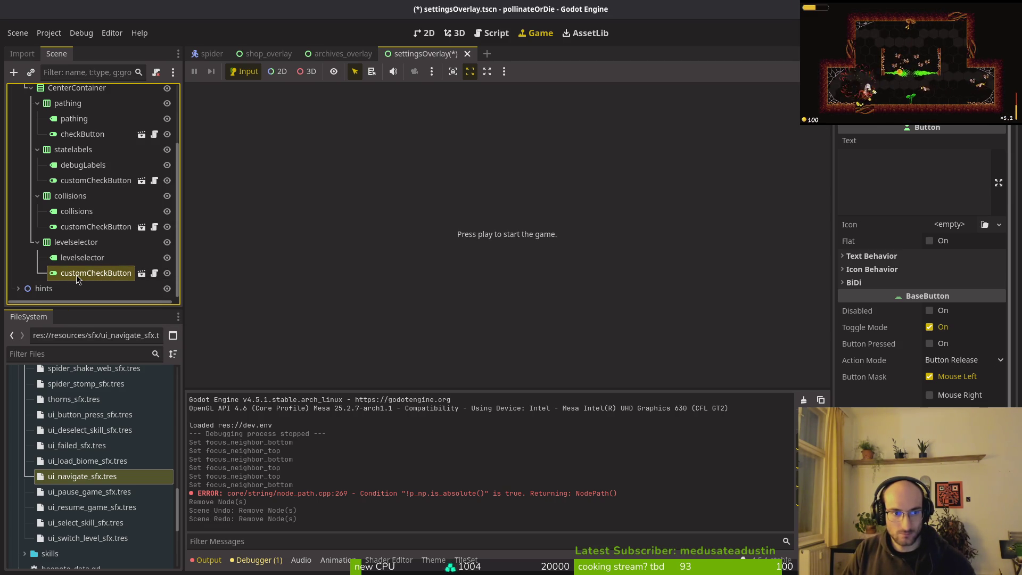
Set the levelselector button's top focus neighbour to collisions and bottom to pathing.
scroll(923, 327, "down", 5)
left_click(922, 327)
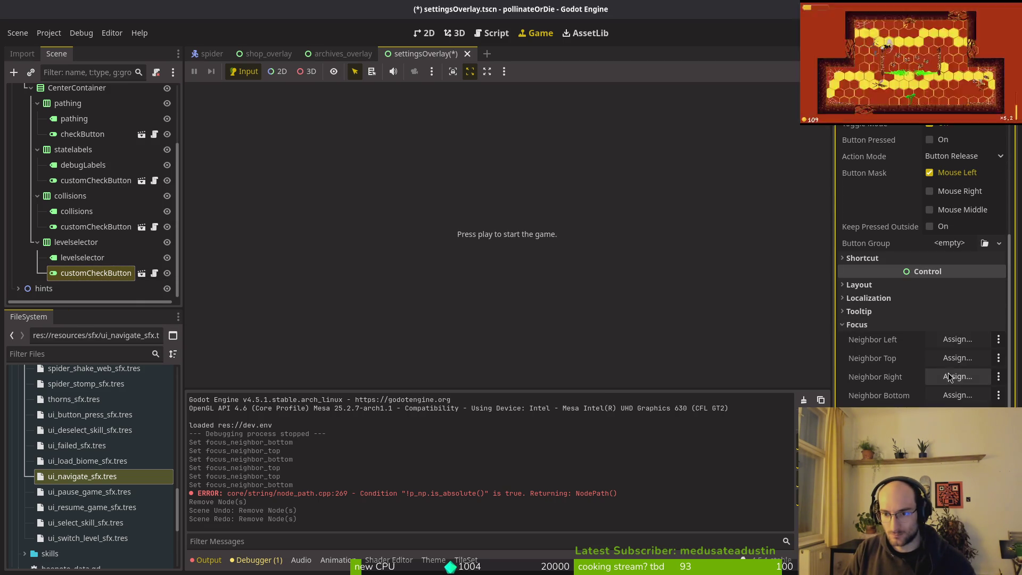
left_click(957, 358)
scroll(563, 286, "down", 5)
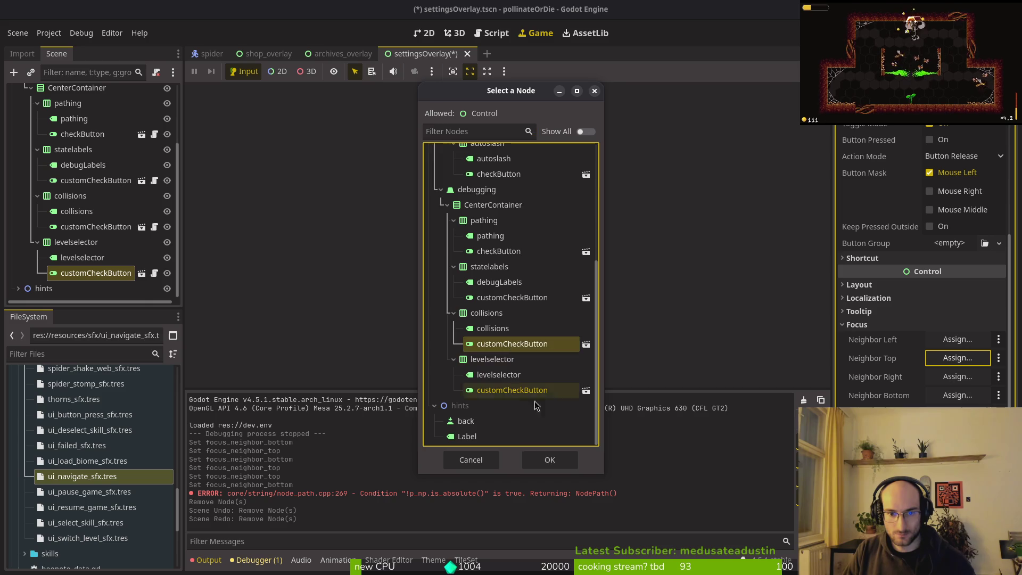
double_click(512, 343)
left_click(958, 394)
scroll(528, 262, "down", 6)
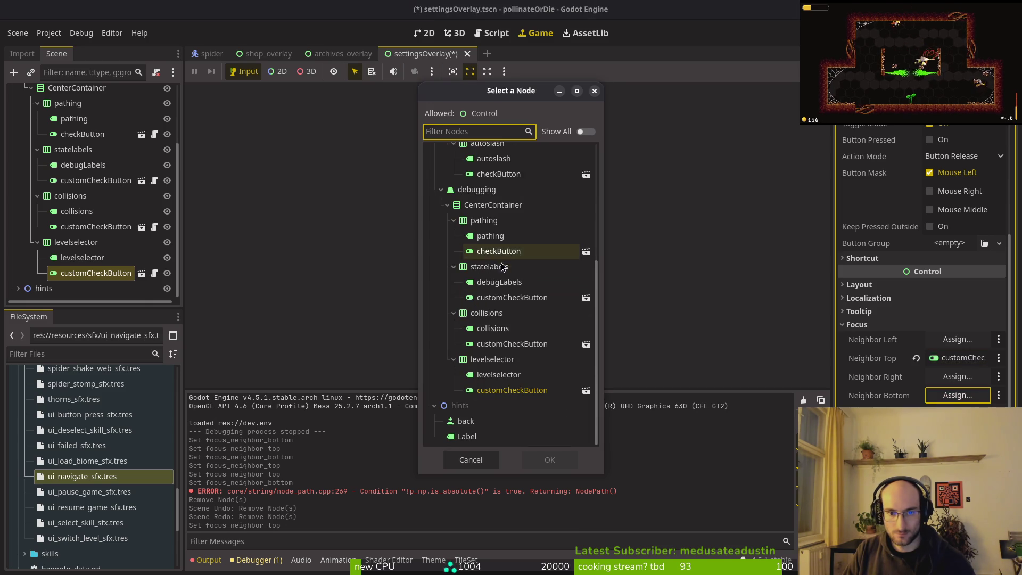
left_click(499, 326)
left_click(528, 464)
scroll(90, 212, "up", 3)
Set the pathing checkButton's top focus neighbour to the levelselector button.
left_click(82, 212)
left_click(952, 360)
scroll(520, 269, "down", 5)
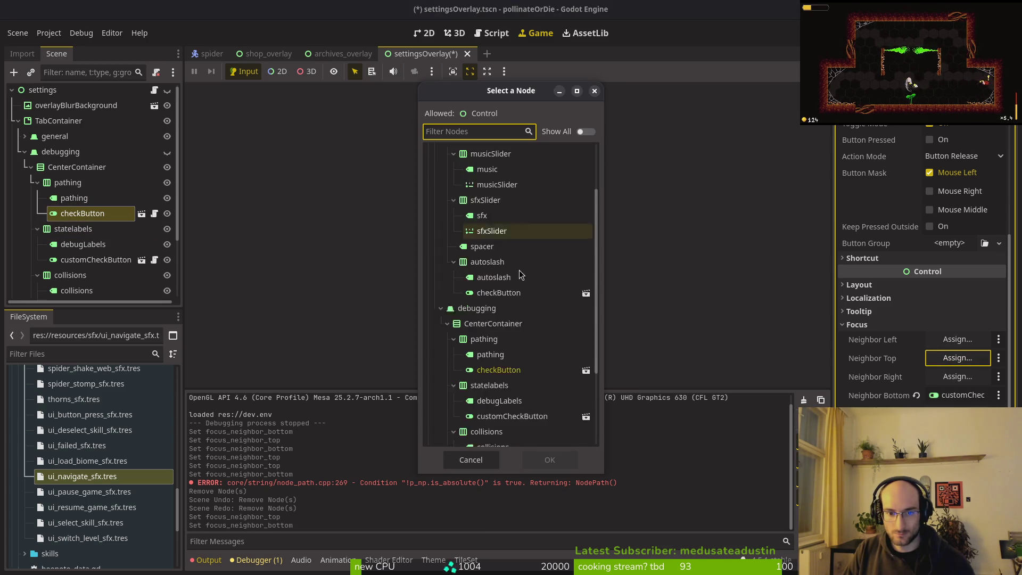
left_click(499, 396)
left_click(548, 458)
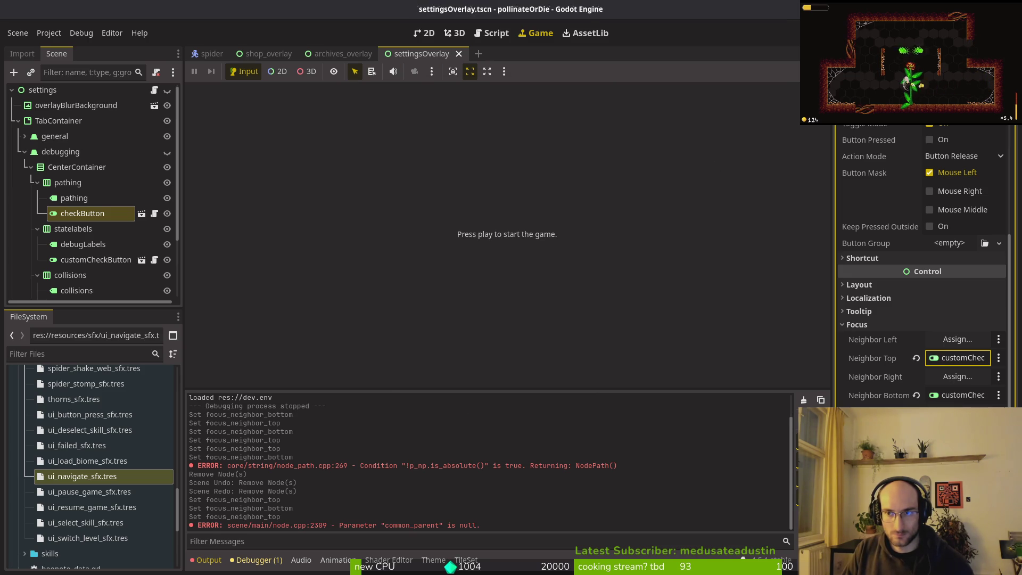
Run the game with F5, then launch vim in the terminal.
key("F5")
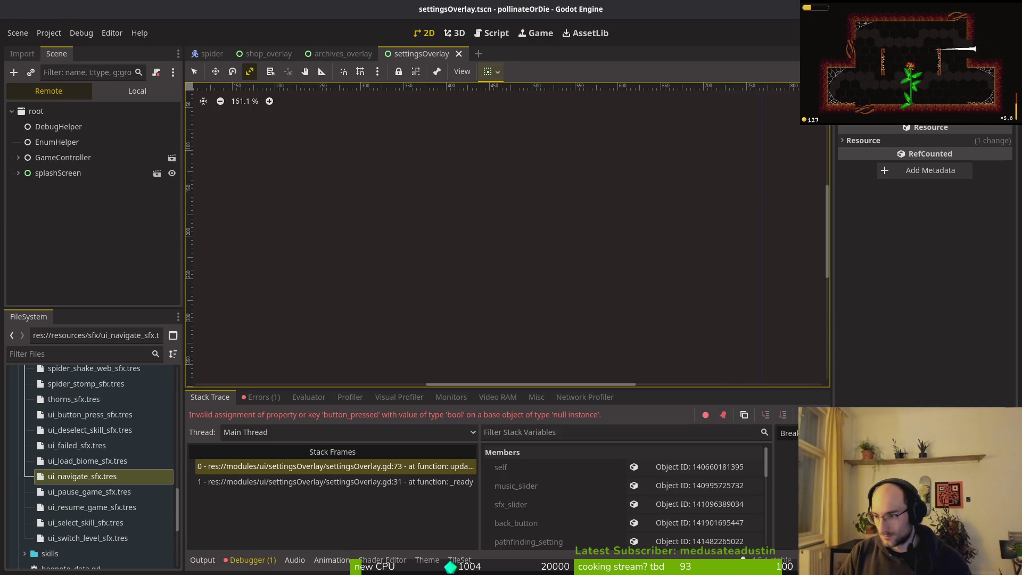
key("super+2")
type("vim")
key("Return")
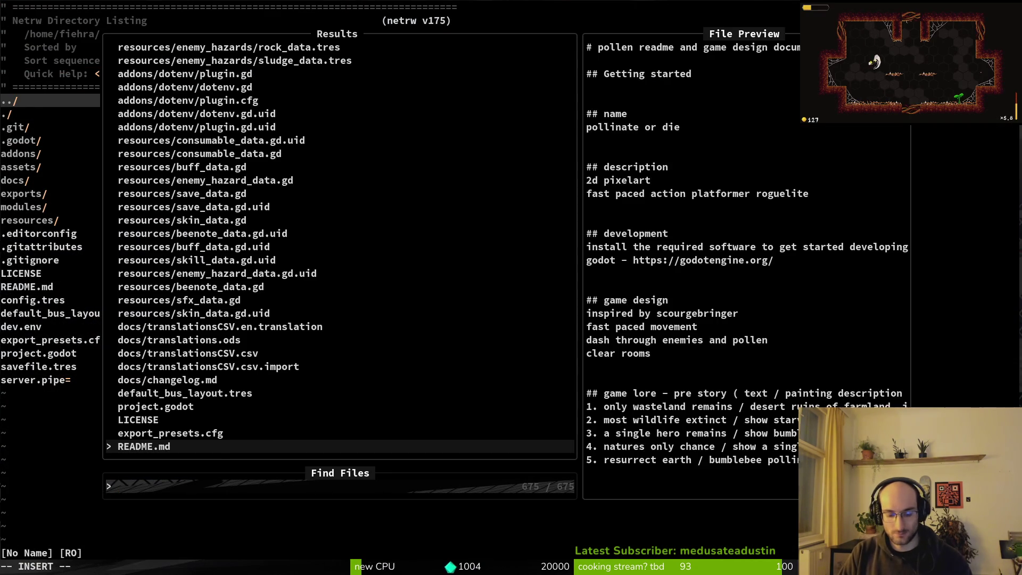
Open settingsOverlay.gd and delete the run_tutorial_setting export line, then save.
type("settover")
key("Return")
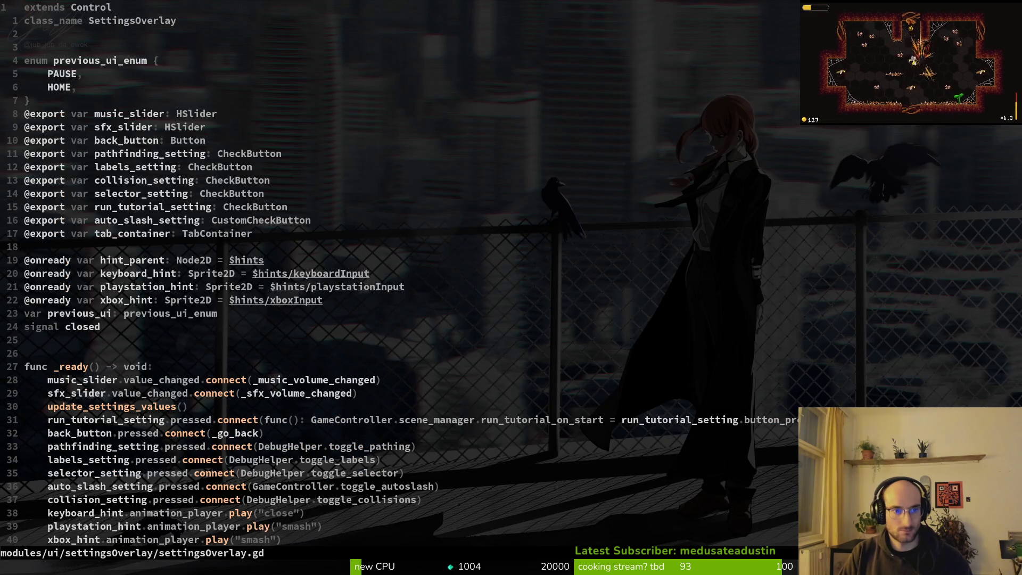
key("j")
key("j")
key("j")
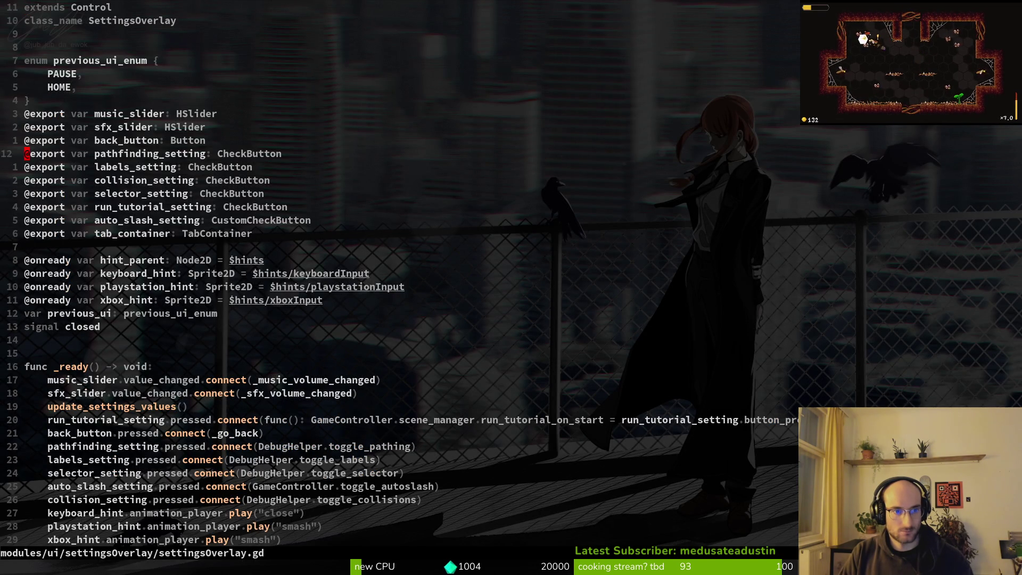
key("k")
key("d")
key("d")
type(":w")
key("Return")
Comment out the run_tutorial_setting connect line and line 72, saving the script.
type("15jI")
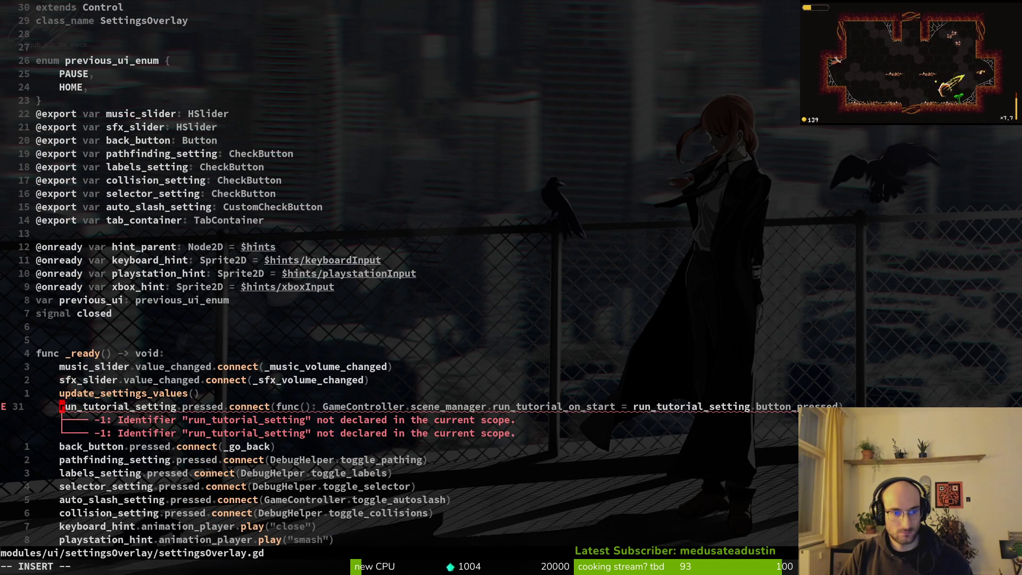
type("#")
key("Escape")
type("j:w")
key("Return")
key("bracketright")
type("d")
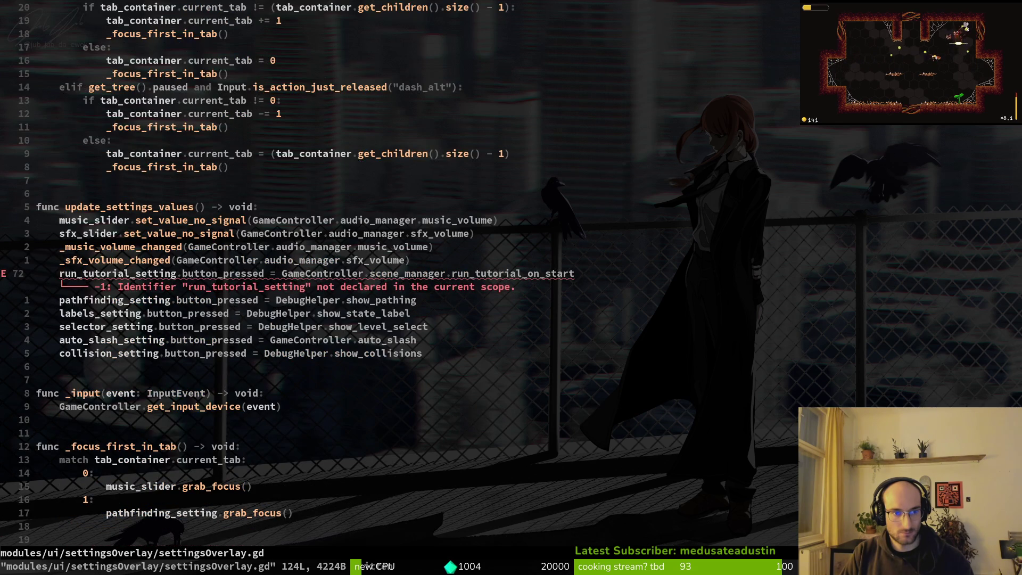
type("I#")
key("Escape")
type(":w")
key("Return")
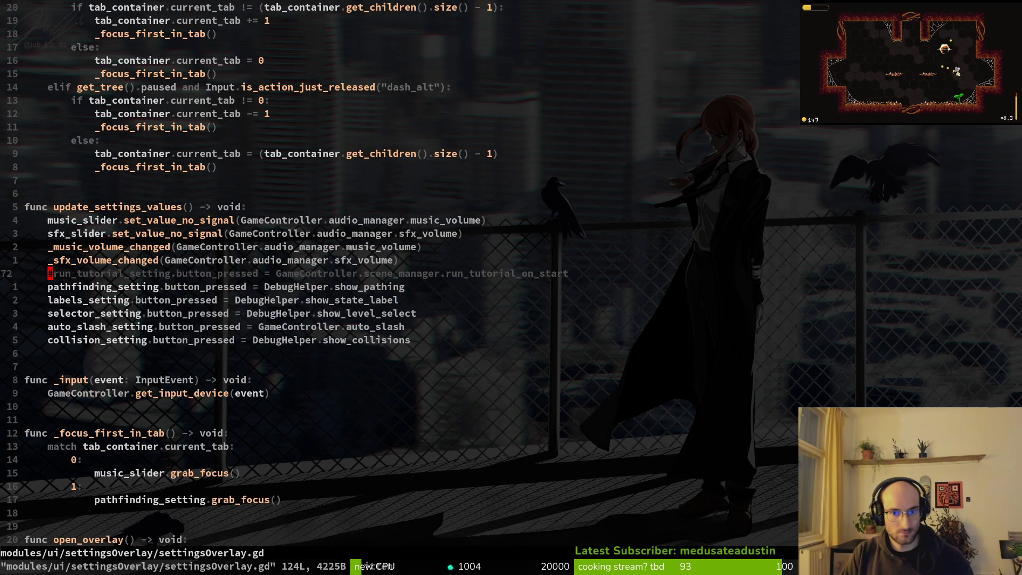
Scroll through the rest of the script, then quit Vim.
key("ctrl+d")
key("ctrl+d")
key("ctrl+d")
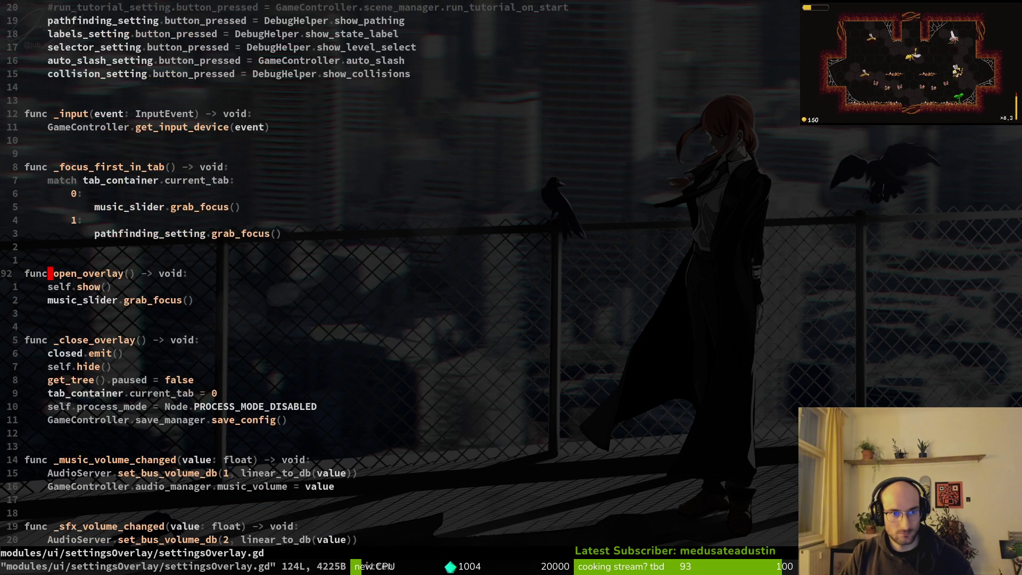
key("space")
key("f")
key("f")
key("Escape")
key("ctrl+u")
key("ctrl+u")
key("ctrl+u")
key("ctrl+u")
key("ctrl+u")
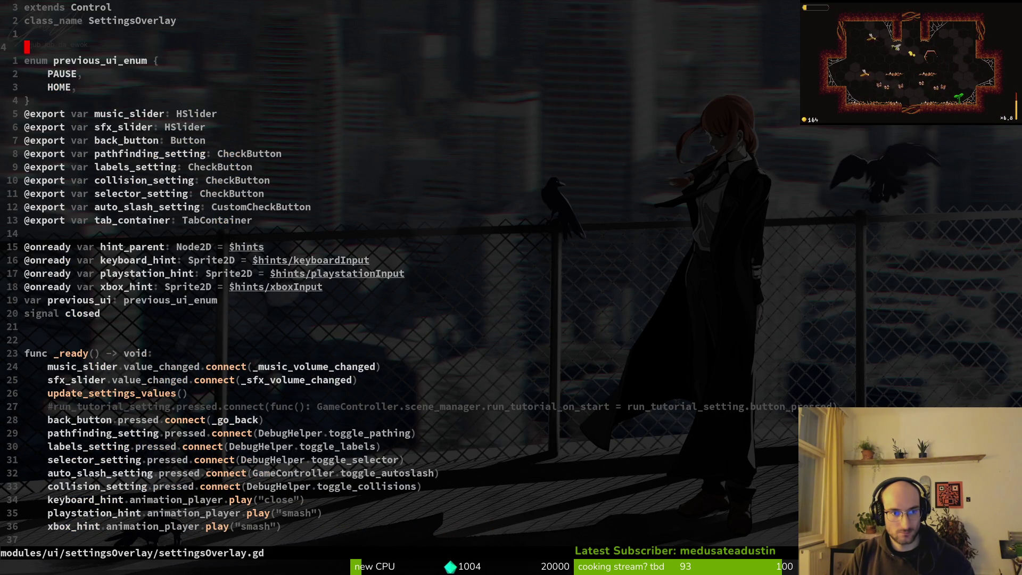
type("q")
key("Return")
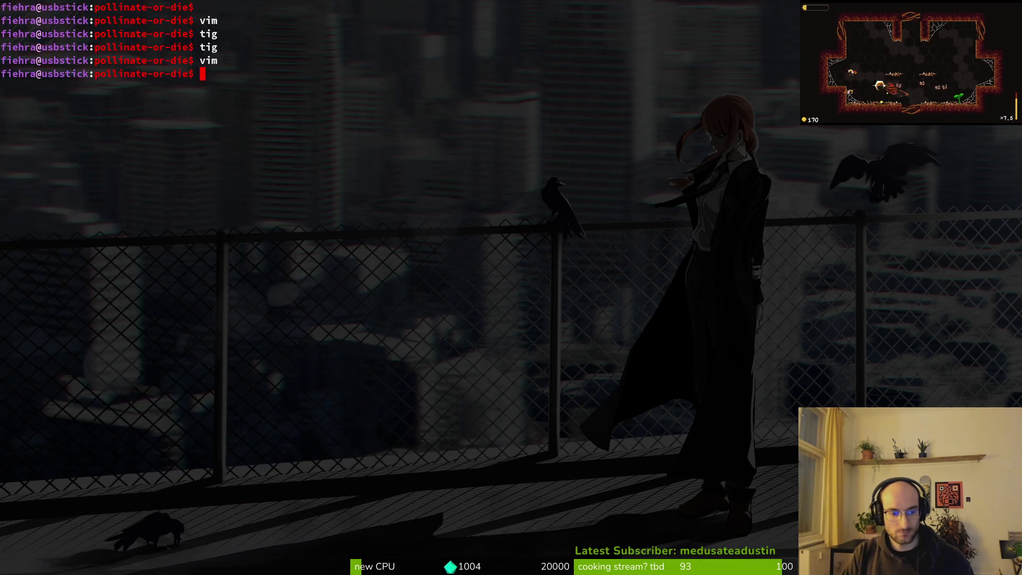
Relaunch the game from Godot and choose continue on the title menu.
key("alt+Tab")
key("F5")
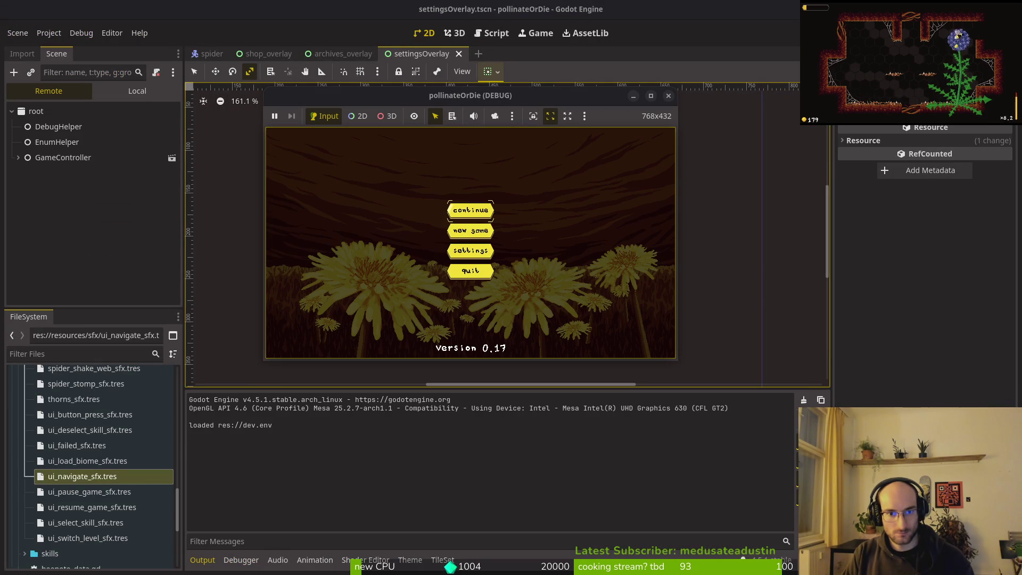
key("Return")
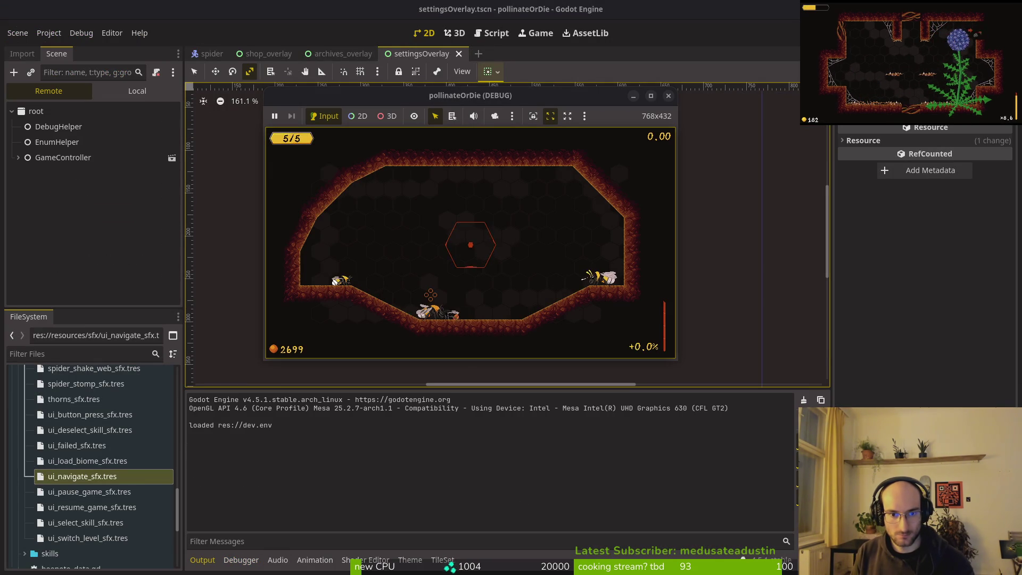
Switch tabs in the archives overlay, close it, and open settings from the pause menu.
key("Escape")
key("Right")
key("Right")
key("Escape")
key("Escape")
key("Down")
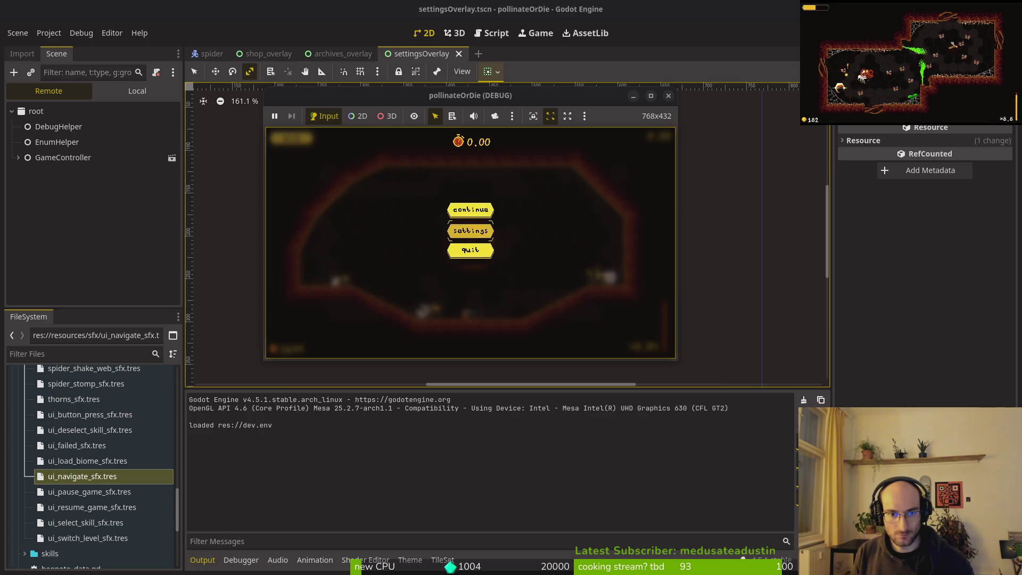
key("Return")
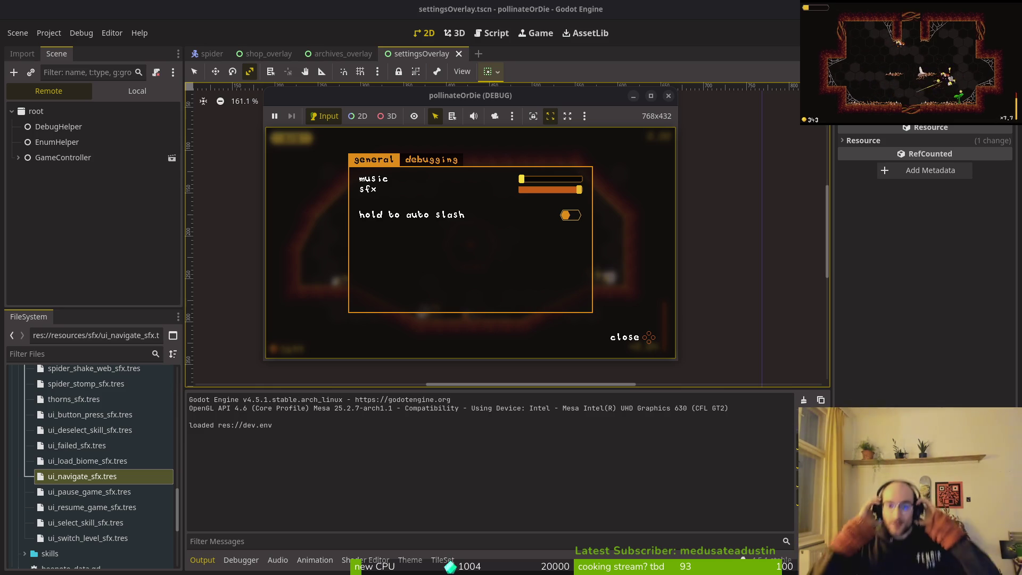
Resume play, then open archives and move between the buffs and memories tabs before closing.
key("Return")
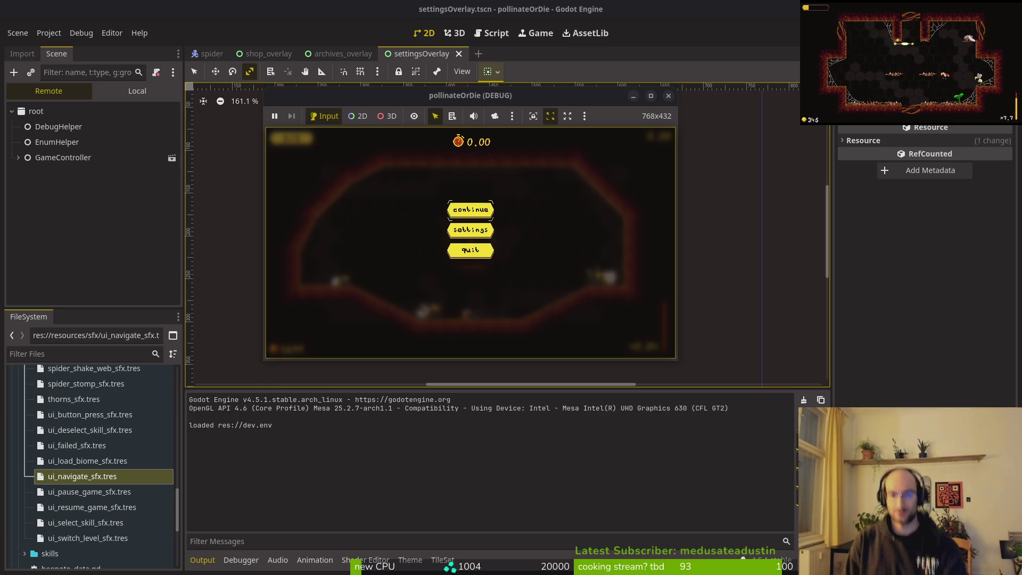
key("Return")
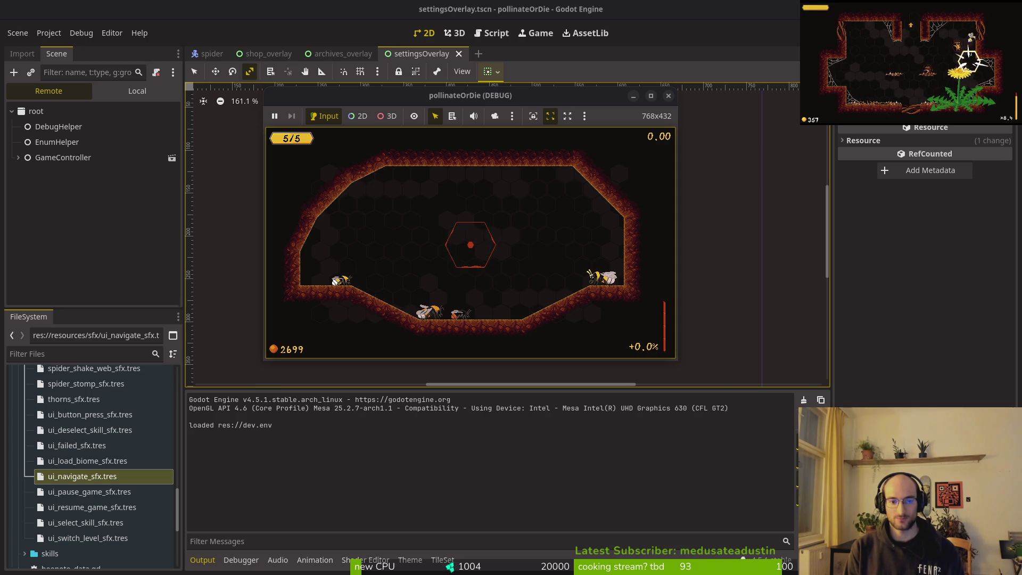
key("Tab")
key("Left")
key("Right")
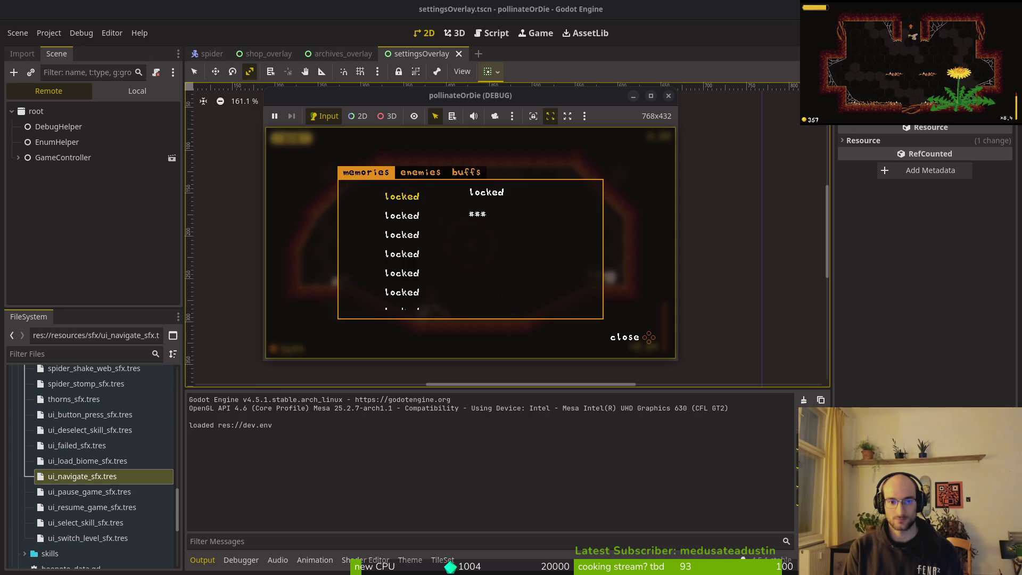
key("Escape")
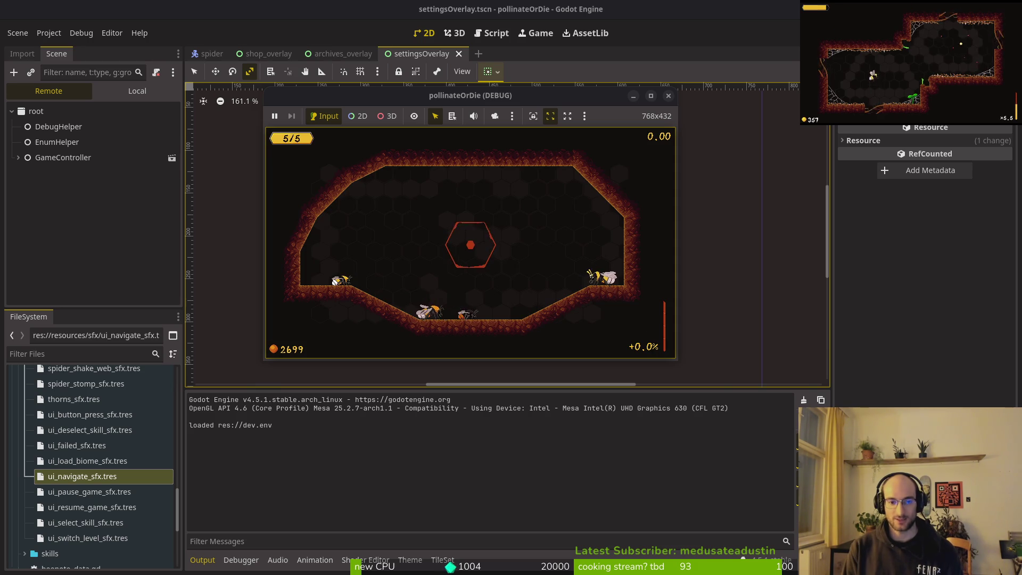
Move down through the settings debugging toggles by keyboard, then stop the game.
key("Escape")
key("Return")
key("Tab")
key("Down")
key("Down")
key("Down")
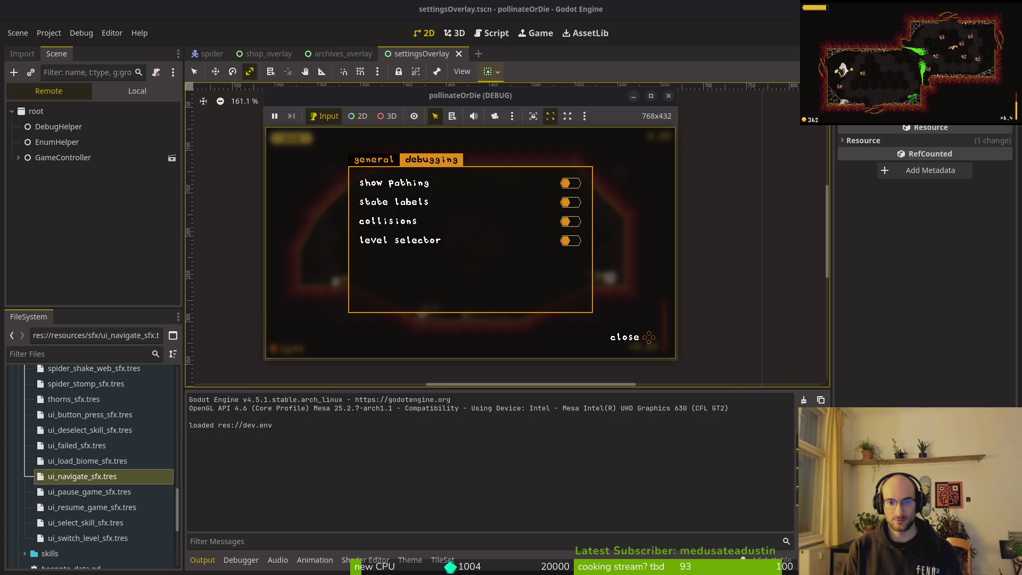
left_click(669, 96)
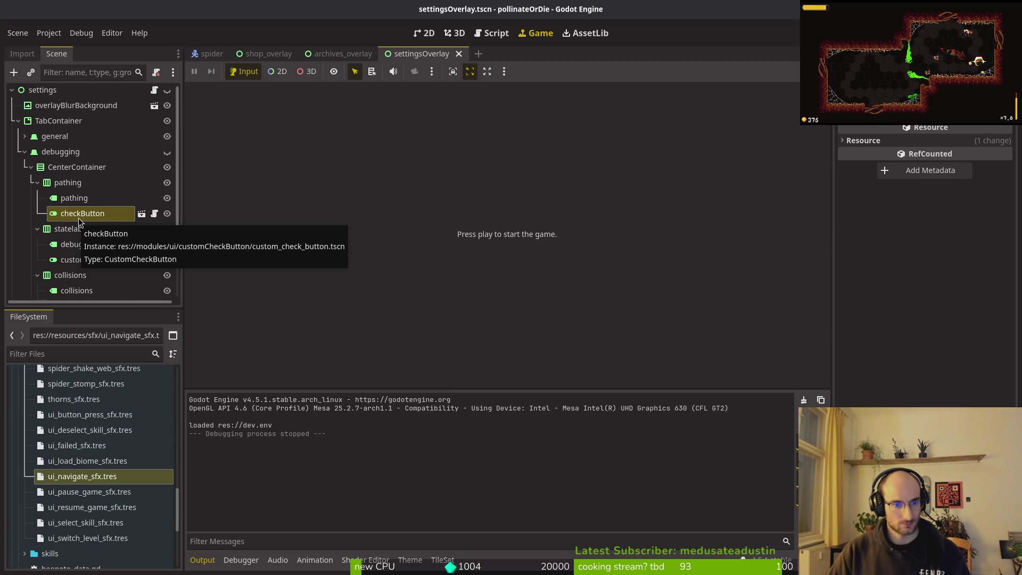
Inspect the autoslash checkButton's focus neighbours in the settingsOverlay general branch.
left_click(338, 53)
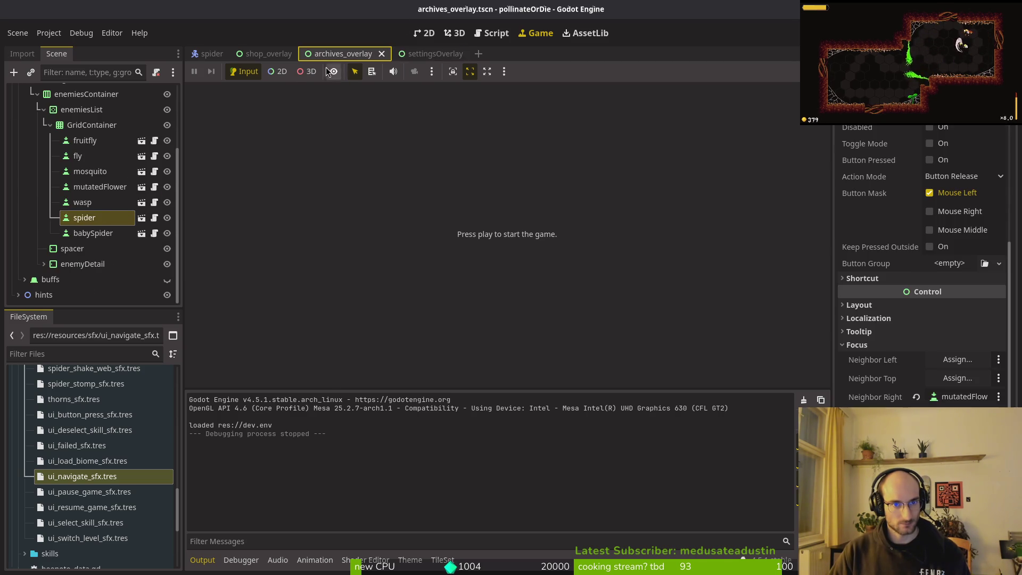
left_click(410, 56)
left_click(24, 152)
left_click(25, 138)
left_click(32, 154)
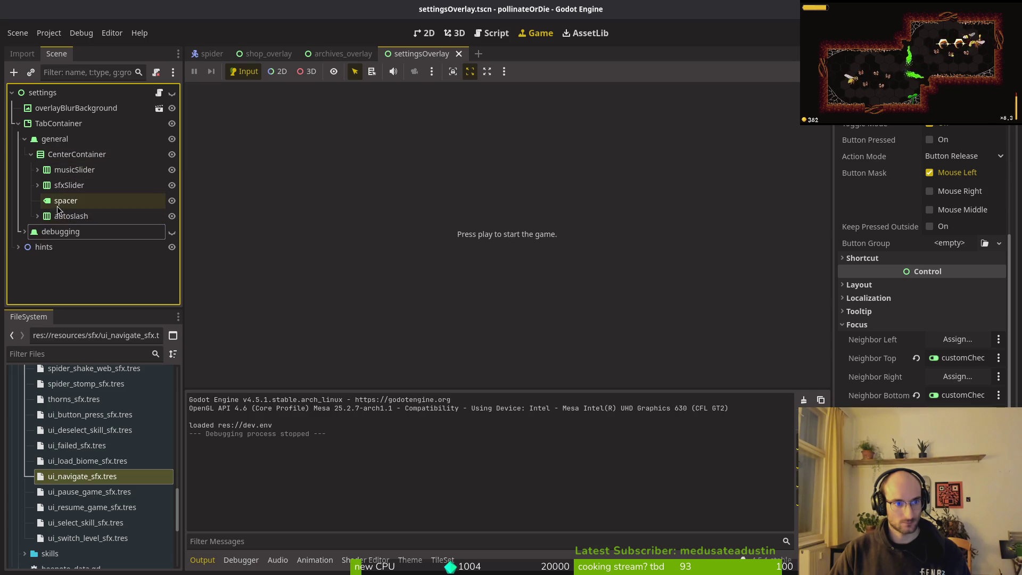
left_click(38, 216)
left_click(62, 234)
left_click(64, 246)
scroll(958, 251, "down", 5)
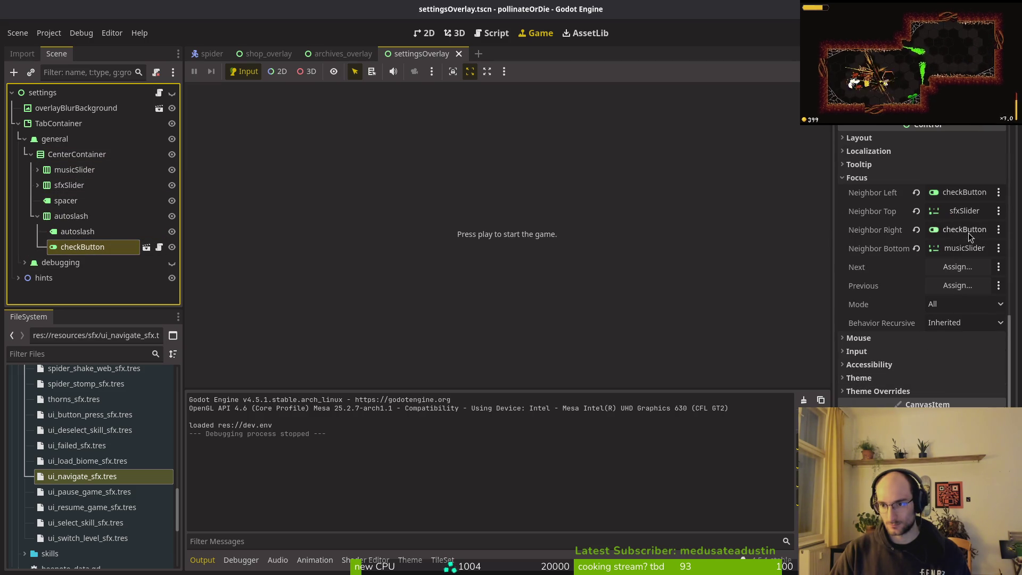
Give the debugging pathing checkButton a checkButton as its left focus neighbour.
left_click(37, 216)
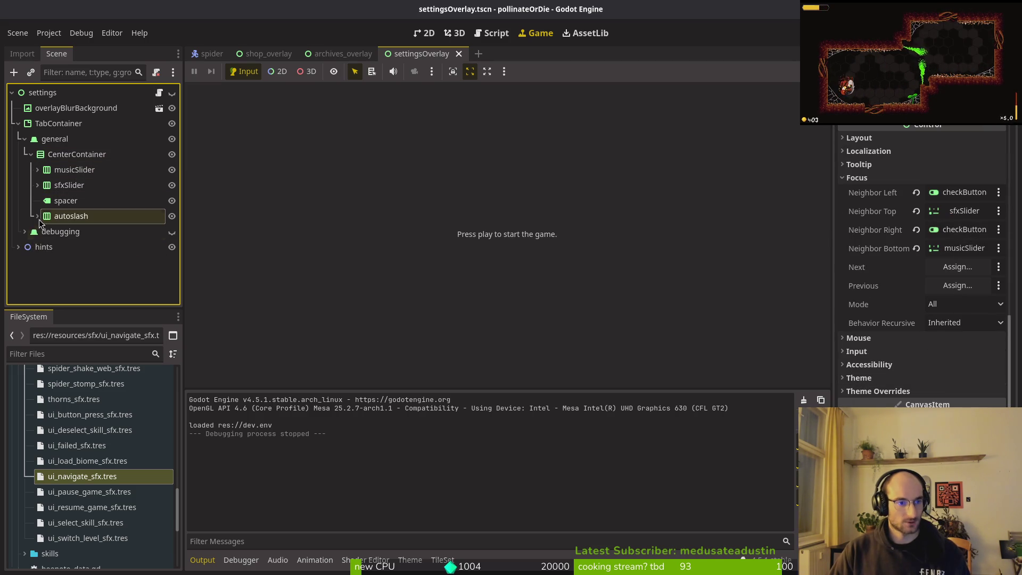
left_click(25, 231)
left_click(80, 293)
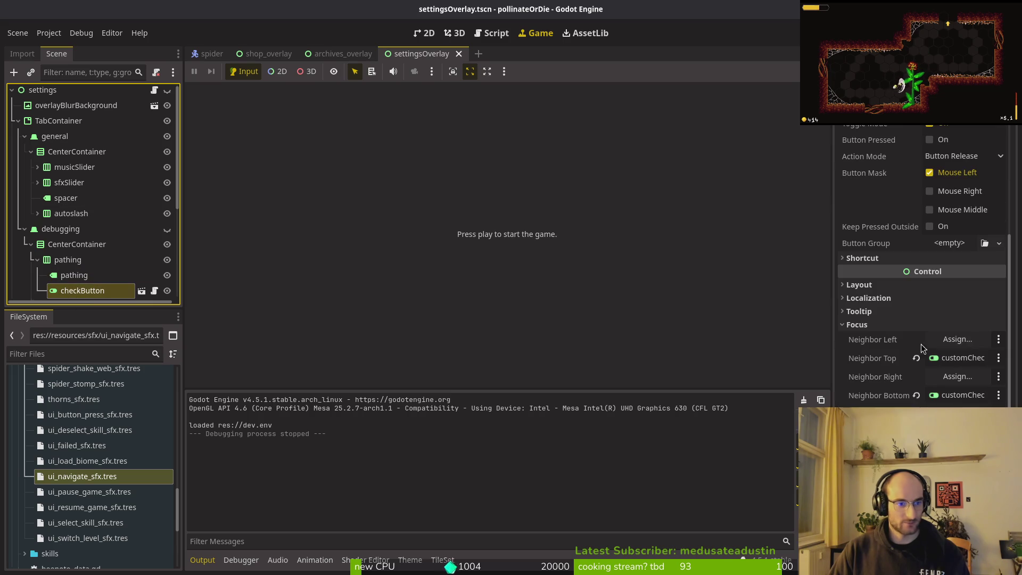
left_click(957, 339)
scroll(480, 409, "down", 5)
left_click(495, 250)
Finish making the pathing toggle its own left and right focus neighbour.
left_click(550, 459)
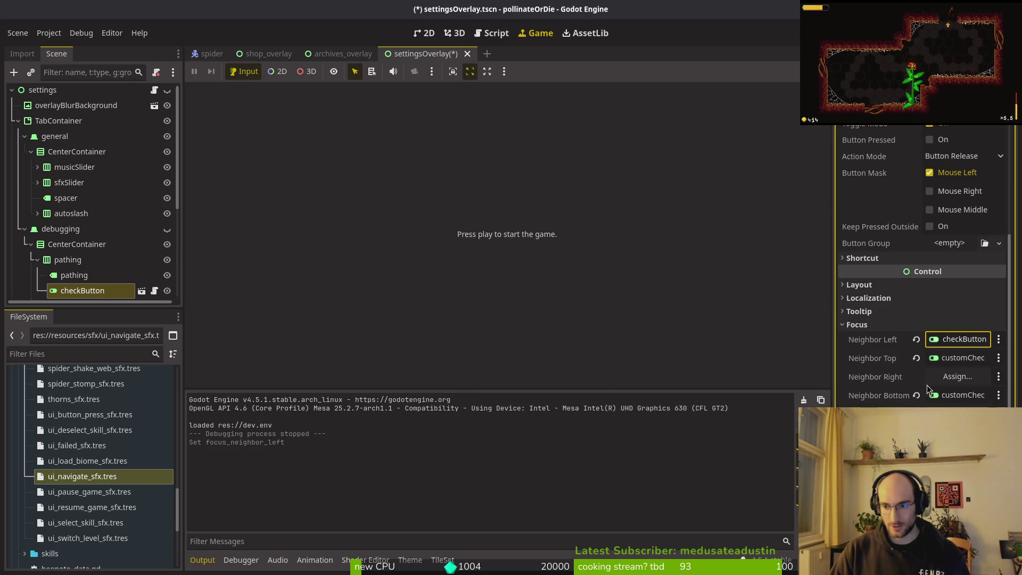
left_click(953, 377)
scroll(511, 292, "down", 5)
left_click(499, 333)
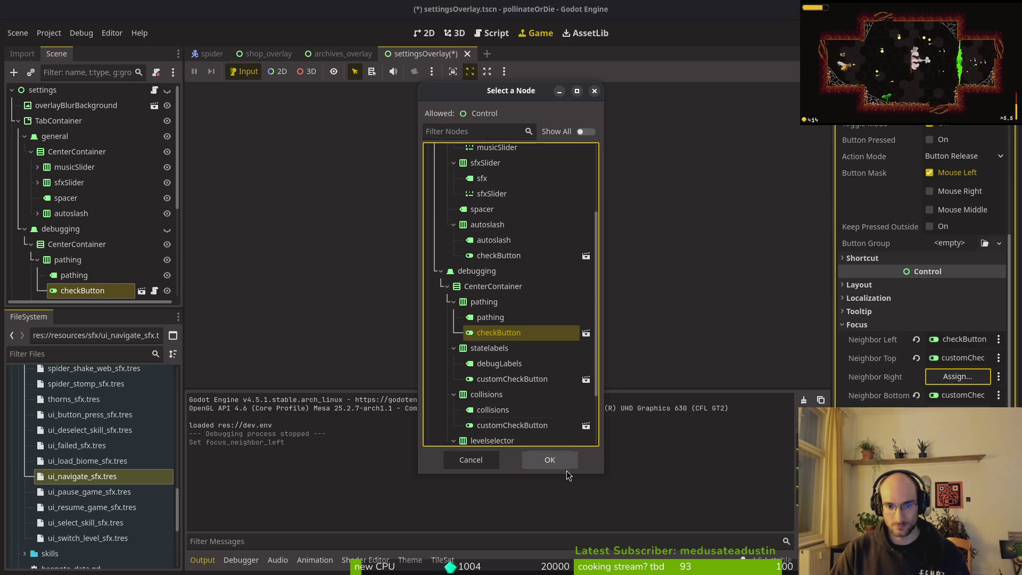
left_click(550, 459)
Set the statelabels customCheckButton as its own left and right focus neighbour.
scroll(75, 177, "down", 4)
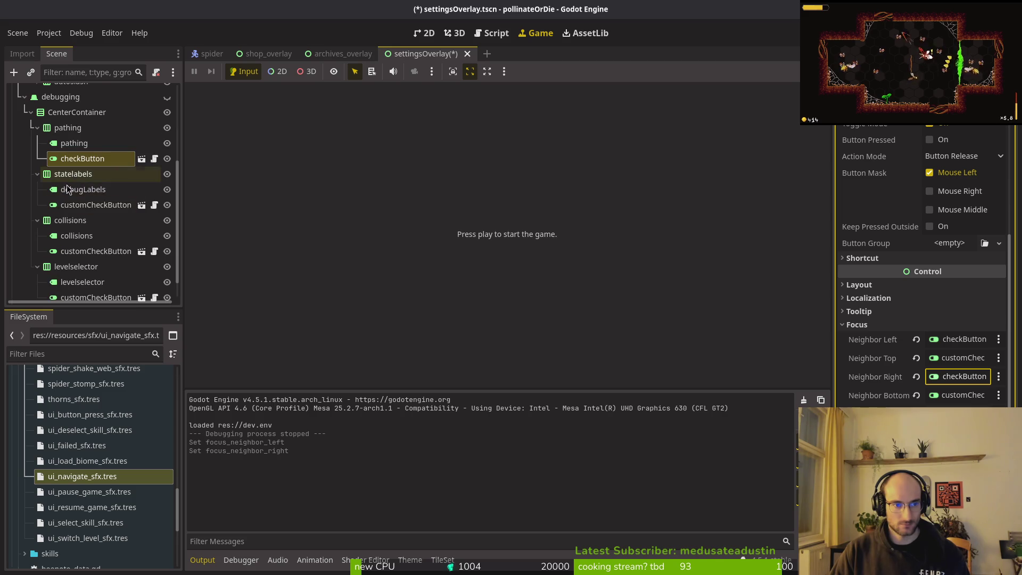
left_click(85, 204)
scroll(921, 266, "down", 2)
scroll(920, 266, "up", 3)
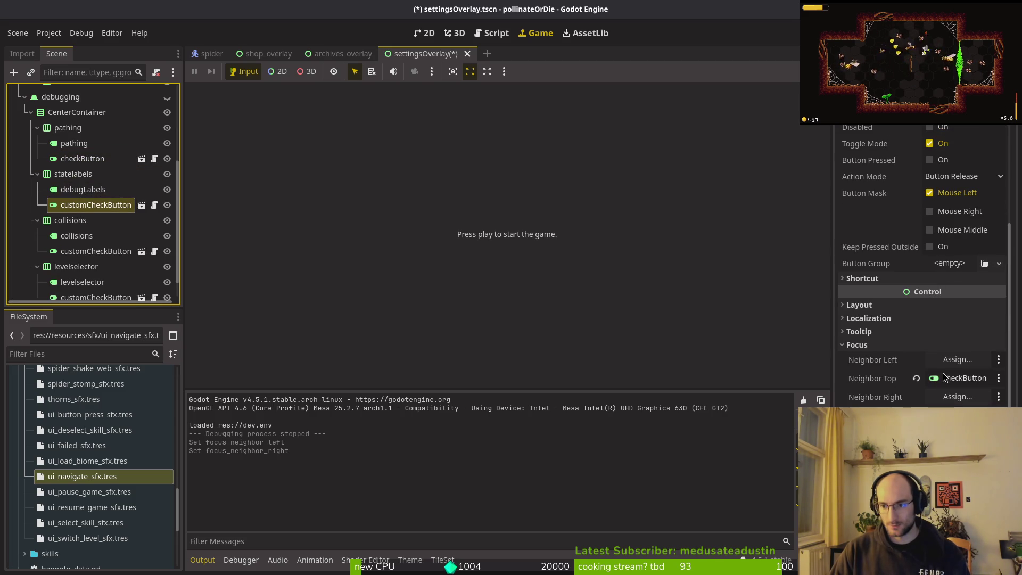
left_click(957, 359)
scroll(500, 289, "down", 3)
left_click(495, 338)
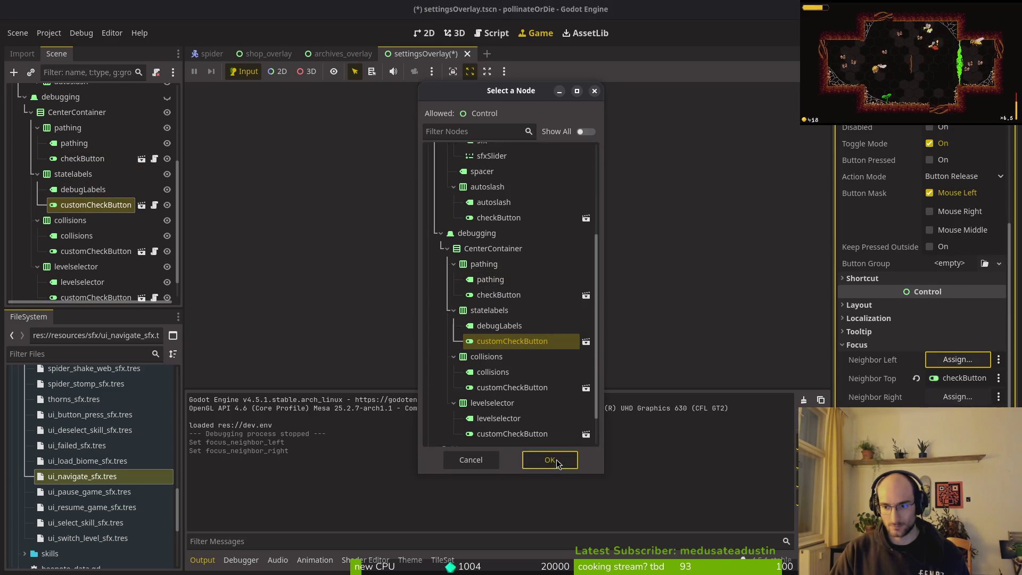
left_click(554, 459)
left_click(980, 397)
scroll(511, 299, "down", 3)
left_click(512, 306)
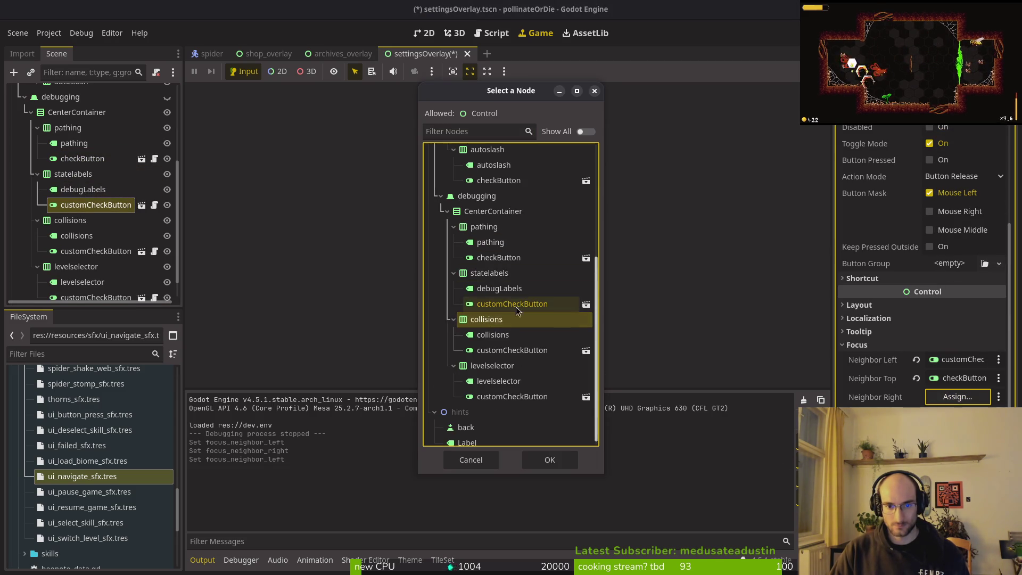
left_click(572, 459)
Select the collisions toggle, reverting an accidental button mask change.
left_click(80, 251)
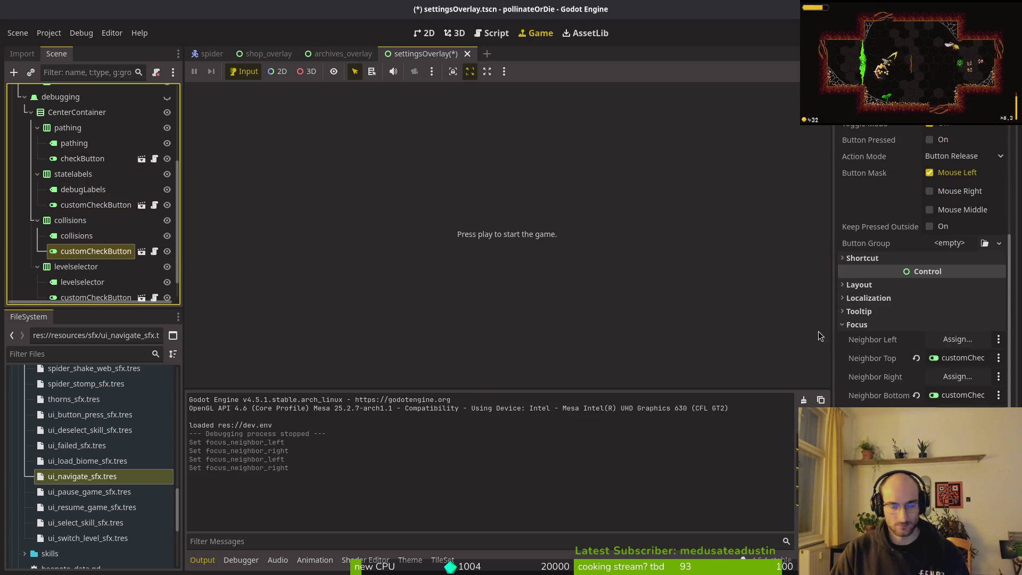
left_click(856, 178)
left_click(945, 191)
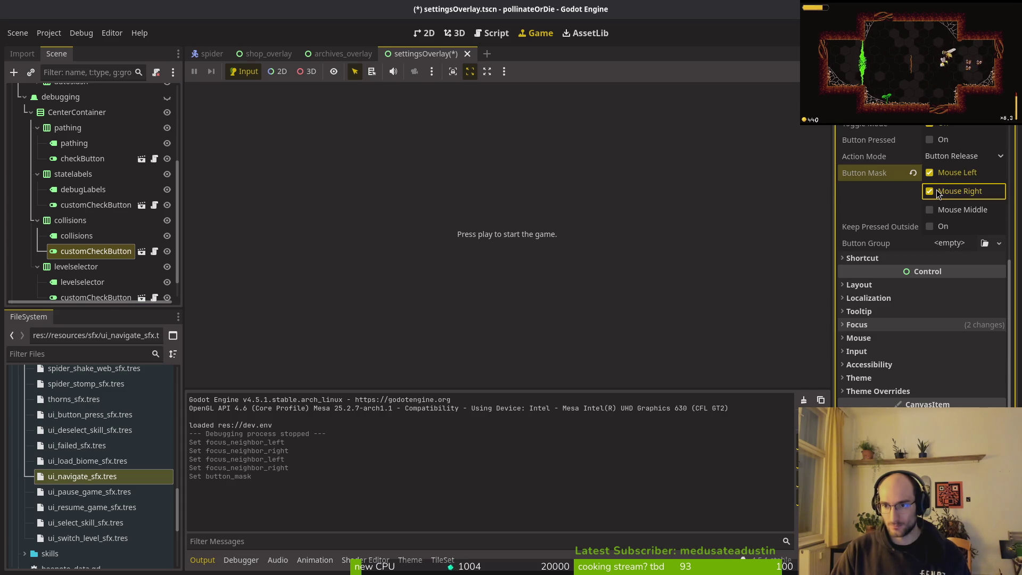
key("ctrl+z")
key("ctrl+shift+z")
left_click(865, 325)
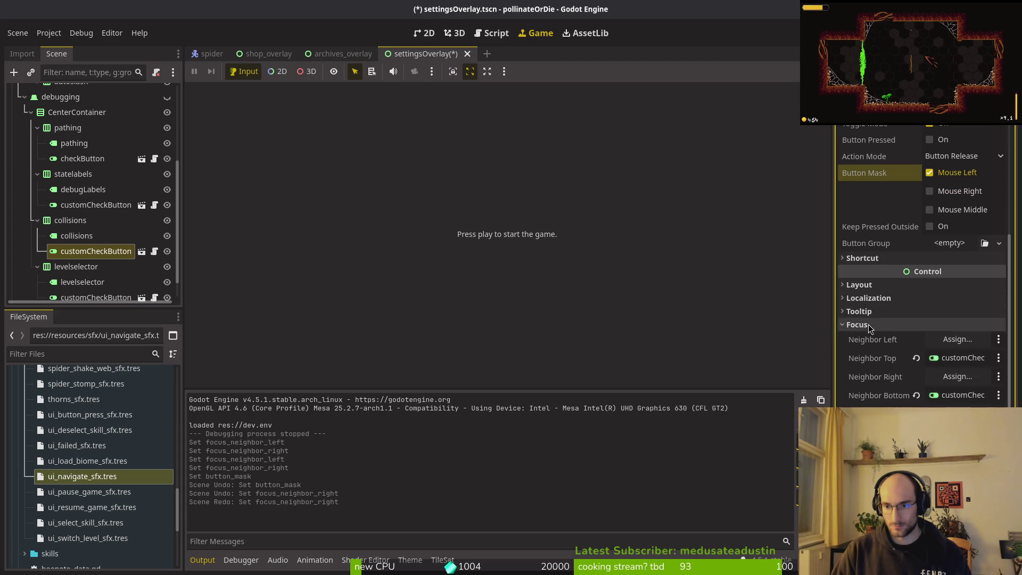
Make the collisions toggle its own left and right focus neighbour and save the scene.
left_click(957, 339)
left_click(528, 356)
left_click(549, 459)
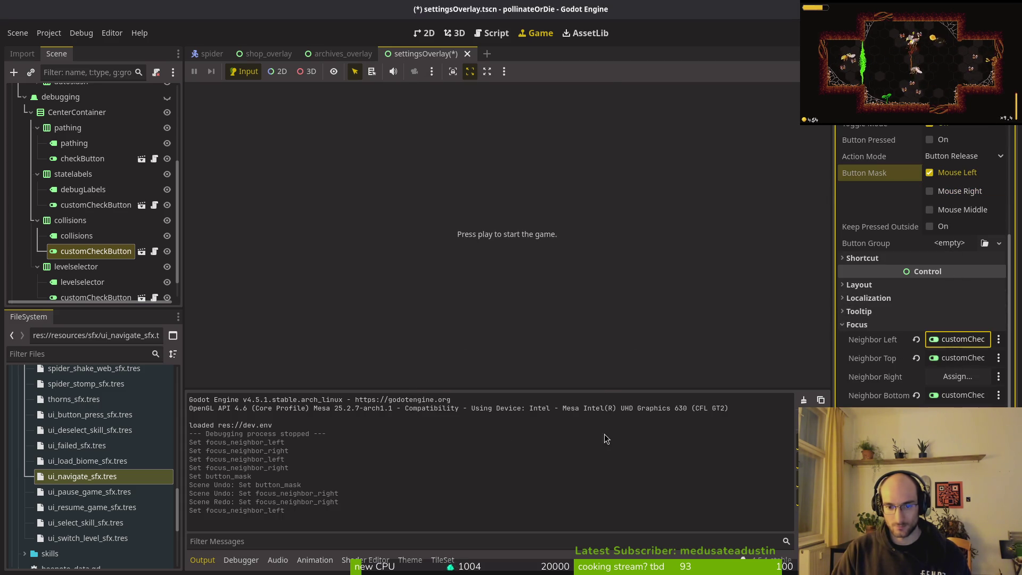
left_click(958, 377)
scroll(540, 292, "down", 2)
left_click(527, 350)
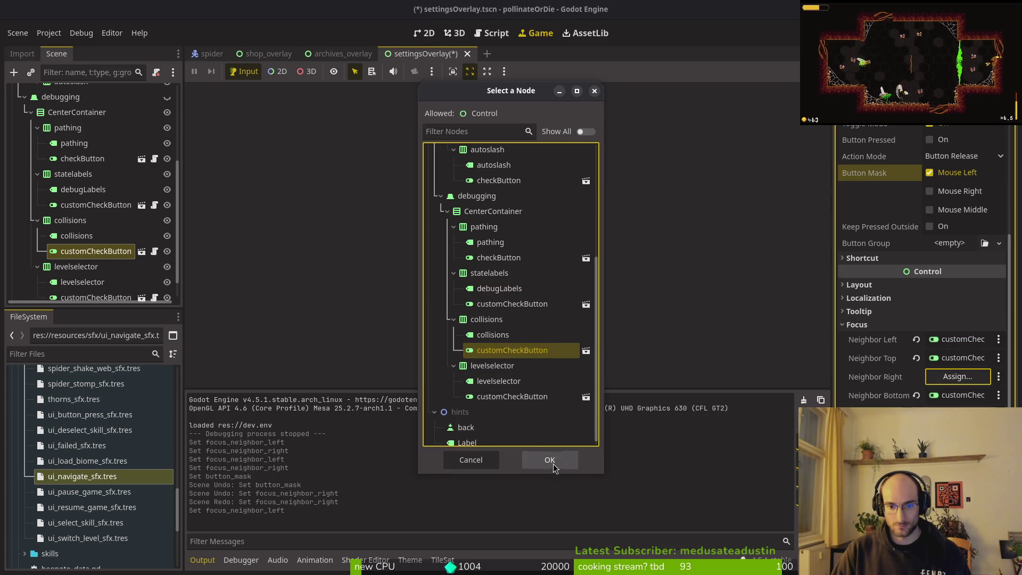
left_click(551, 461)
key("ctrl+s")
Make the levelselector toggle its own left and right focus neighbour and save.
scroll(100, 235, "down", 1)
left_click(96, 273)
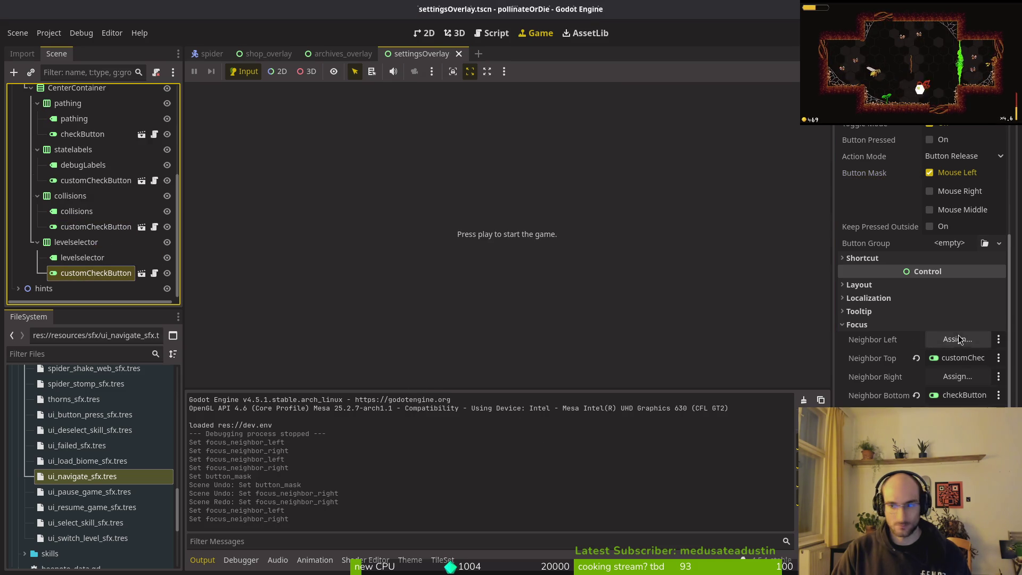
scroll(942, 337, "down", 3)
left_click(957, 192)
scroll(511, 292, "down", 5)
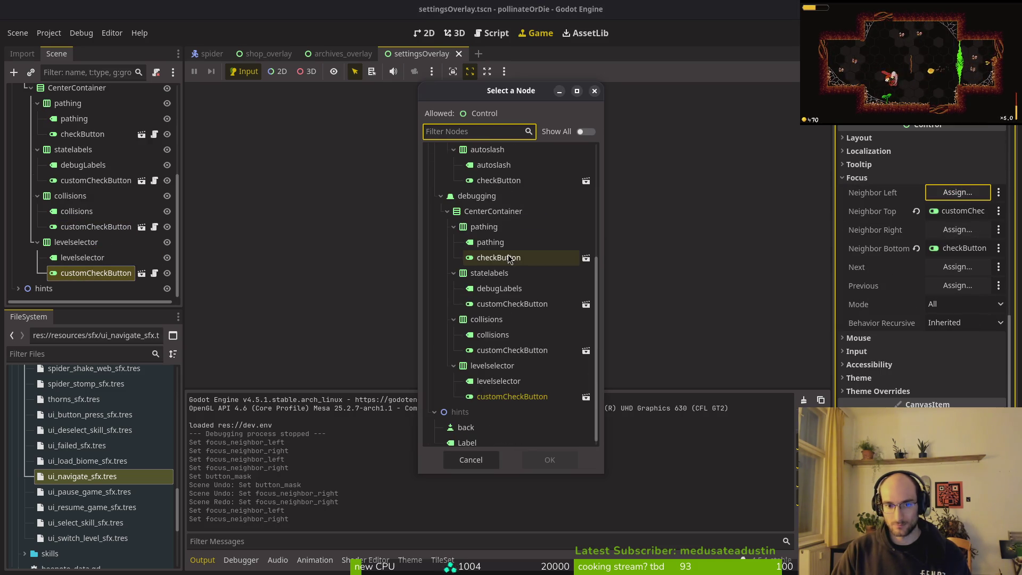
left_click(512, 396)
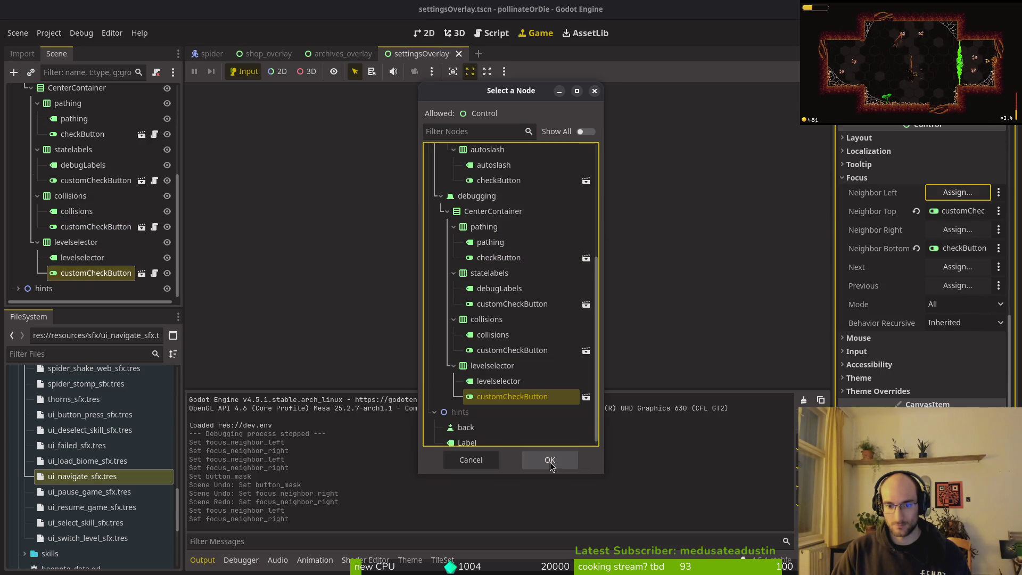
left_click(557, 461)
left_click(958, 230)
scroll(511, 319, "down", 5)
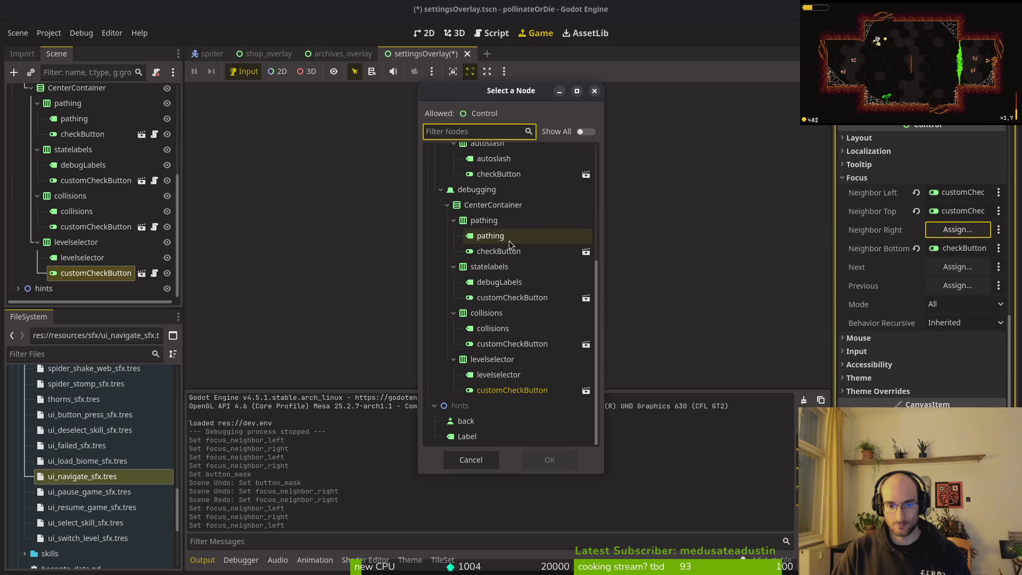
left_click(523, 395)
left_click(531, 456)
key("ctrl+s")
Collapse the pathing, statelabels, collisions and levelselector branches in the scene tree.
scroll(43, 209, "up", 2)
left_click(38, 182)
left_click(38, 198)
left_click(69, 213)
left_click(38, 213)
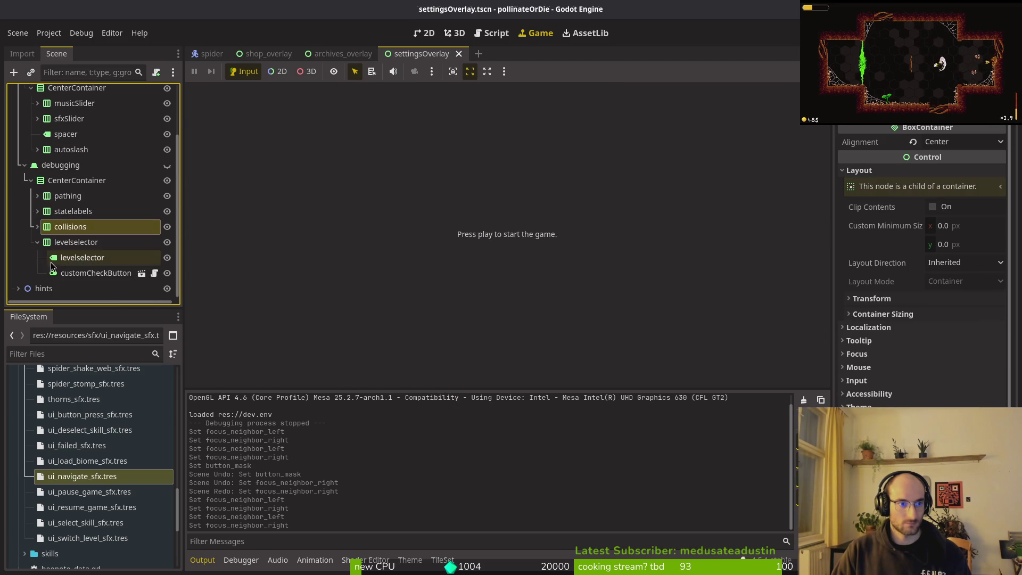
left_click(37, 241)
Run the game, open settings from the pause menu, switch between general and debugging tabs, then resume.
key("F5")
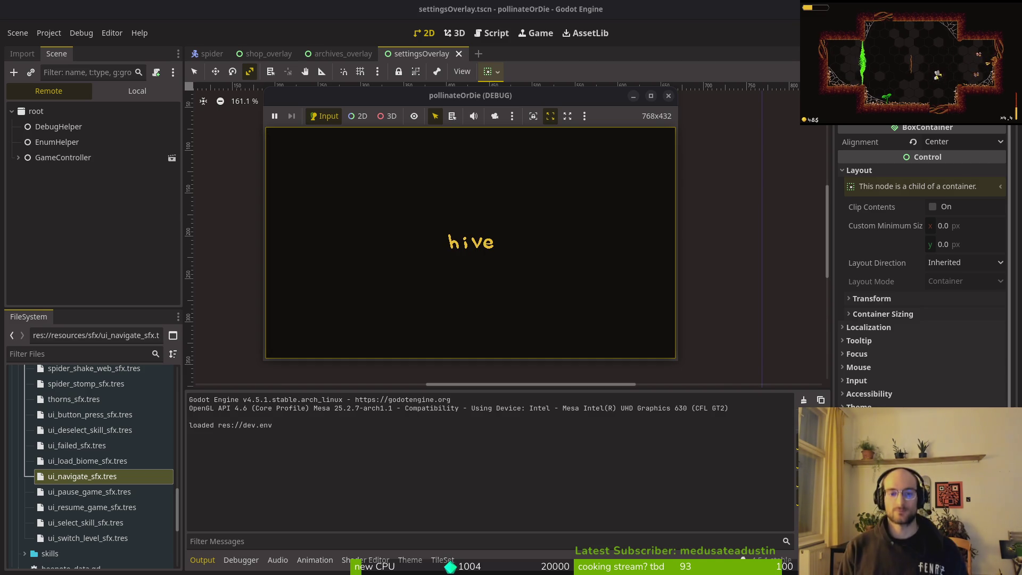
key("Escape")
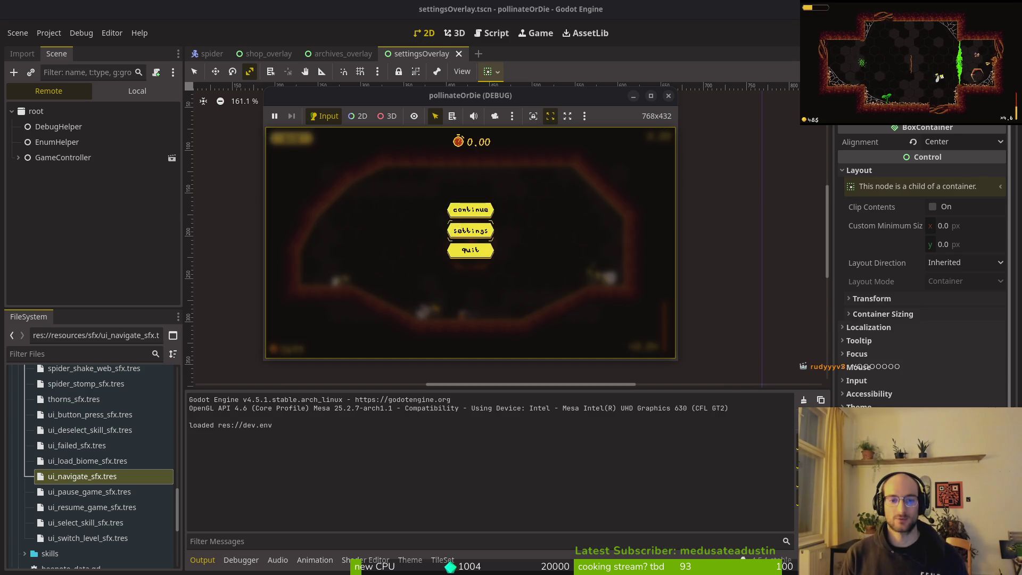
key("Return")
key("Down")
key("Down")
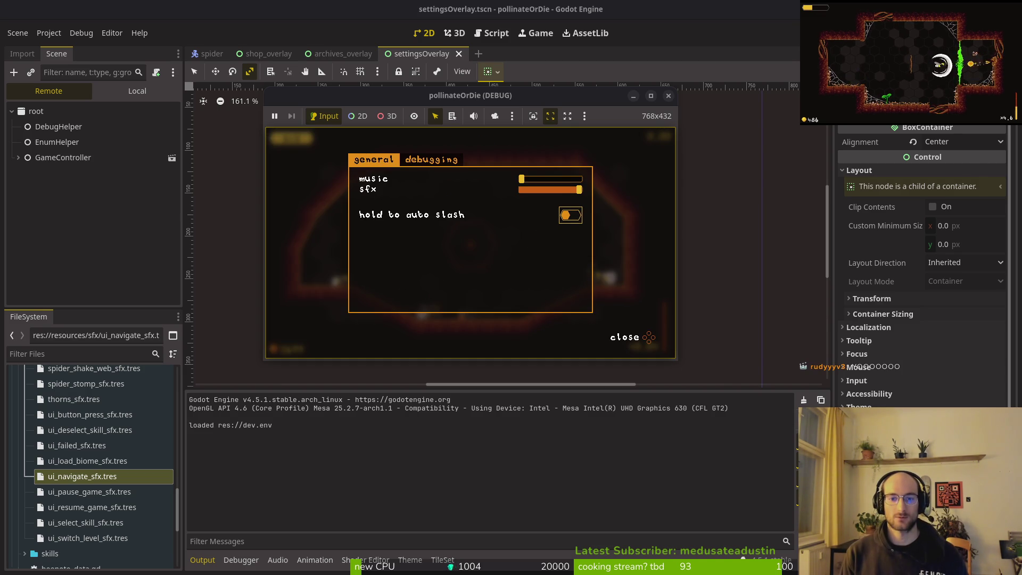
key("e")
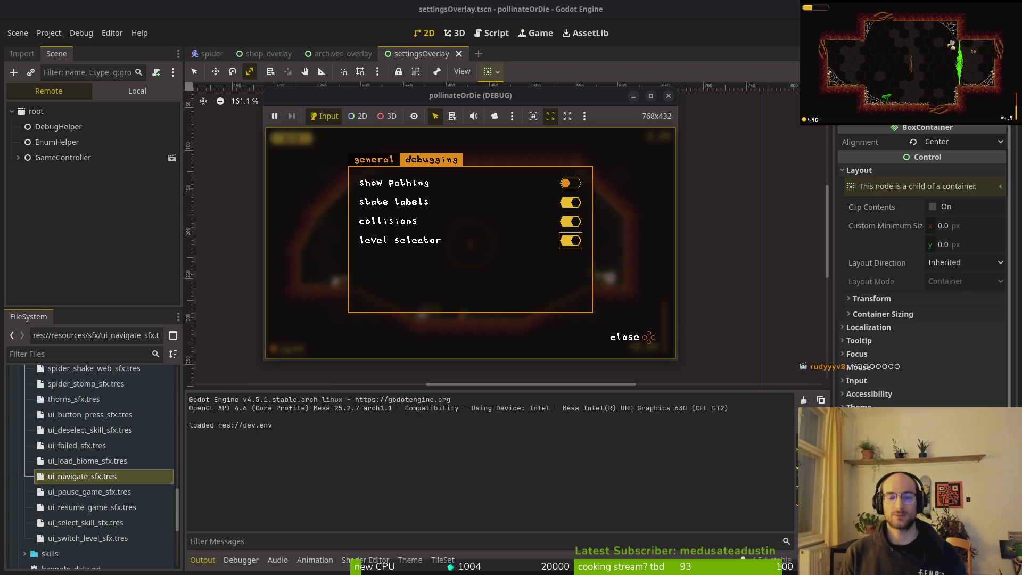
key("q")
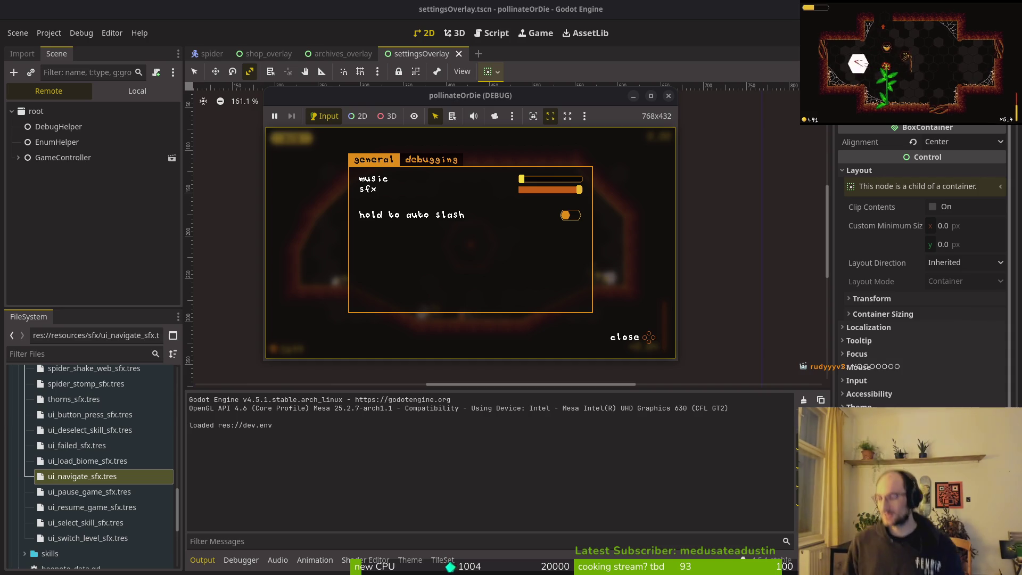
key("Escape")
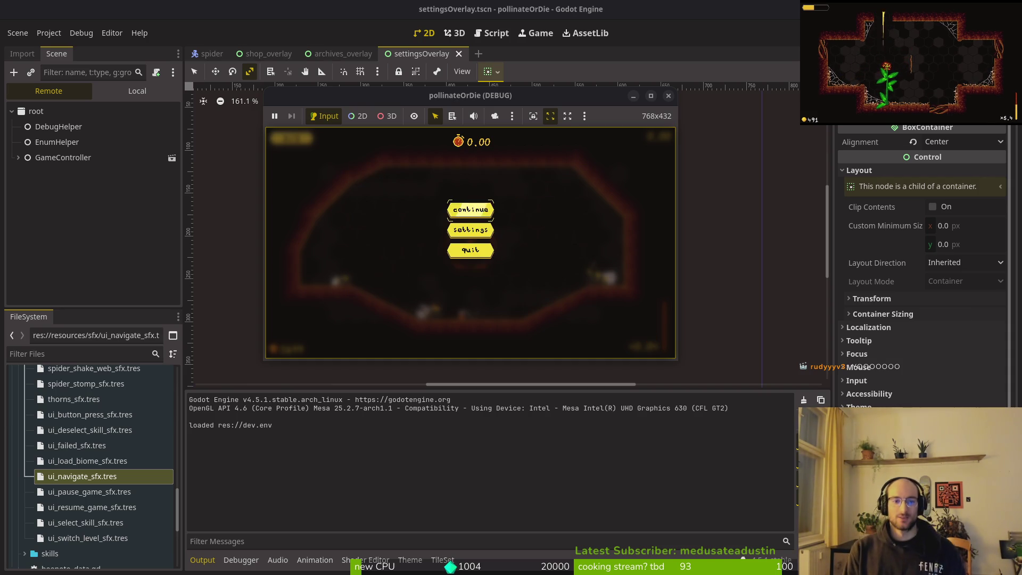
key("Return")
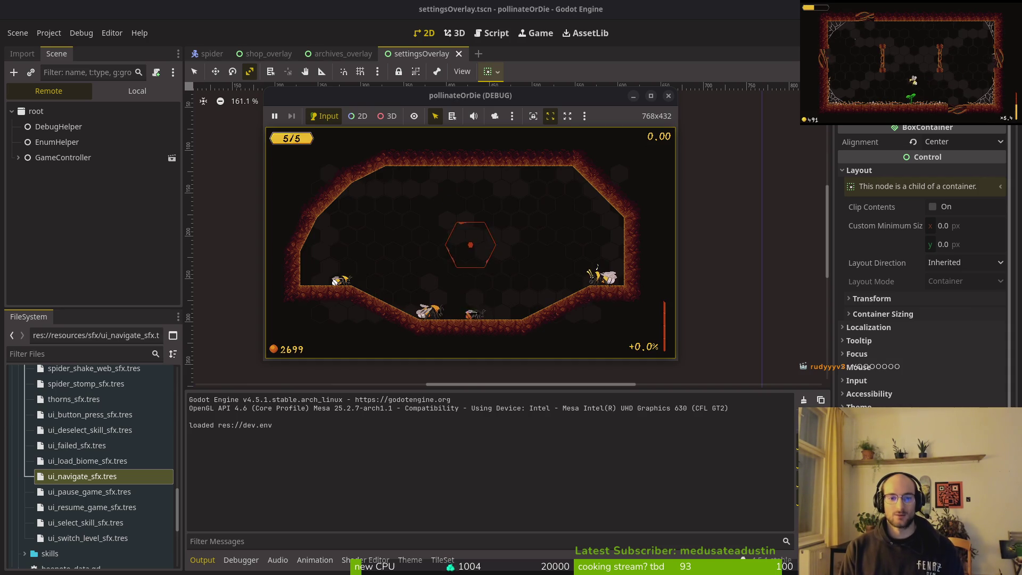
Open and close settings from the pause menu three more times, then stop the game.
key("Escape")
key("Down")
key("Return")
key("Escape")
key("Escape")
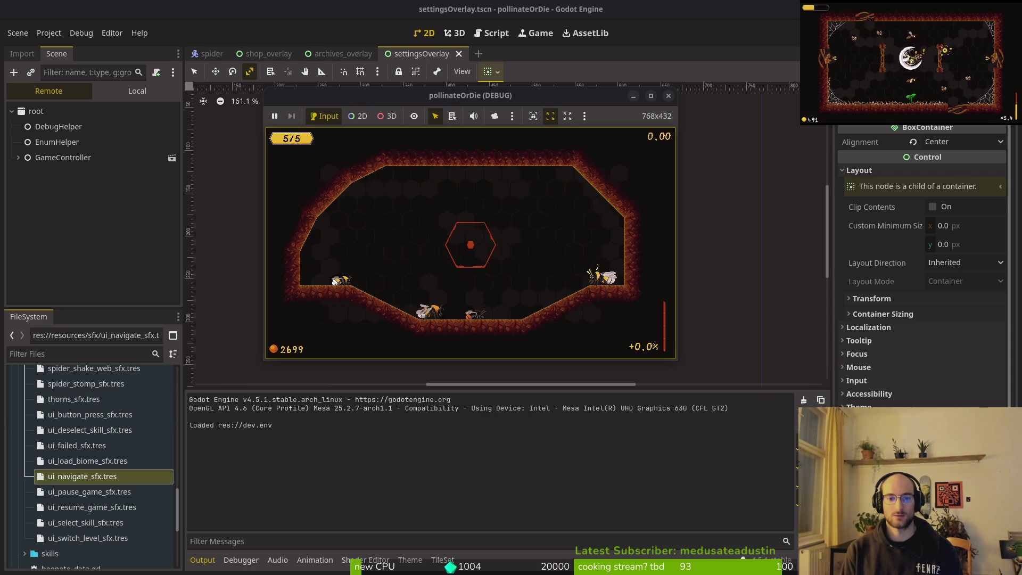
key("Escape")
key("Down")
key("Return")
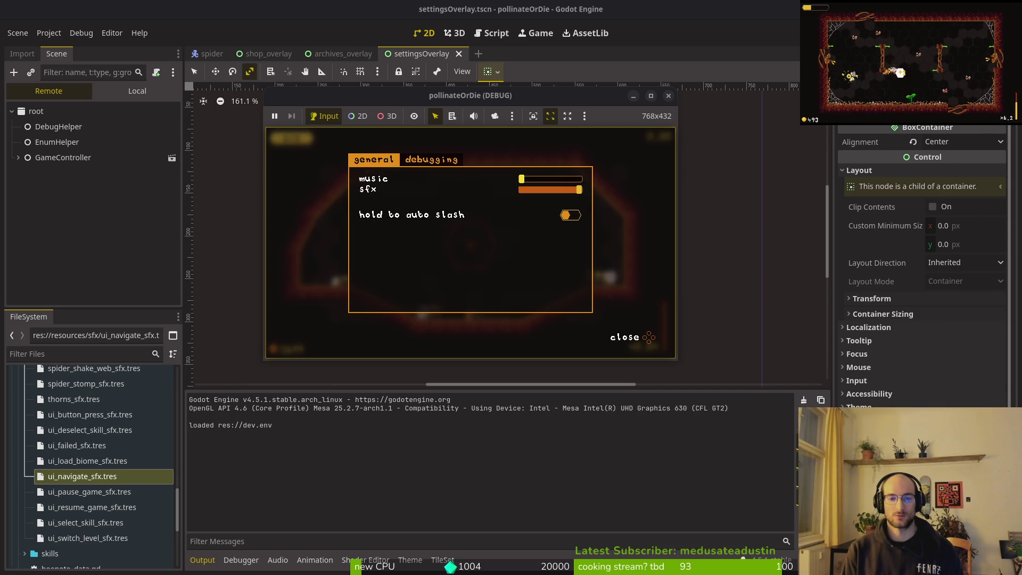
key("Escape")
key("Return")
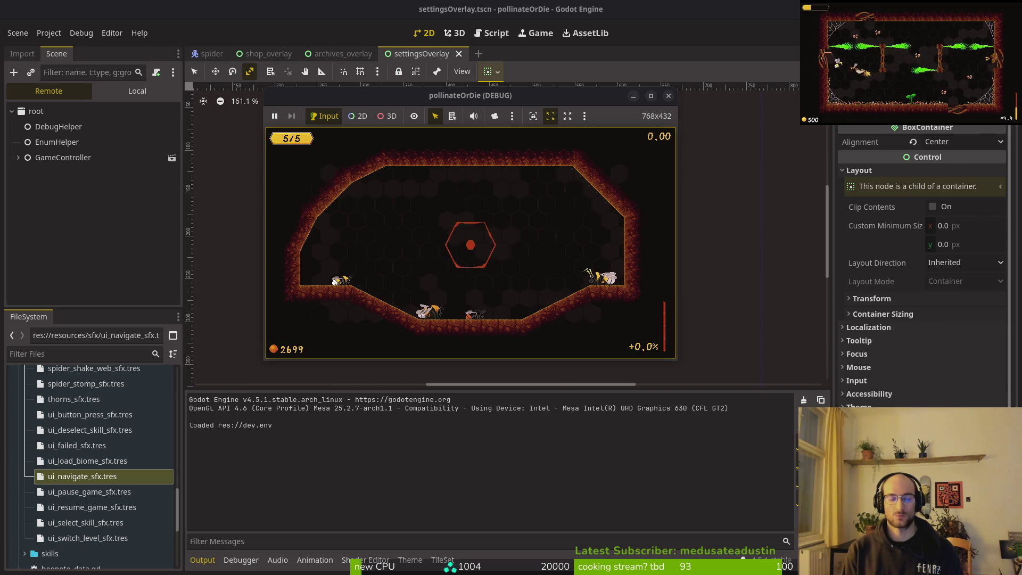
key("Escape")
key("Return")
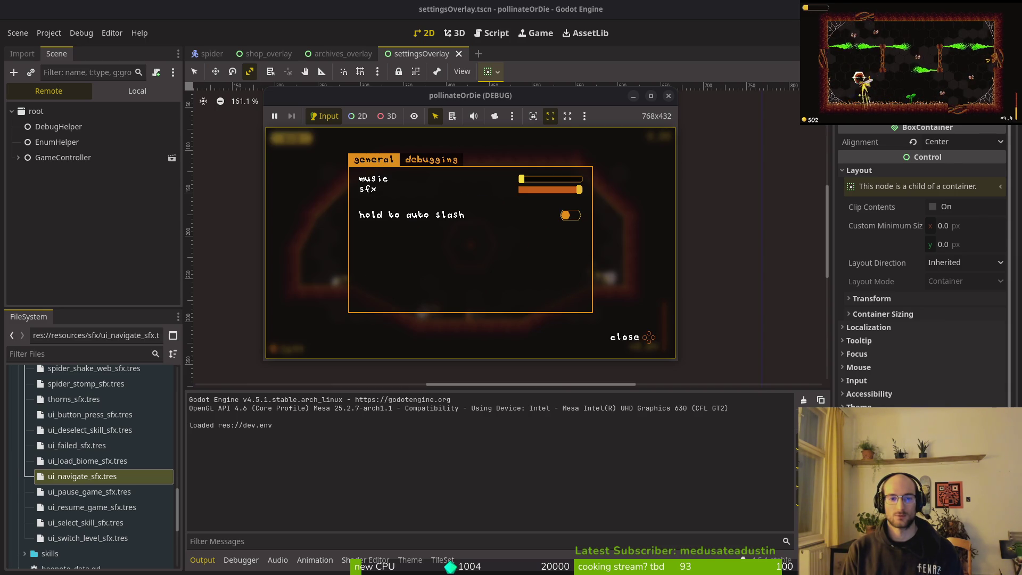
key("Escape")
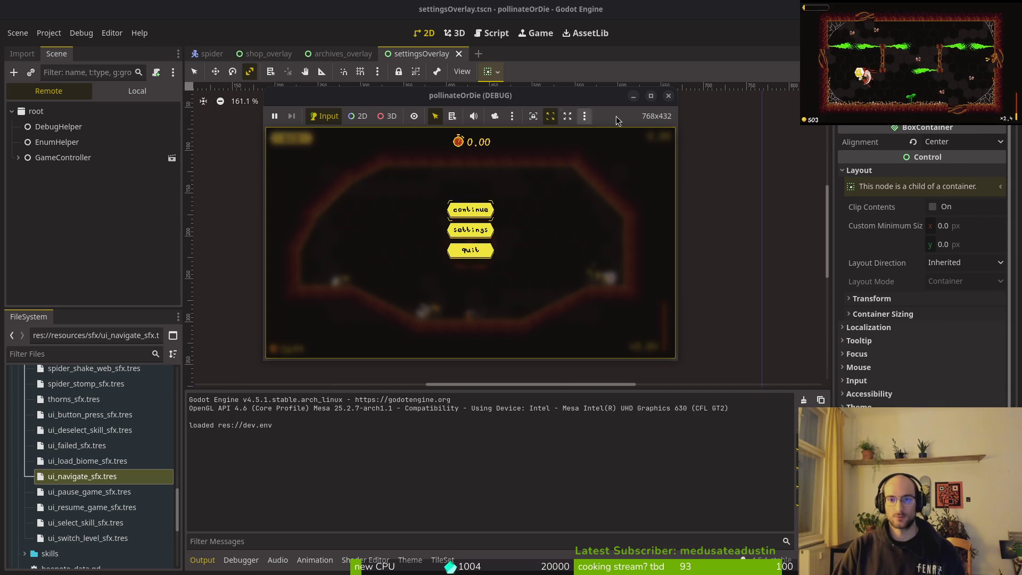
left_click(668, 96)
key("super+1")
Launch Vim in the project folder and open settingsOverlay.gd.
type("s")
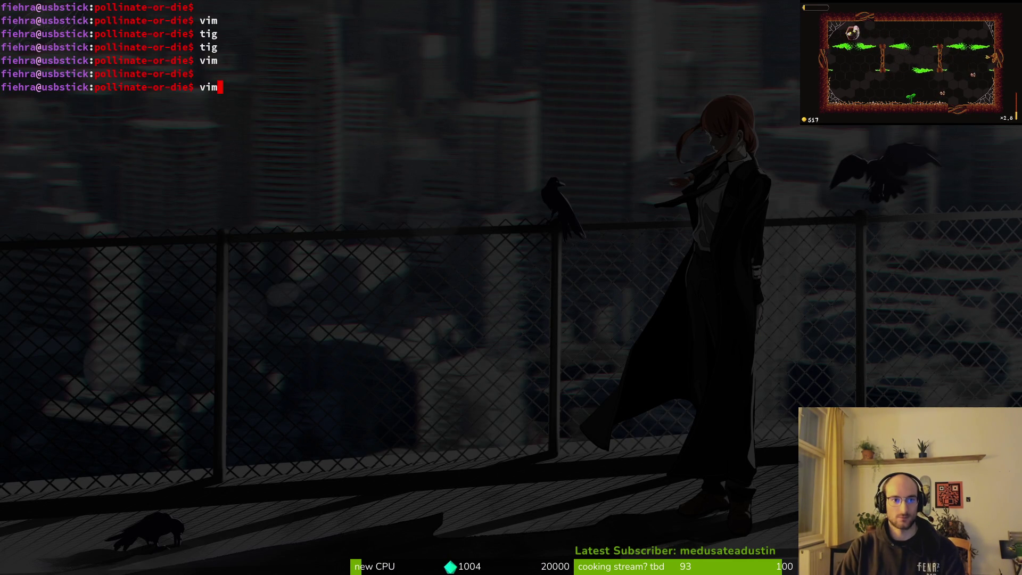
key("Return")
key("ctrl+p")
type("settingsov")
key("Return")
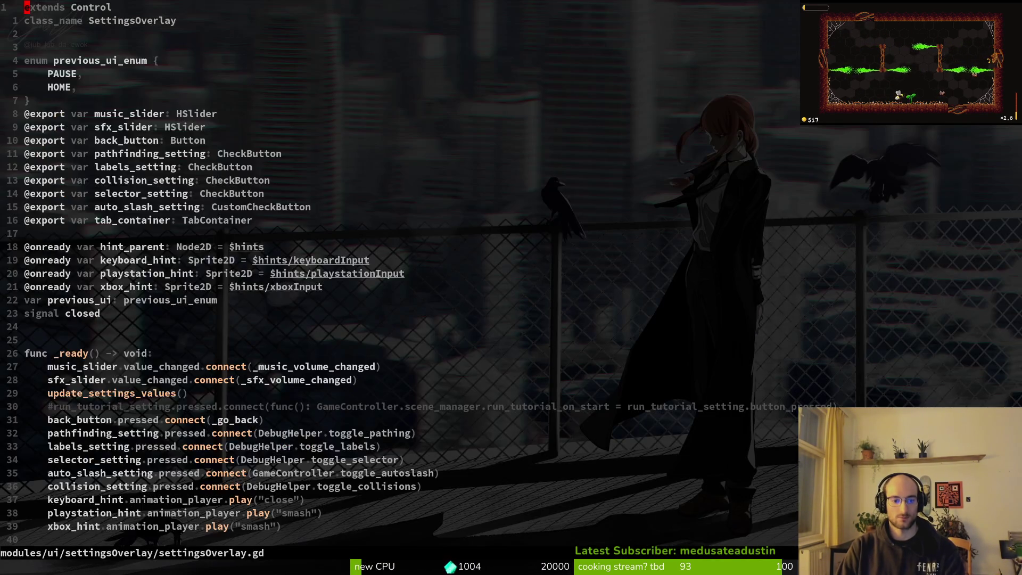
scroll(399, 266, "down", 20)
Open pause_overlay.gd and yank its create_sfx(UI_RESUME_GAME) line.
key("ctrl+p")
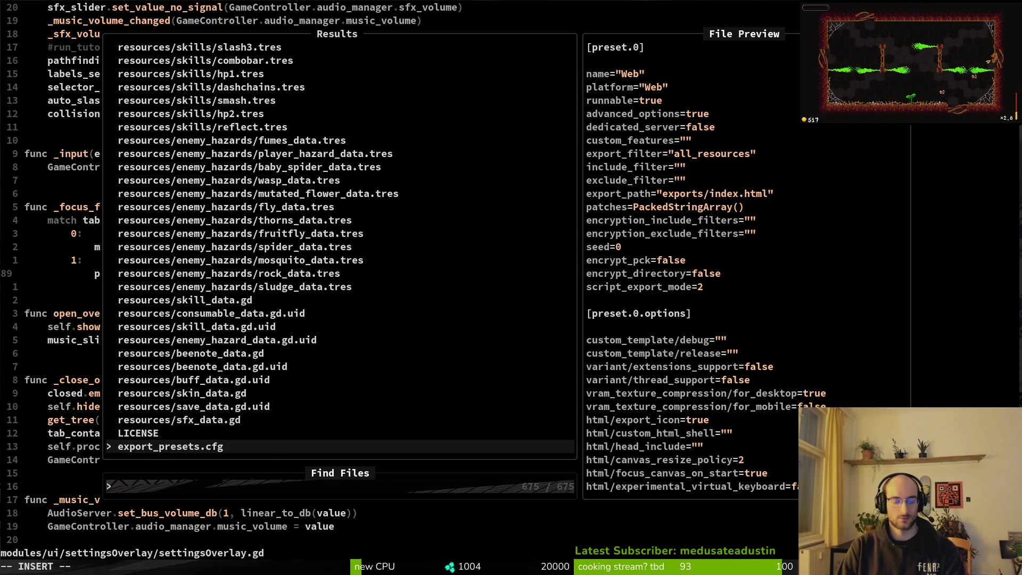
type("pauseover")
key("Return")
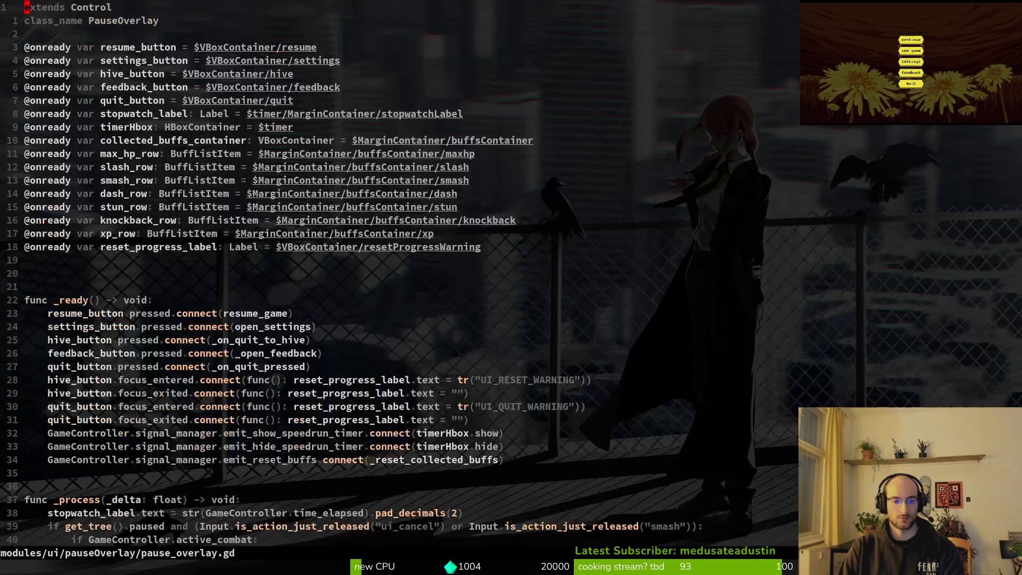
scroll(399, 266, "down", 12)
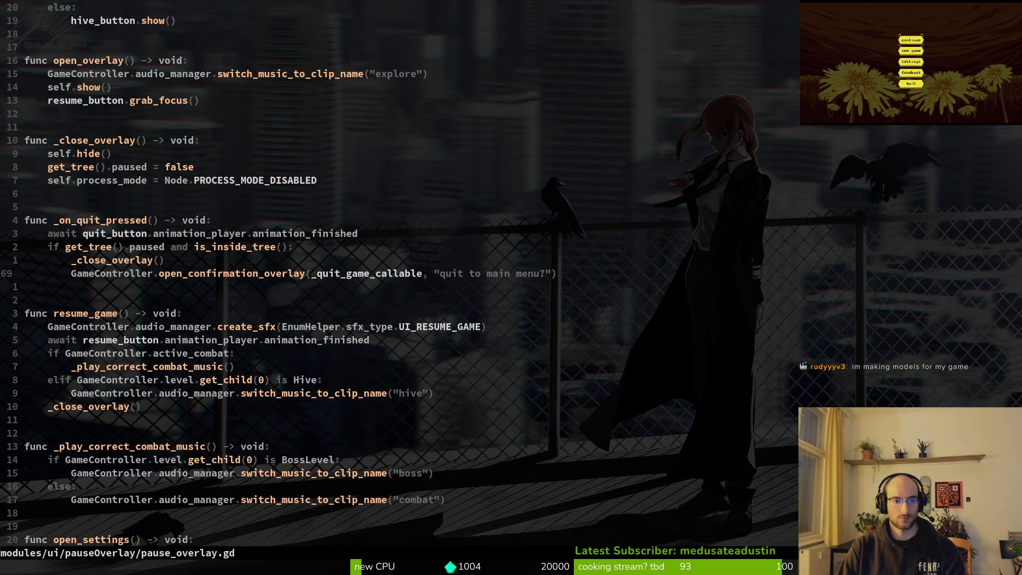
key("k")
key("k")
key("k")
key("j")
key("j")
key("j")
key("j")
key("j")
key("j")
key("j")
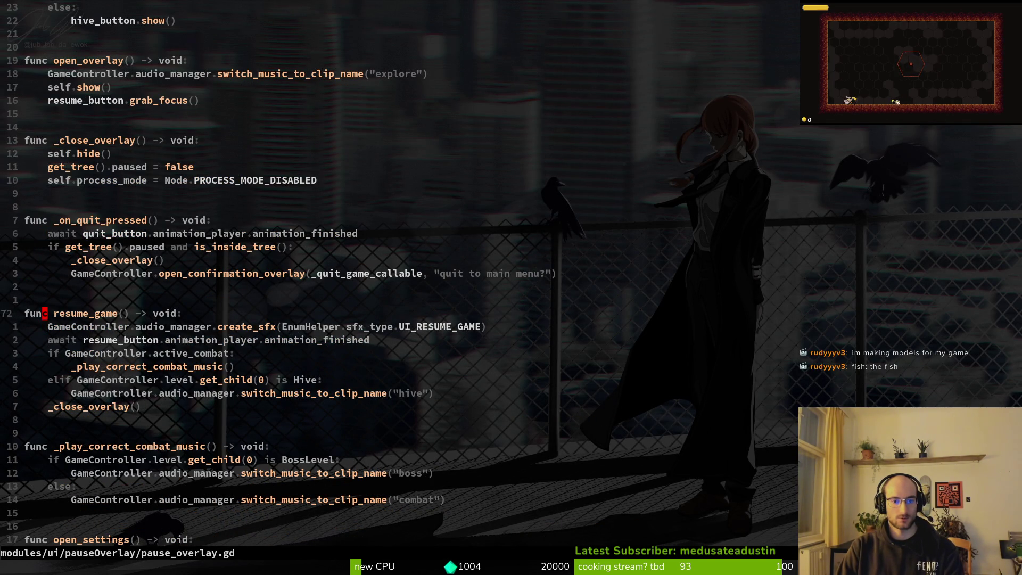
key("ctrl+u")
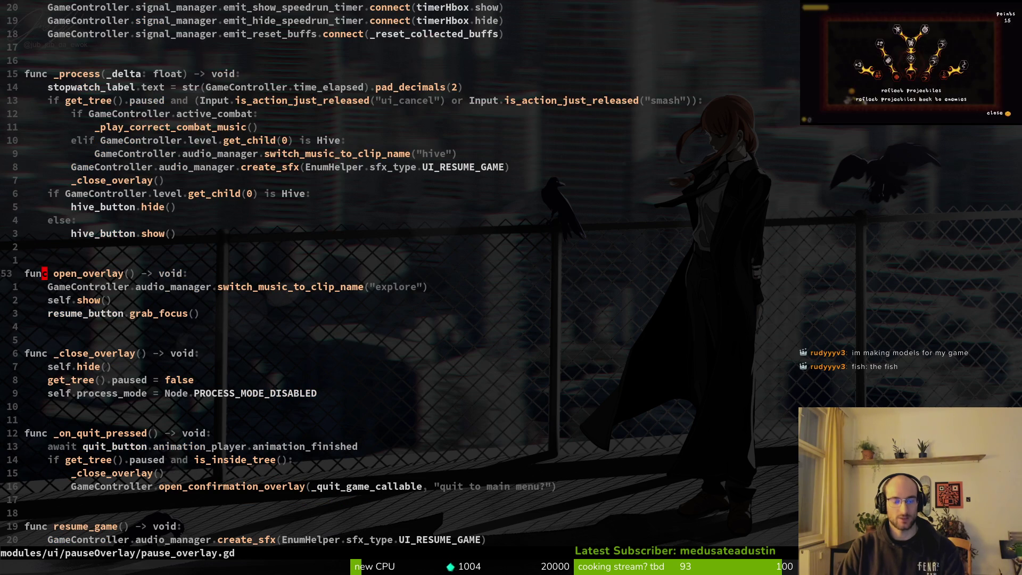
key("k")
key("k")
key("k")
type("yj")
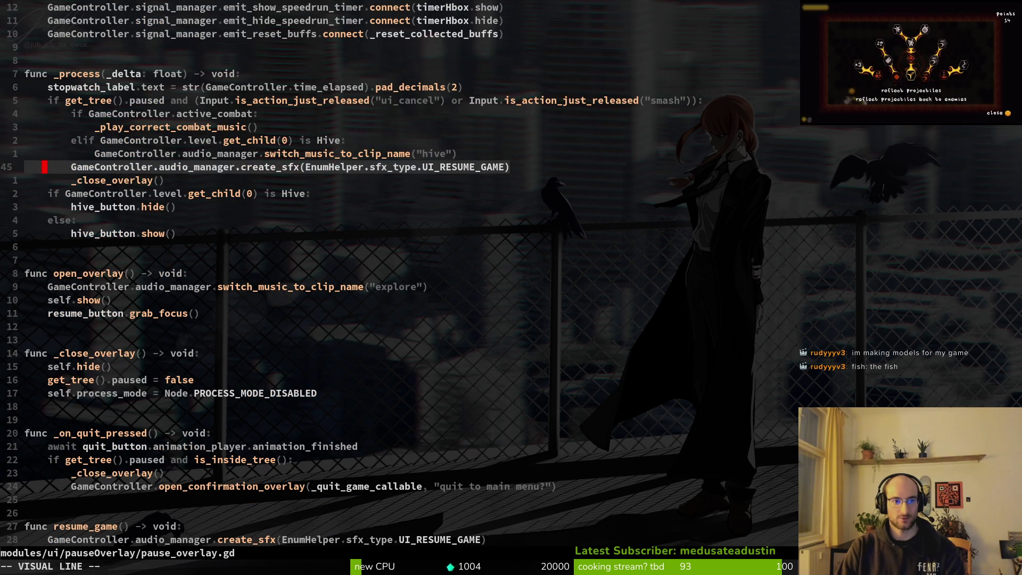
type(":w")
key("Return")
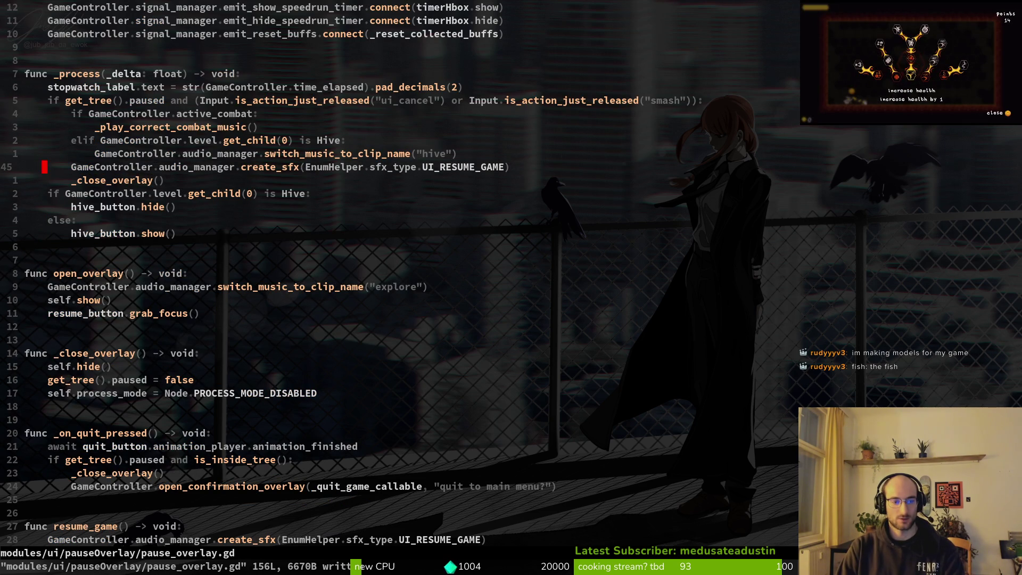
Paste the sound line below save_config() in _close_overlay, fix its indent, and save settingsOverlay.gd.
key("ctrl+o")
key("ctrl+d")
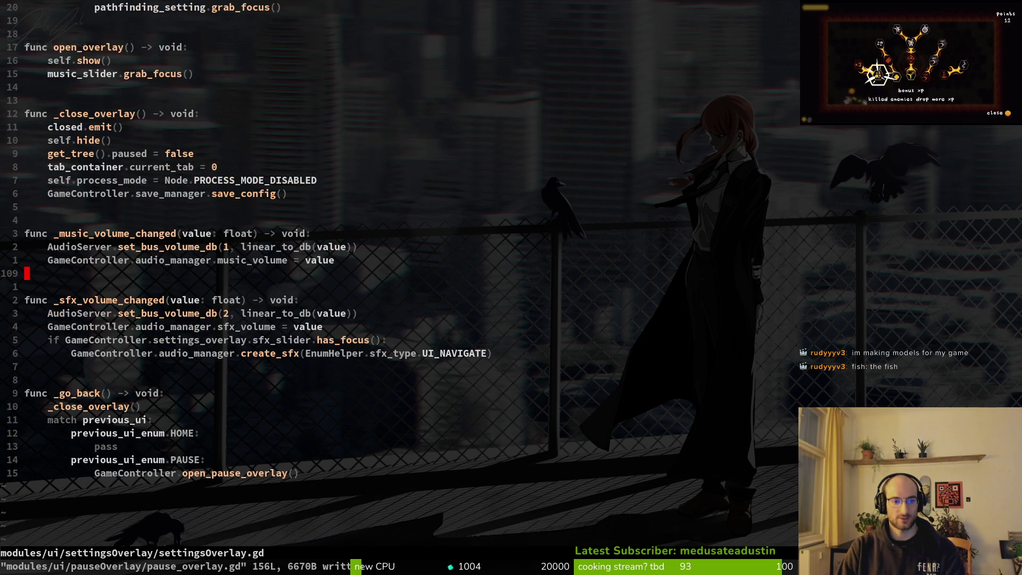
key("k")
key("k")
key("k")
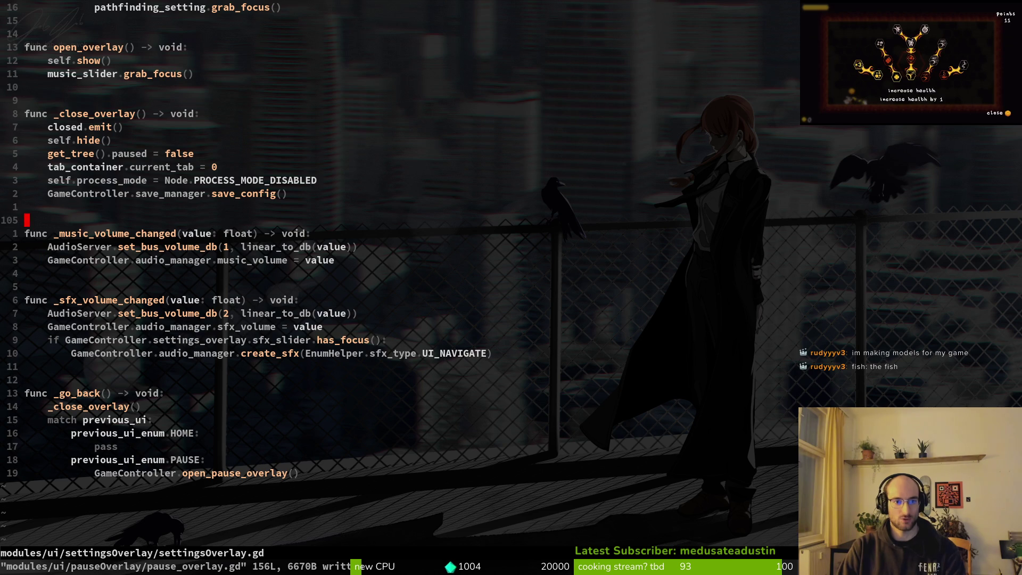
key("p")
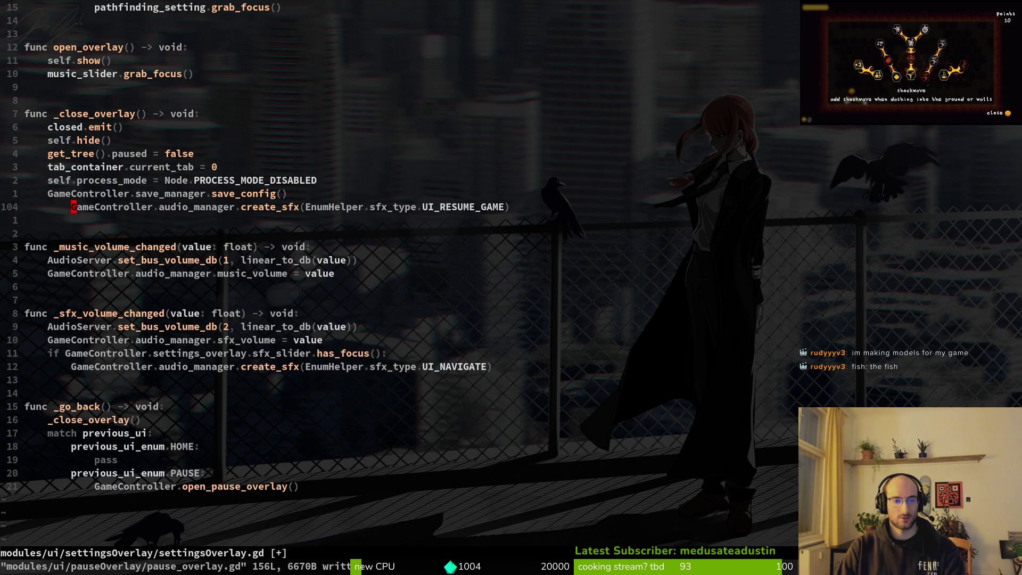
key("less")
key("less")
type(":w")
key("Return")
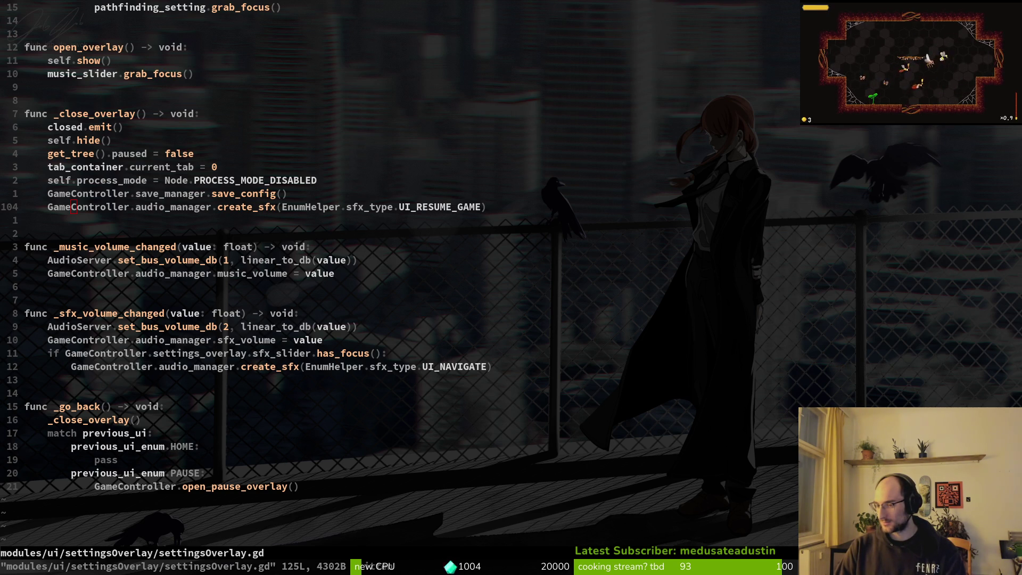
Run the game from Godot and open and close settings from the pause menu.
left_click(279, 274)
key("alt+Tab")
key("F5")
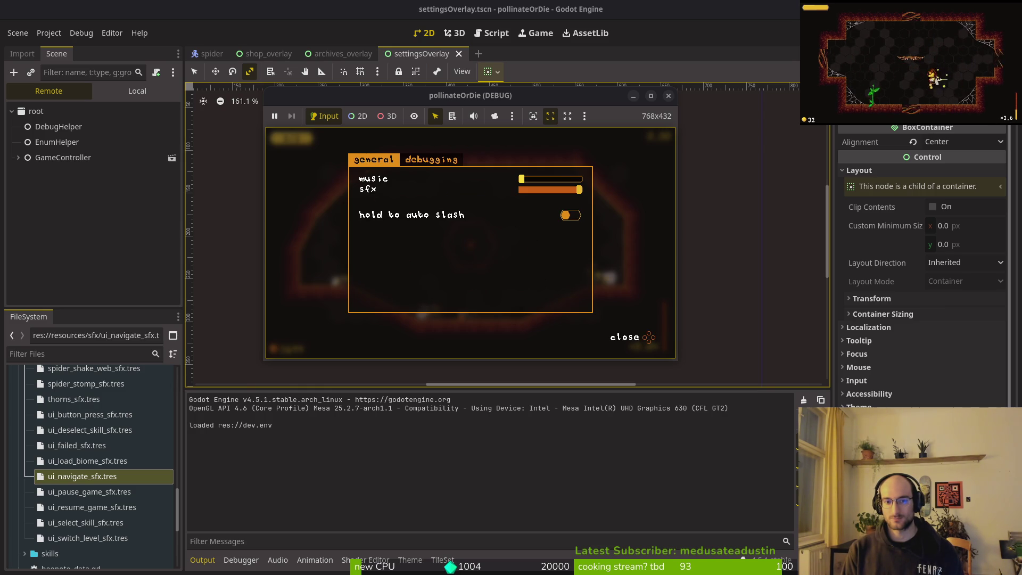
key("Escape")
key("Return")
key("Escape")
key("Escape")
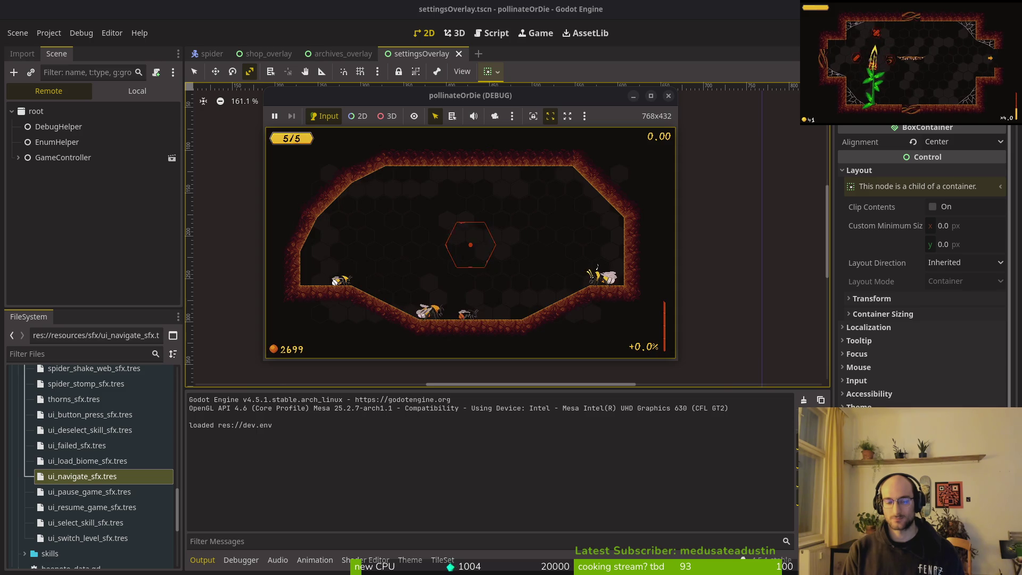
Pause, open and close settings once more, and return to gameplay.
key("Escape")
key("Return")
key("Escape")
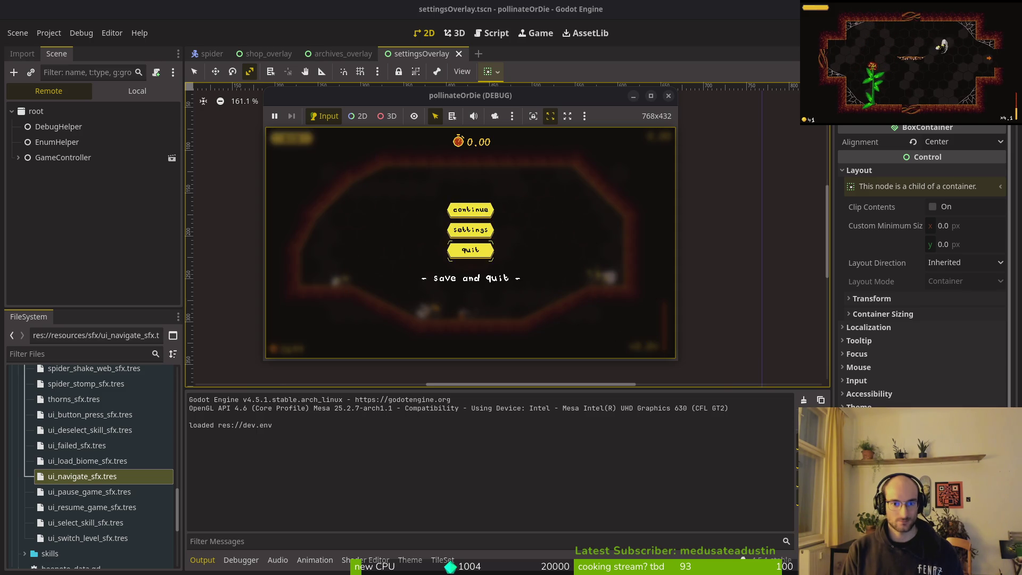
key("Escape")
key("Escape")
key("Return")
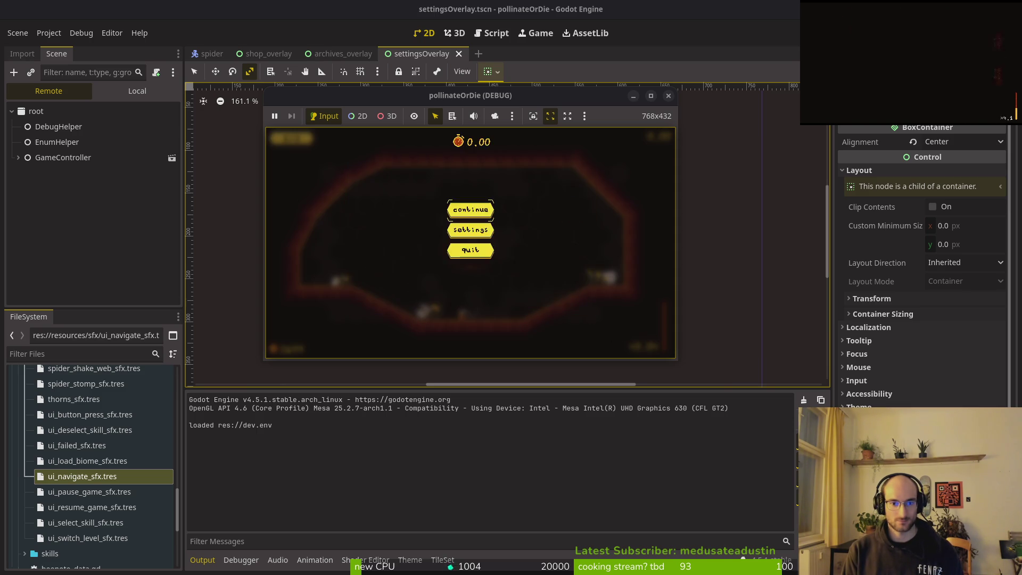
key("Escape")
key("Escape")
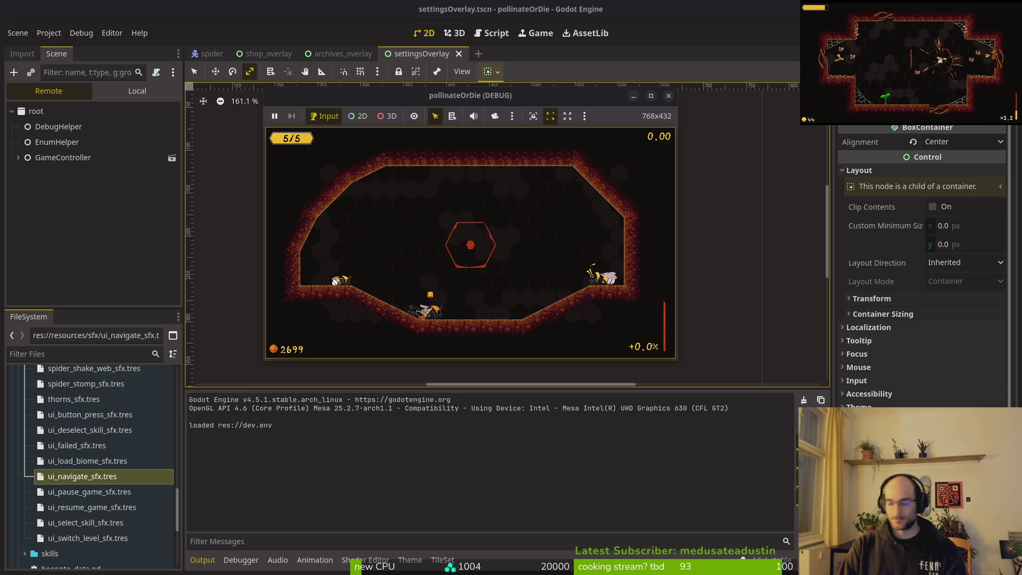
key("super+2")
In tig, stage bee_skin_list_item.gd, buff_wiki_item.tscn, settingsOverlay.gd/.tscn and shop_overlay.tscn, then quit.
key("super+3")
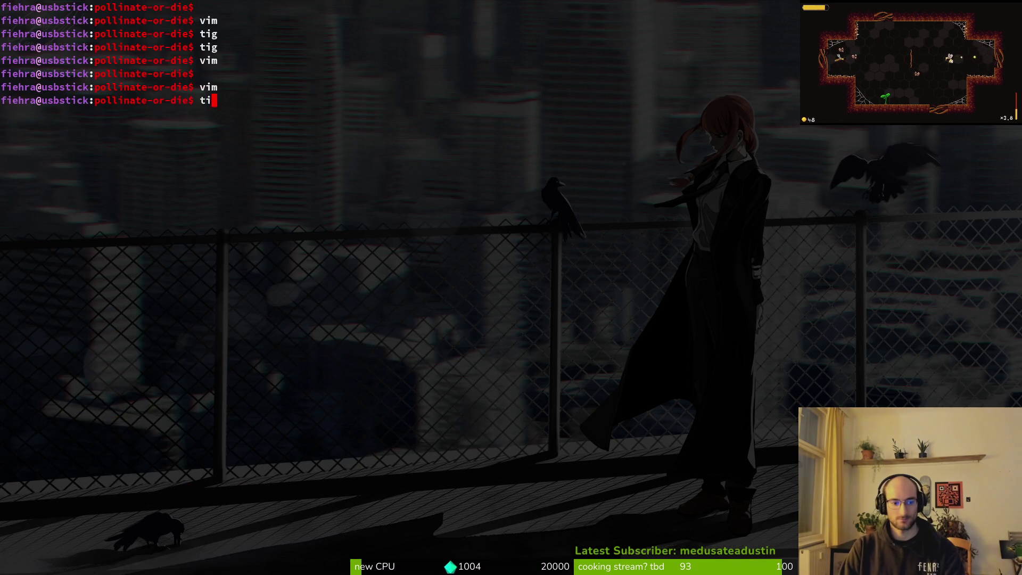
key("Return")
key("Down")
key("Down")
key("Up")
key("Down")
key("Return")
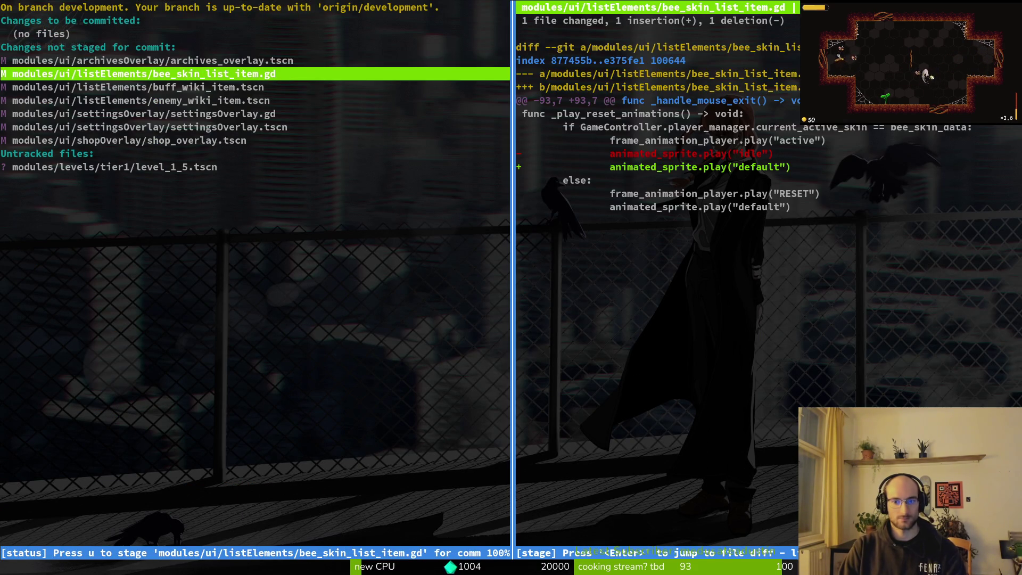
key("u")
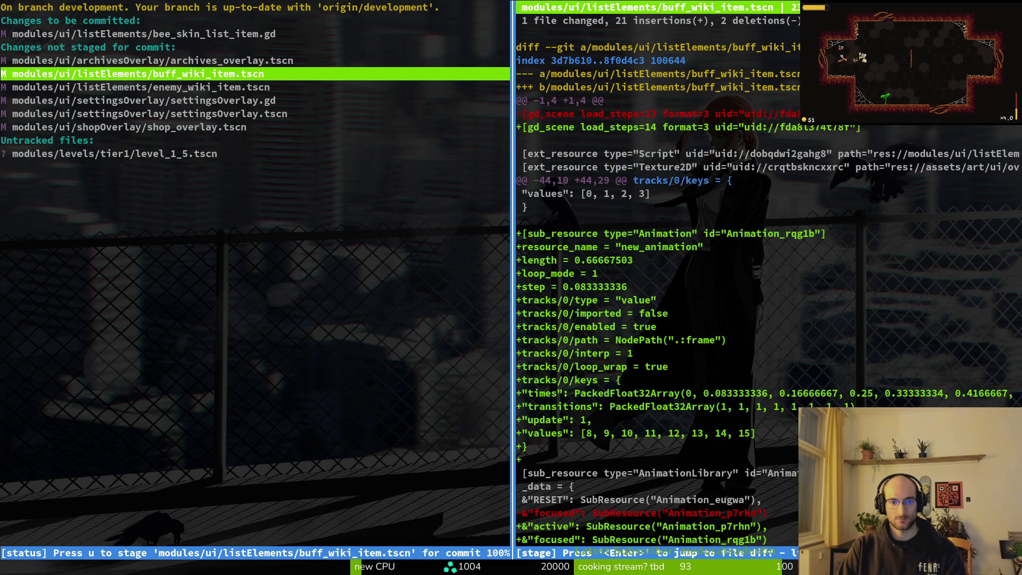
key("u")
key("u")
key("u")
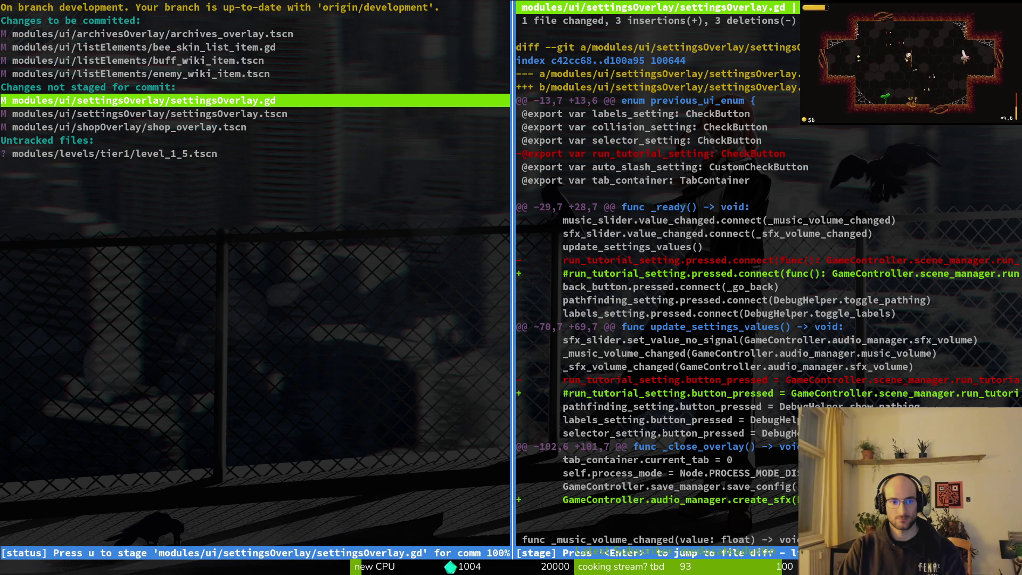
key("u")
key("u")
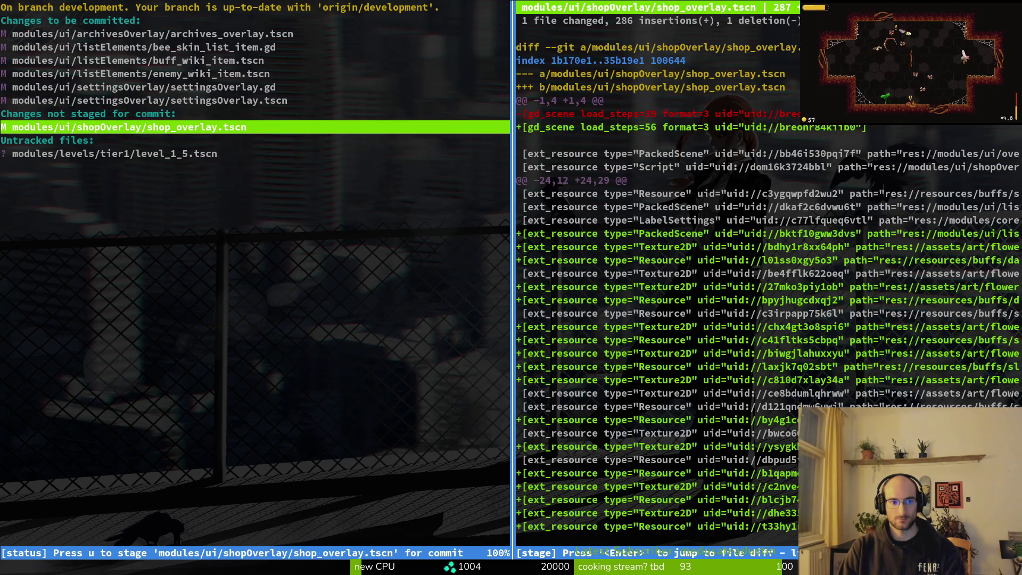
key("u")
key("q")
key("BackSpace")
key("BackSpace")
key("BackSpace")
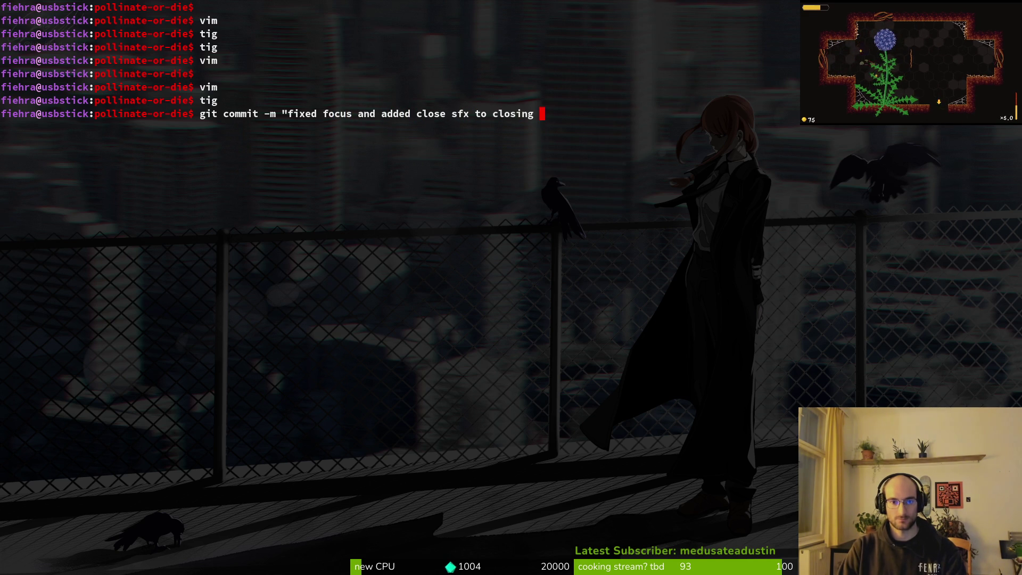
Commit as 'fixed focus and added close sfx to closing settings', push to development, and clear the terminal.
key("BackSpace")
type("settings")
key("Return")
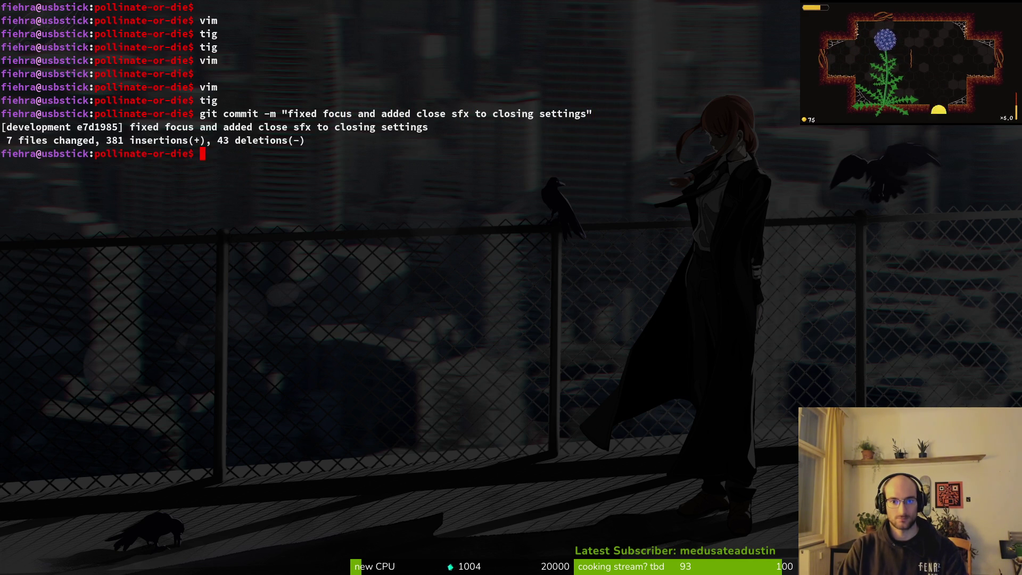
type("s")
key("Return")
type("git")
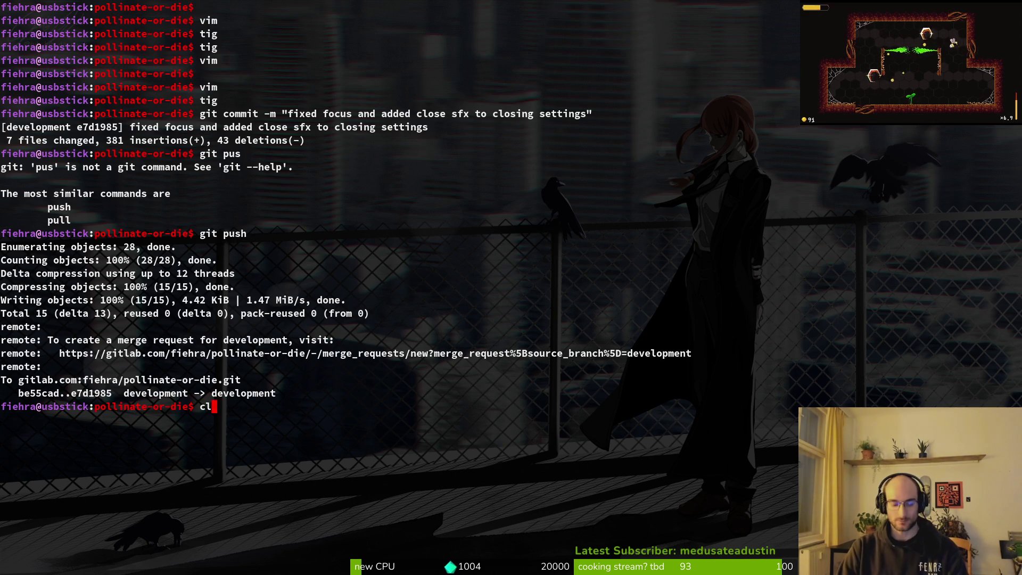
type("ear")
key("Return")
key("alt+Tab")
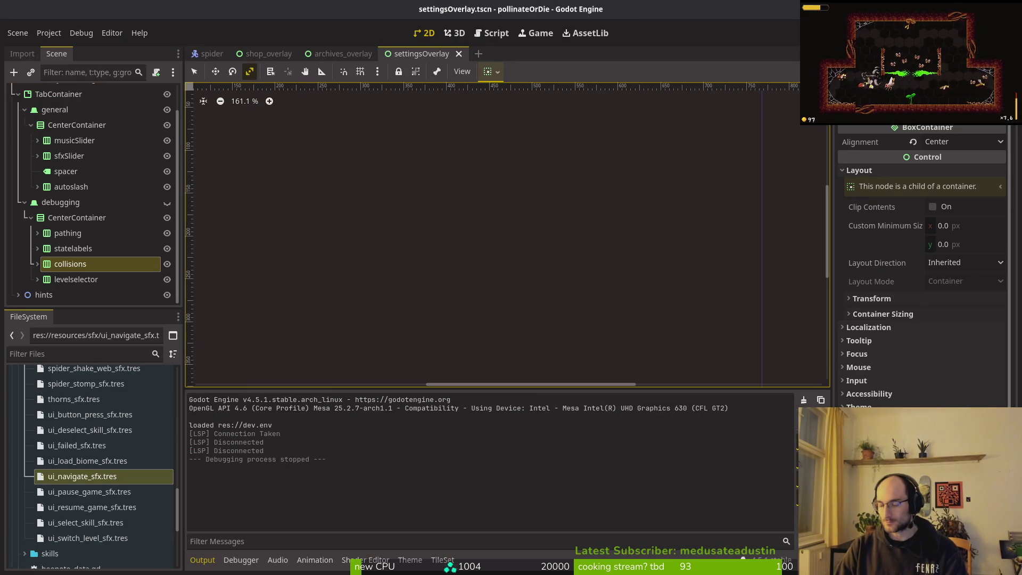
Open GitLab's release steam demo milestone, then paste a YouTube address into a new tab.
key("alt+Tab")
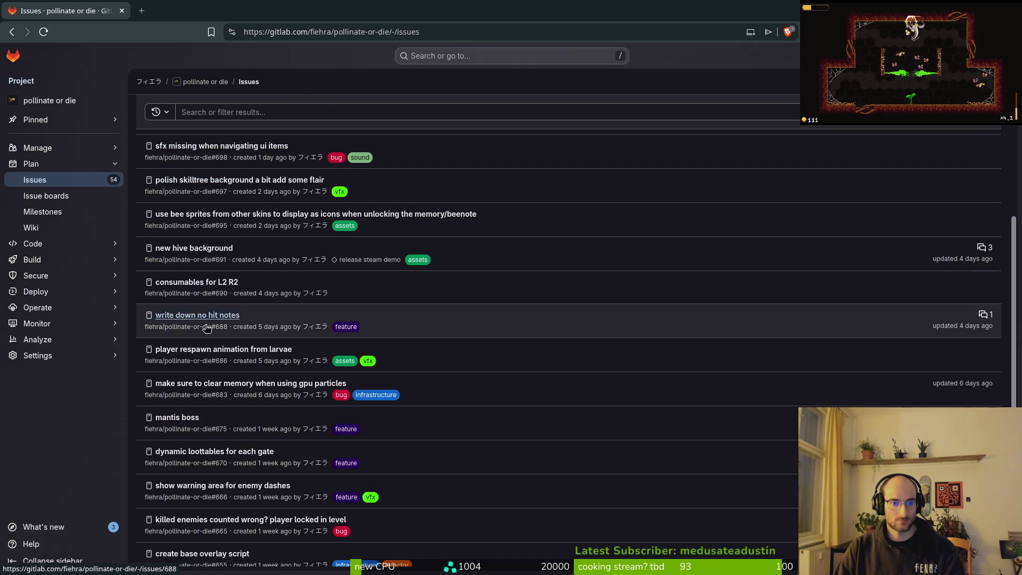
left_click(58, 214)
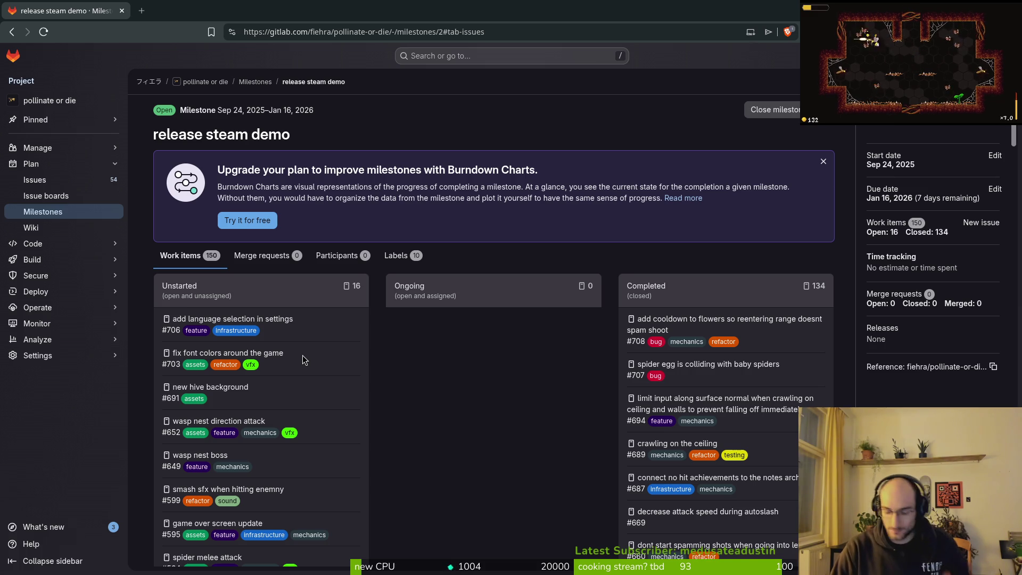
key("ctrl+t")
type("https://www.youtube.com/watch?v=yxYLo14trks")
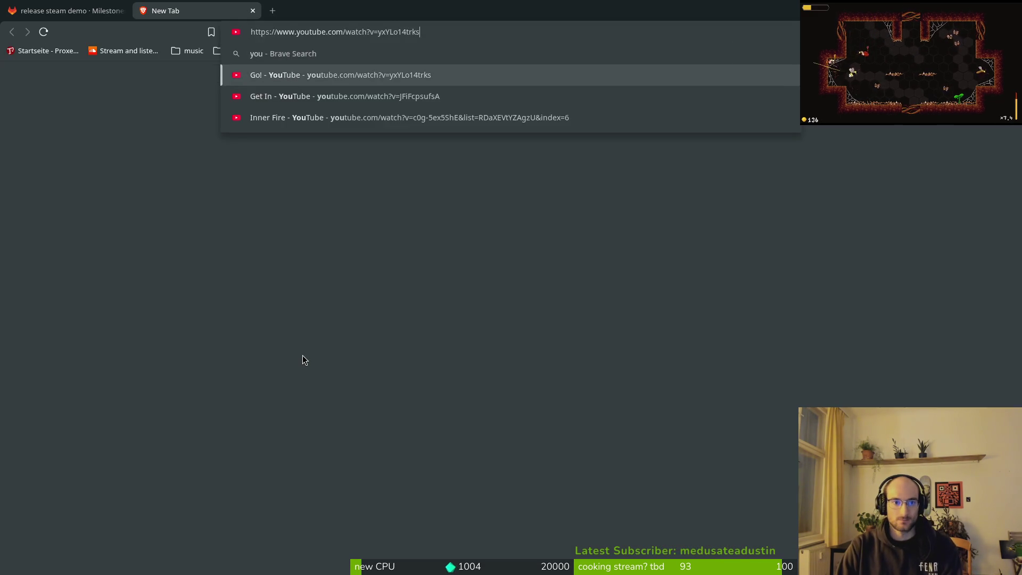
Load the pasted video page, then search YouTube for 'localization godot'.
key("Return")
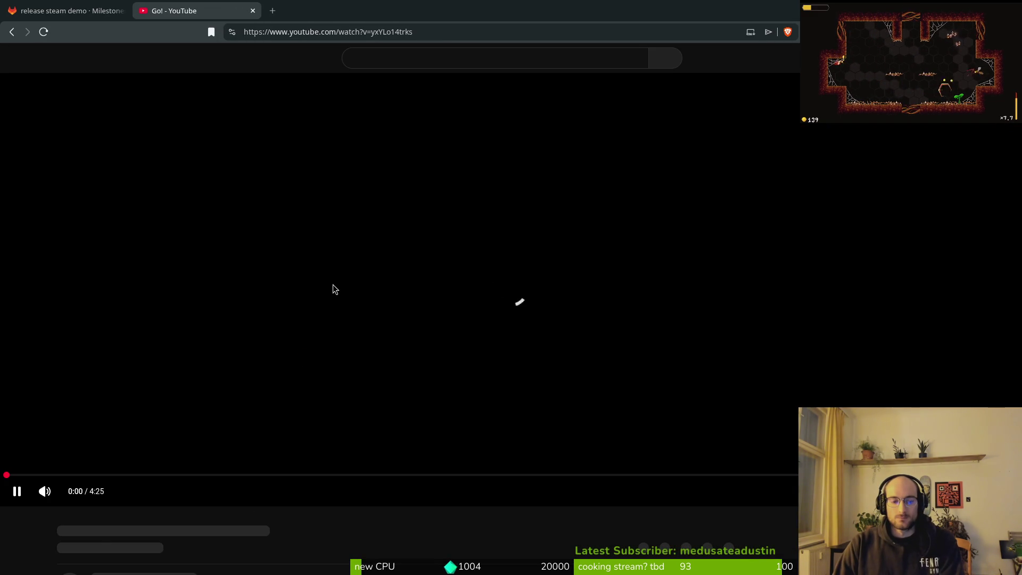
left_click(429, 52)
type("loca")
type("i")
key("BackSpace")
type("l")
key("BackSpace")
type("ization godot")
key("Return")
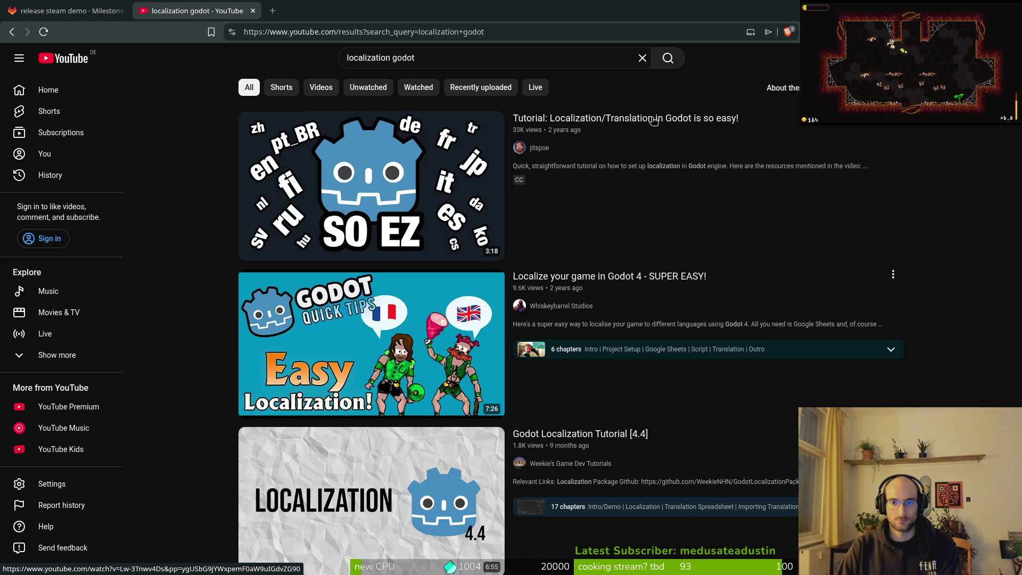
Scroll the results and open the Make Localization Easily video in a new tab.
mouse_move(413, 204)
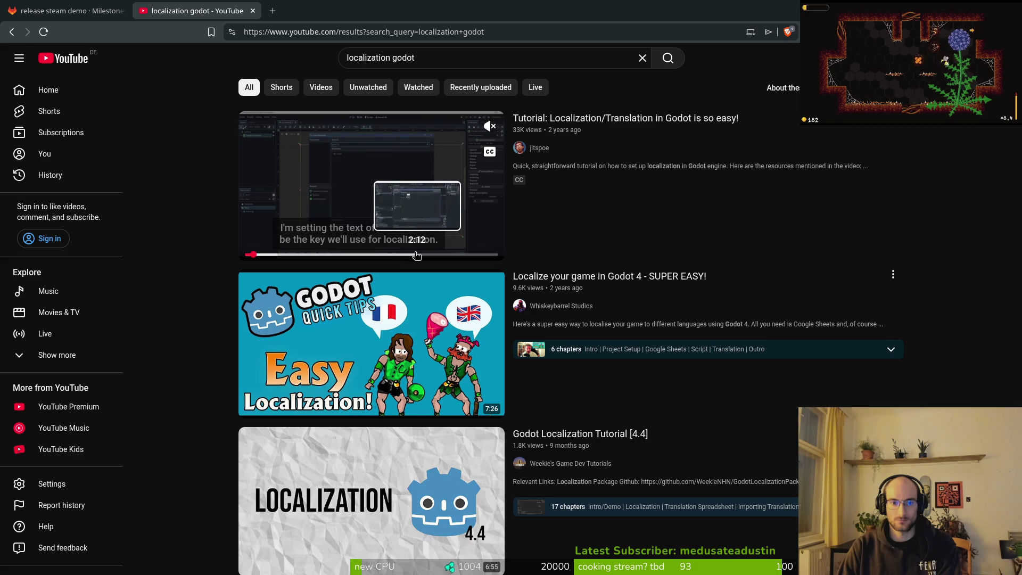
scroll(218, 349, "down", 3)
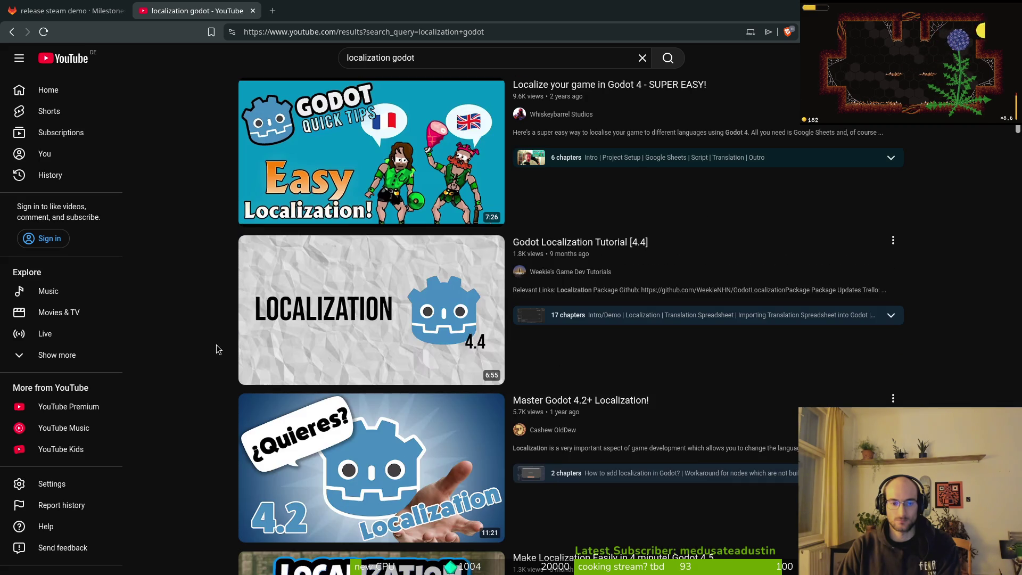
mouse_move(361, 314)
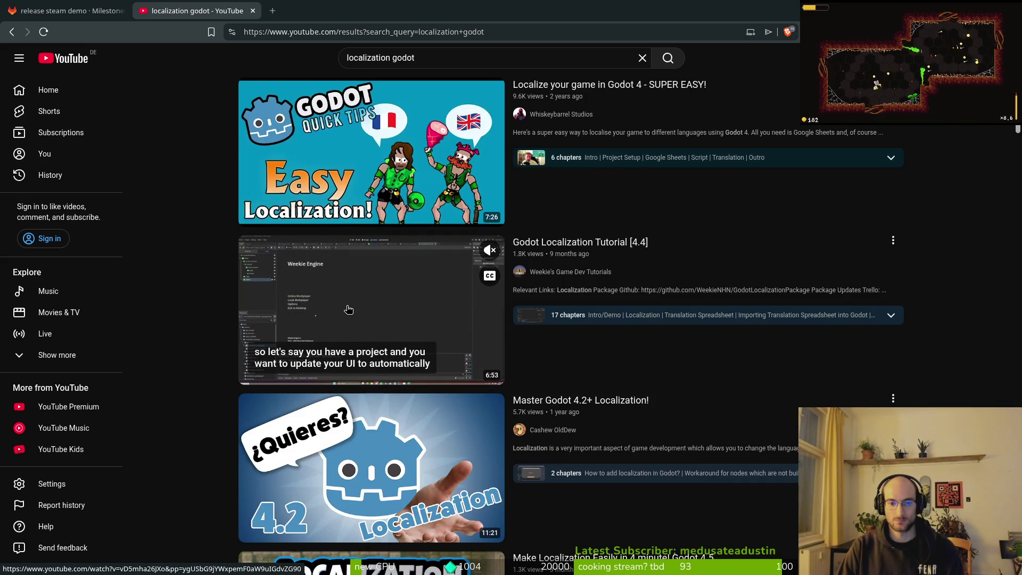
scroll(346, 308, "down", 3)
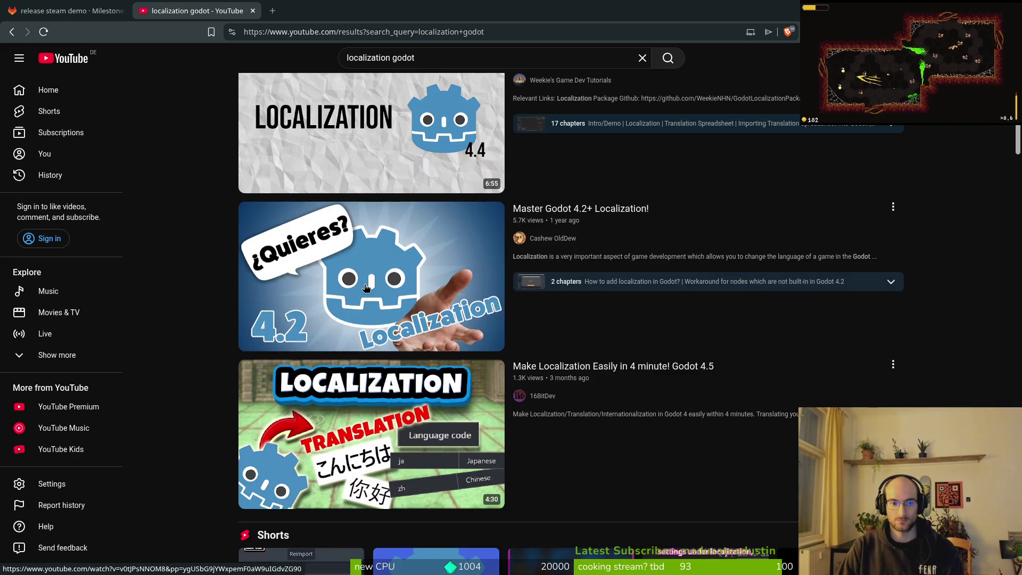
middle_click(377, 415)
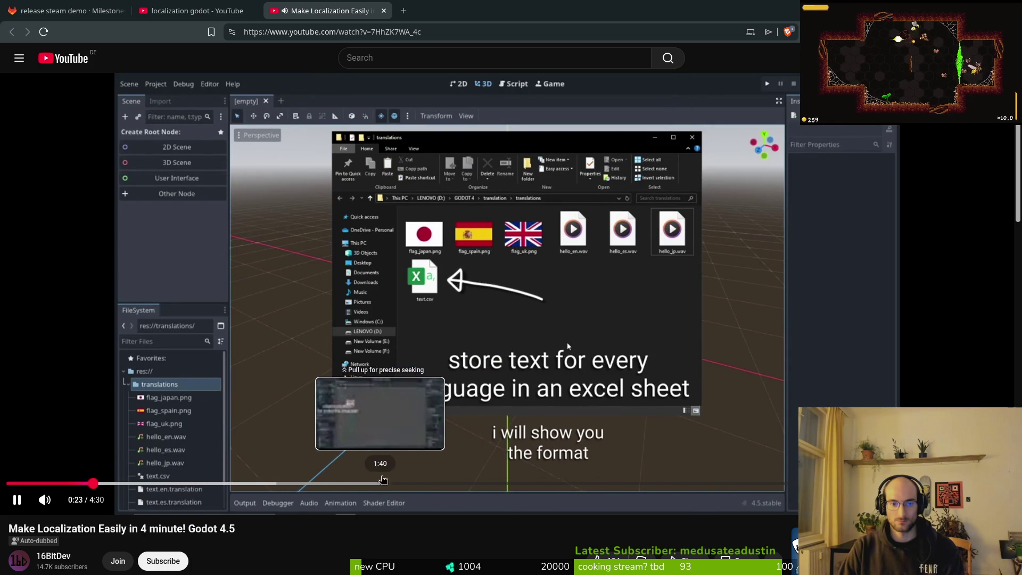
Pause the localization video and skip ahead to about 1:08.
left_click(490, 443)
mouse_move(147, 483)
left_mouse_down()
mouse_move(424, 484)
mouse_move(796, 463)
mouse_move(715, 462)
mouse_move(778, 453)
mouse_move(904, 463)
mouse_move(943, 482)
mouse_move(637, 171)
left_mouse_up()
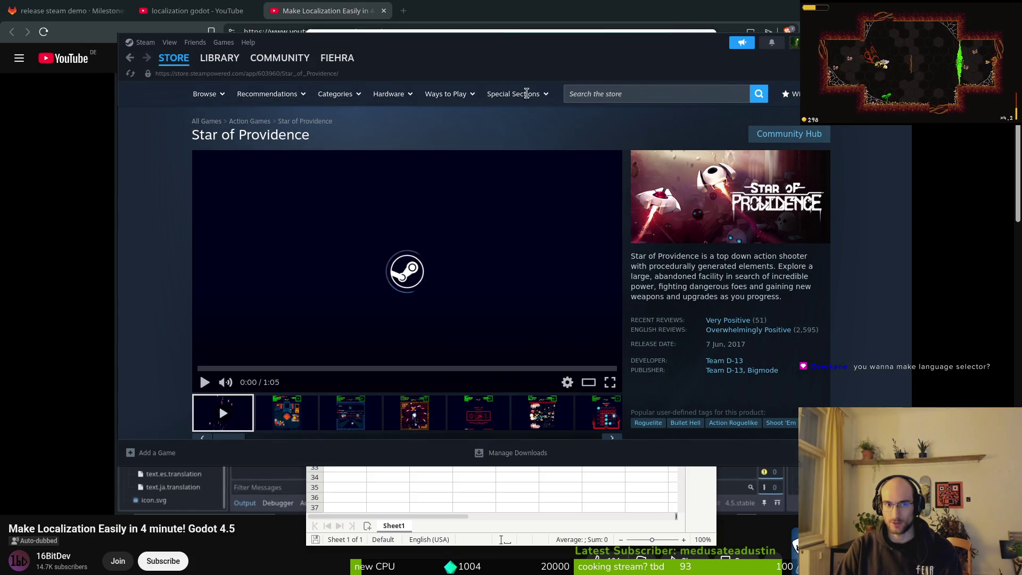
Launch ScourgeBringer from the Steam library and close the empty Calc spreadsheet.
left_click(219, 58)
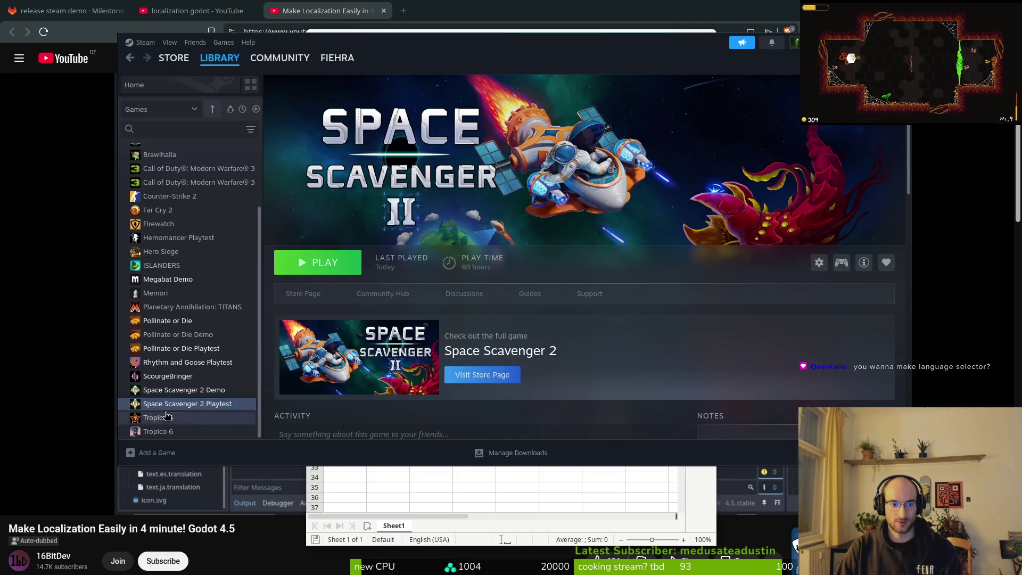
double_click(181, 376)
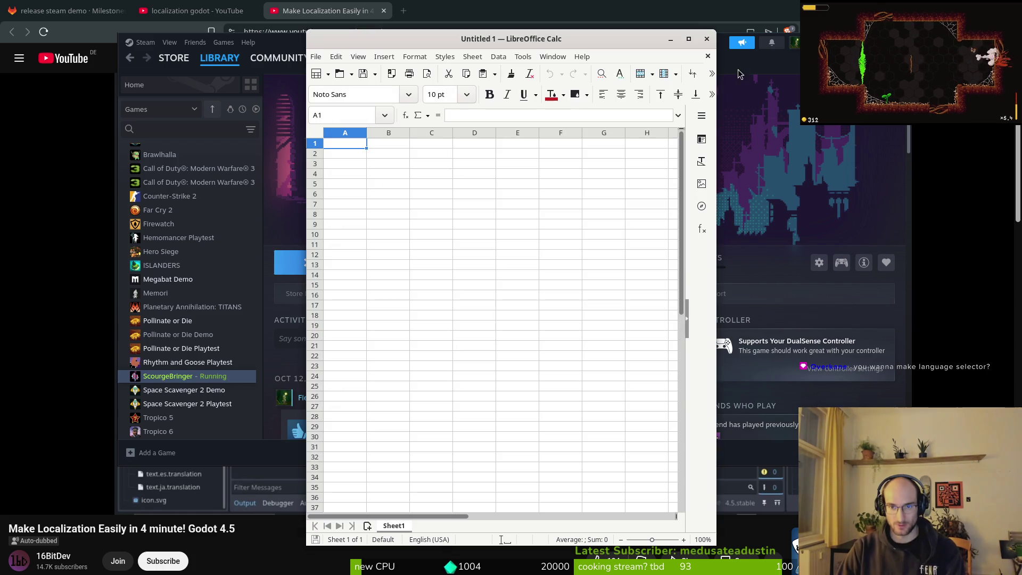
left_click(706, 41)
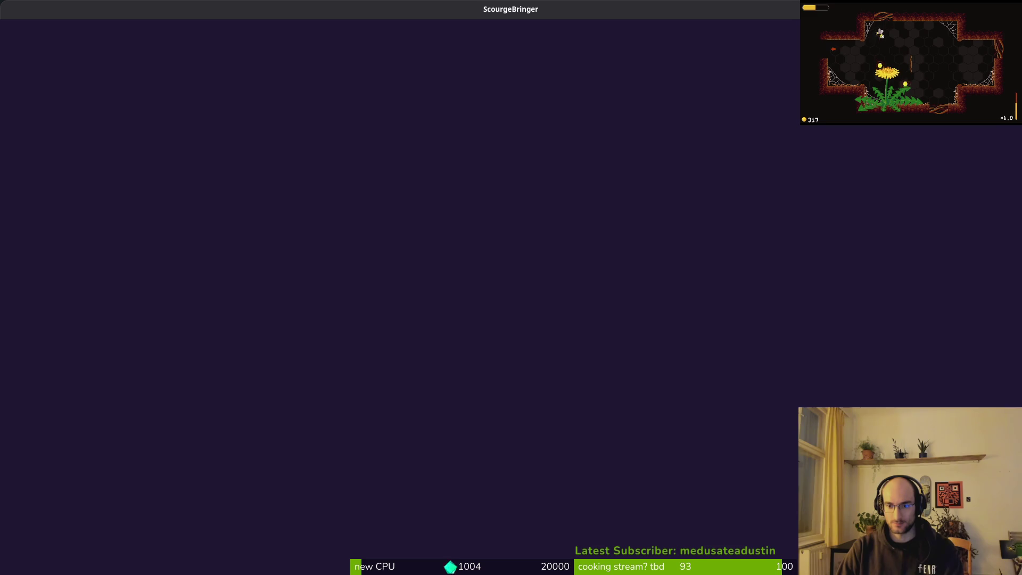
Skip the splash, open Settings, and cycle the language through Deutsch to Italiano.
key("Return")
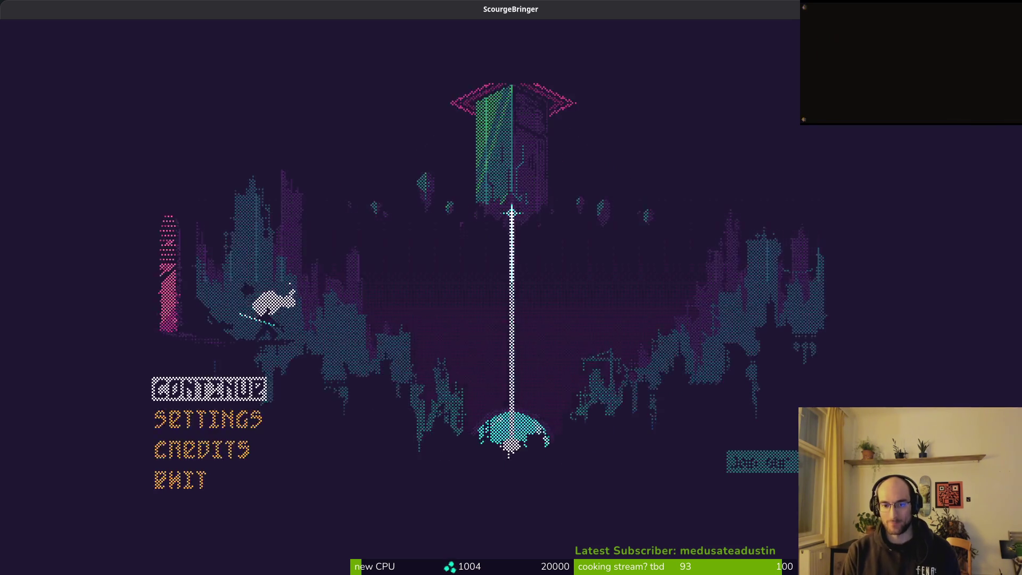
key("Down")
key("Return")
key("Right")
key("Right")
key("Right")
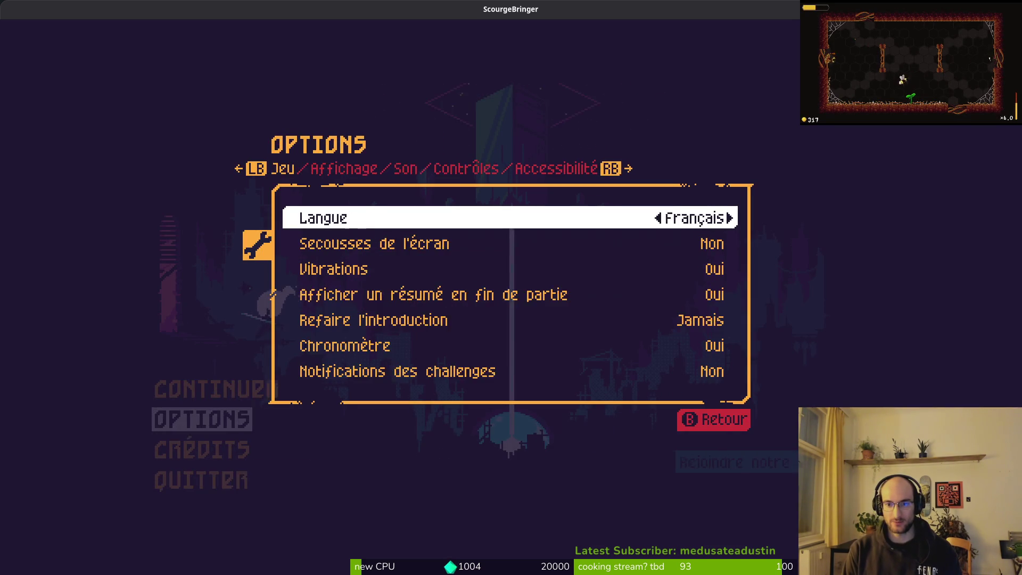
key("Right")
key("Right")
key("Right")
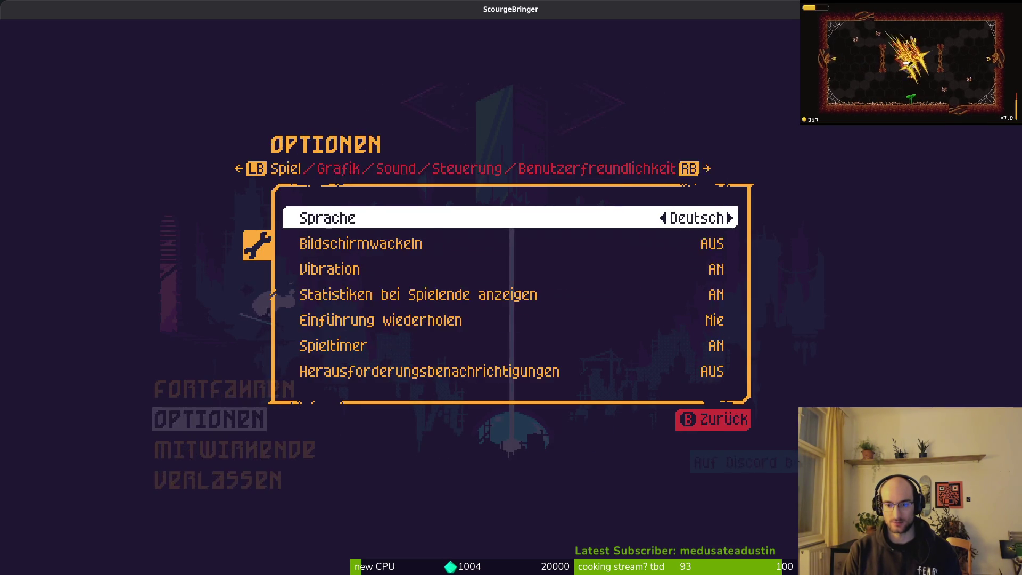
key("Left")
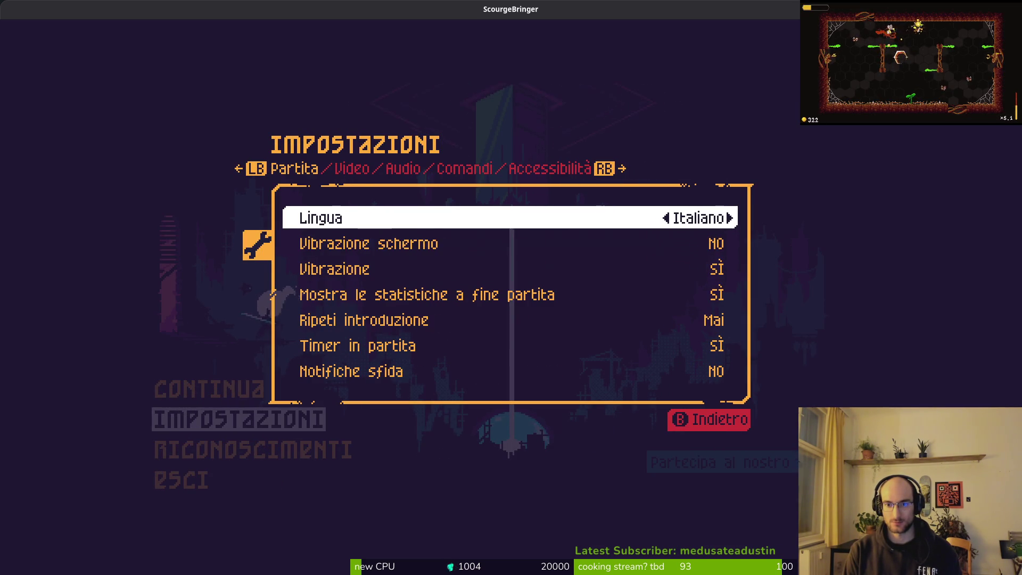
Cycle the language through Deutsch, Español and Polski, settling on German.
key("Down")
key("Up")
key("Right")
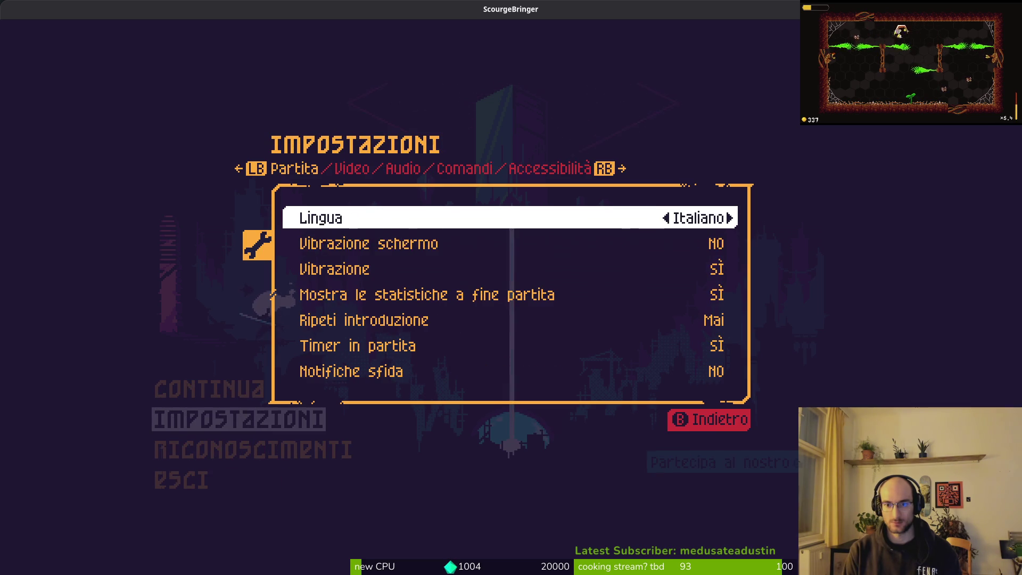
key("Left")
key("Down")
key("Down")
key("Down")
key("Up")
key("Up")
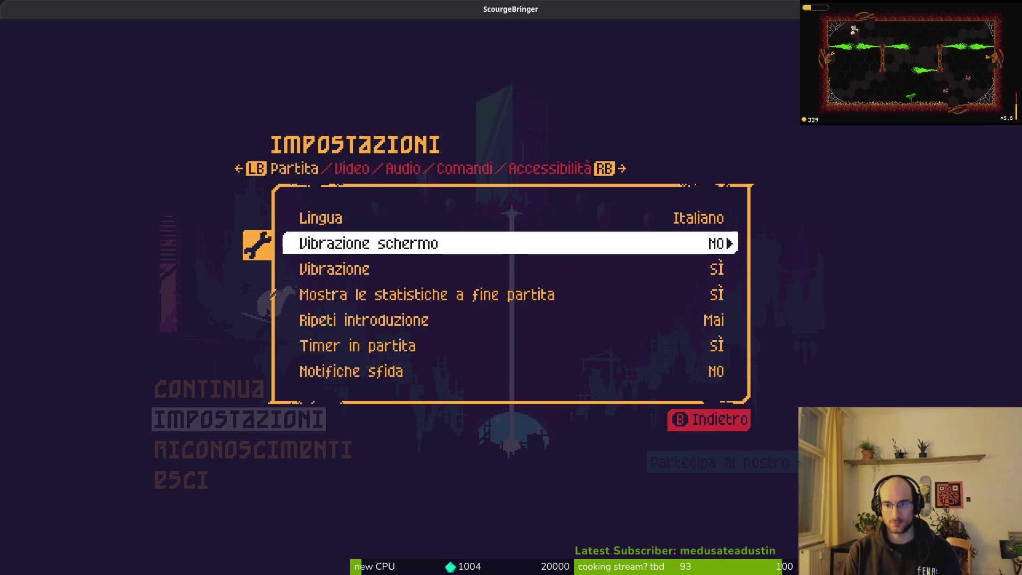
key("Up")
key("Right")
key("Left")
key("Left")
key("Left")
key("Left")
key("Left")
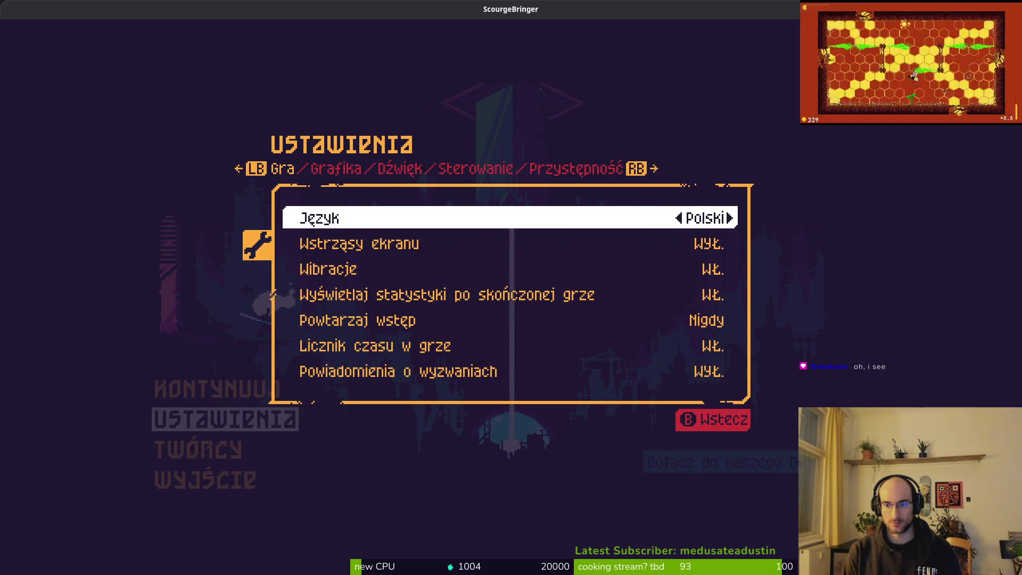
key("Left")
key("Left")
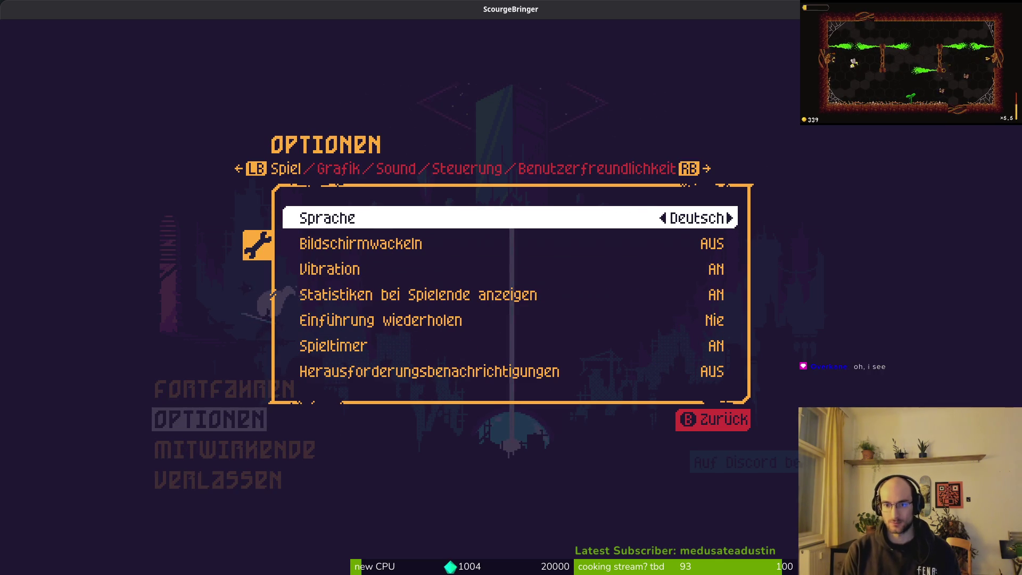
key("Left")
Browse the settings pages in German and Italian, then set the language to English.
key("Right")
key("e")
key("q")
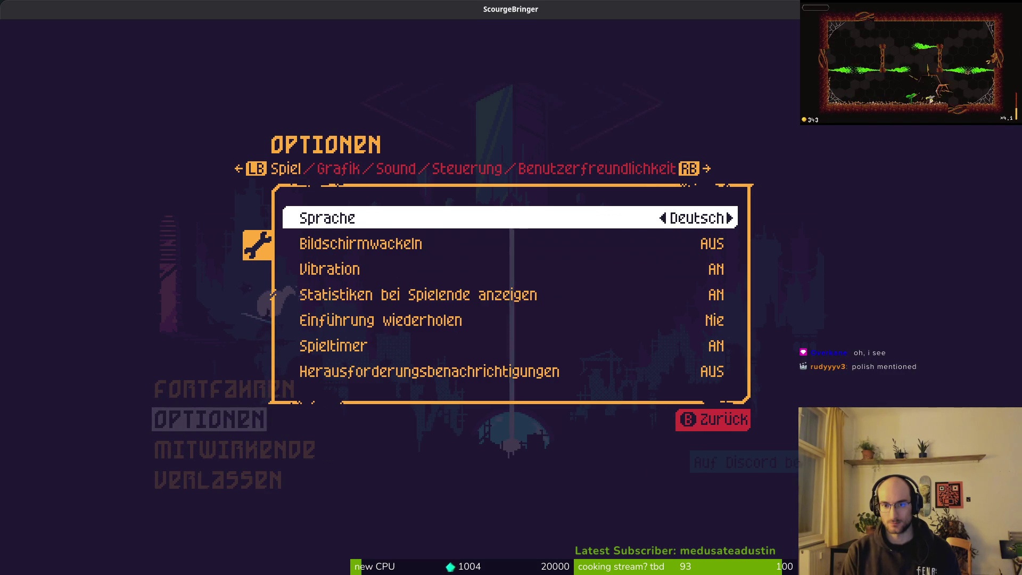
key("Left")
key("Down")
key("e")
key("q")
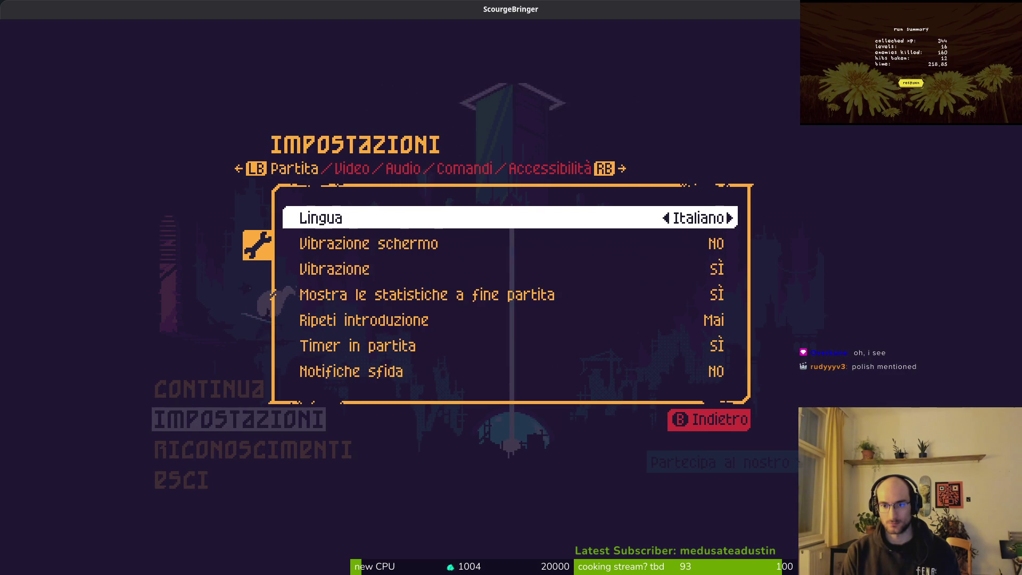
key("q")
key("e")
key("e")
key("q")
key("Left")
key("Left")
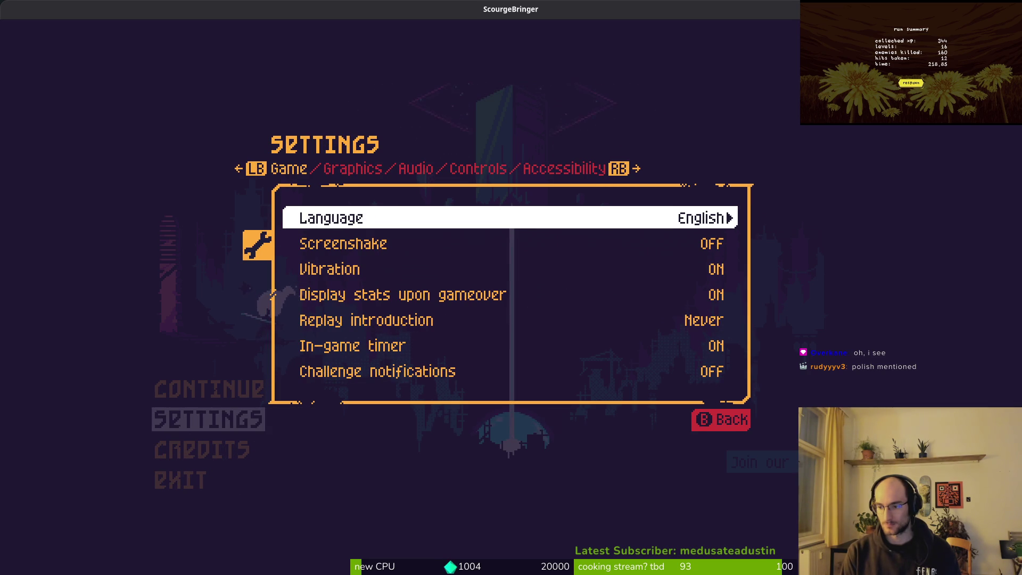
Toggle Display stats upon gameover, turn Challenge notifications on, and return to the main menu.
key("Down")
key("Down")
key("Down")
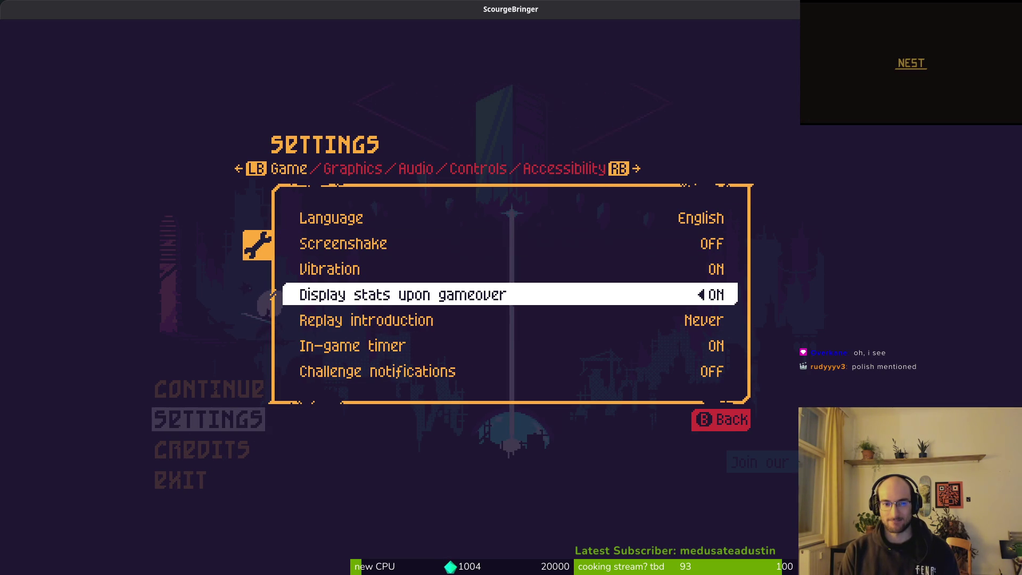
key("Left")
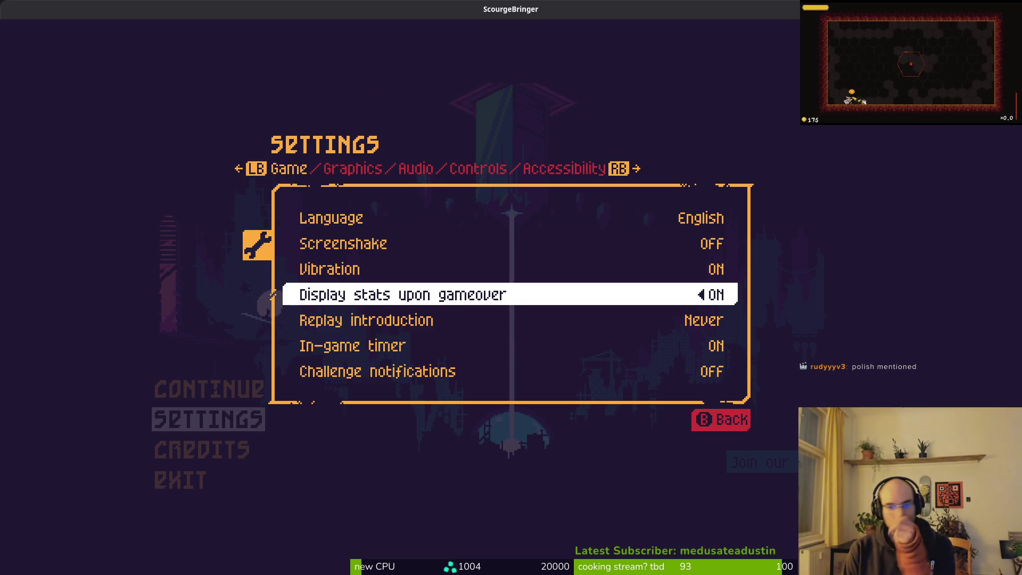
key("Down")
key("Down")
key("Down")
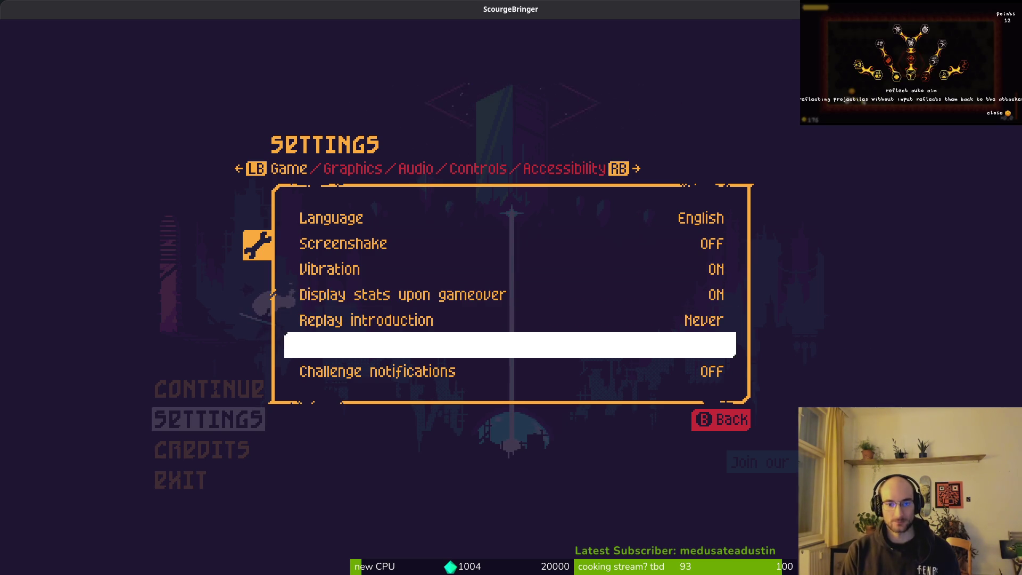
key("Right")
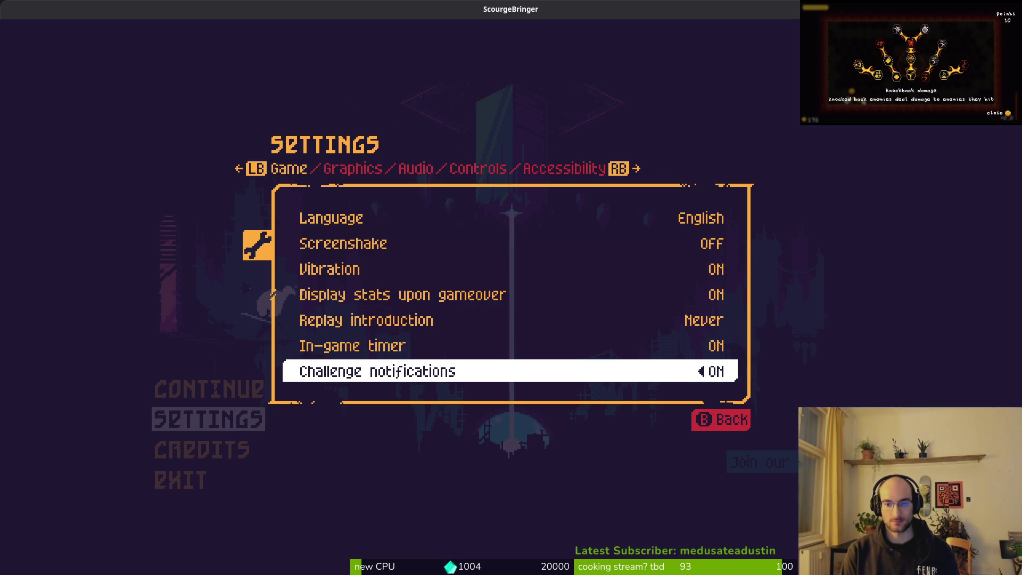
key("Escape")
key("Up")
key("Down")
key("Down")
key("Down")
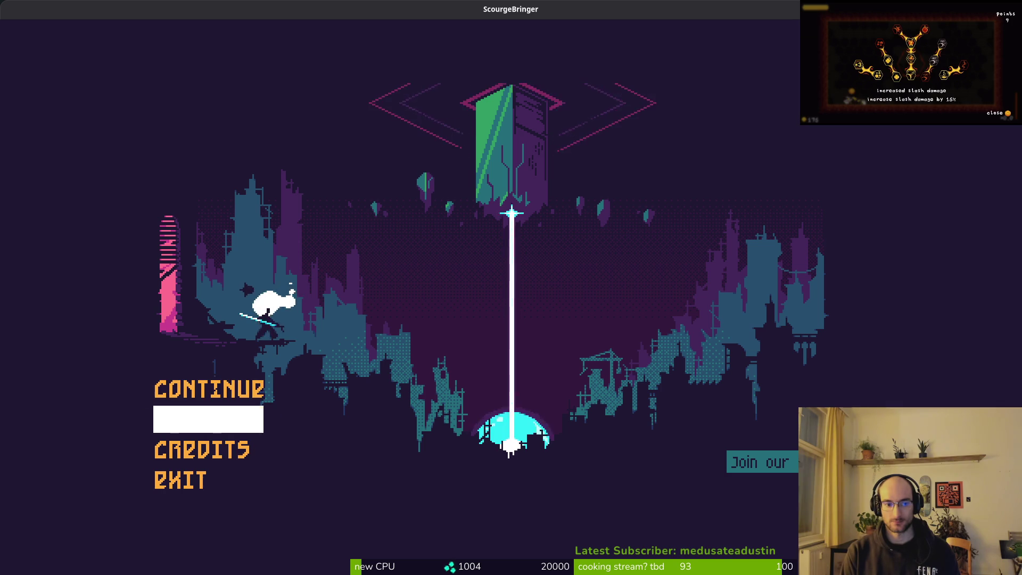
Select Continue on the main menu to load the saved run.
key("Up")
key("Up")
key("Up")
key("Down")
key("Up")
key("Up")
key("Up")
key("Up")
key("Down")
key("Down")
key("Down")
key("Up")
key("Up")
key("Up")
key("Return")
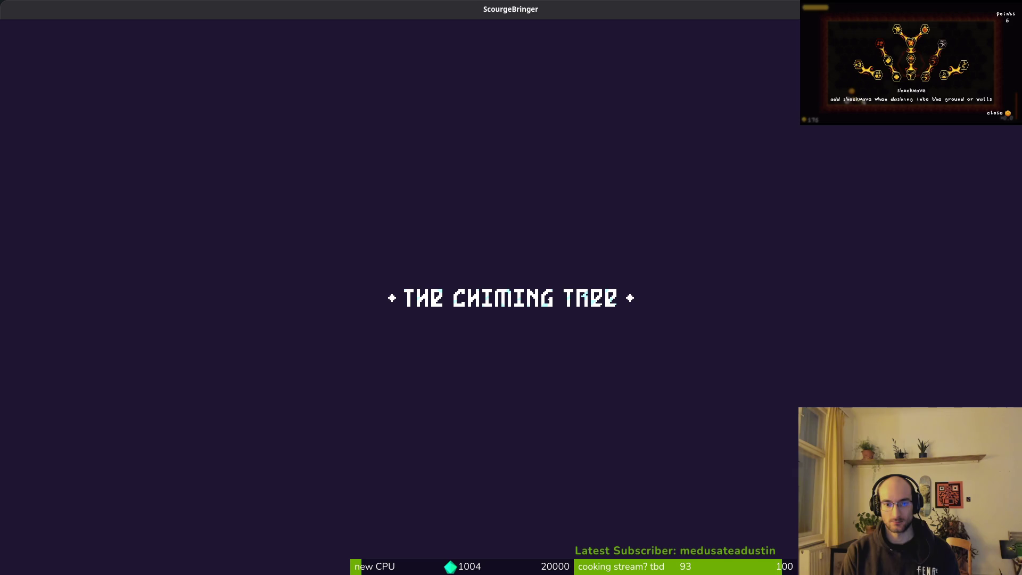
Open and close the pause menu and its Settings several times, then quit the game.
key("Escape")
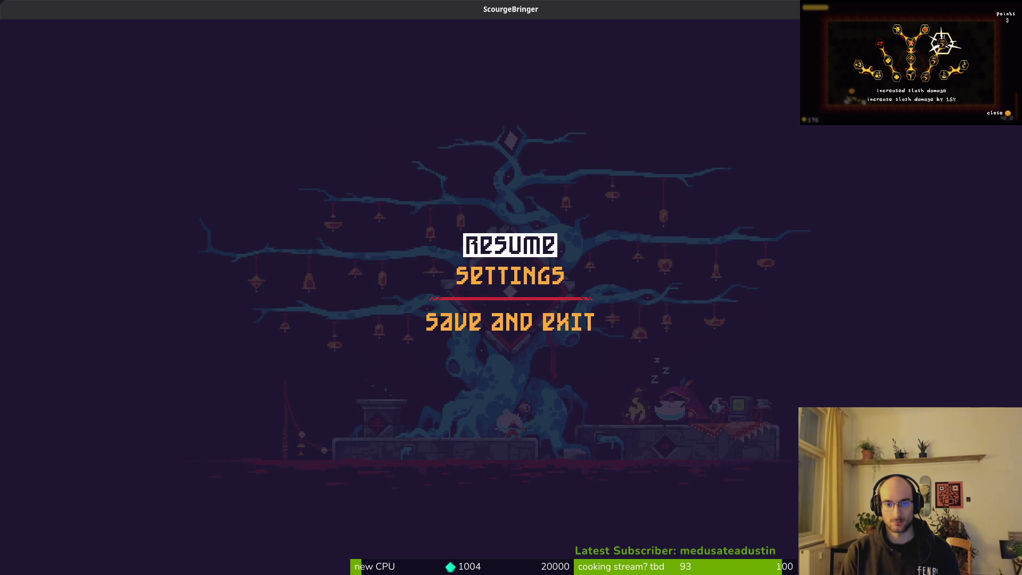
key("Escape")
key("Escape")
key("Escape")
key("Escape")
key("Down")
key("Down")
key("Up")
key("Return")
key("Escape")
key("Escape")
key("Escape")
key("Escape")
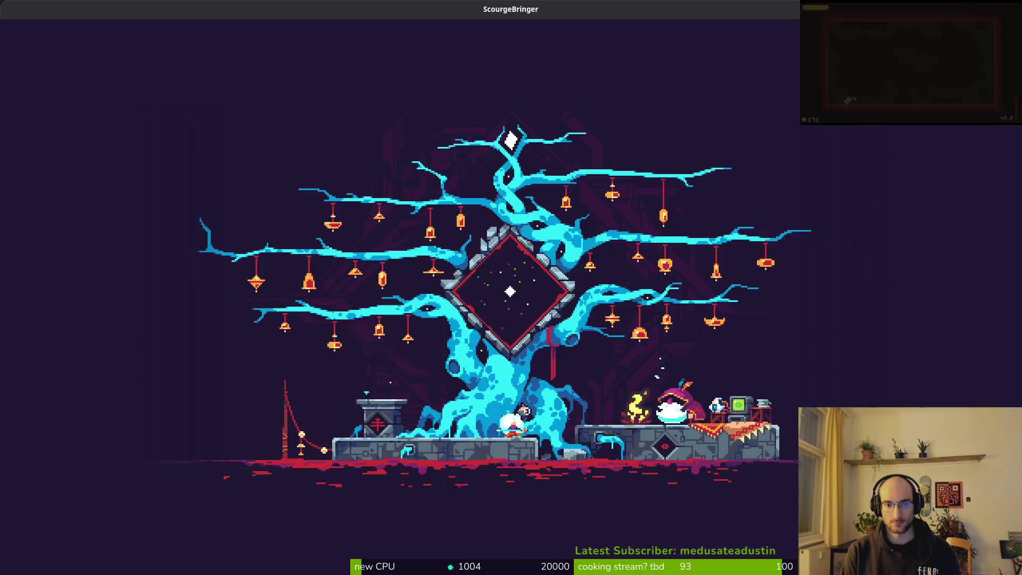
key("Escape")
key("Return")
key("Escape")
key("Escape")
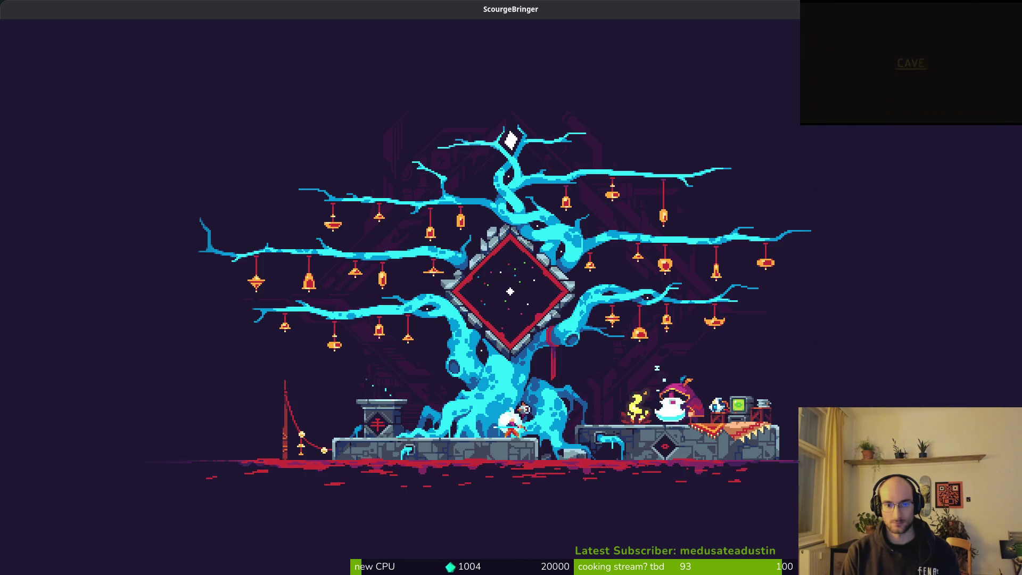
key("Escape")
key("Up")
key("Return")
key("Escape")
key("Escape")
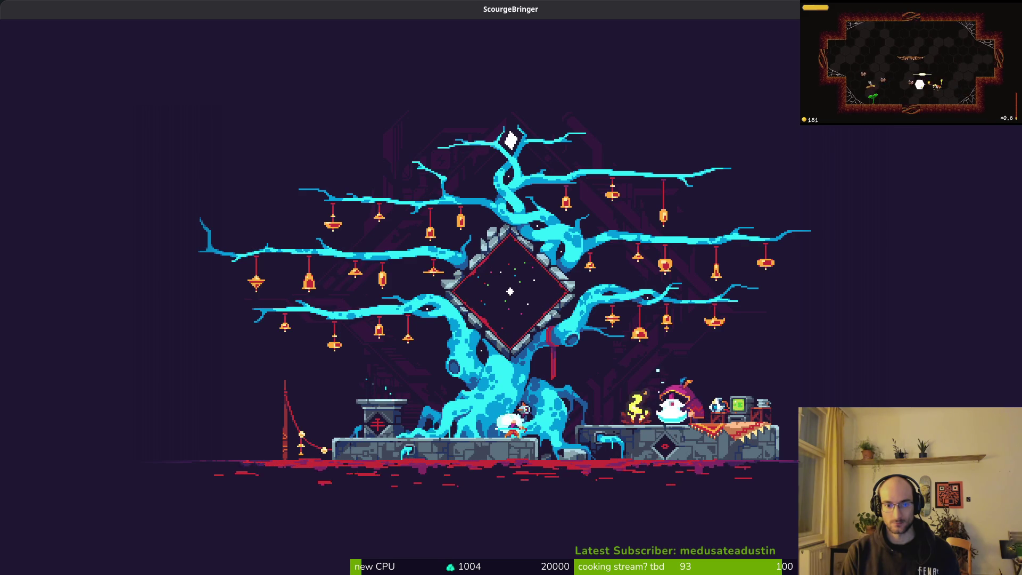
key("alt+F4")
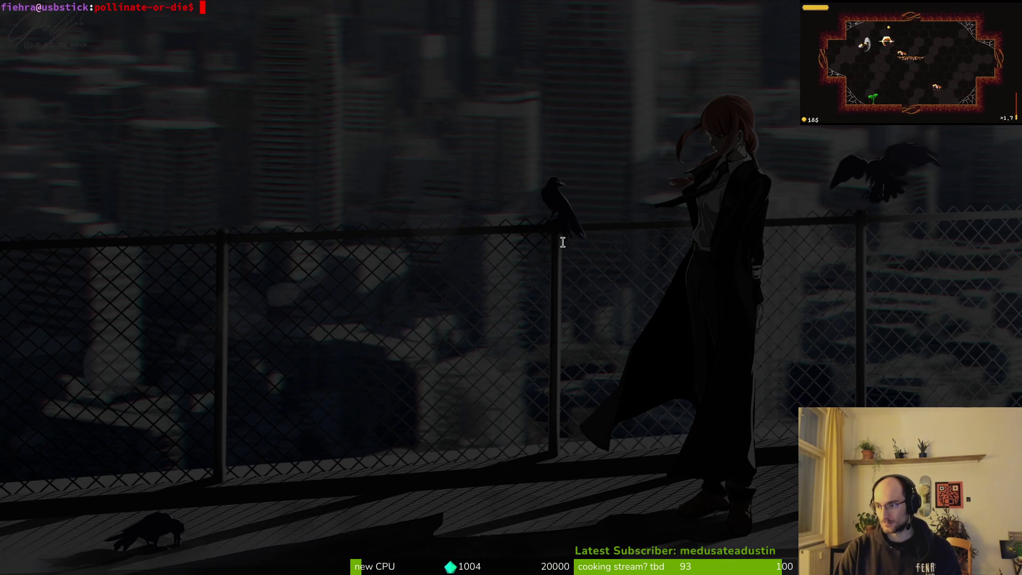
Open pause_overlay.gd in Neovim and scroll down to its open_settings function.
key("alt+Tab")
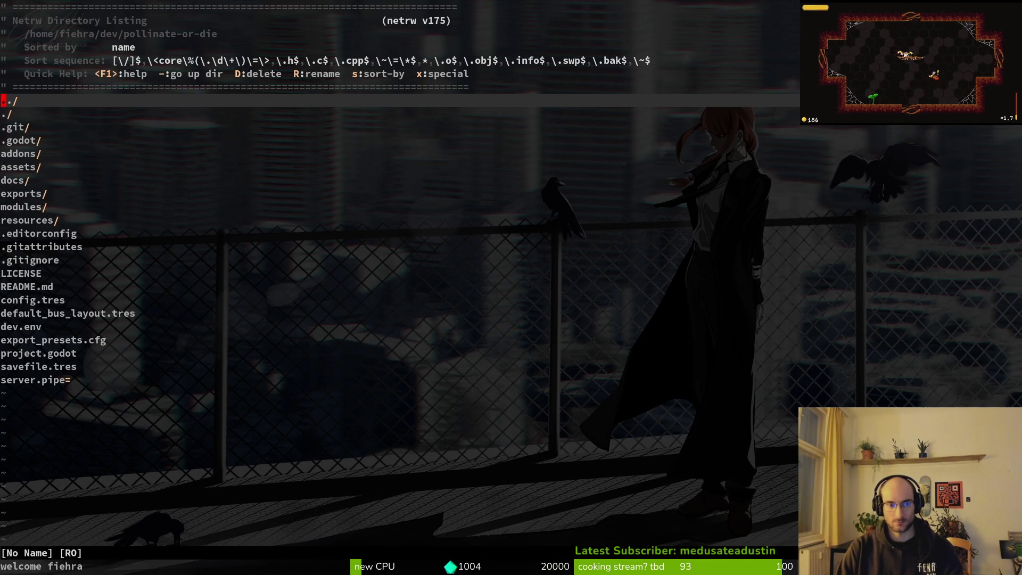
key("space")
key("f")
key("f")
type("pauseovefr")
key("BackSpace")
key("BackSpace")
key("Return")
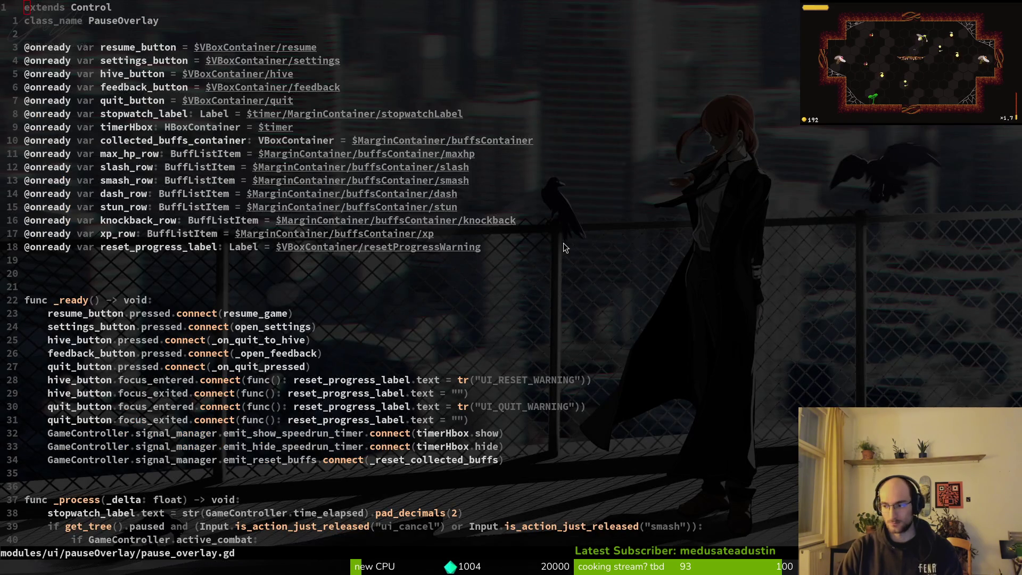
key("ctrl+d")
key("ctrl+d")
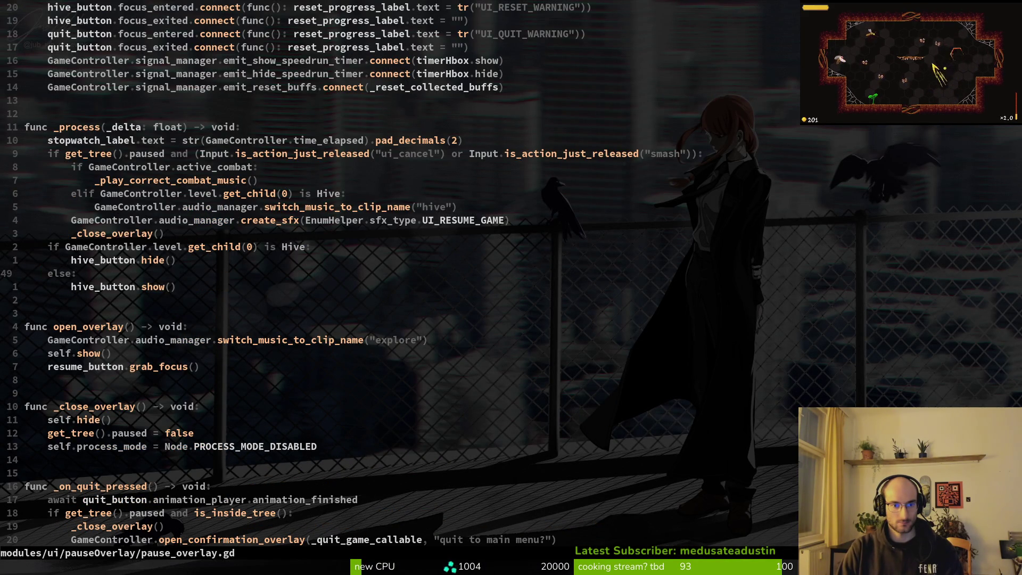
key("ctrl+d")
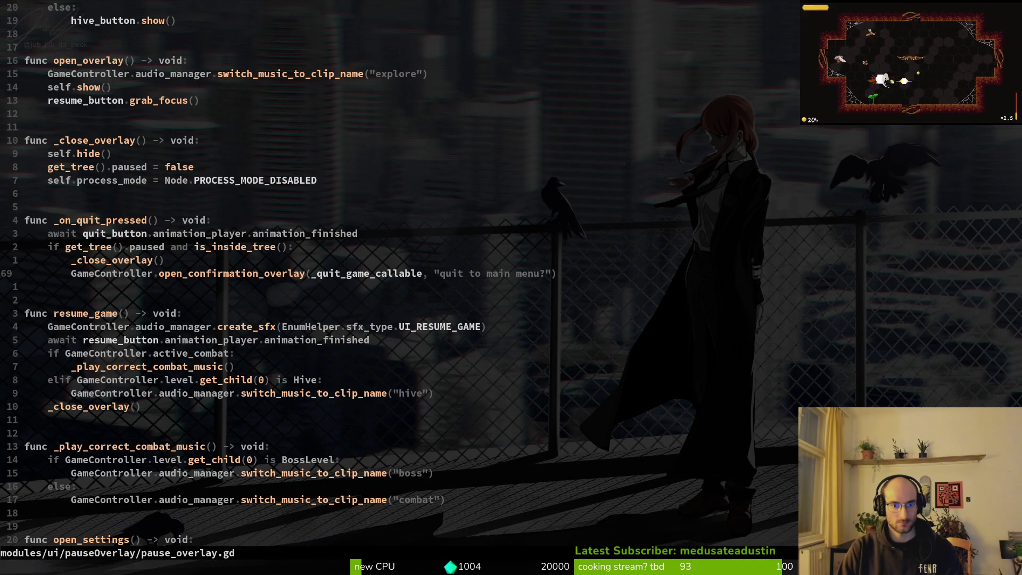
key("ctrl+d")
key("ctrl+d")
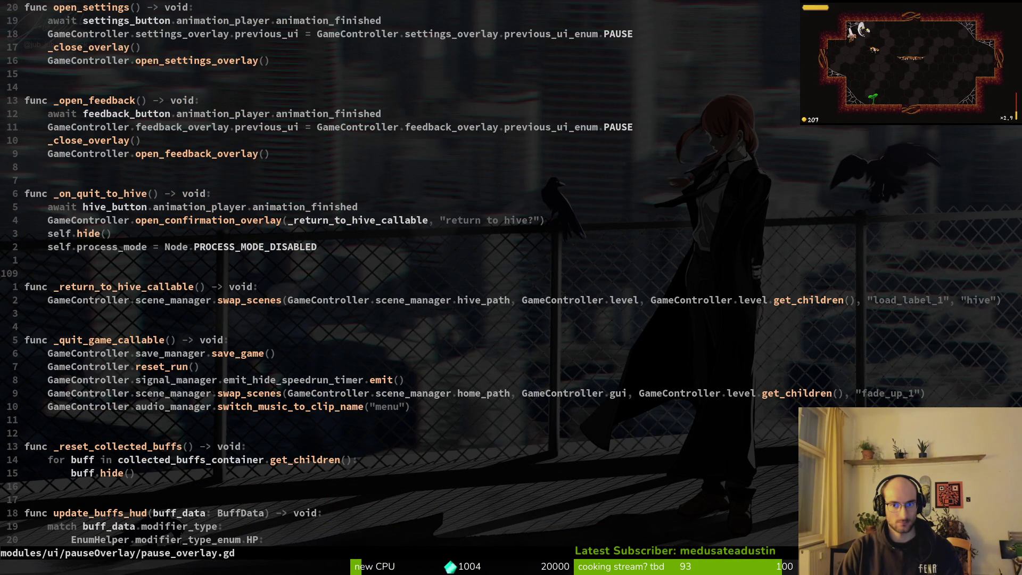
key("ctrl+u")
key("ctrl+u")
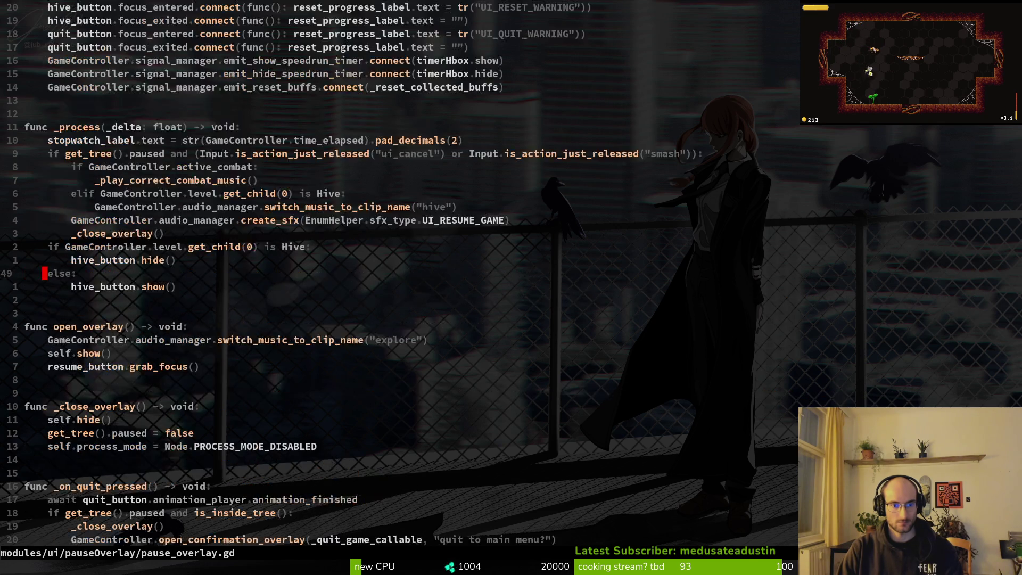
In custom_button.gd, wrap the press sound in 'if self.text != tr("CONTINUE"):' and indent it.
key("space")
key("f")
key("f")
type("custo")
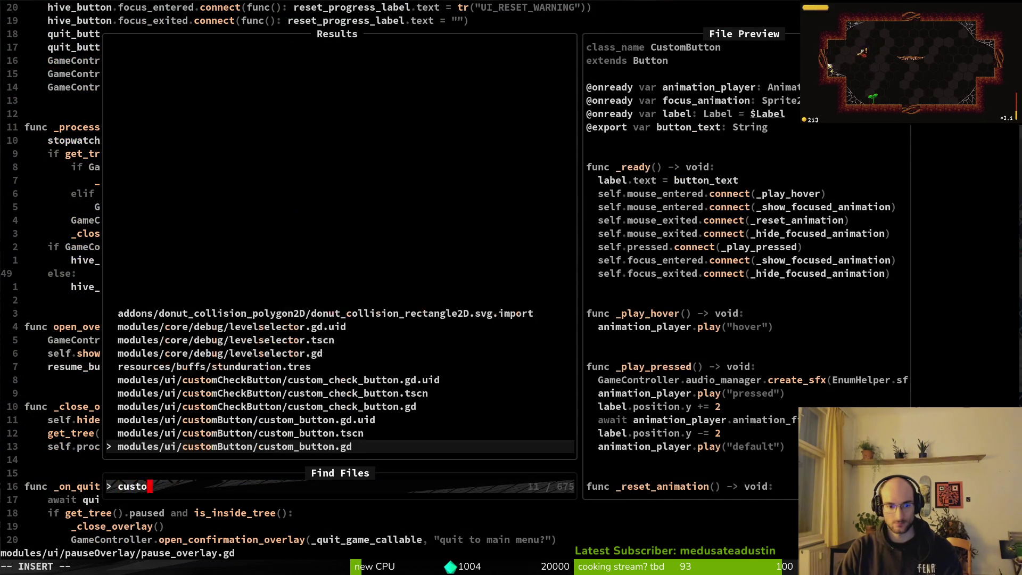
key("Return")
key("braceright")
key("braceright")
key("7")
key("j")
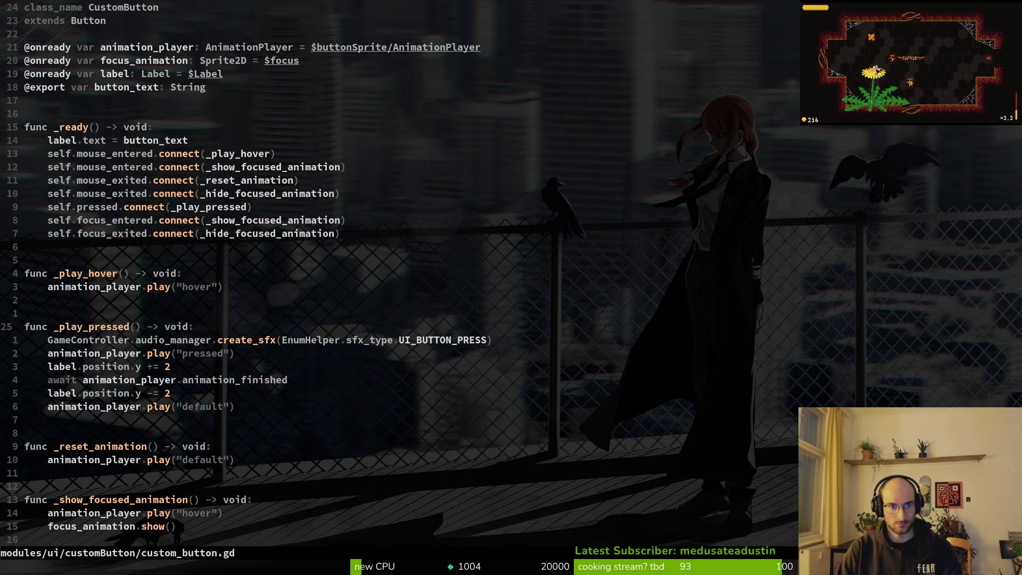
type("oif")
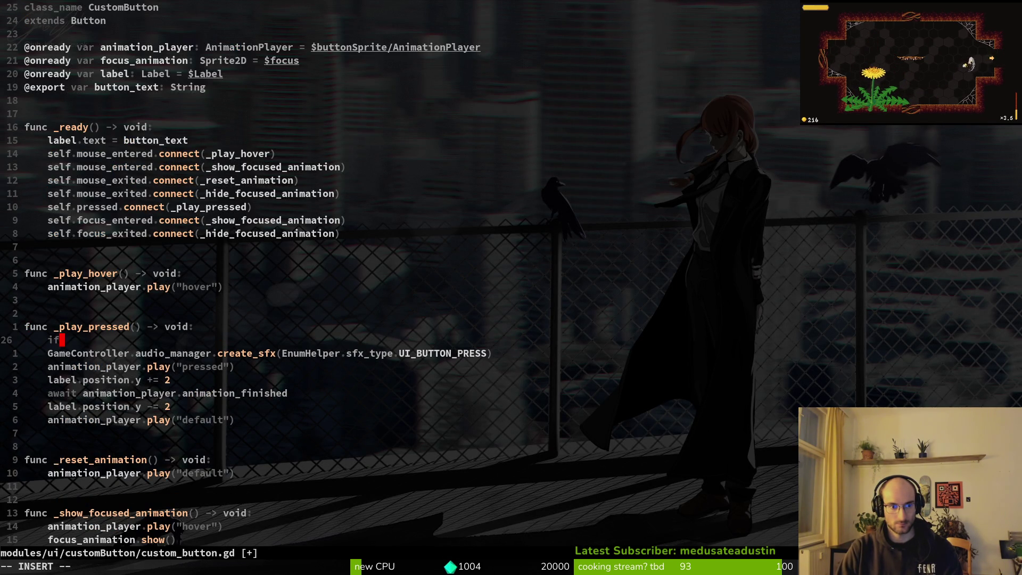
type("Ga")
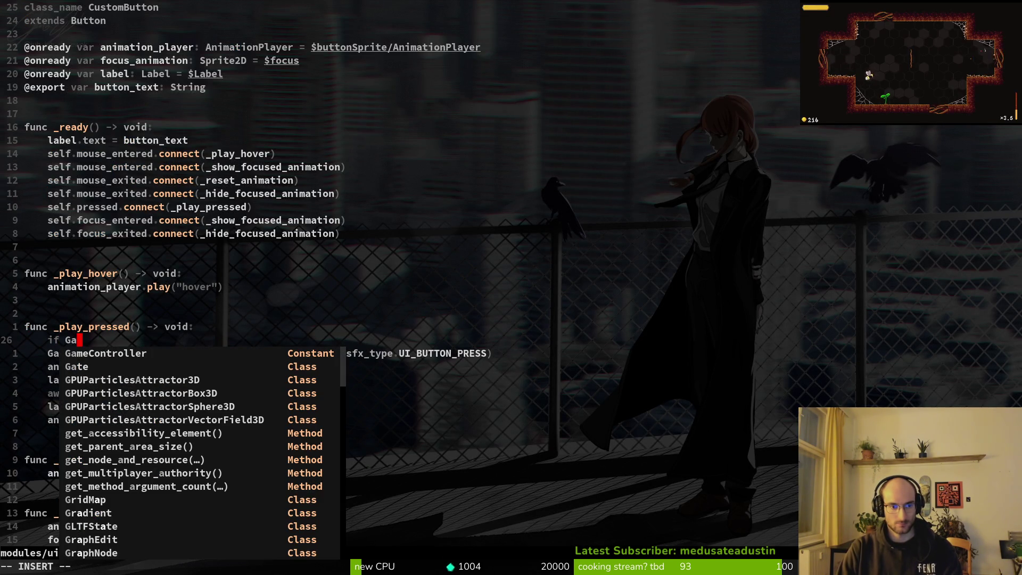
key("BackSpace")
key("BackSpace")
type("self.text != tr(\"CONTINUE\"):")
key("Return")
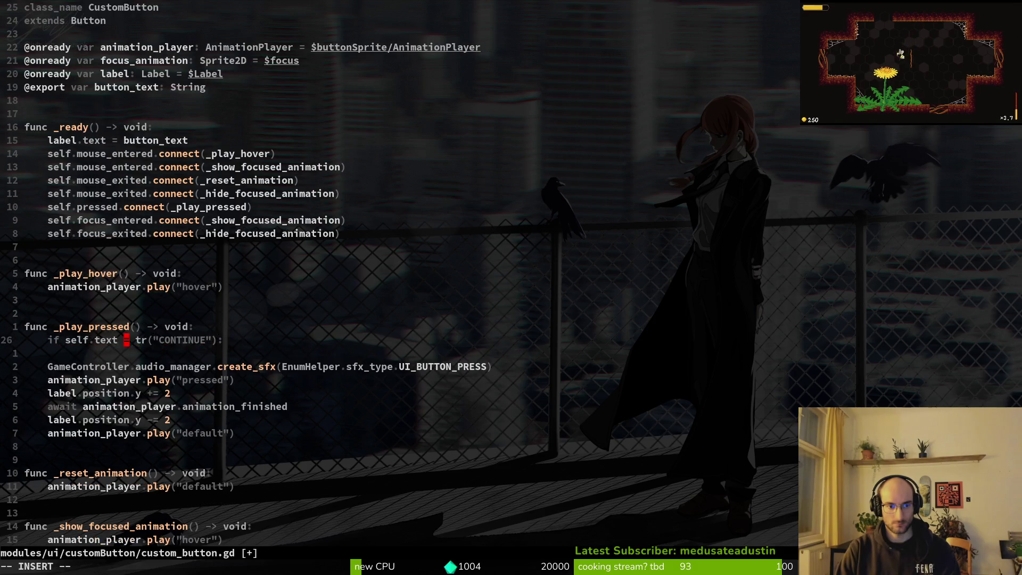
key("Escape")
key("d")
key("d")
key("greater")
key("greater")
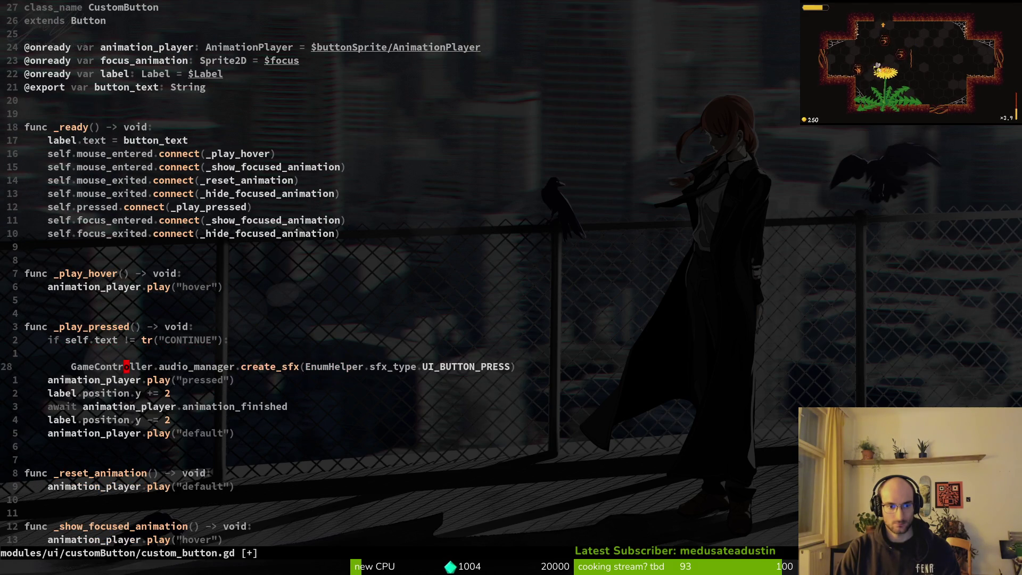
Save custom_button.gd and run the project from Godot with F5.
type(":w")
key("Return")
key("super+2")
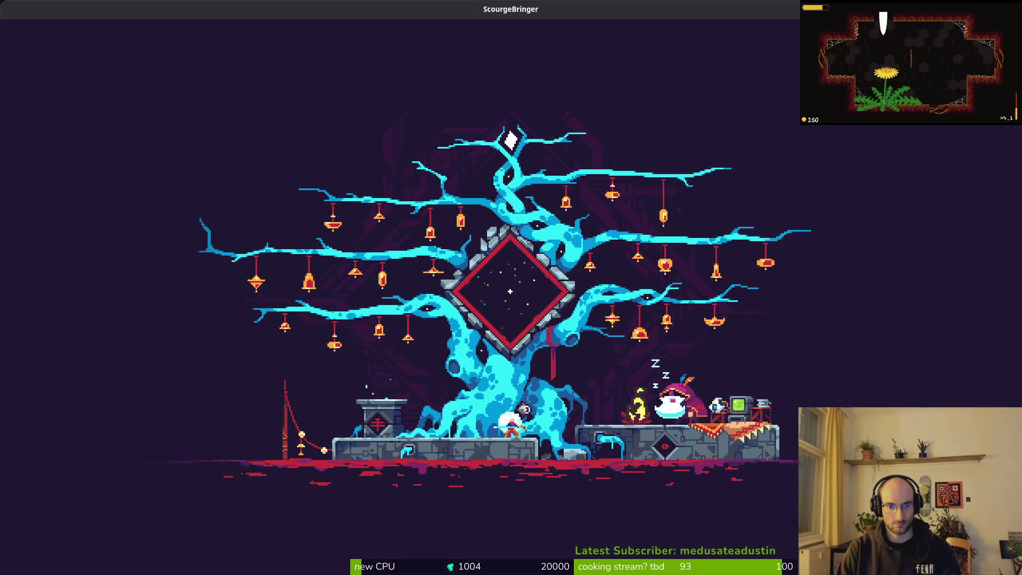
key("super+1")
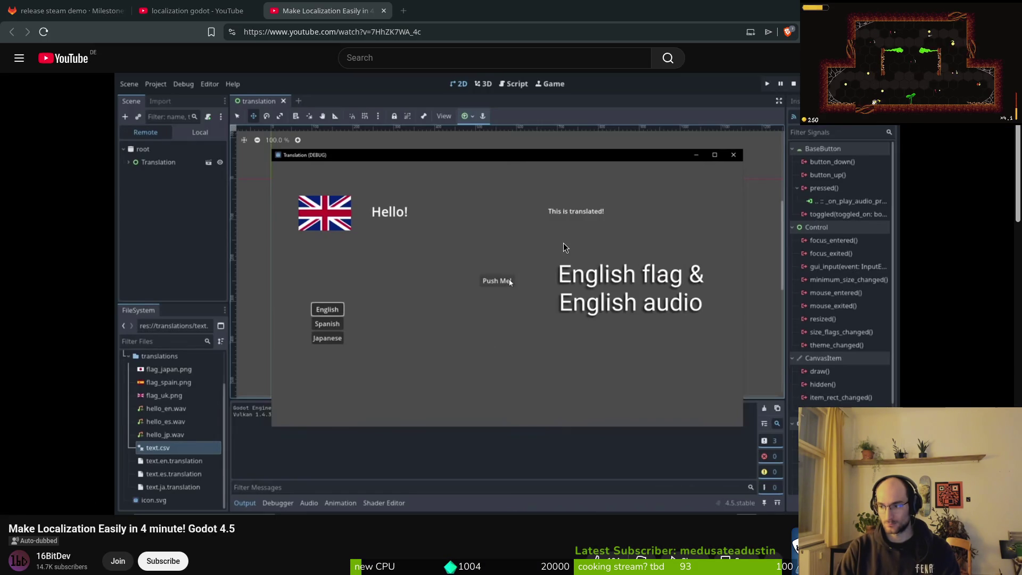
key("super+3")
key("F5")
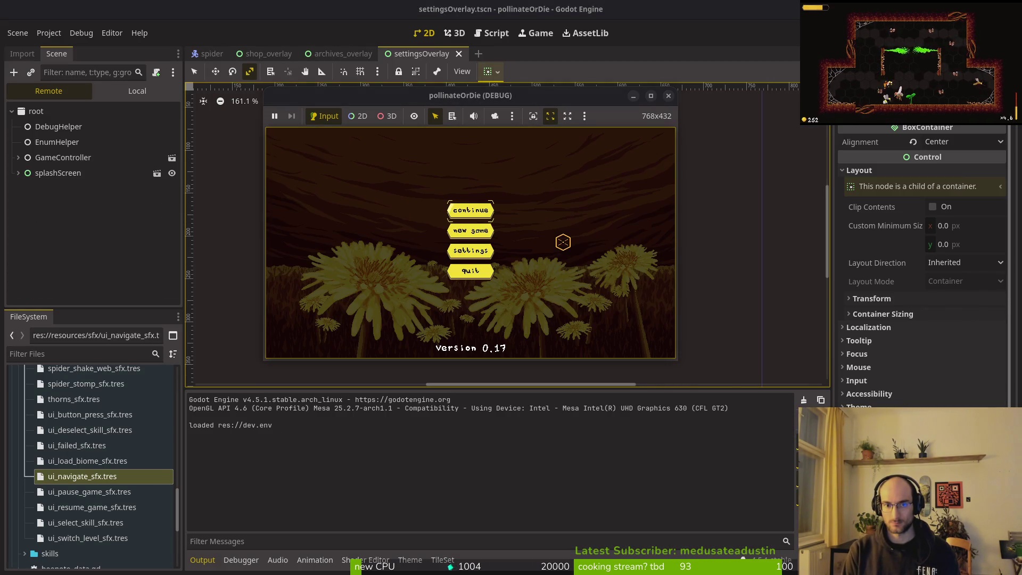
Press Continue, maximize the game, pause and resume via continue, then switch to the browser.
key("Return")
double_click(371, 100)
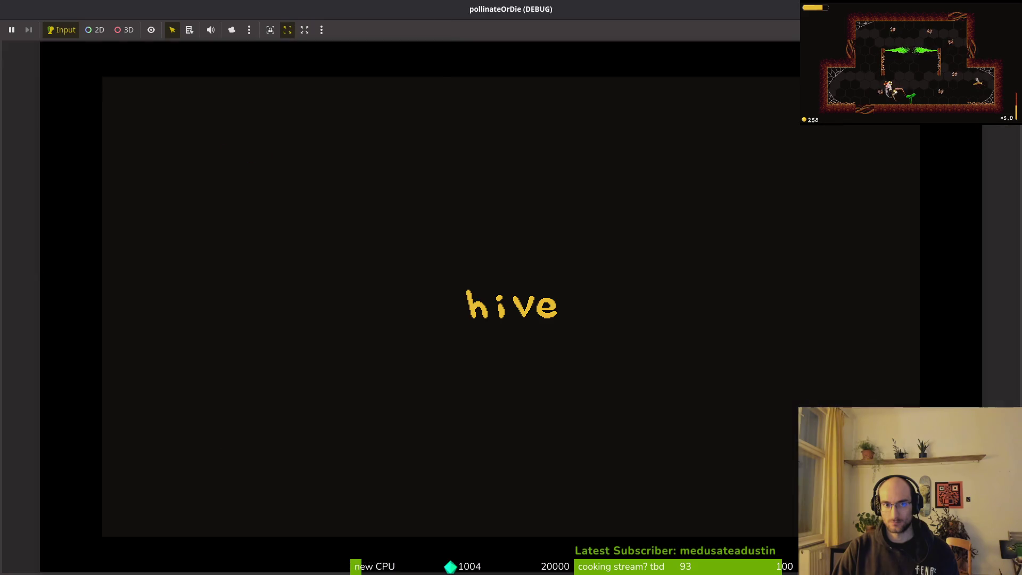
key("Escape")
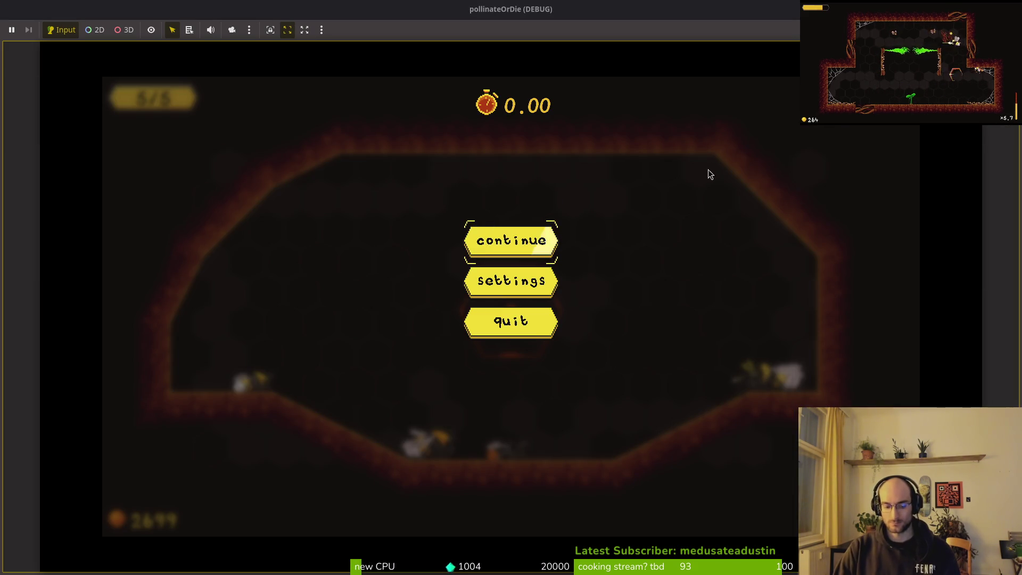
key("alt+Tab")
key("alt+Tab")
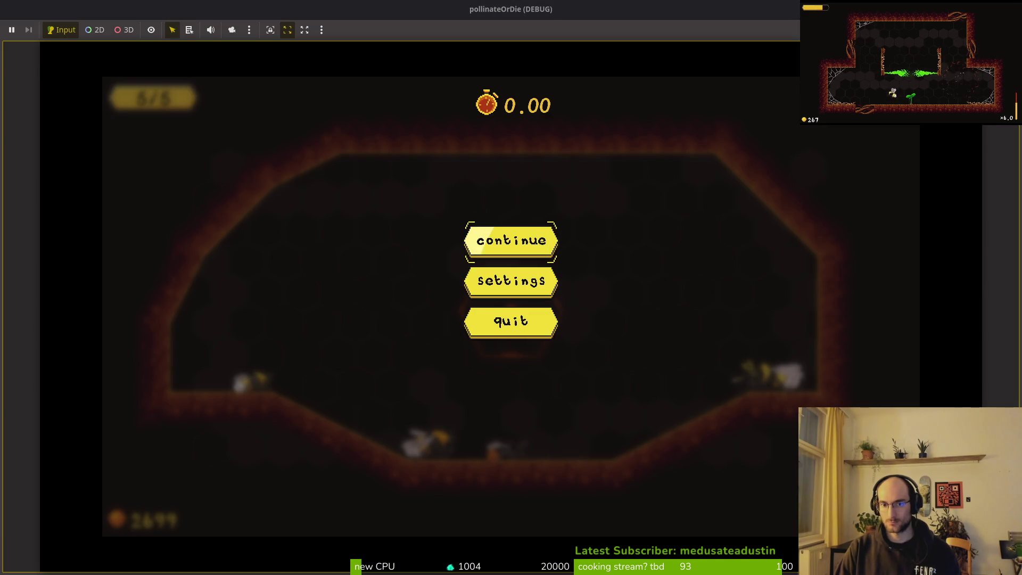
key("Up")
key("Return")
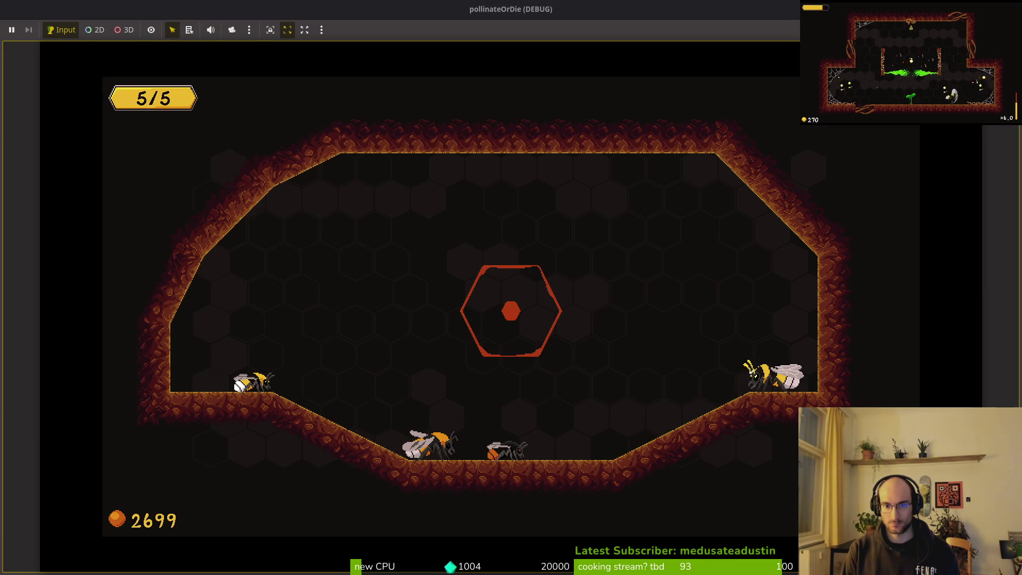
key("Escape")
key("Escape")
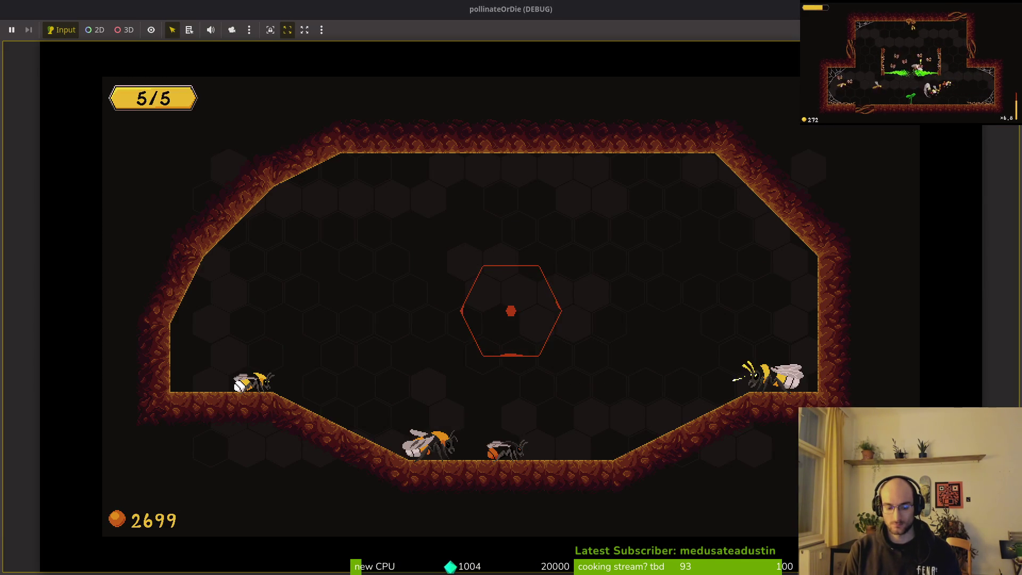
key("alt+Tab")
key("alt+Tab")
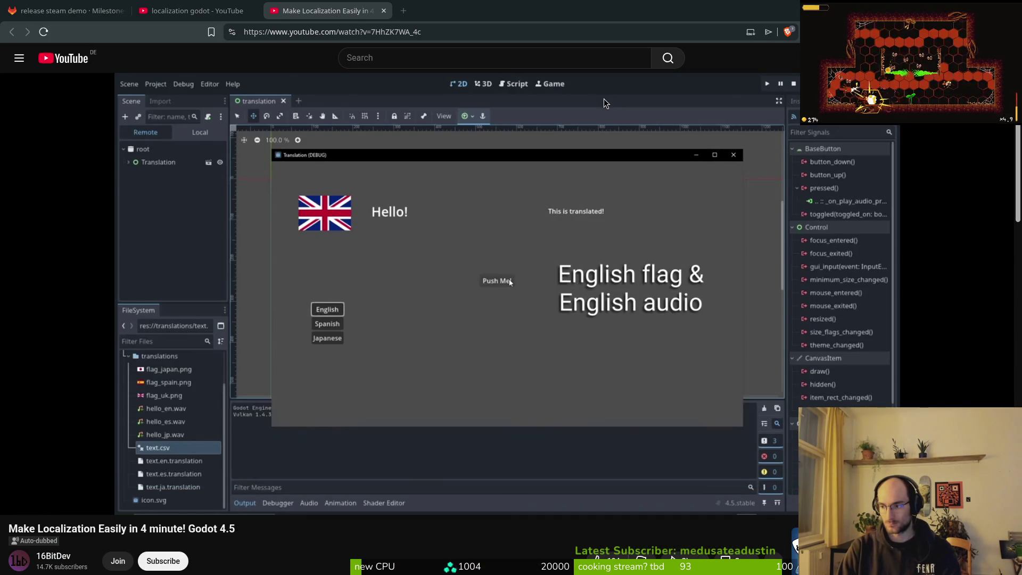
Open pause_overlay.tscn and select the resume button under VBoxContainer to check its text key.
key("alt+Tab")
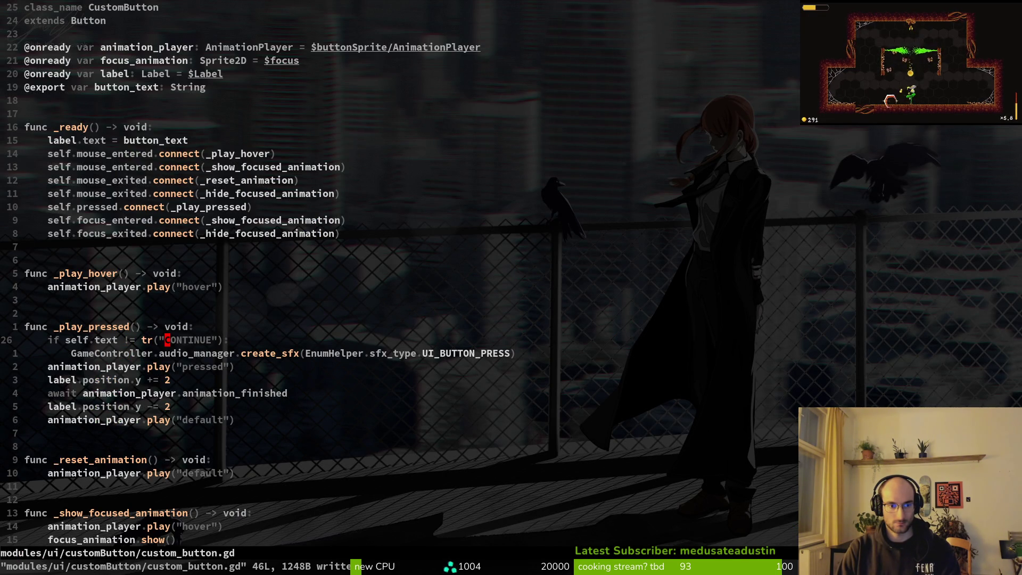
key("alt+Tab")
key("alt+Tab")
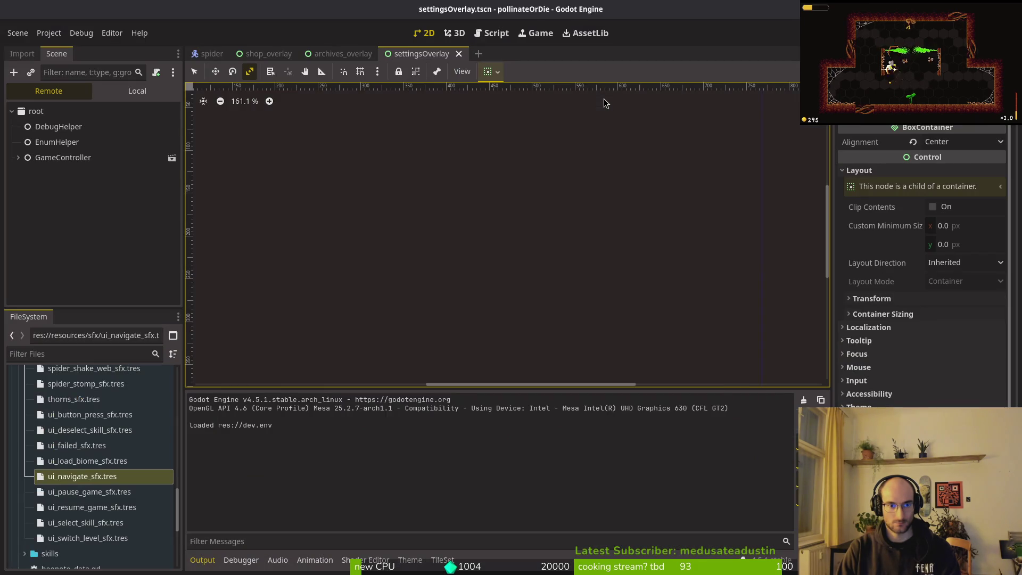
key("ctrl+shift+o")
type("pause_over")
key("Return")
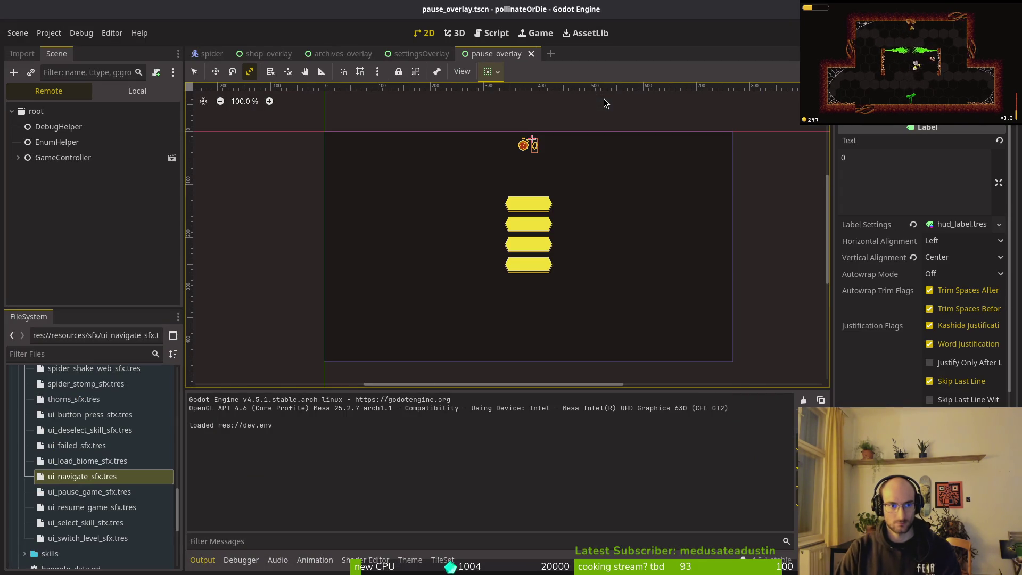
left_click(137, 91)
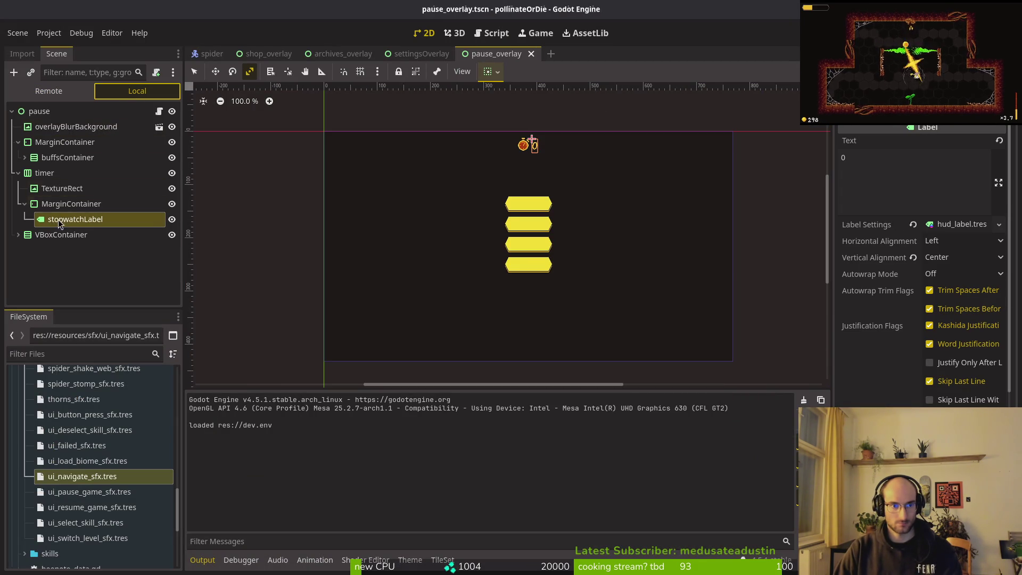
left_click(18, 173)
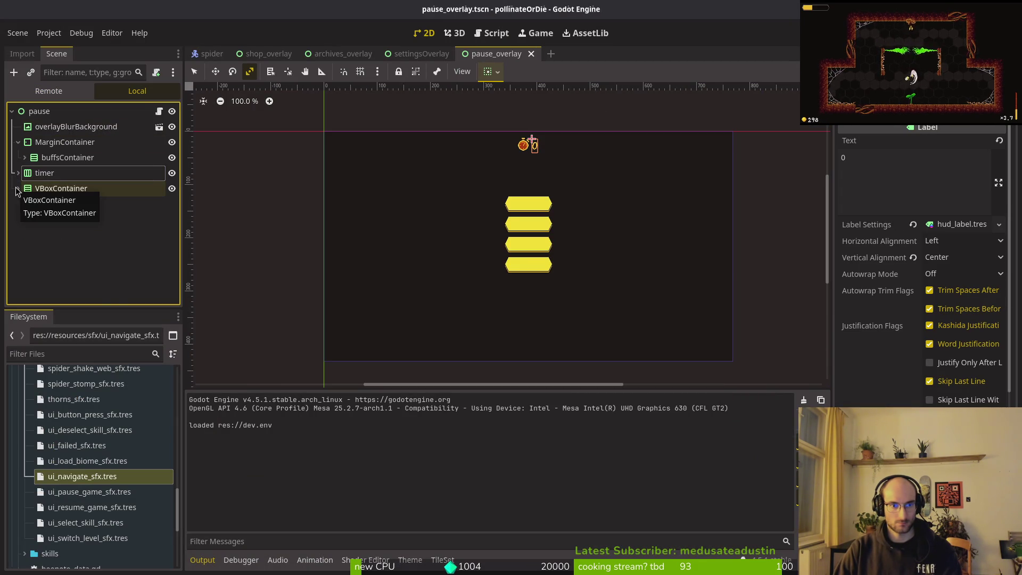
left_click(17, 188)
left_click(55, 204)
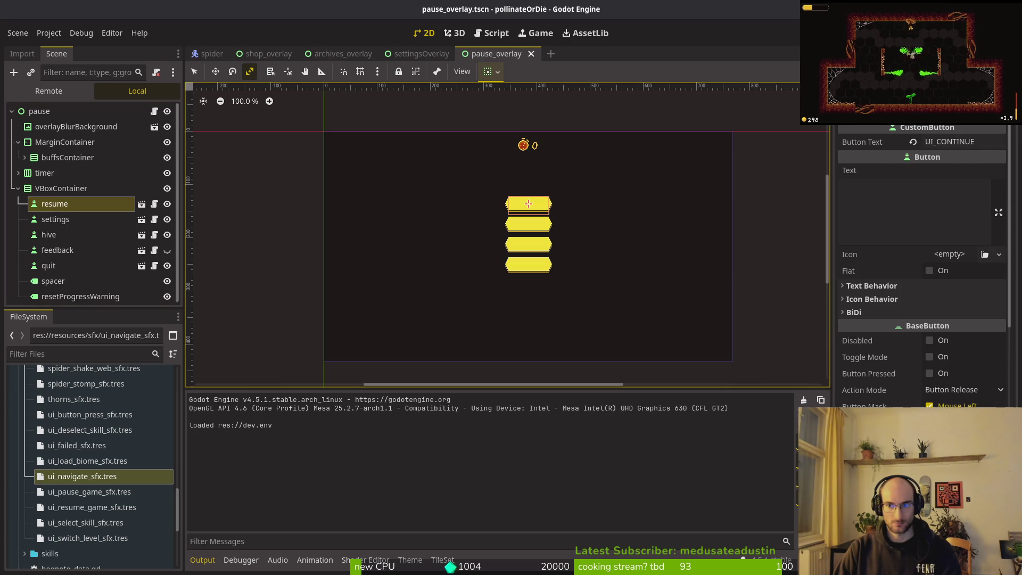
Change the check to tr("UI_CONTINUE") in custom_button.gd, save, and relaunch the game.
key("alt+Tab")
key("alt+Tab")
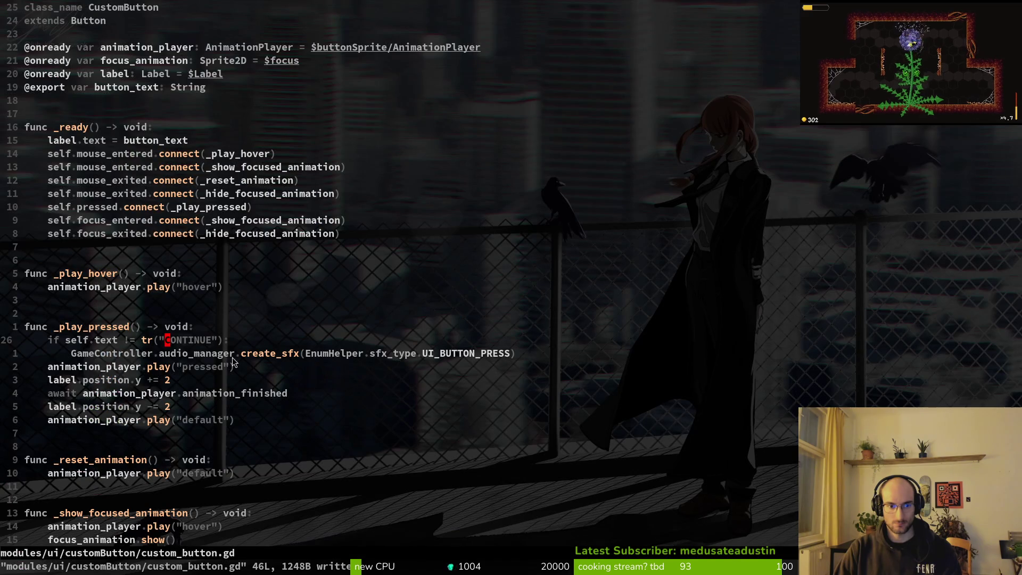
type("iIU")
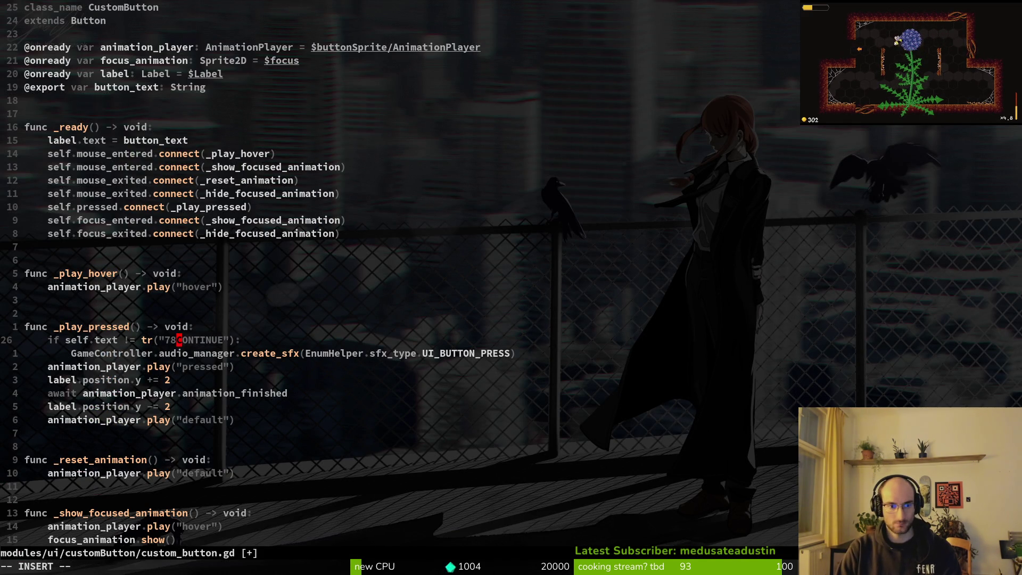
type("_")
key("Escape")
type(":w")
key("Return")
key("alt+Tab")
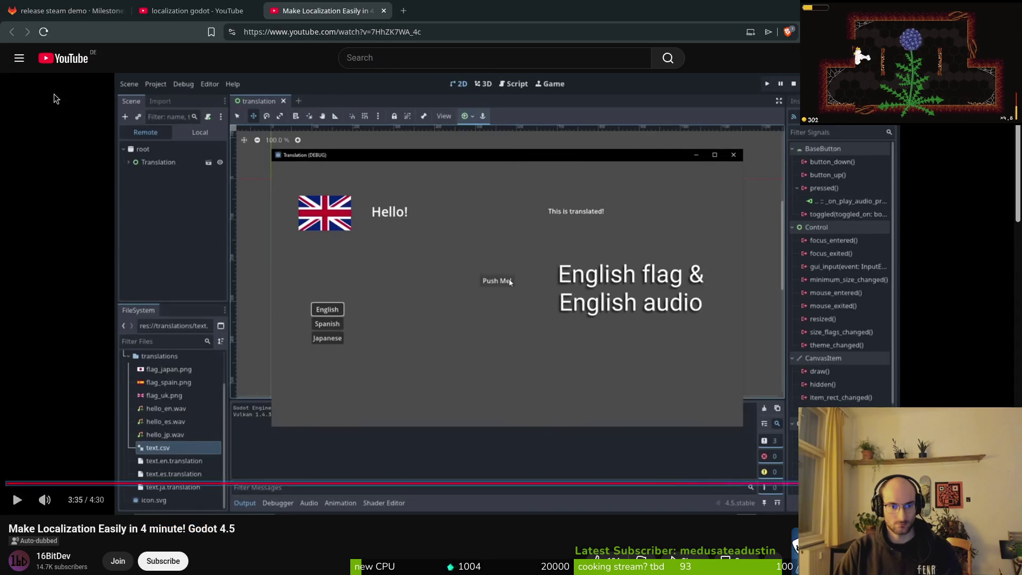
key("alt+Tab")
key("F5")
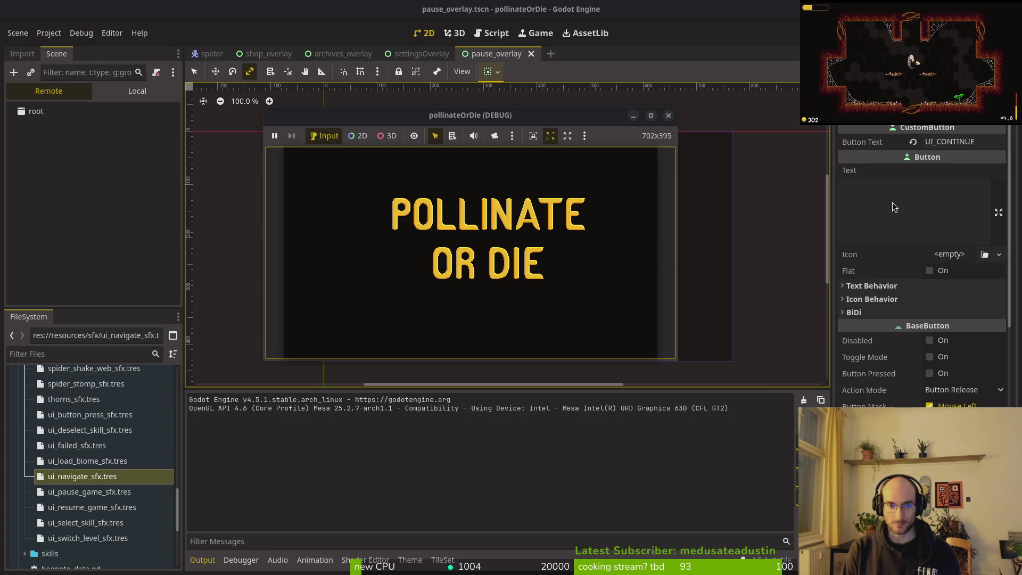
Enter the game, maximize it, and open and close the collection menu's buffs tab.
key("Return")
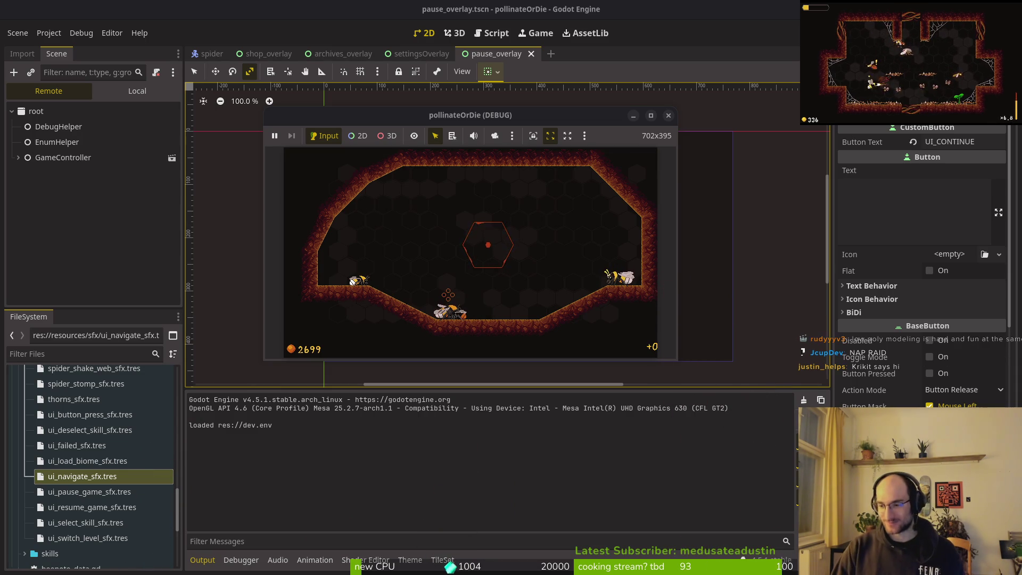
double_click(359, 115)
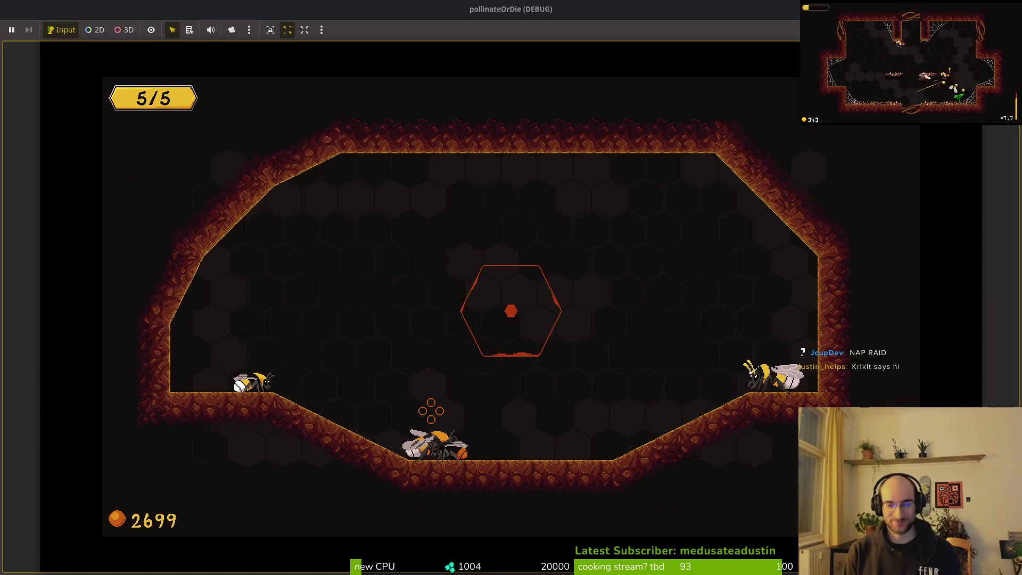
key("Escape")
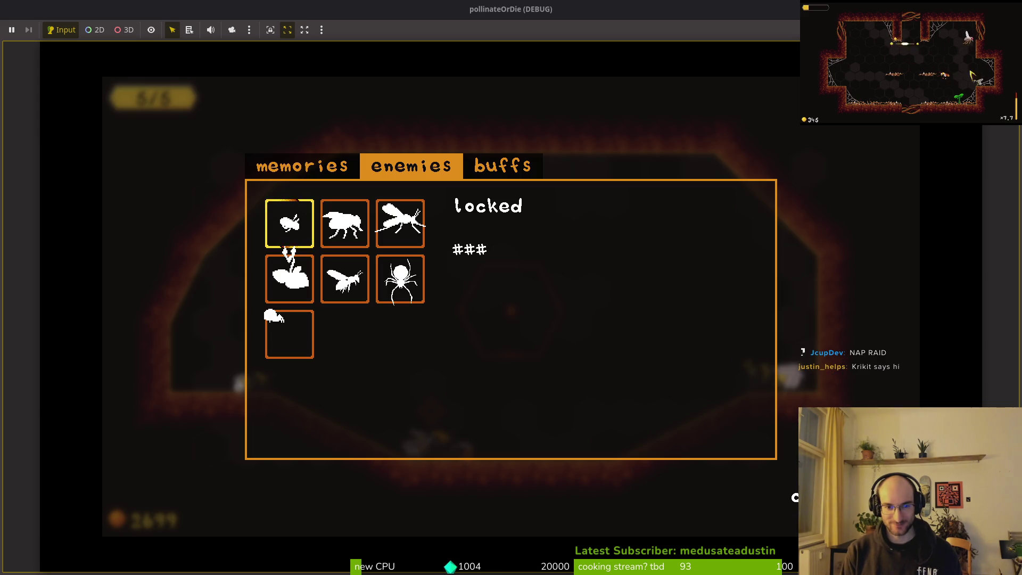
key("e")
key("Escape")
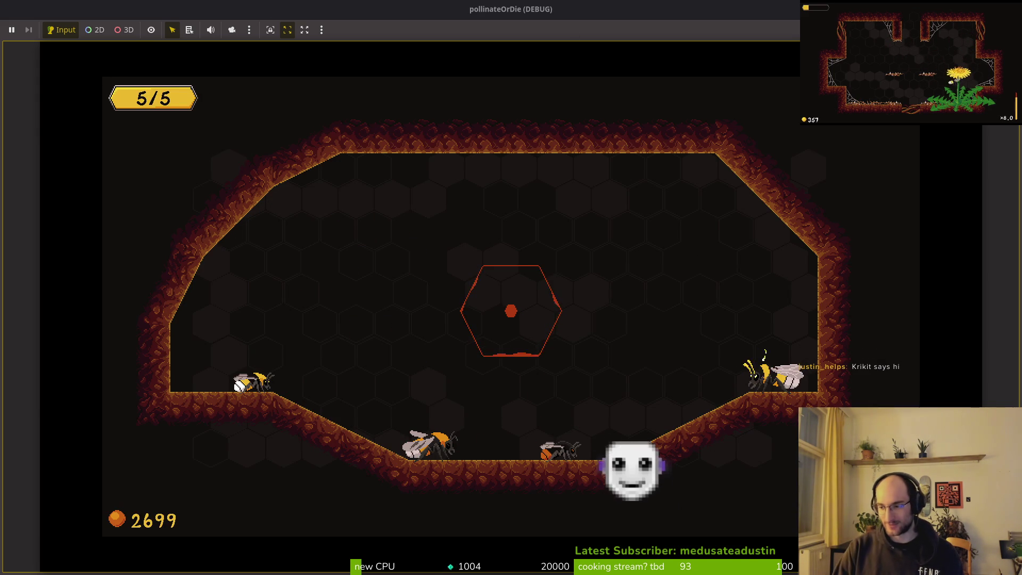
Restore, nudge and re-maximize the game window, pause to test the menu, then quit.
double_click(350, 11)
left_click_drag(406, 115, 392, 112)
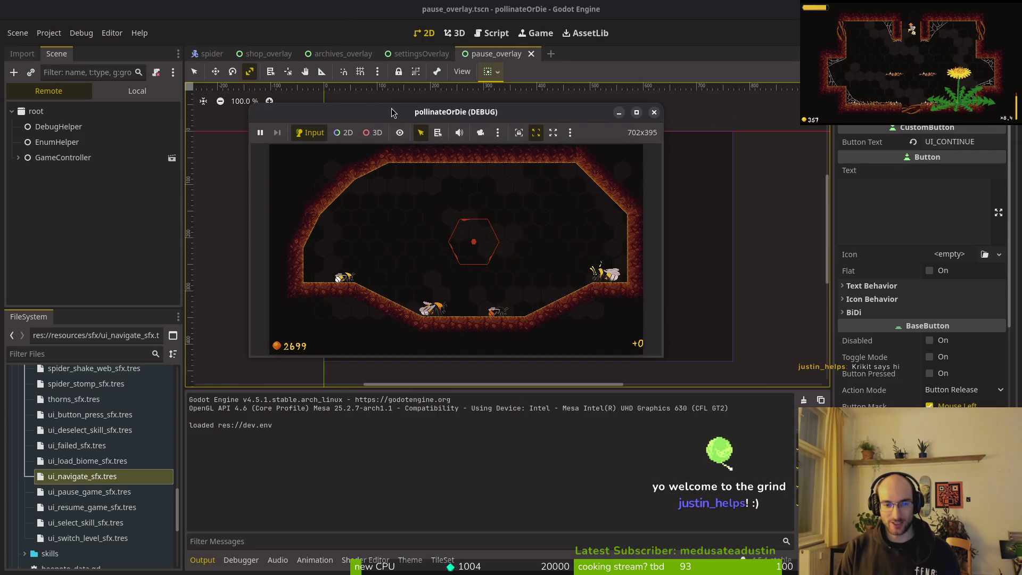
double_click(392, 112)
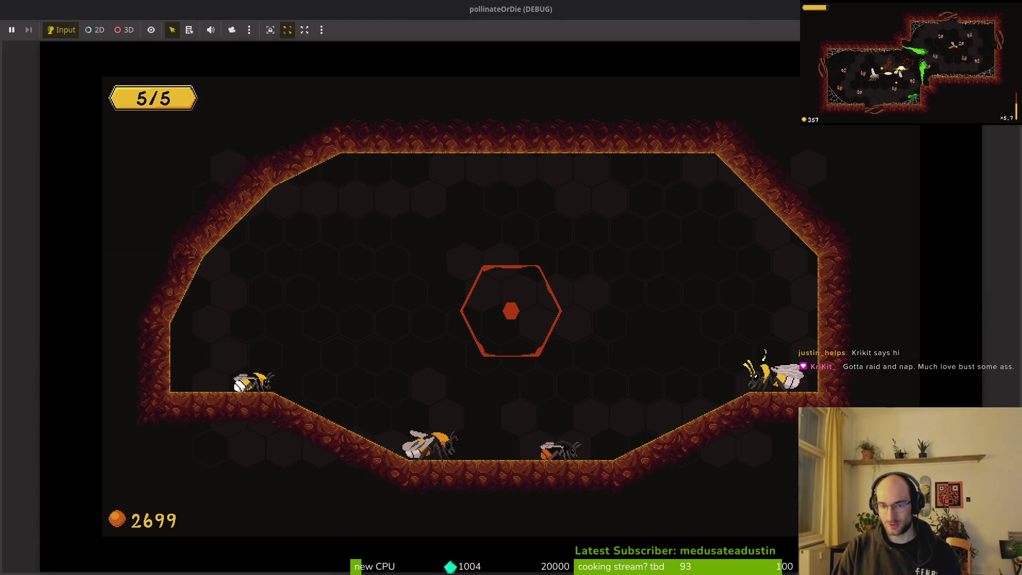
key("Escape")
key("Escape")
key("Escape")
key("Escape")
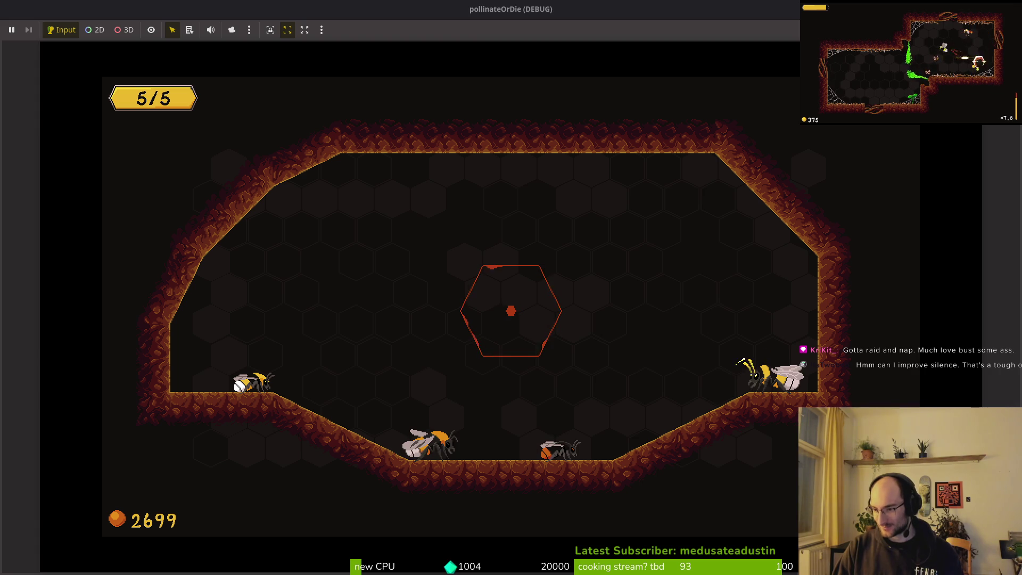
key("alt+F4")
Remove the tr( wrapper around UI_CONTINUE in the condition line of custom_button.gd.
left_click(154, 260)
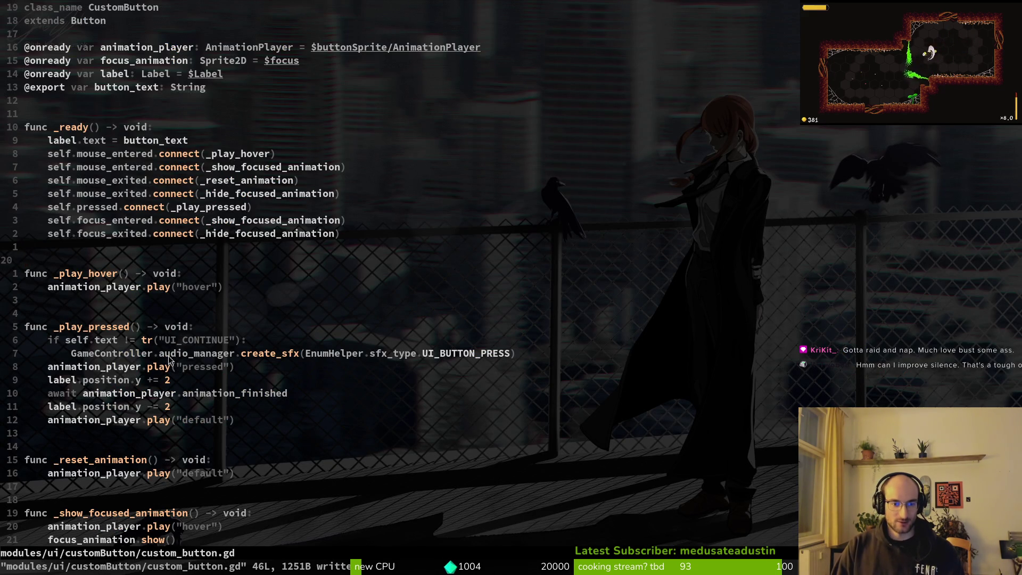
key("7")
key("j")
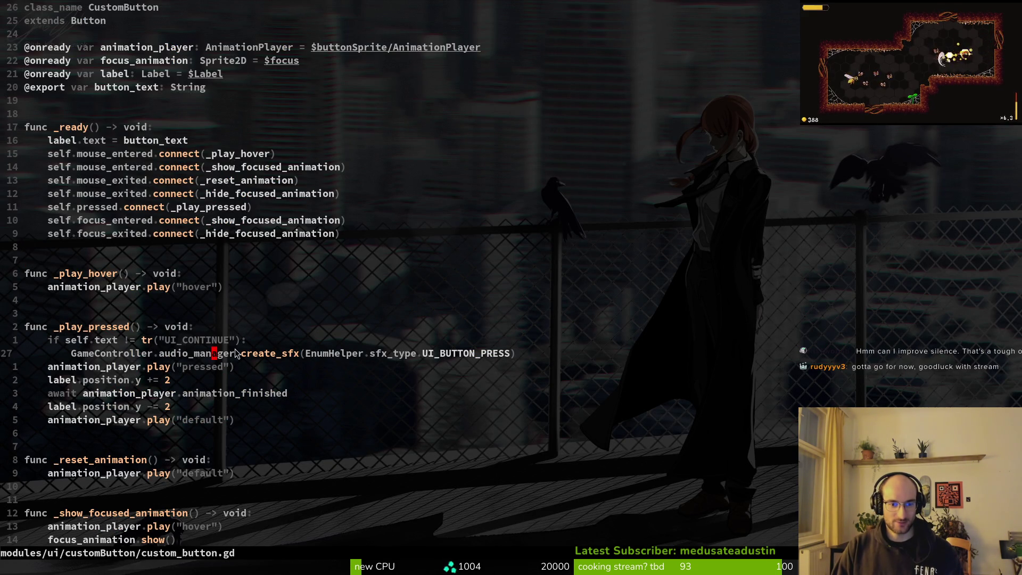
left_click_drag(143, 343, 158, 345)
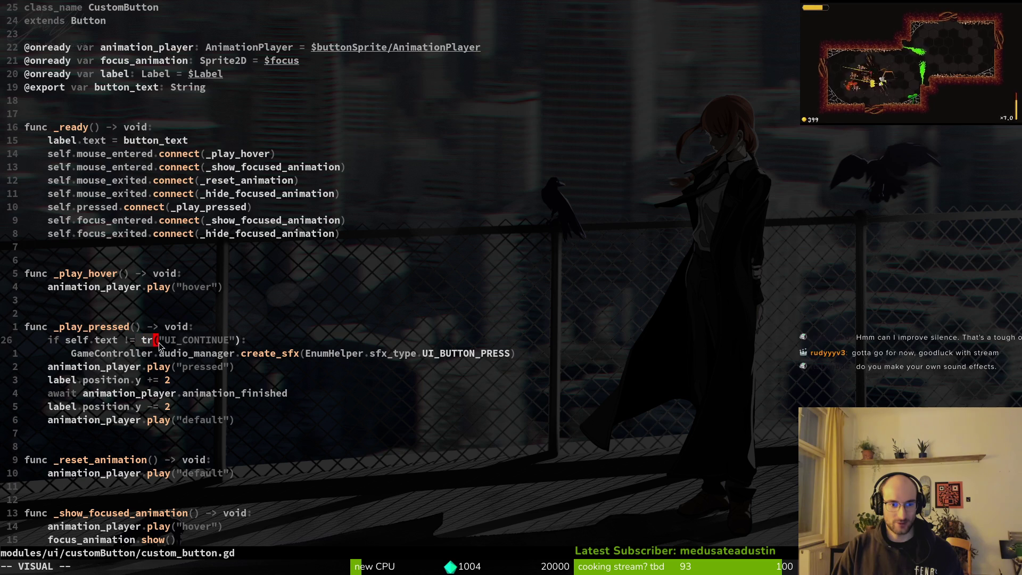
key("c")
key("Escape")
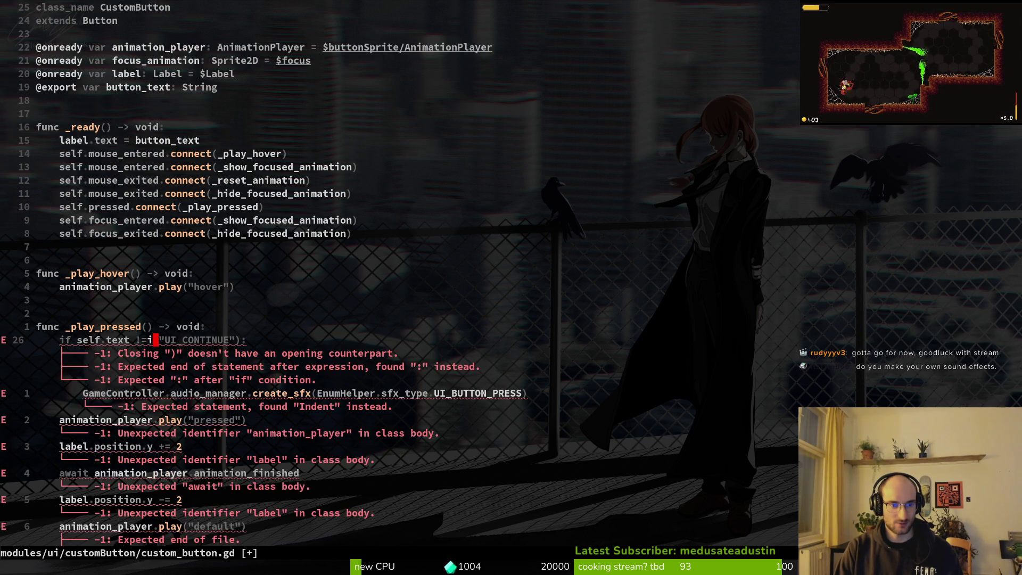
key("r")
key("space")
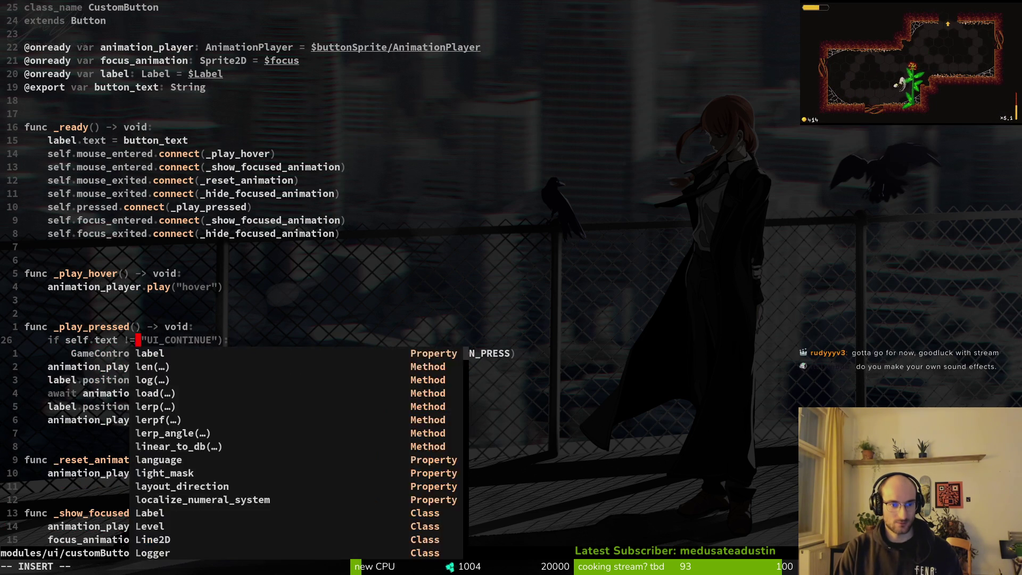
key("s")
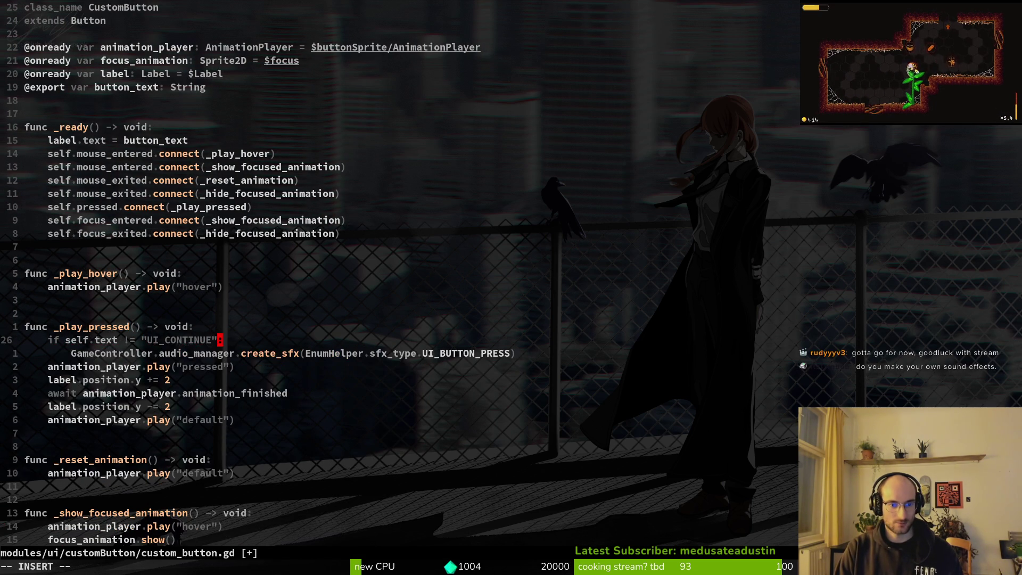
Run the game, continue into the level, then open and resume the pause menu twice before stopping.
key("alt+Tab")
key("F5")
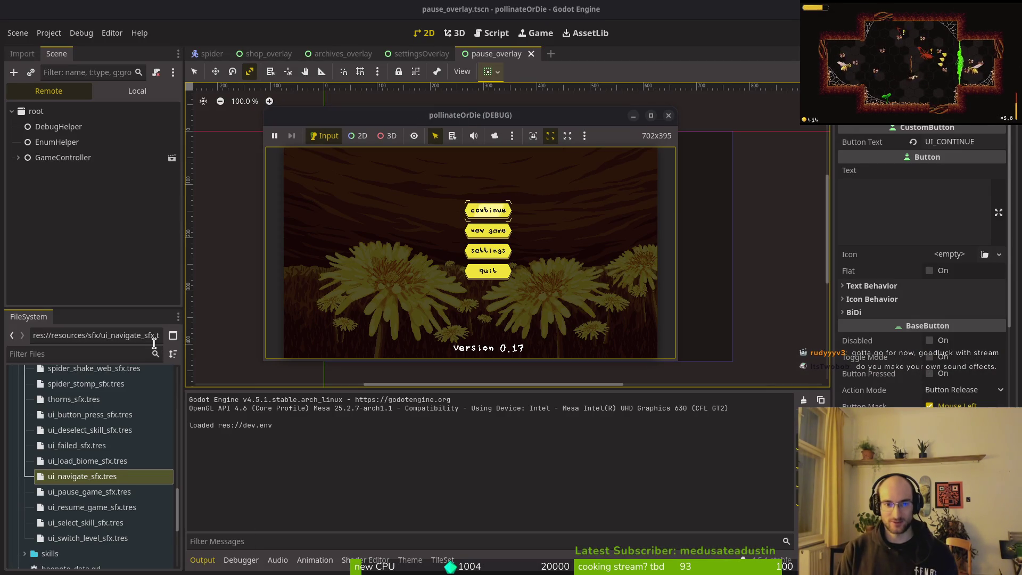
key("Return")
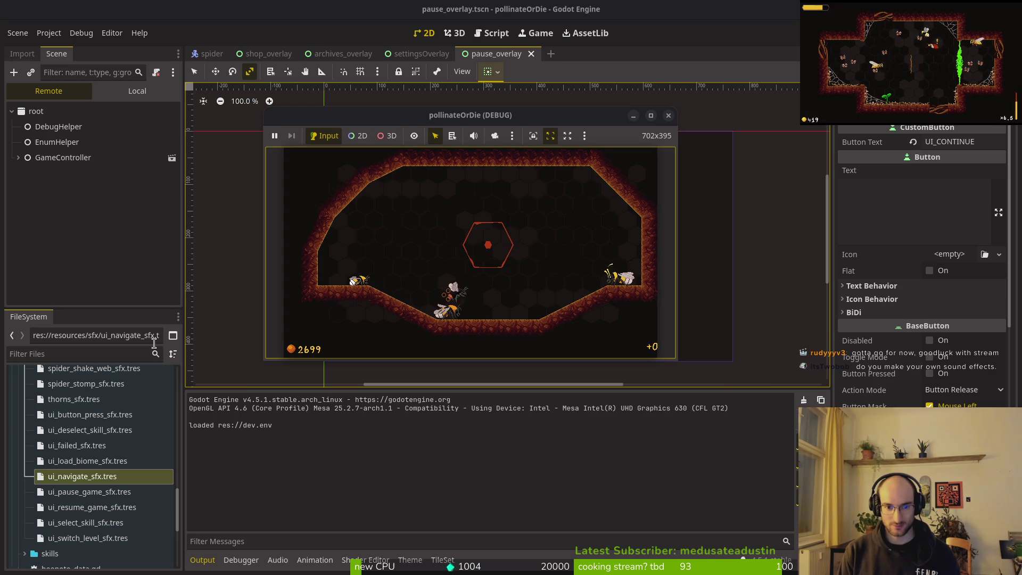
key("Escape")
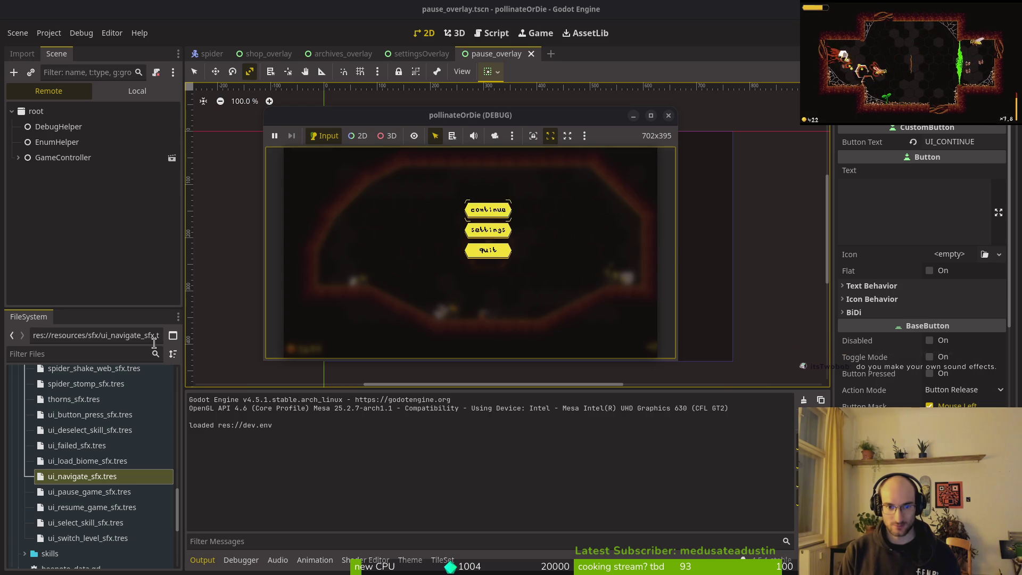
key("Return")
key("Escape")
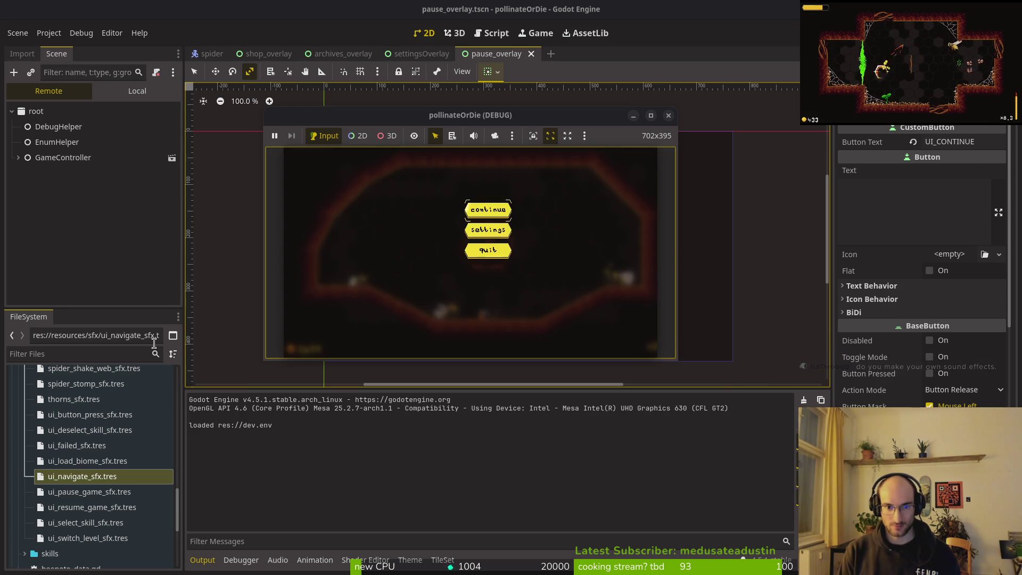
key("Return")
key("F8")
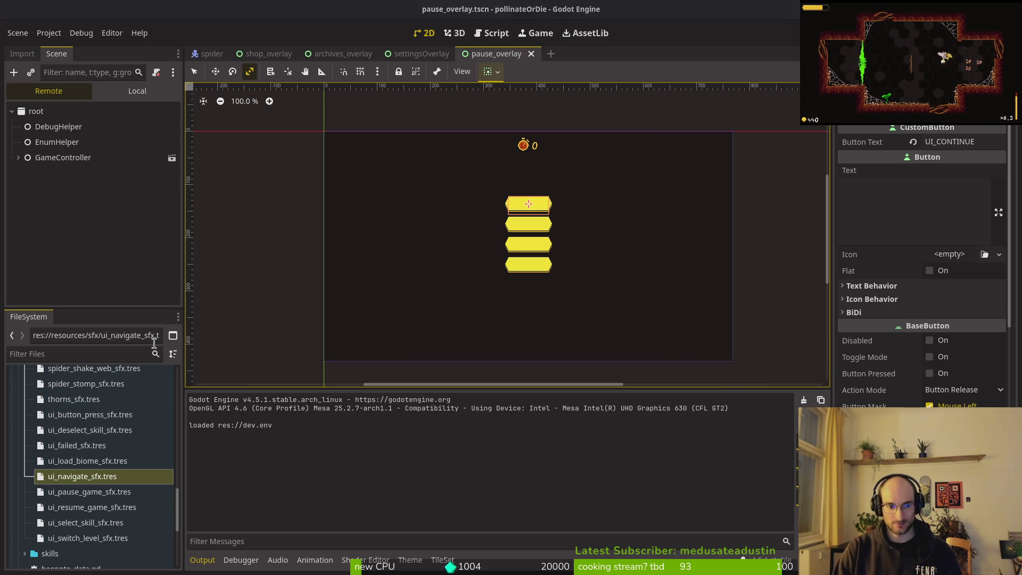
Add print_debug(self.text) under func _play_pressed, save with :w, and relaunch the game with F5.
key("alt+Tab")
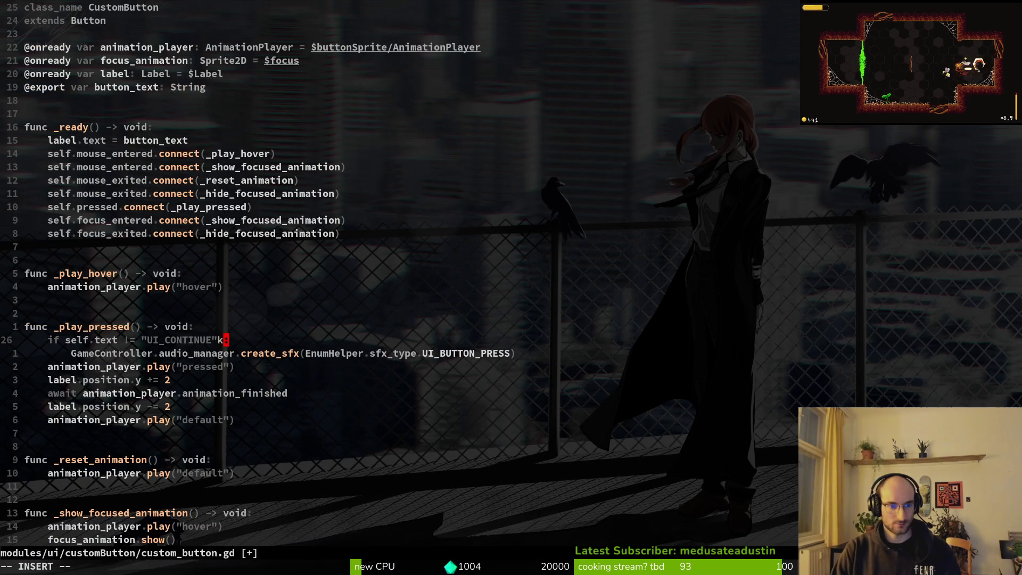
key("Escape")
type("oprint_debug(self")
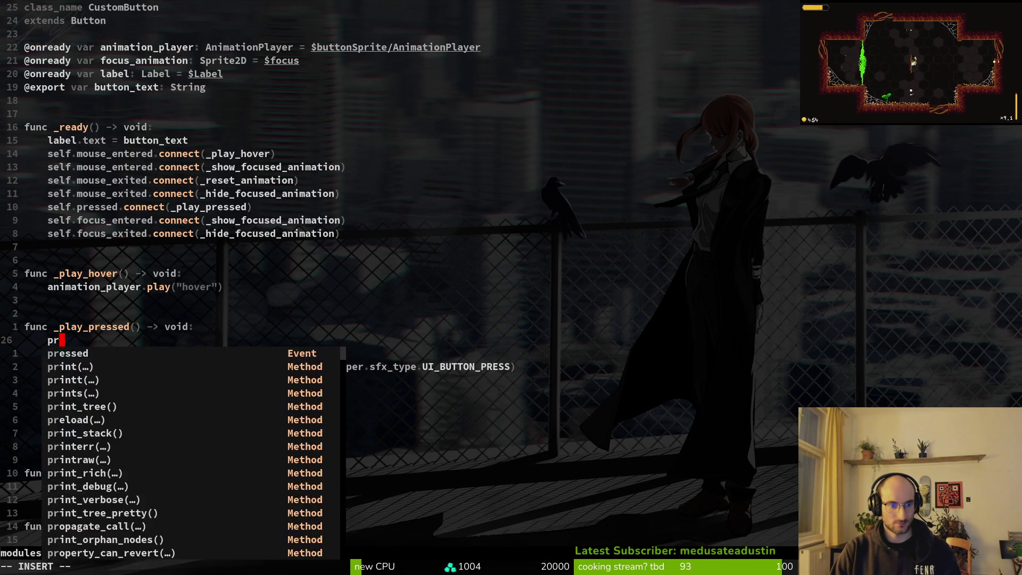
type(".text)")
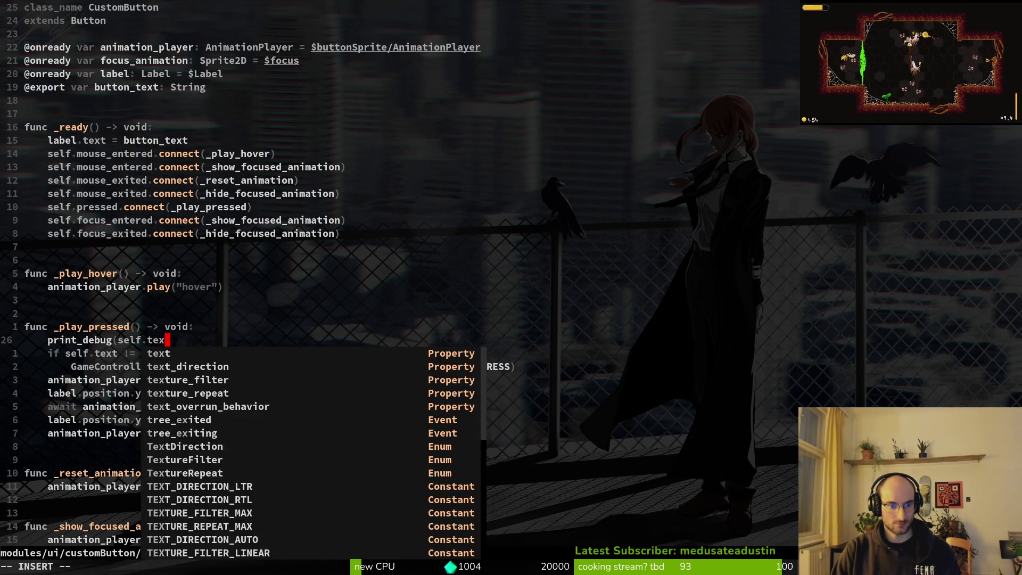
key("Escape")
type(":w")
key("Return")
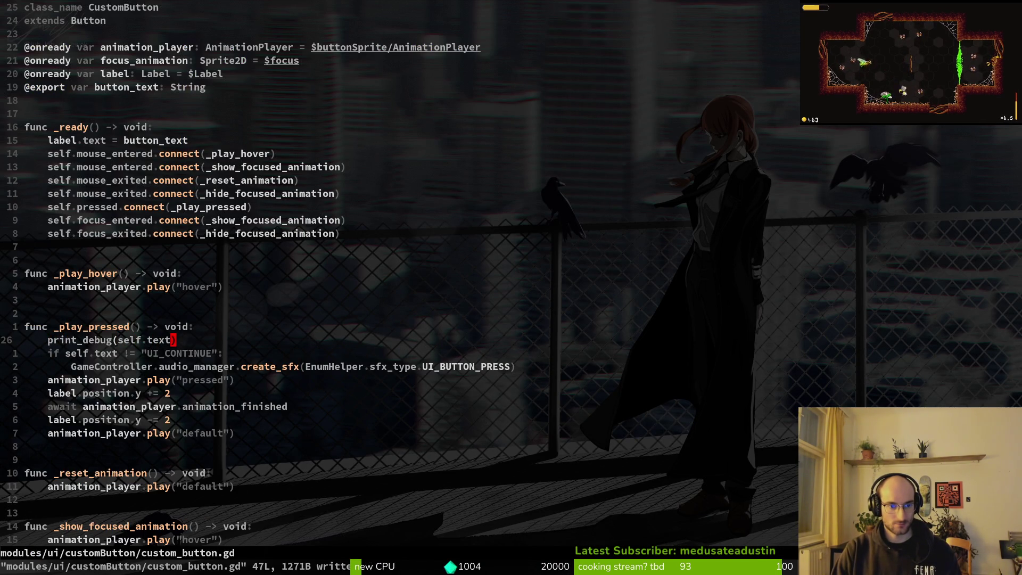
key("alt+Tab")
key("F5")
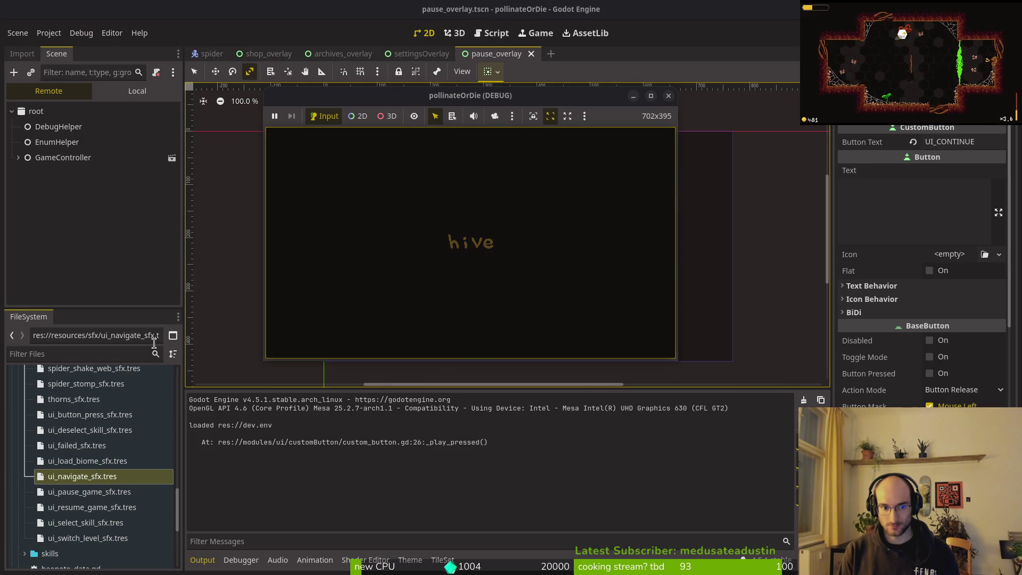
Pause and resume the game, stop it, inspect the _play_pressed trace in Output, and relaunch.
key("Escape")
key("Return")
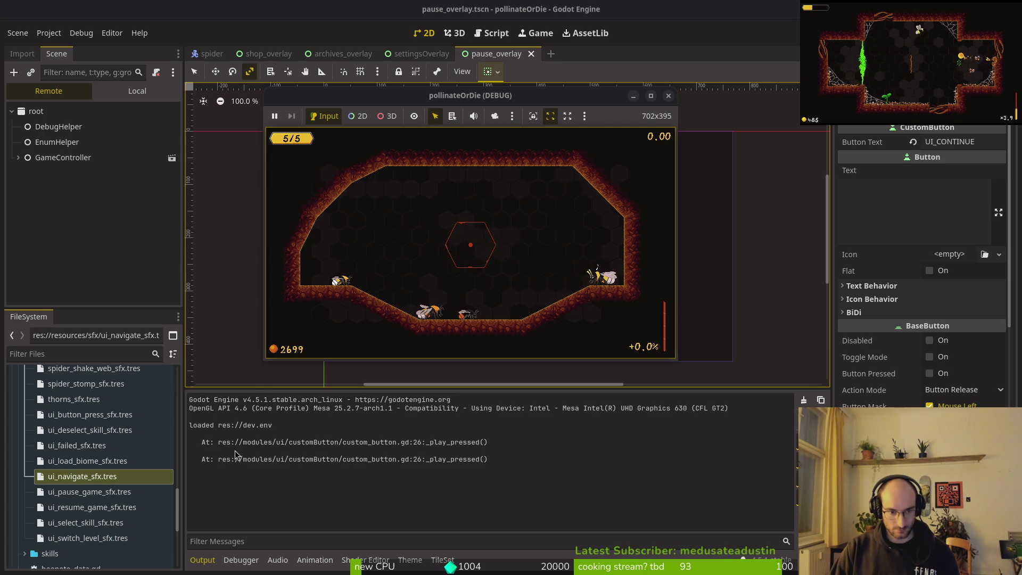
key("F8")
left_click(215, 446)
left_click(195, 448)
key("F5")
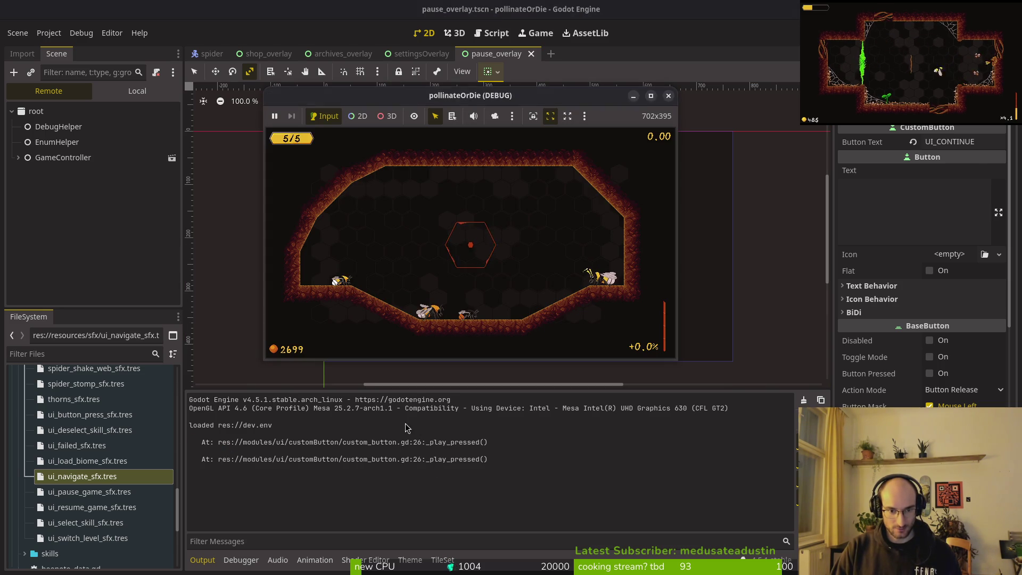
Change self to label in the UI_CONTINUE check so it compares label.text, and save.
key("super+1")
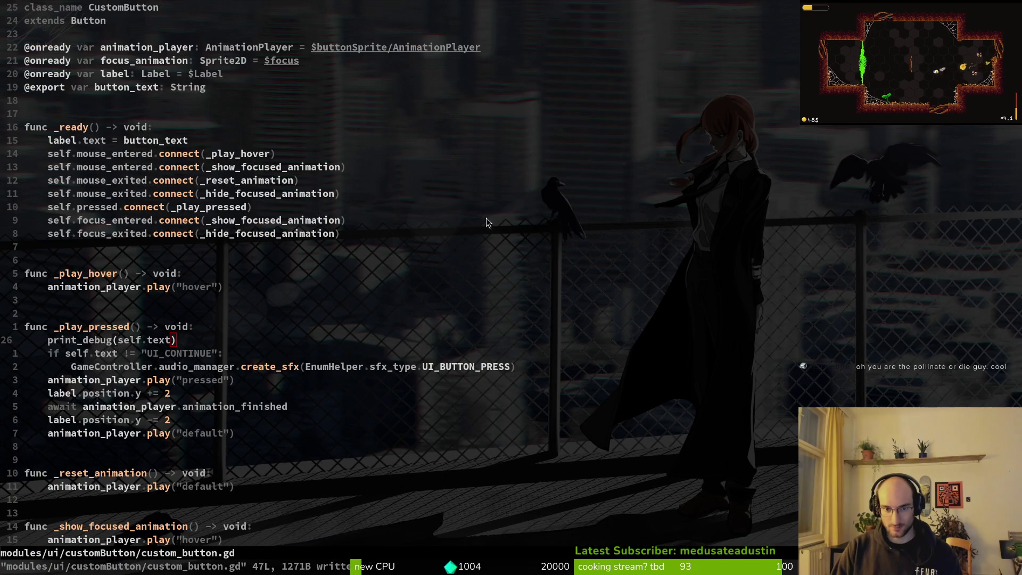
key("space")
key("f")
key("f")
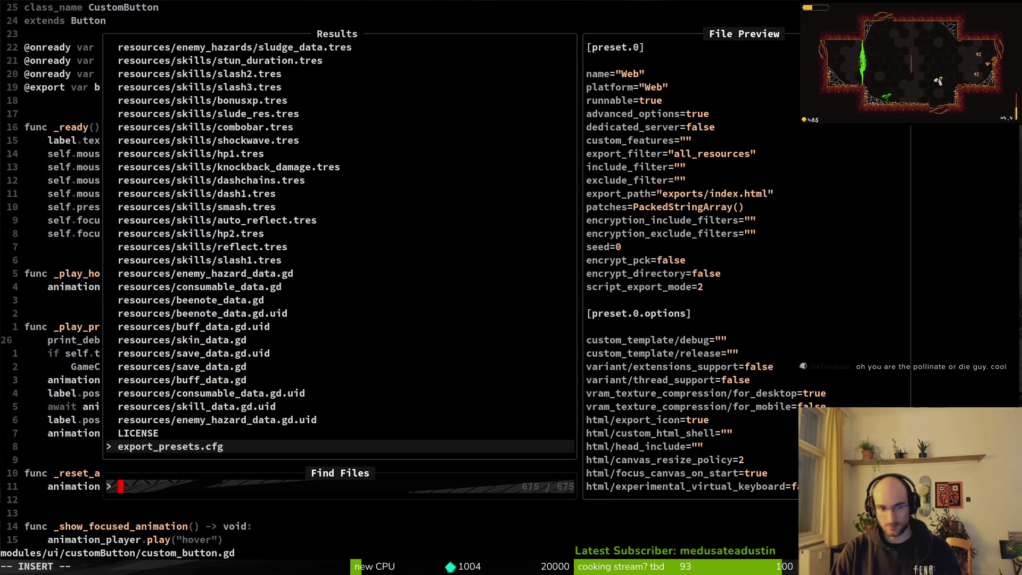
key("Escape")
key("g")
key("g")
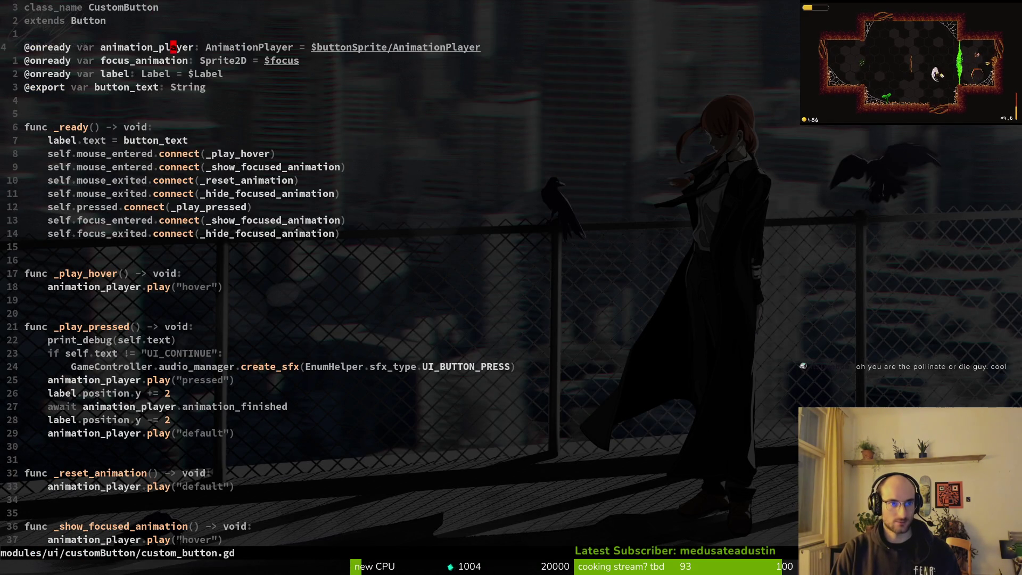
key("j")
key("j")
key("shift+v")
key("y")
key("j")
key("j")
key("j")
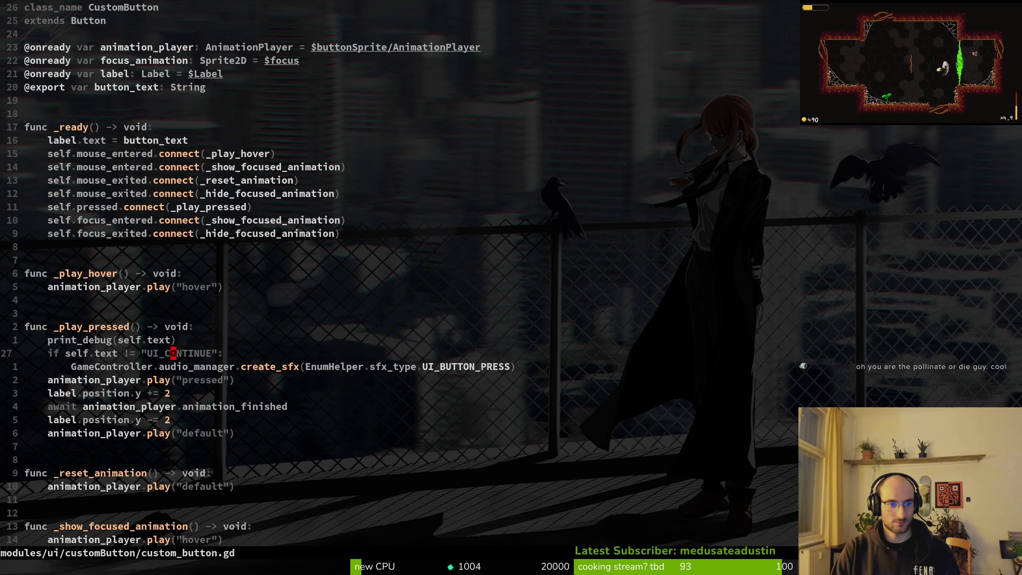
type("ciwlabel")
key("Escape")
type(":w")
key("Return")
Delete the print_debug line and save the script again.
key("k")
key("d")
key("d")
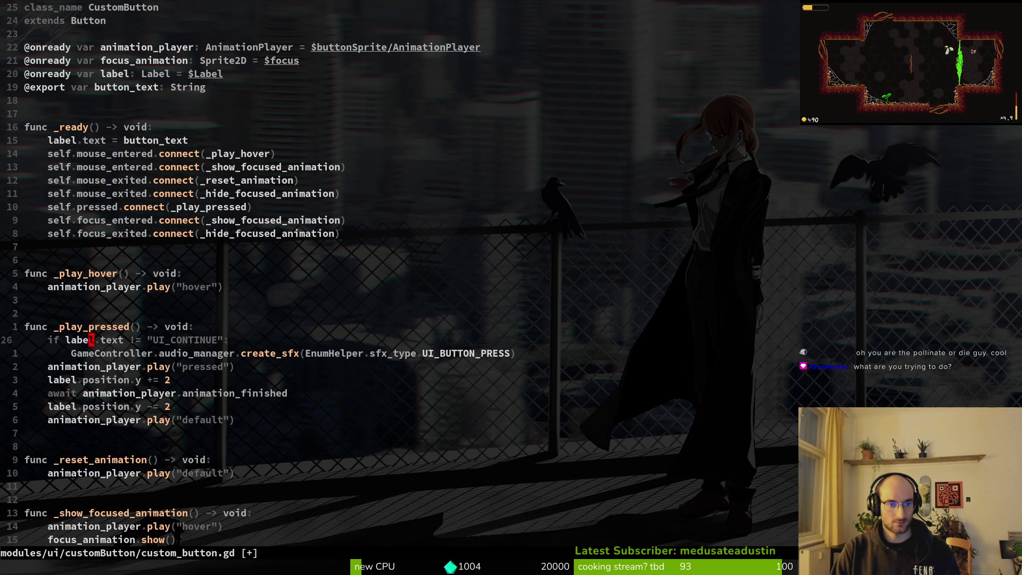
type(":w")
key("Return")
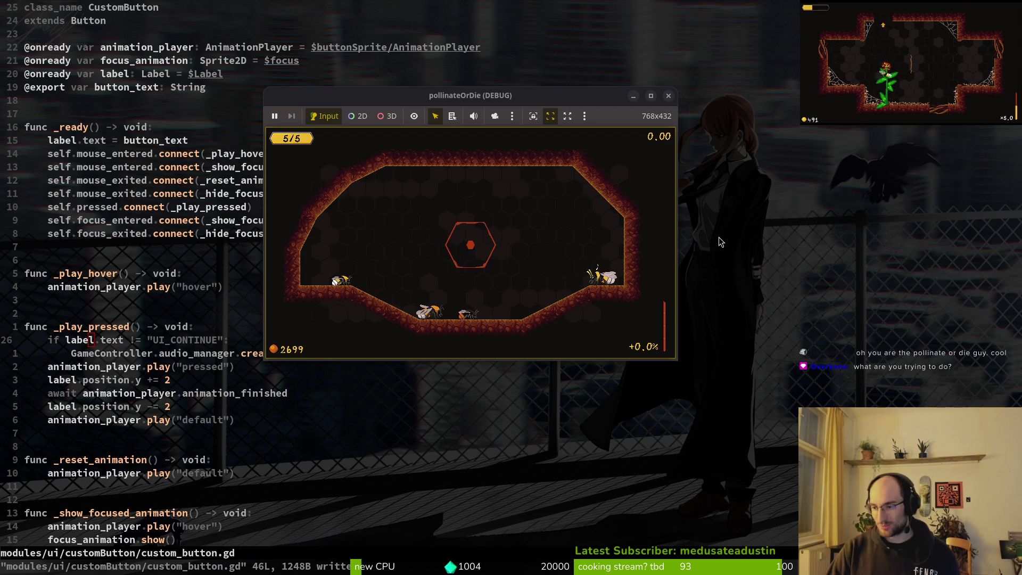
Close the old game window, relaunch the game maximized, and continue into the level.
left_click(668, 97)
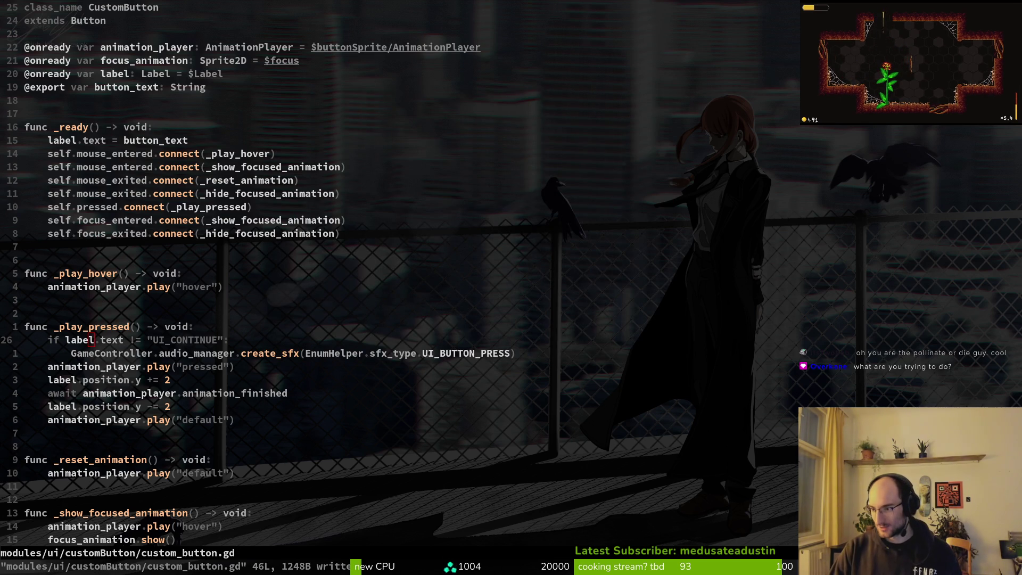
key("alt+Tab")
key("F5")
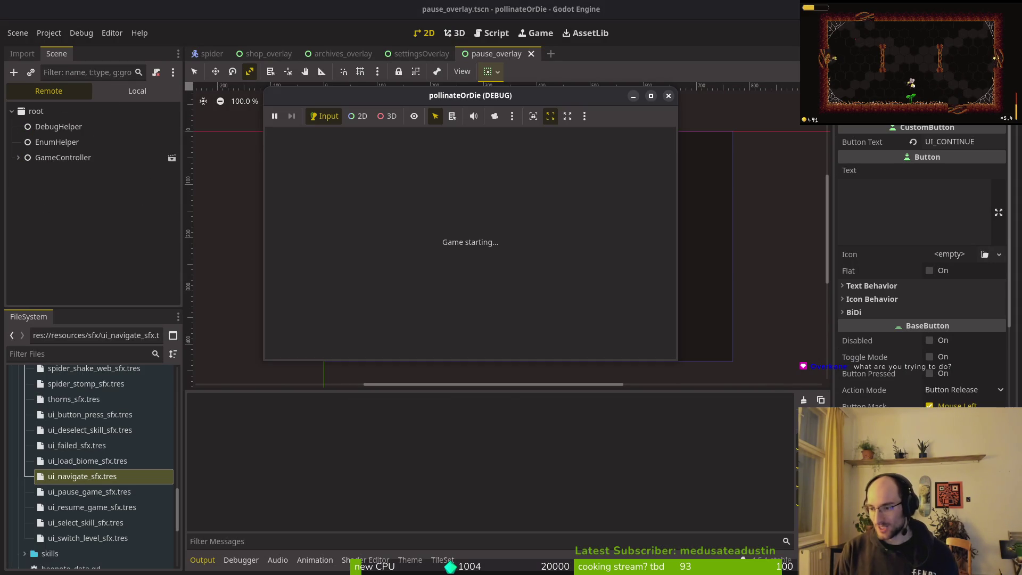
double_click(479, 100)
key("Return")
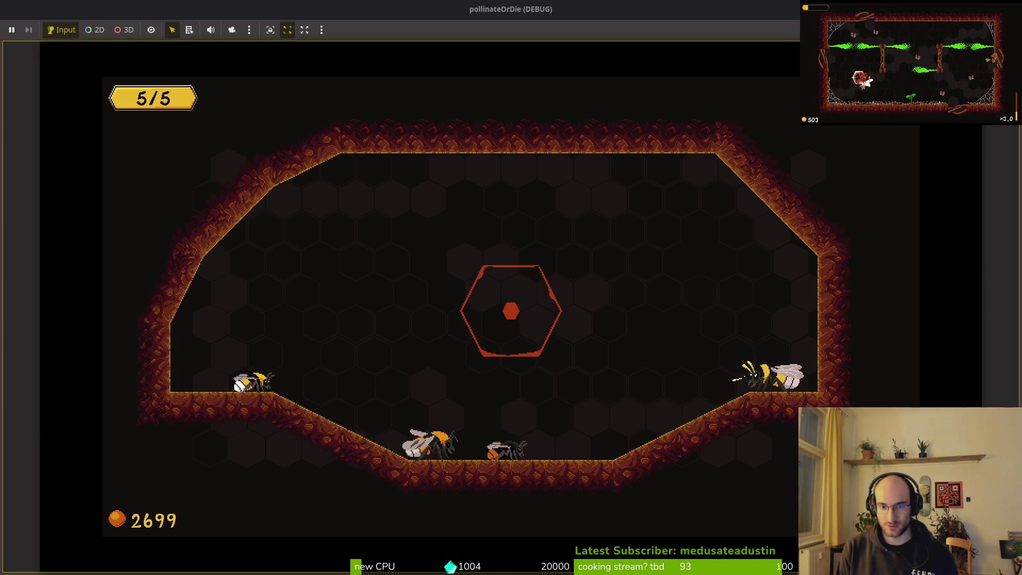
Open, navigate, and resume from the pause menu to retest the button-press sound.
key("Escape")
key("Escape")
key("Escape")
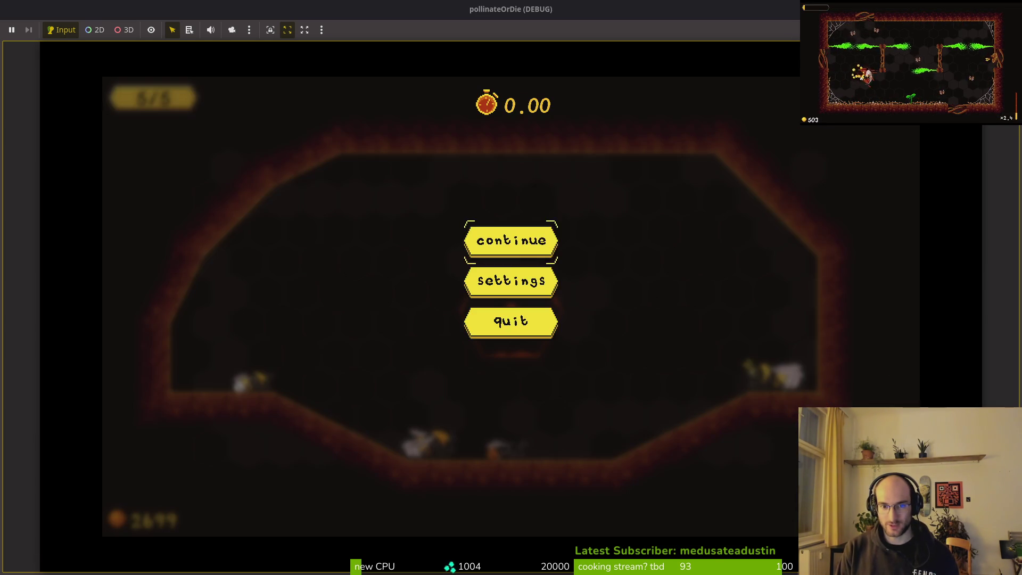
key("Escape")
key("Escape")
key("Up")
key("Up")
key("Return")
key("Escape")
key("Up")
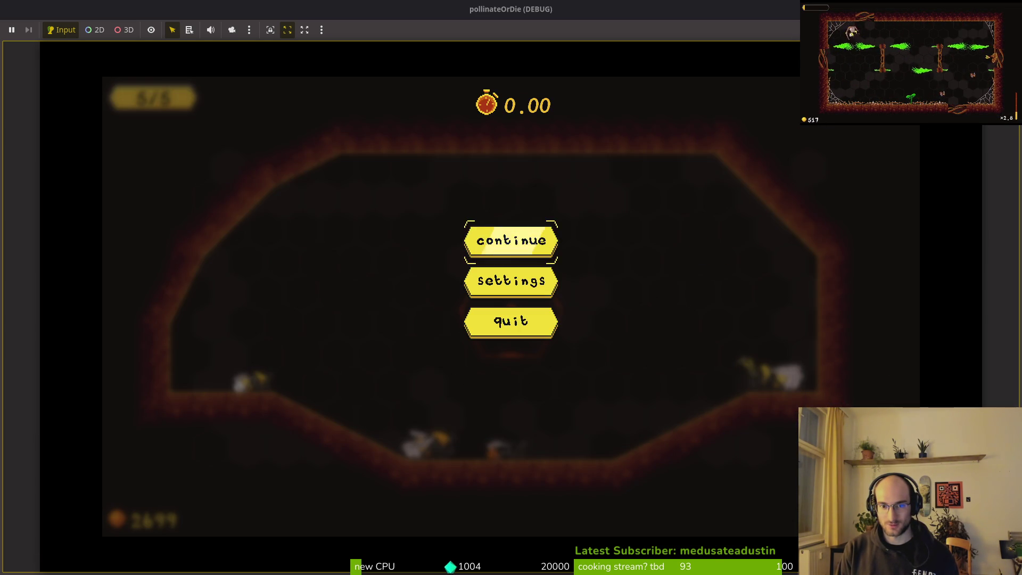
key("Return")
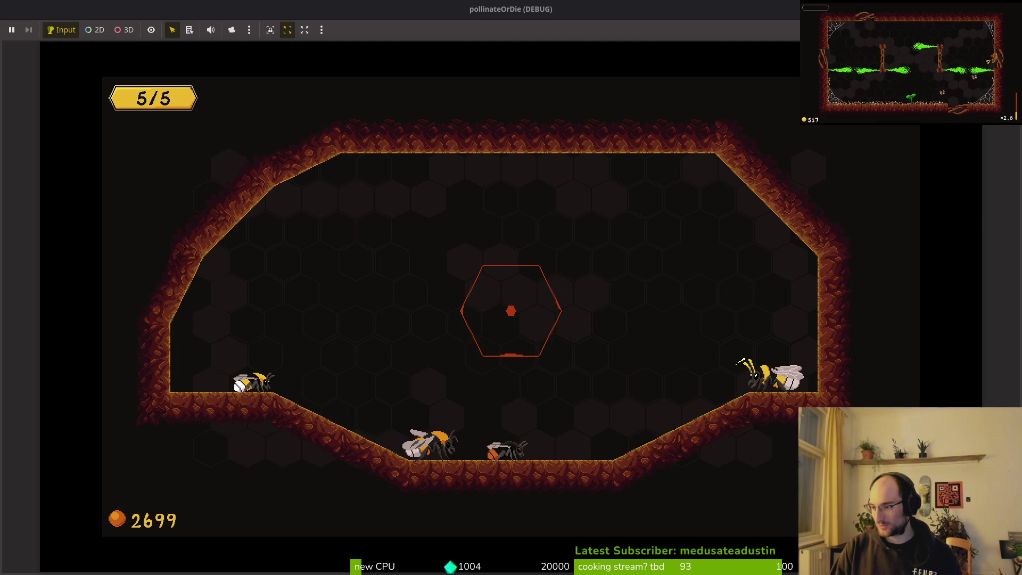
key("alt+Tab")
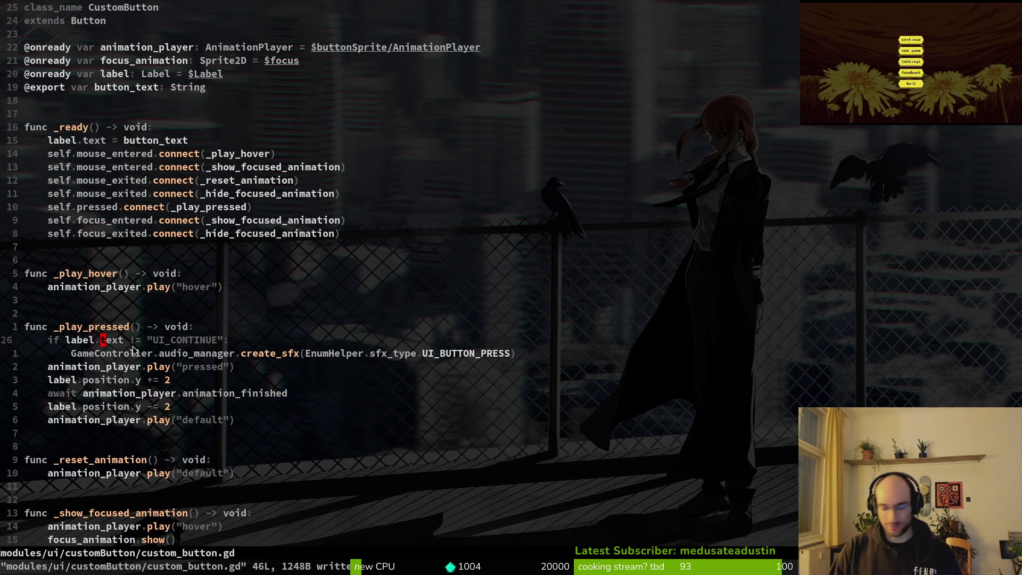
Delete the if label.text != "UI_CONTINUE" line, dedent the create_sfx line, and save.
key("j")
key("shift+v")
key("less")
key("k")
key("d")
key("d")
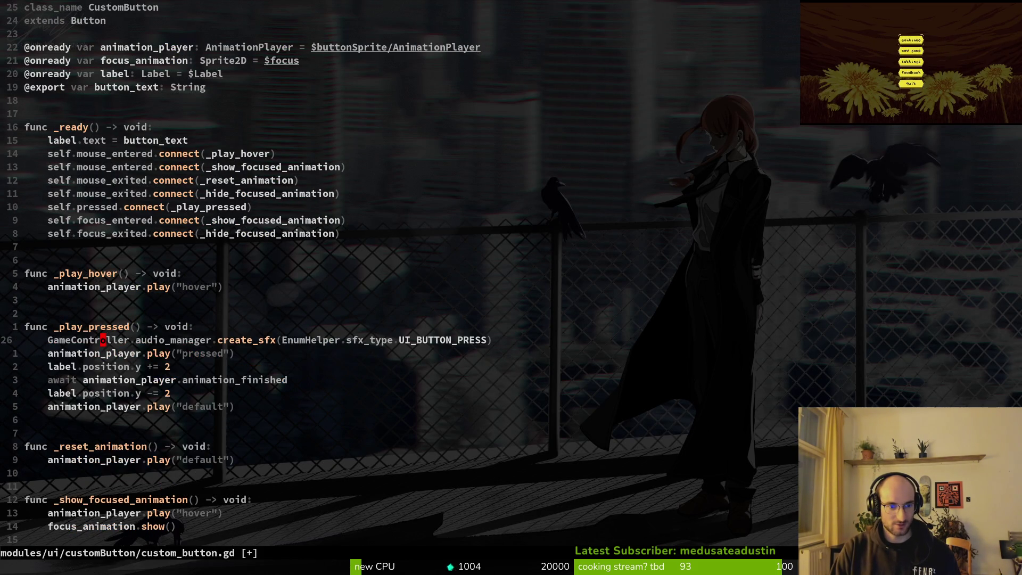
type(":w")
key("Return")
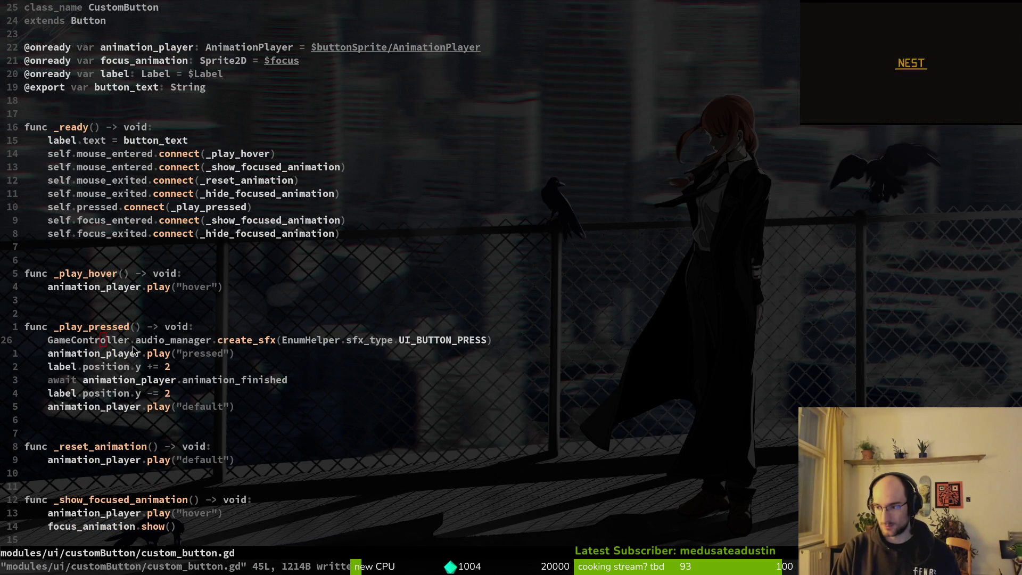
Relaunch the game, continue into the level, and pause and resume to hear the press sound.
key("alt+Tab")
key("F5")
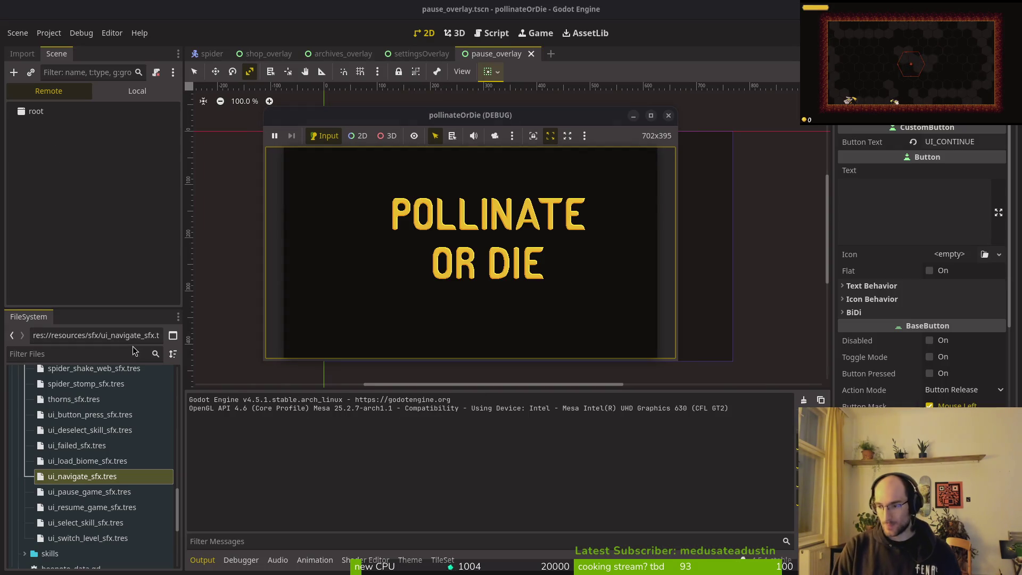
key("Return")
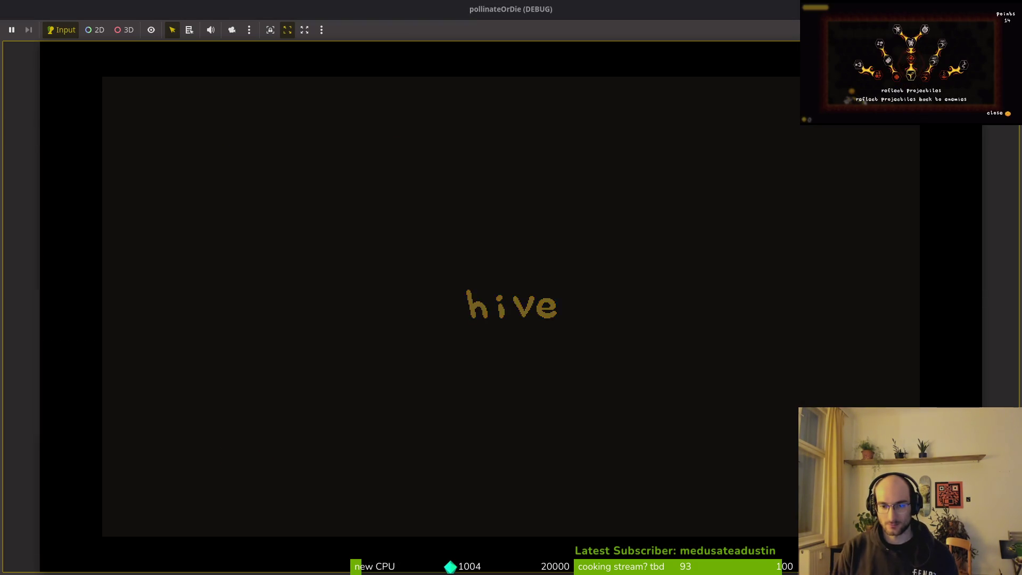
key("Escape")
key("Escape")
key("Escape")
key("Escape")
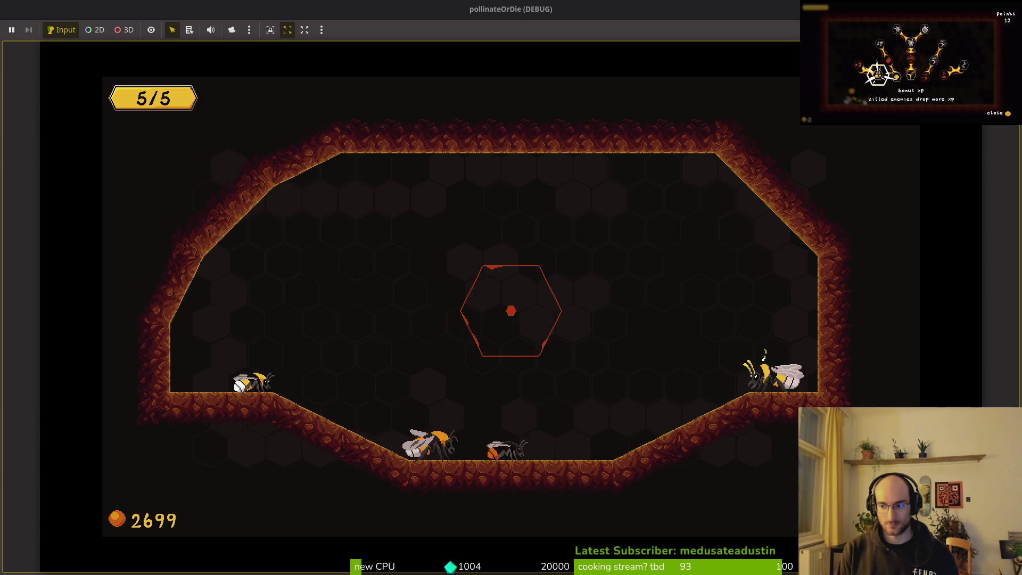
key("Escape")
key("Escape")
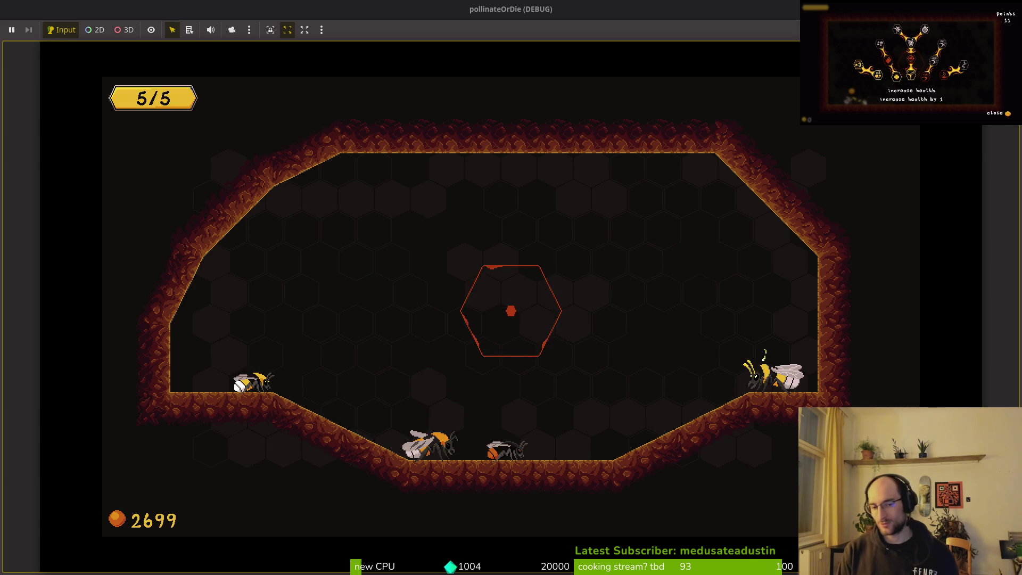
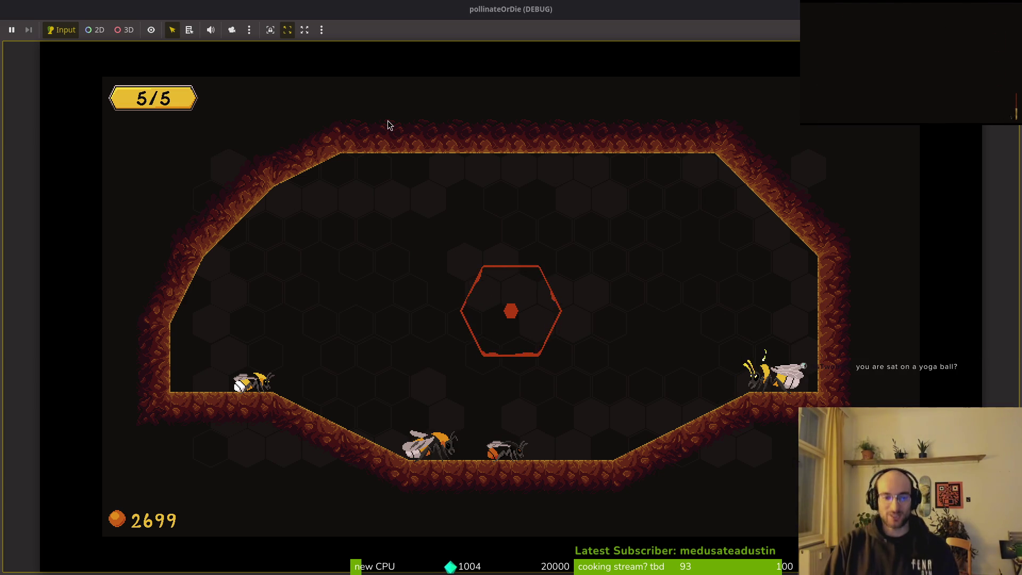
Remove the UI_CONTINUE check so the press sound plays for every button, and save custom_button.gd.
key("alt+Tab")
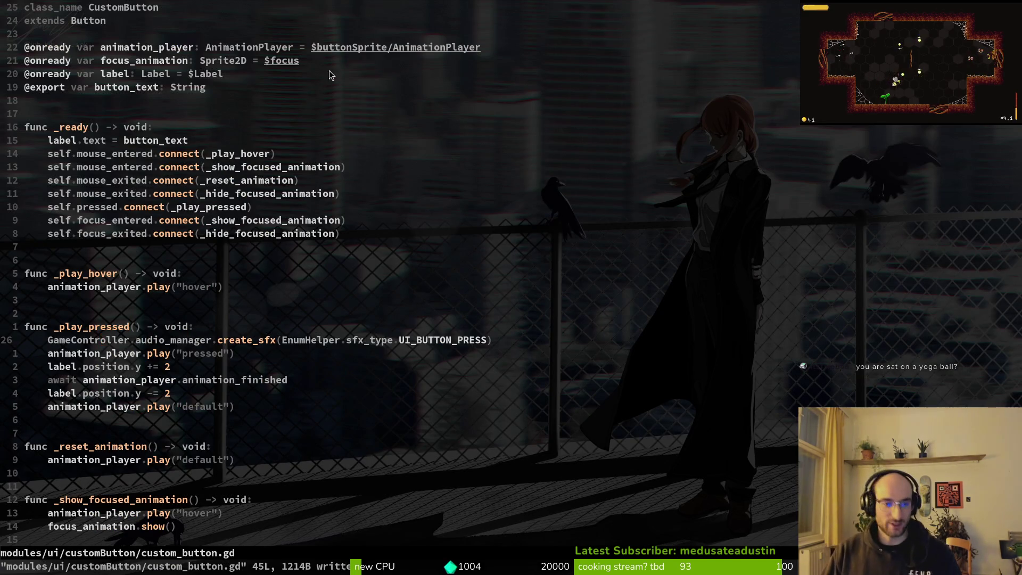
left_click_drag(53, 341, 492, 359)
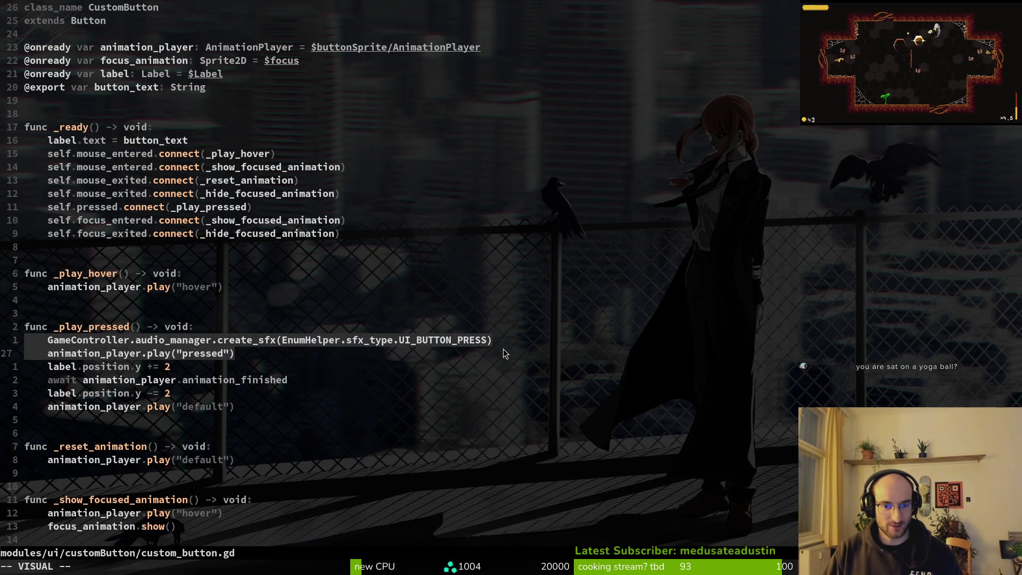
key("k")
key("Escape")
key("u")
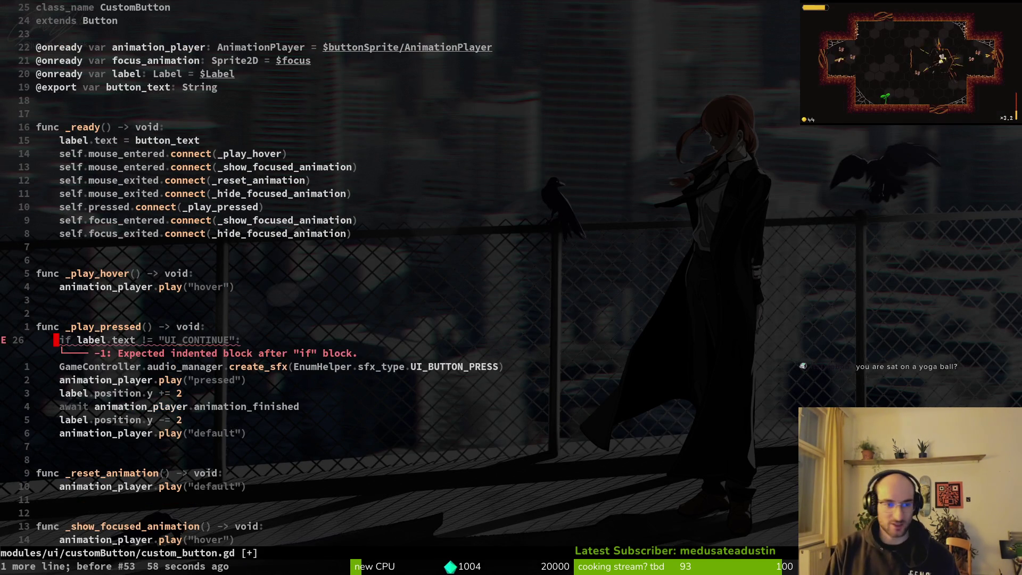
key("u")
key("shift+v")
key("j")
key("Escape")
type(":w")
key("Return")
Relaunch the game with F5, start from the main menu, and enlarge the game window.
key("alt+Tab")
key("F5")
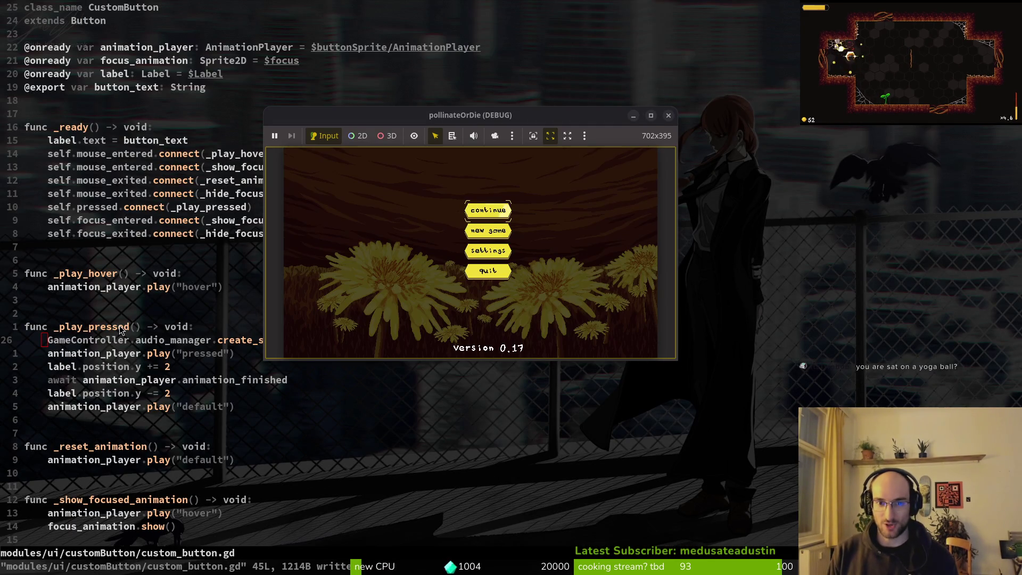
key("Return")
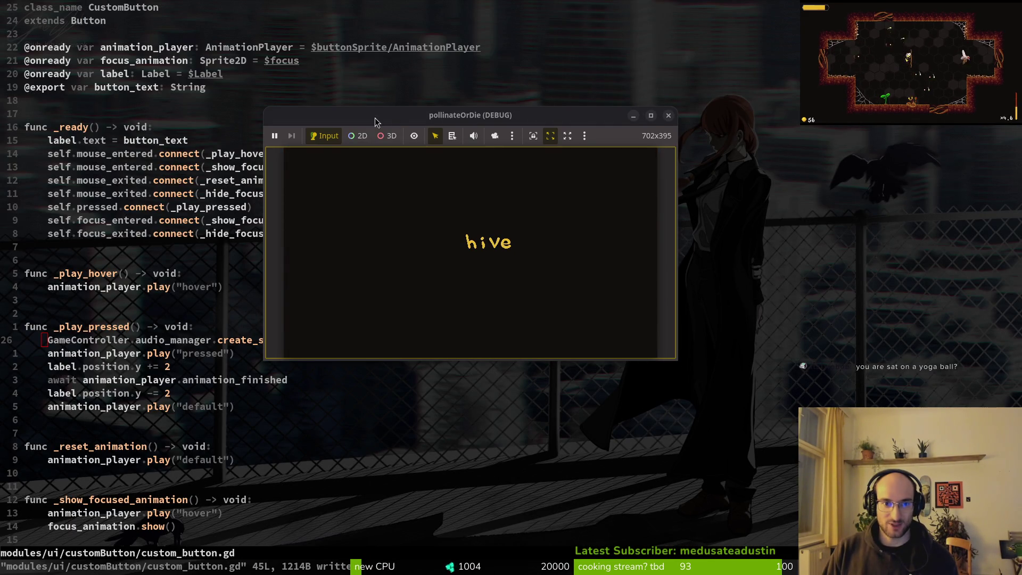
double_click(377, 119)
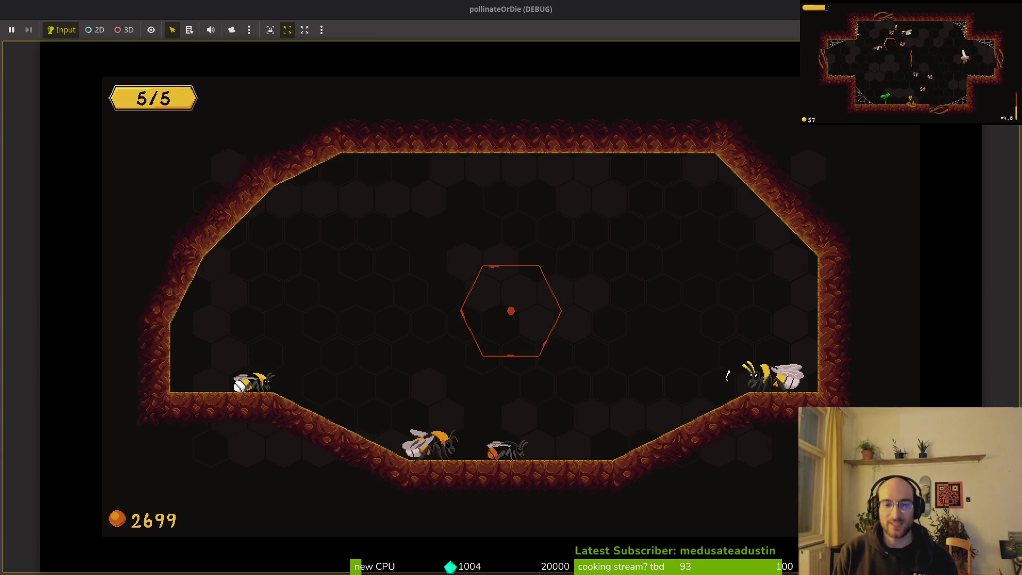
Pause the game, activate the first bee skin in the Skins menu, then close the menus and leave the game.
key("Escape")
key("Escape")
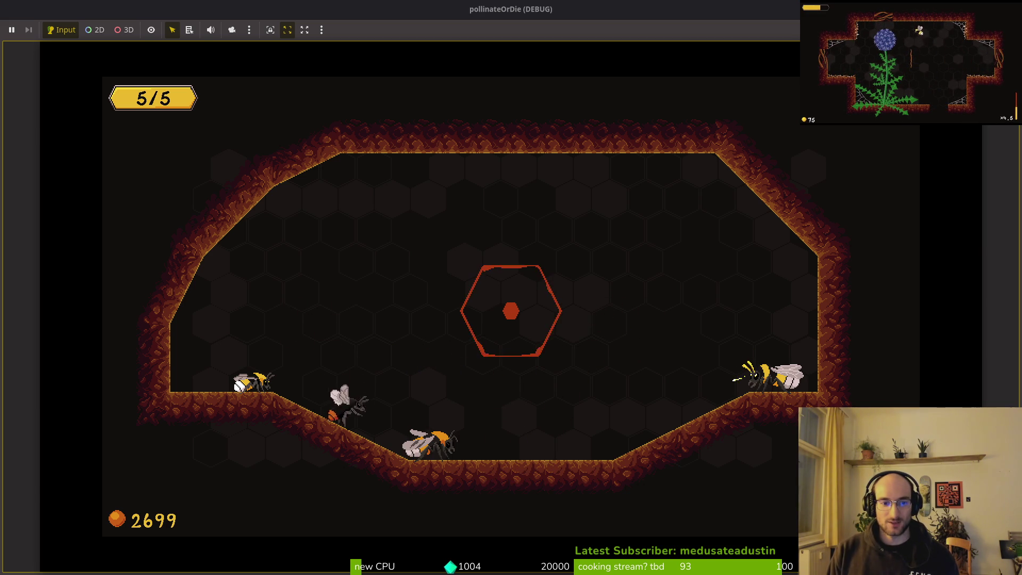
key("e")
key("Return")
key("Escape")
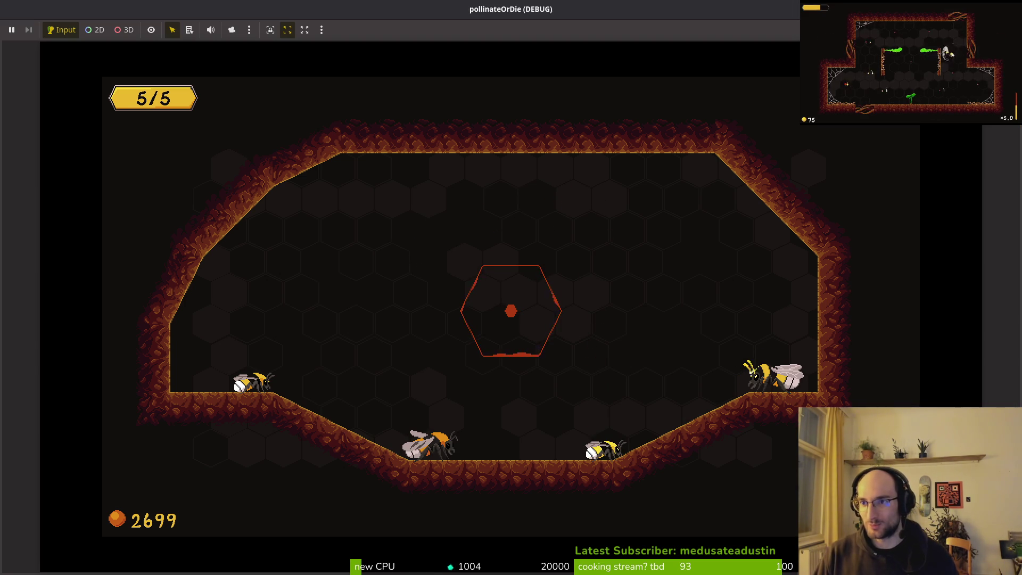
key("alt+Tab")
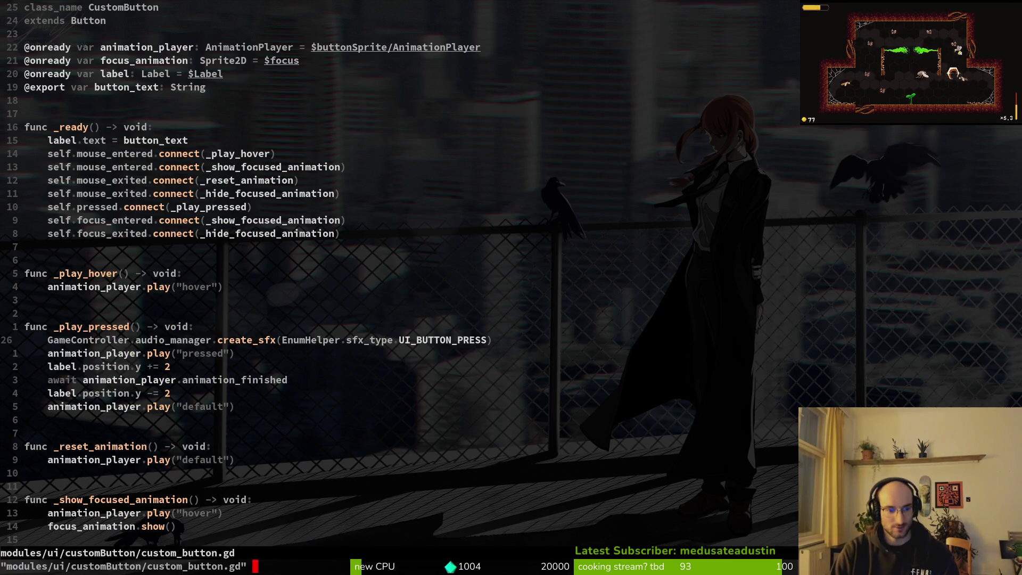
Check the repository's git status in tig, then quit it.
key("space")
key("g")
key("s")
key("q")
key("q")
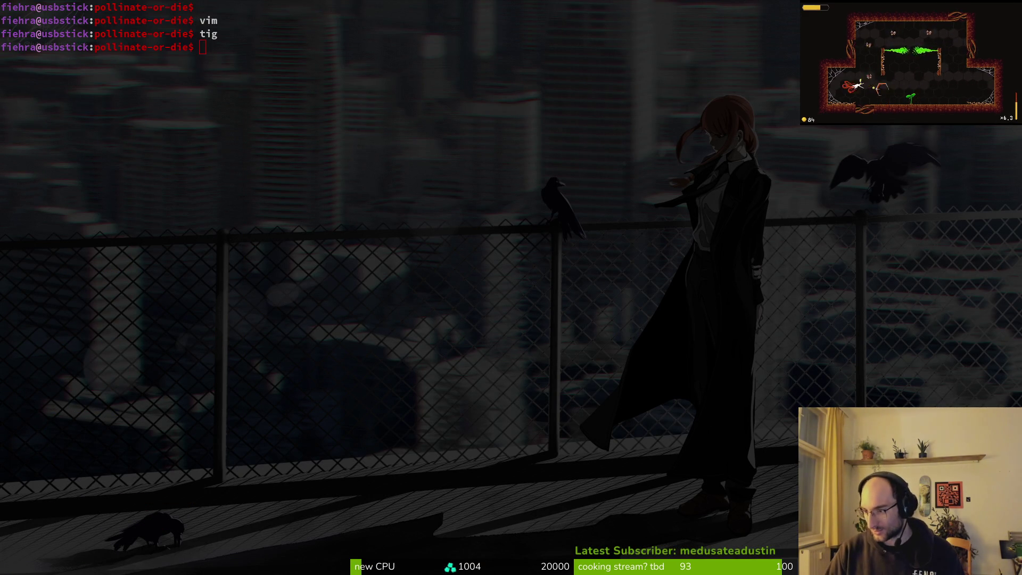
Glance at the Godot localization tutorial, then run 'vim .' in the pollinate-or-die folder.
key("super+2")
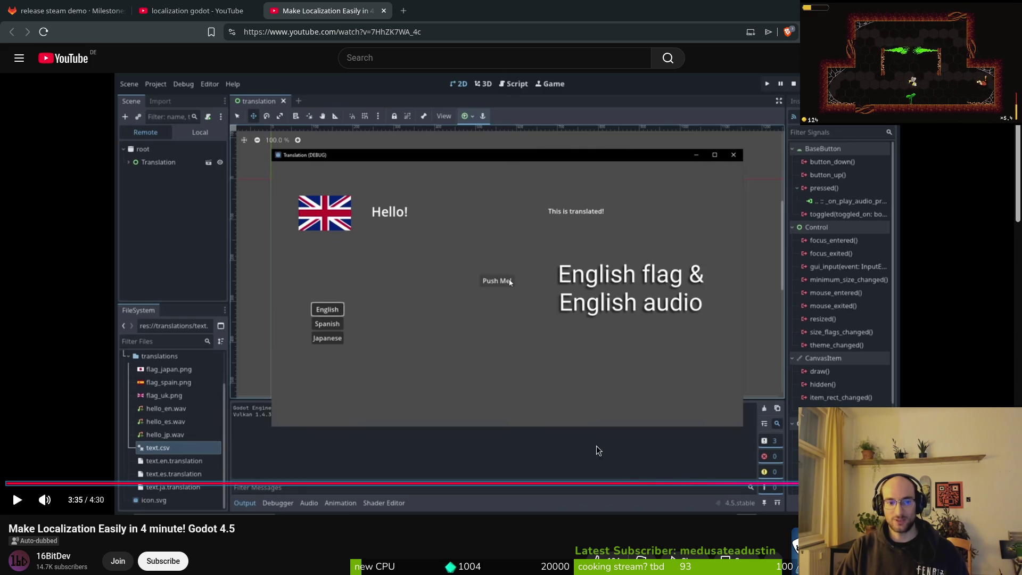
key("super+1")
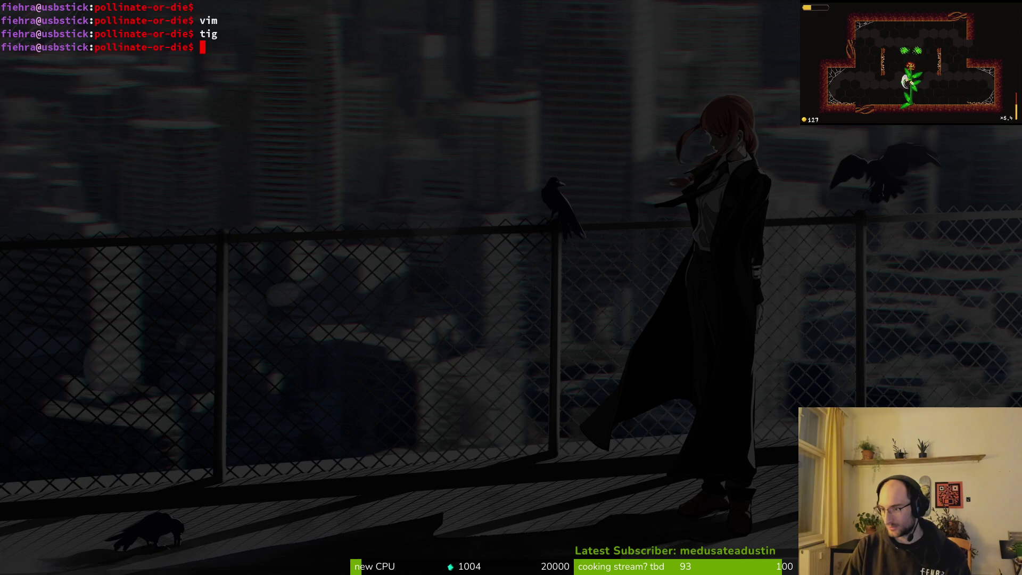
type("vim .")
key("Return")
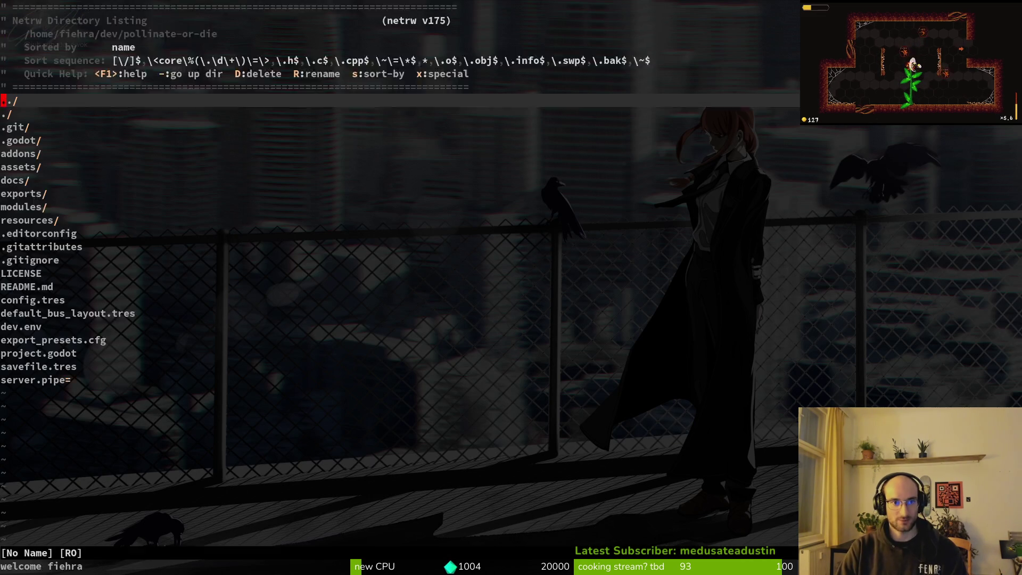
Open settingsOverlay.gd, then game.controller.gd, through the project file finder.
key("ctrl+p")
type("settingso")
key("Return")
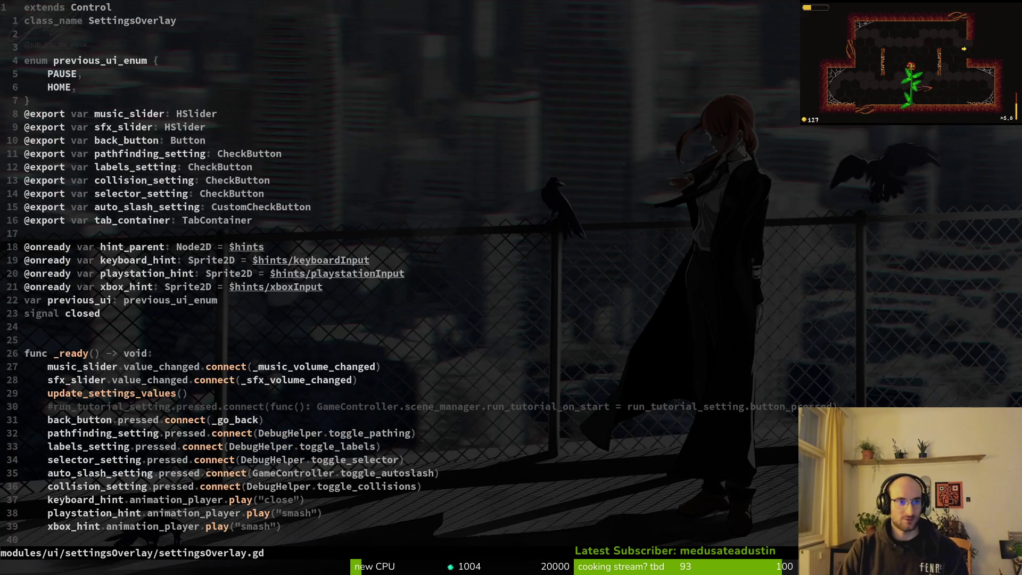
key("ctrl+p")
type("gam")
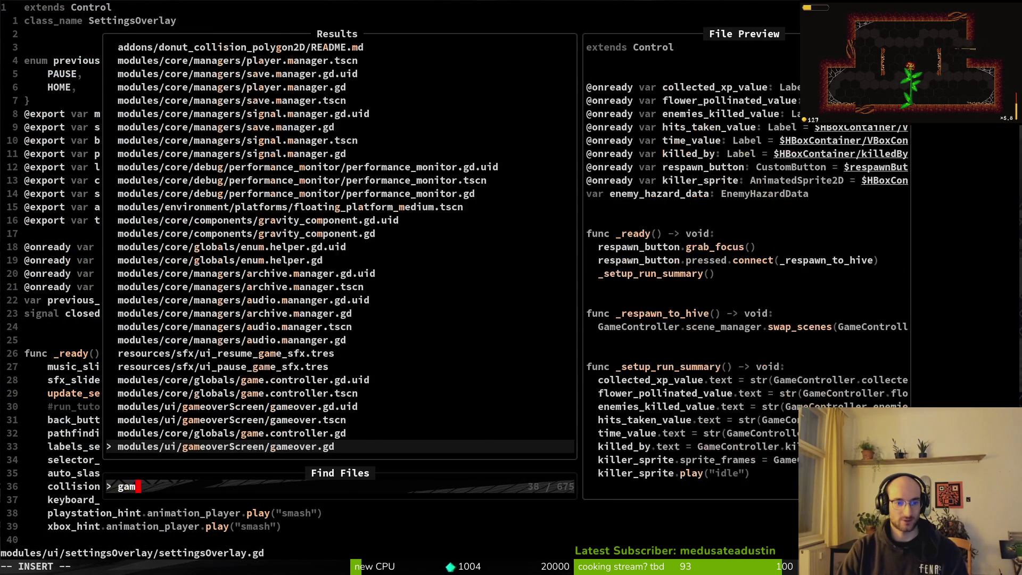
type("e.contro")
key("Return")
key("ctrl+p")
type("amcontr")
key("Return")
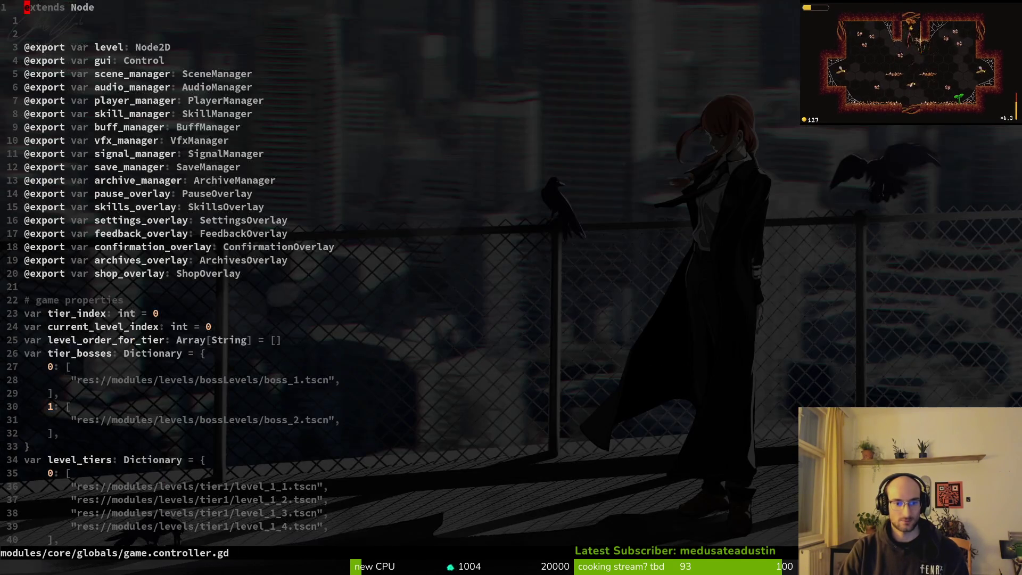
Move through game.controller.gd's variables down to the auto_slash and mouse_aiming lines.
key("k")
key("k")
key("k")
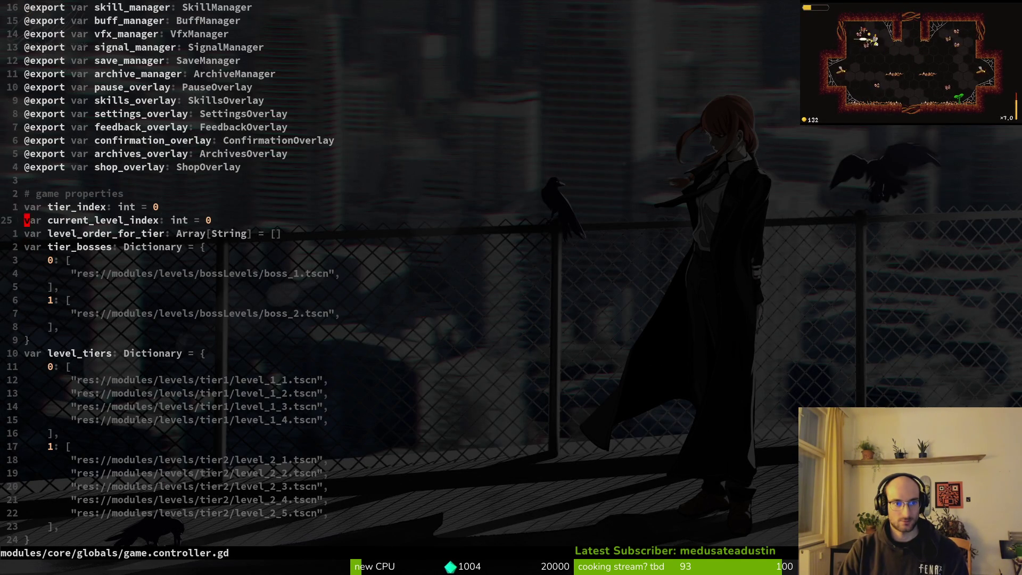
key("1")
key("0")
key("j")
key("j")
key("j")
key("k")
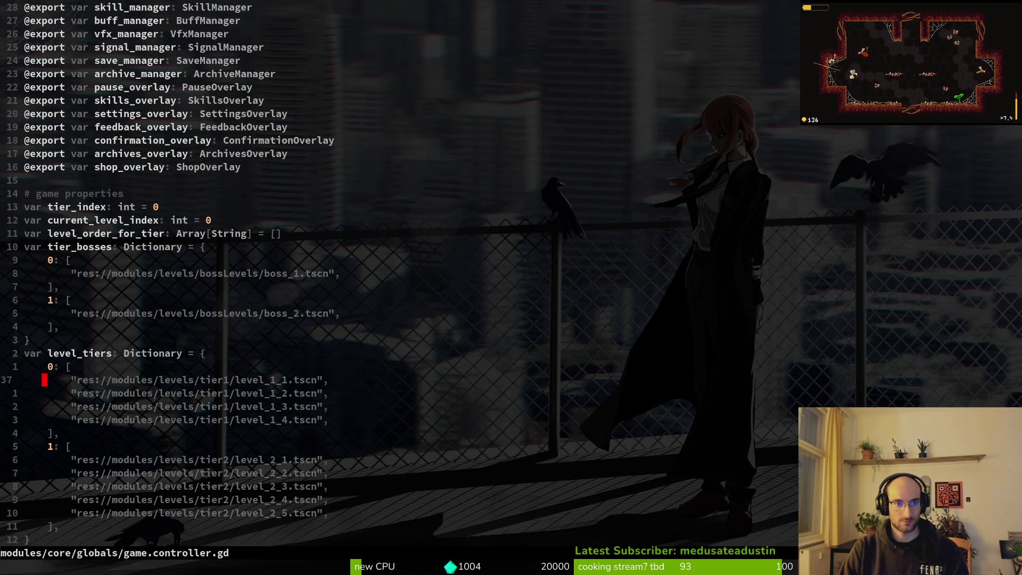
key("k")
key("j")
key("j")
key("j")
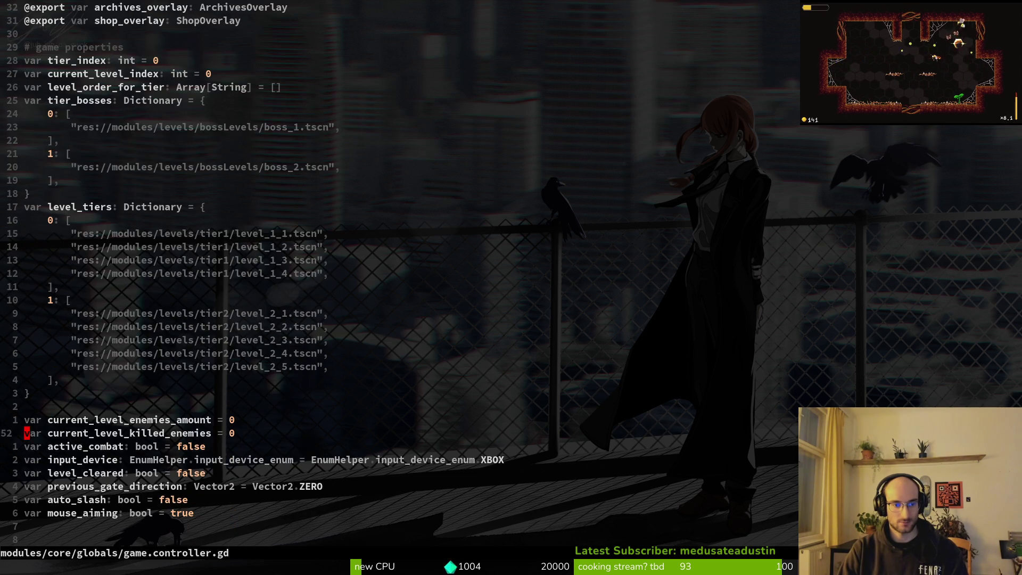
key("j")
key("j")
key("j")
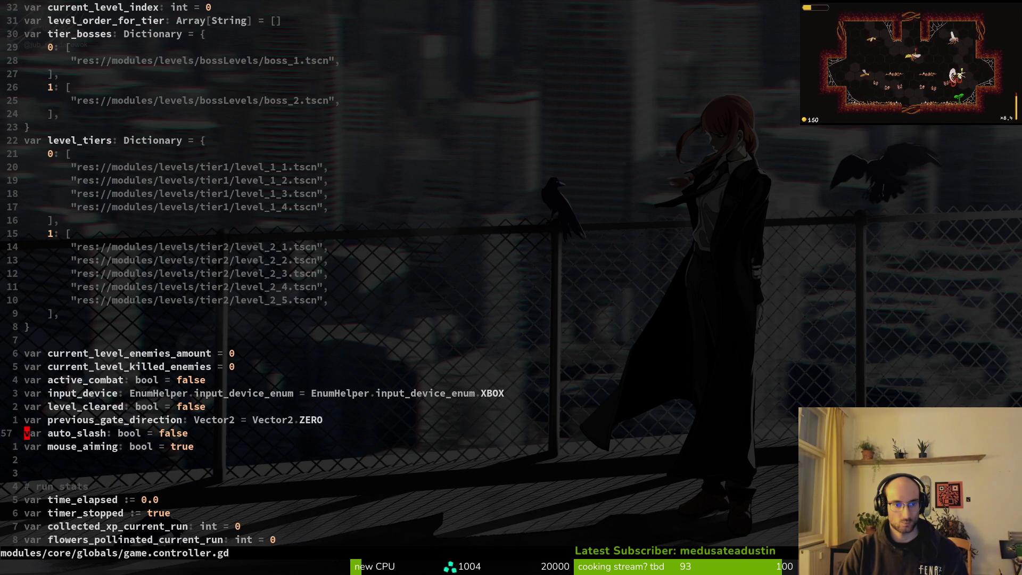
key("shift+v")
key("j")
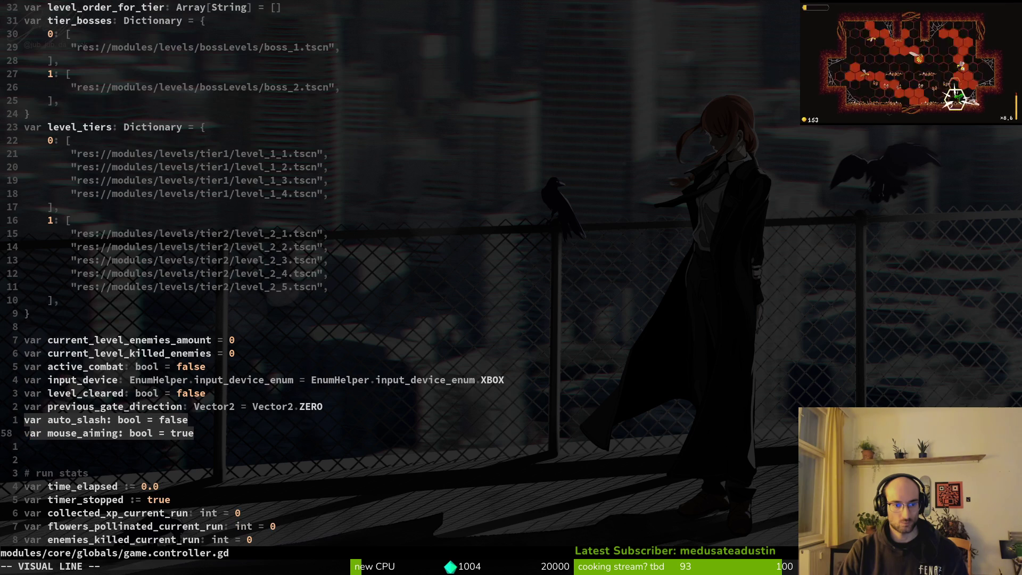
key("Escape")
Search the project for mouse_aiming and delete the toggle_mouseaim function.
key("ctrl+e")
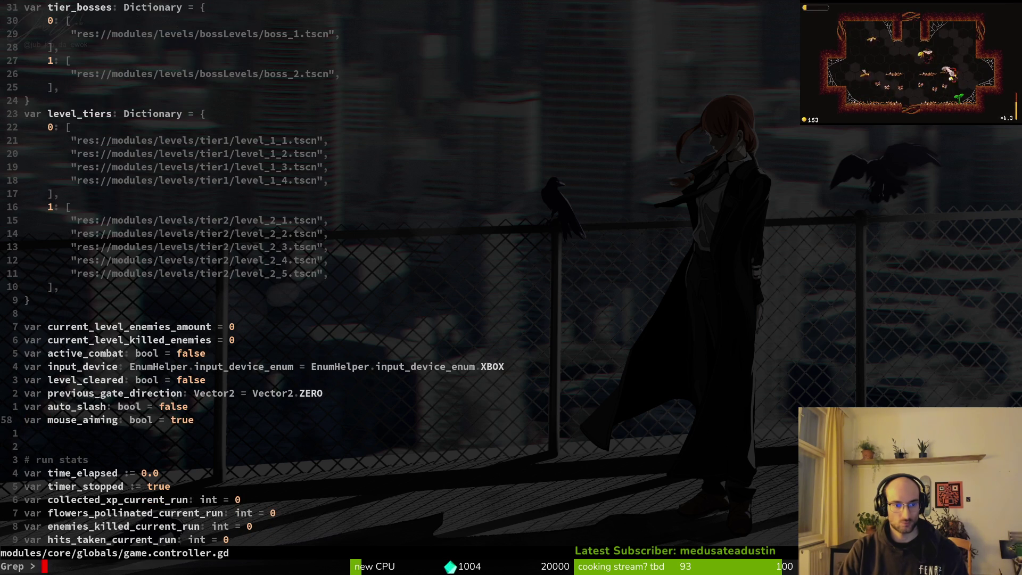
key("Return")
key("Up")
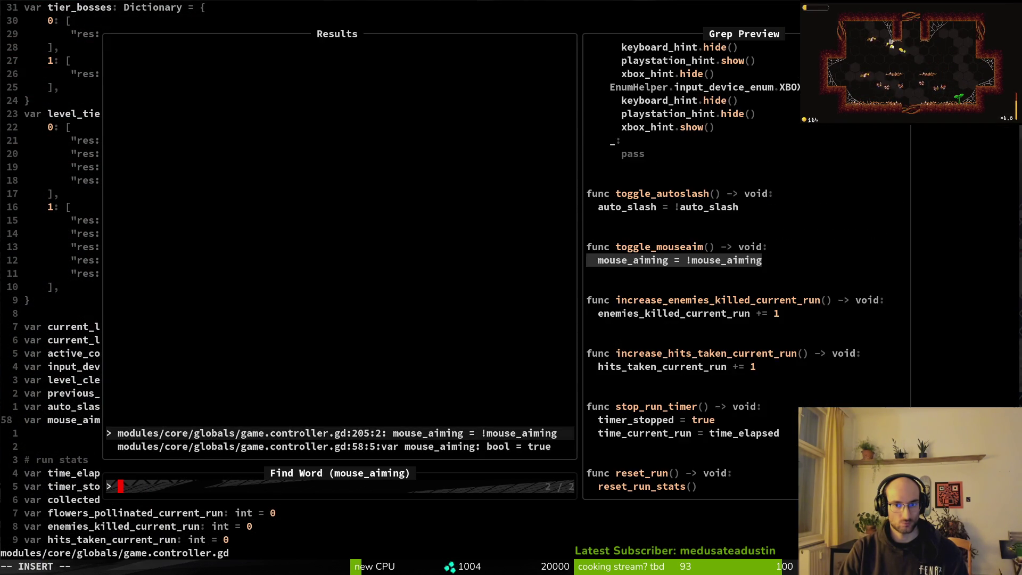
key("Return")
key("shift+v")
key("k")
key("k")
key("k")
key("d")
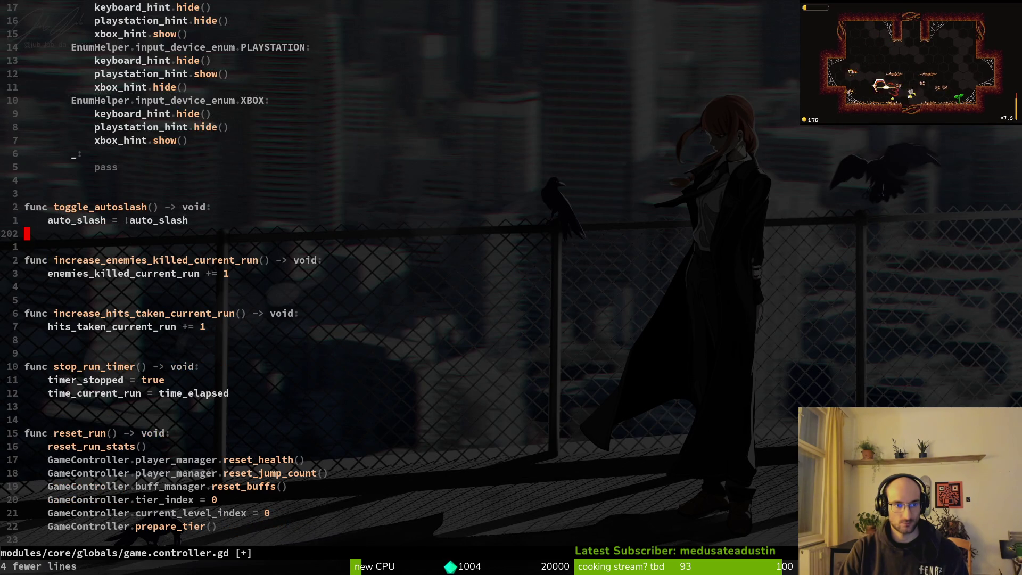
Delete the mouse_aiming variable declaration and save game.controller.gd.
key("ctrl+u")
key("ctrl+u")
key("ctrl+u")
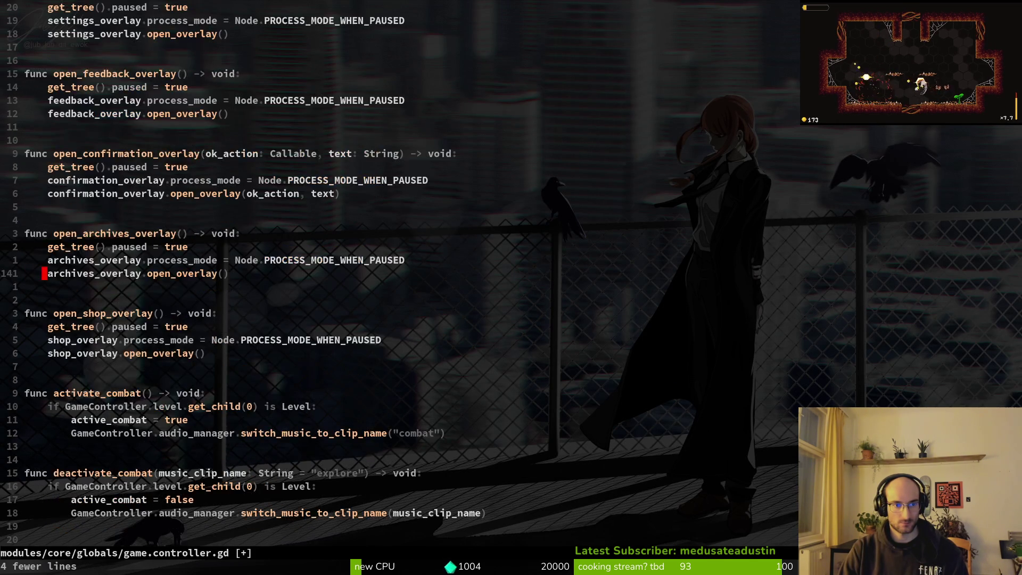
key("ctrl+u")
key("ctrl+u")
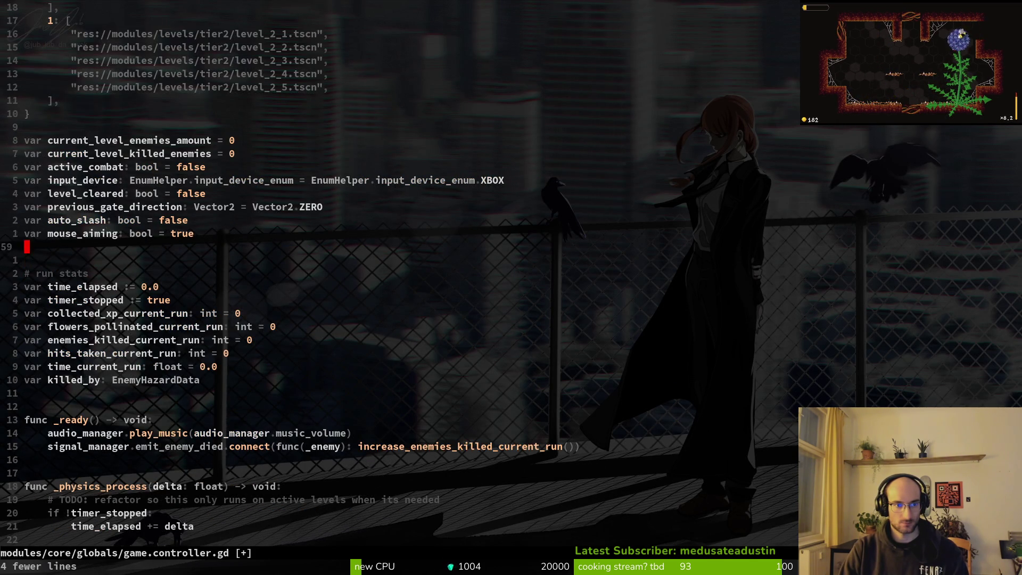
key("k")
key("d")
key("d")
key("k")
key("V")
key("j")
key("Escape")
key("ctrl+s")
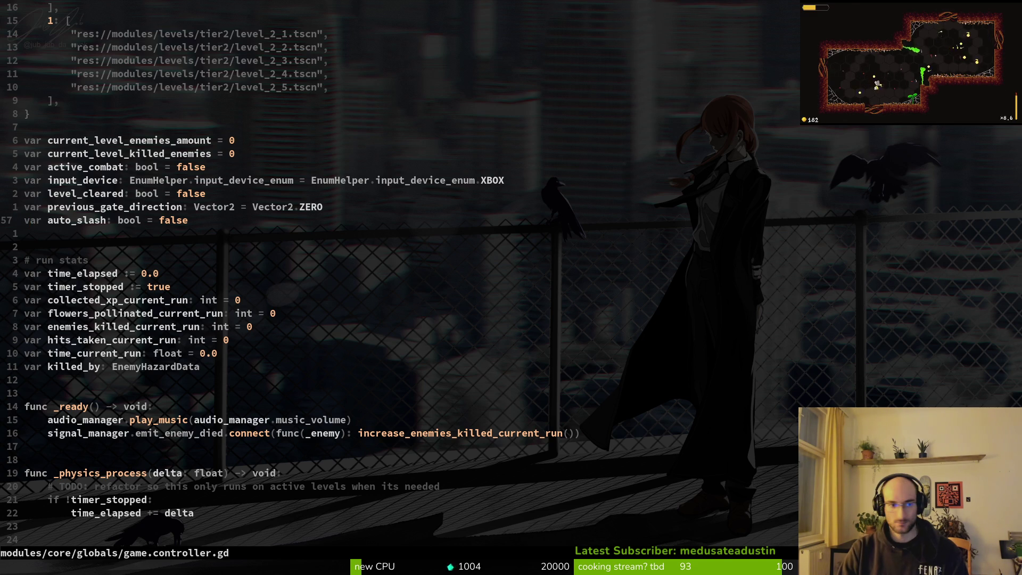
Paste a copy of the string array declaration, rename it to languages, and save.
key("p")
type("ciw")
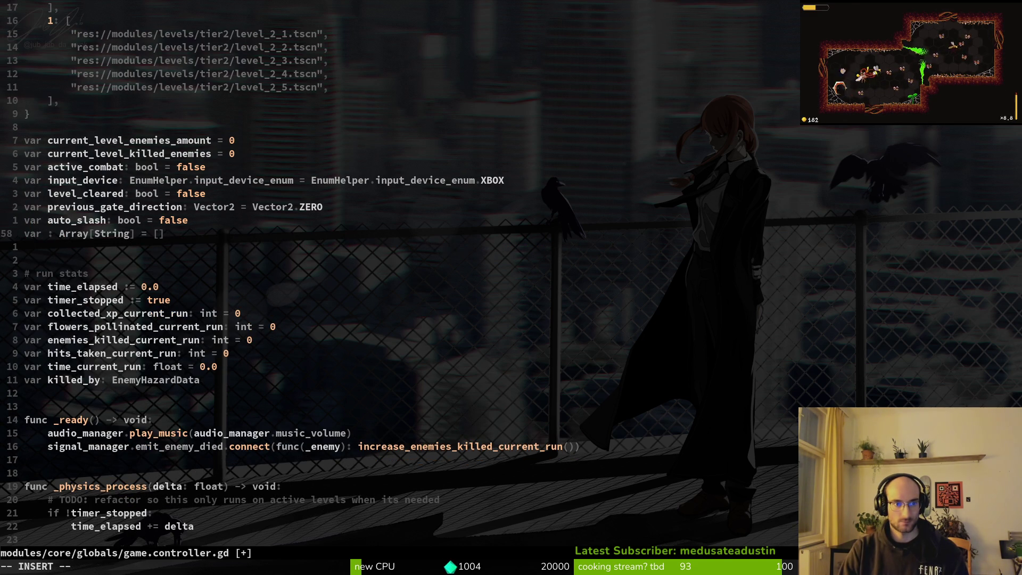
type("langages")
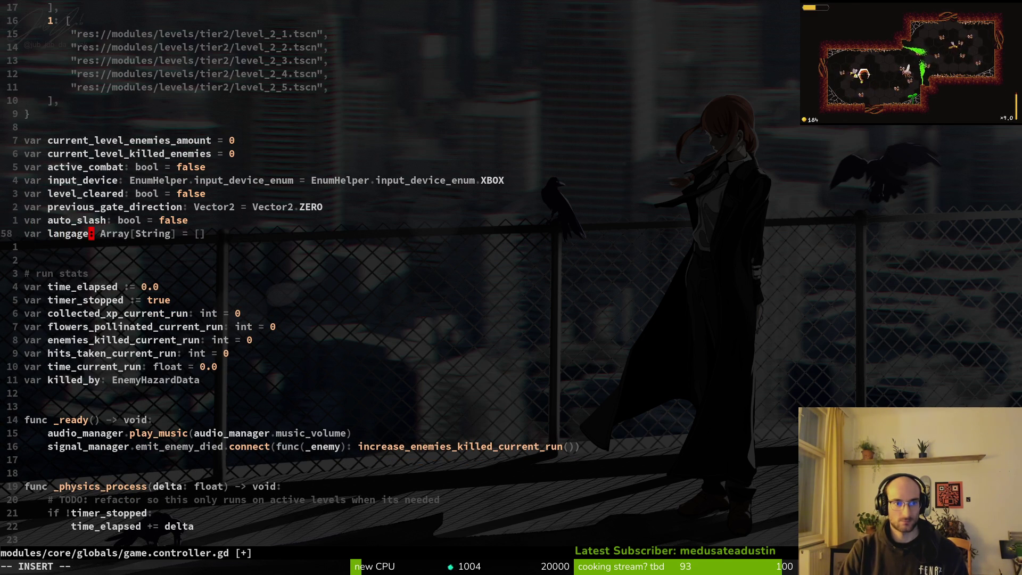
key("BackSpace")
key("BackSpace")
key("BackSpace")
type("uages")
key("BackSpace")
key("BackSpace")
key("BackSpace")
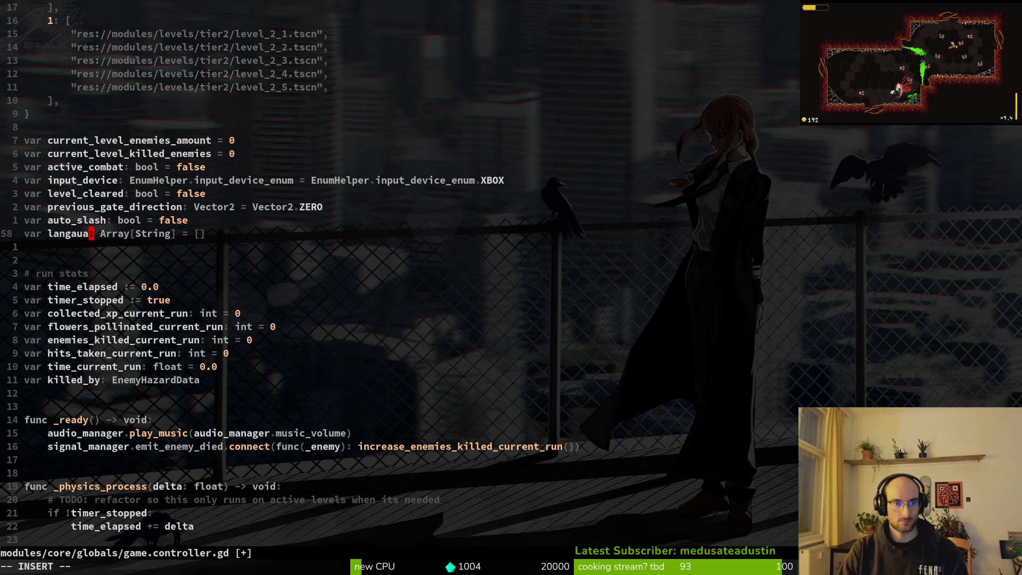
type("uages")
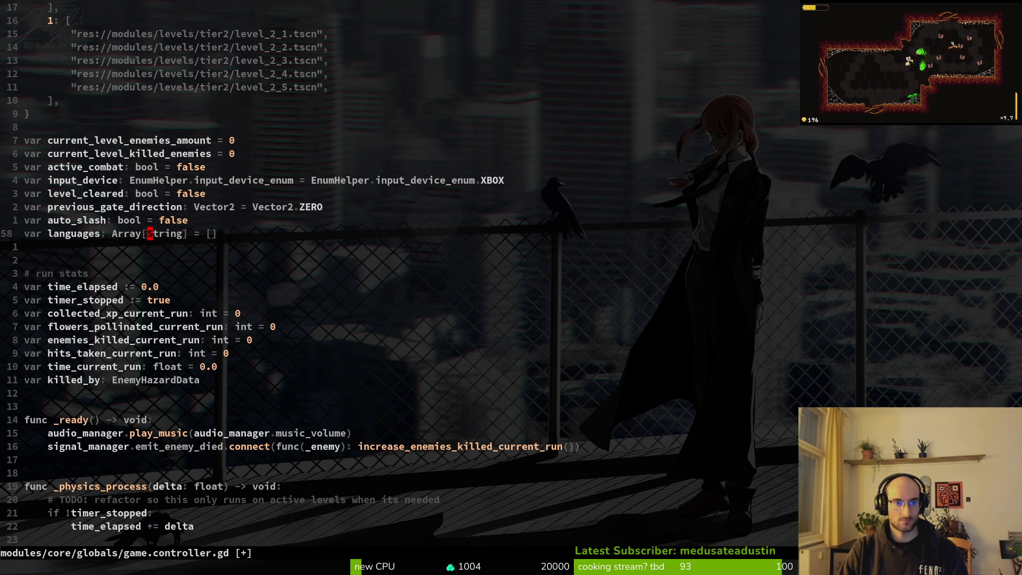
key("Escape")
type(":w")
key("Return")
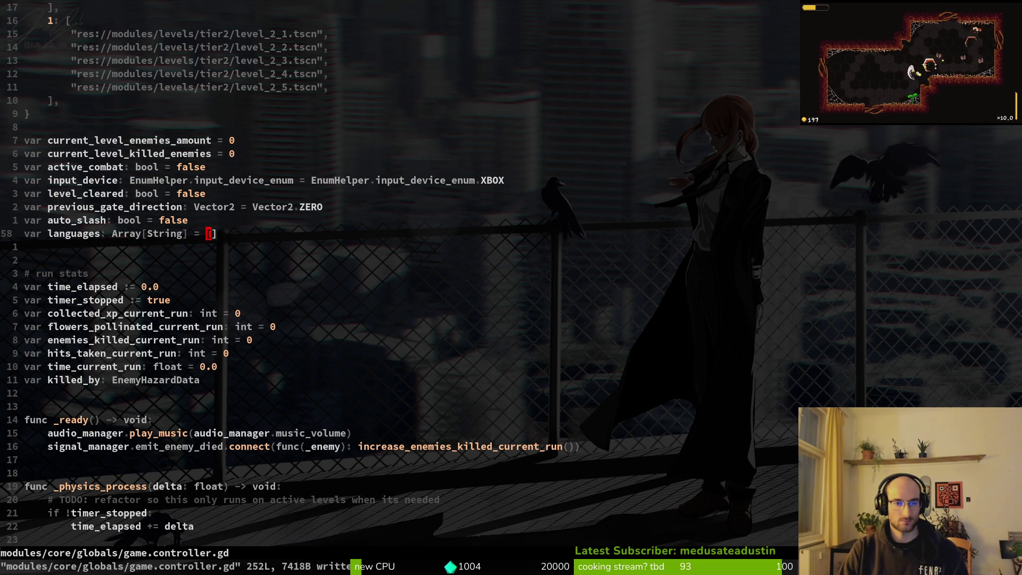
Clear the entry typed inside the languages brackets, then resume the tutorial video in the browser.
key("a")
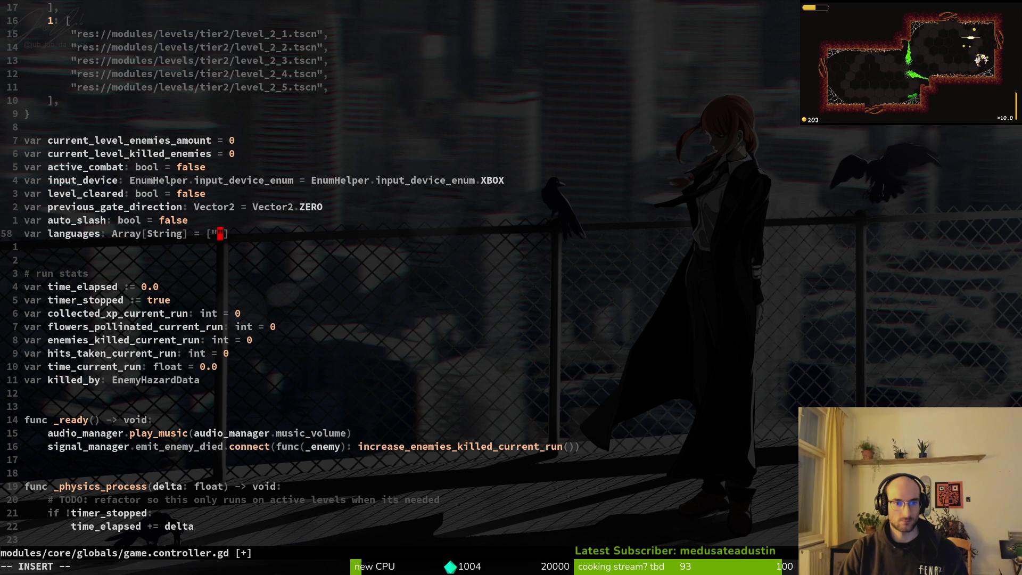
key("ctrl+w")
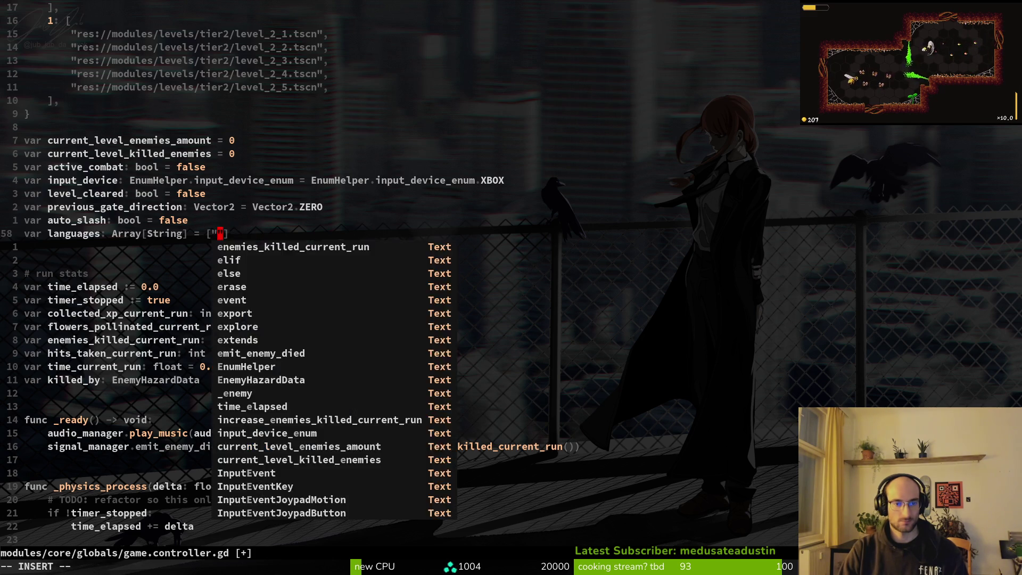
key("Escape")
key("alt+Tab")
key("space")
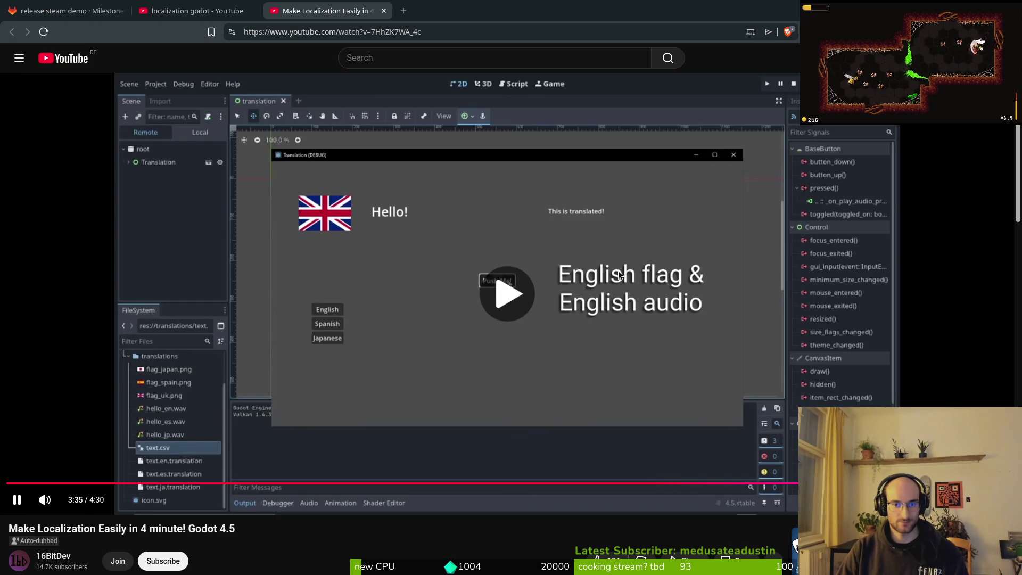
Mute the tutorial, seek ahead to its scene-setup part, and pause there.
left_click(58, 502)
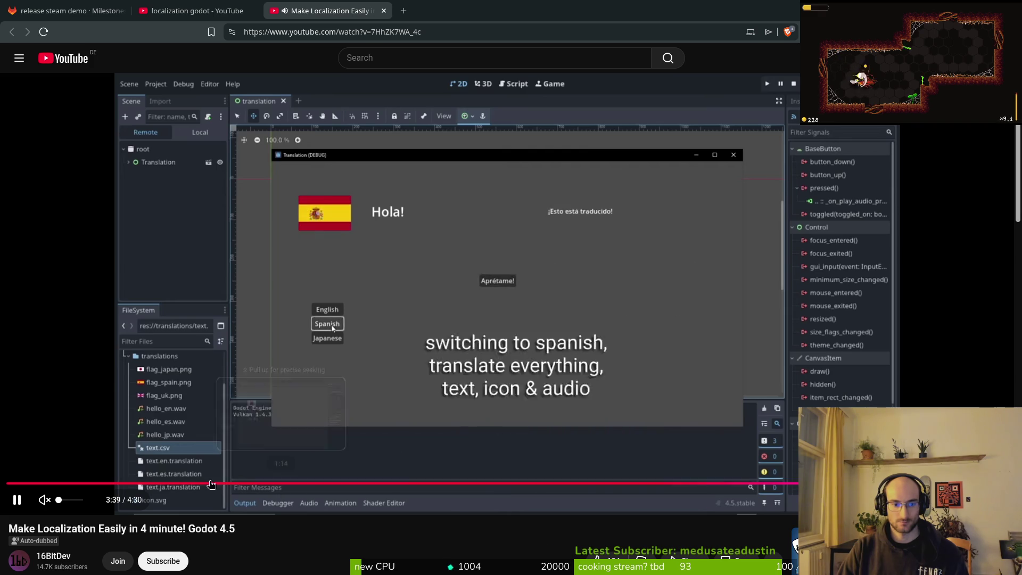
left_click(205, 483)
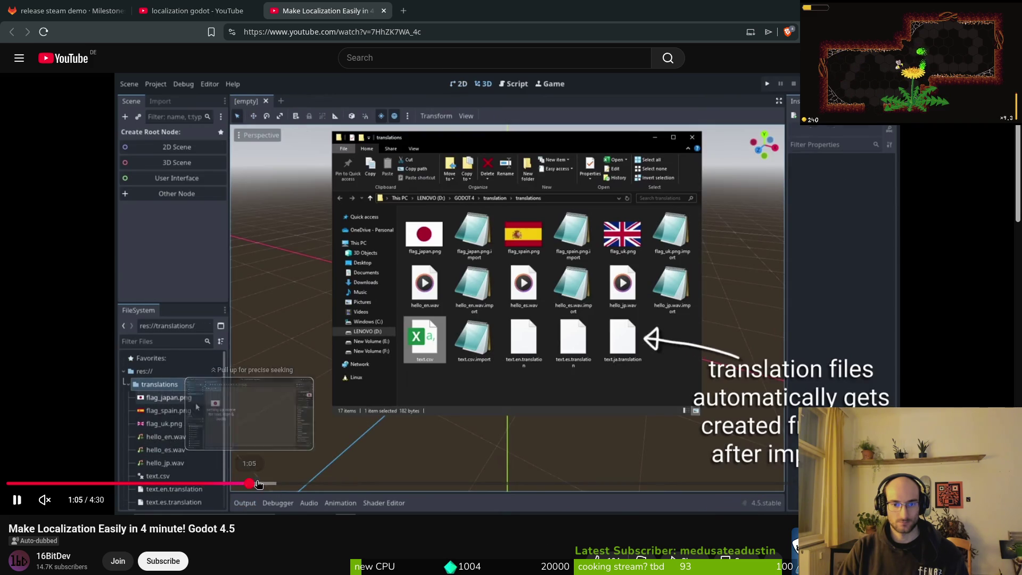
left_click(271, 484)
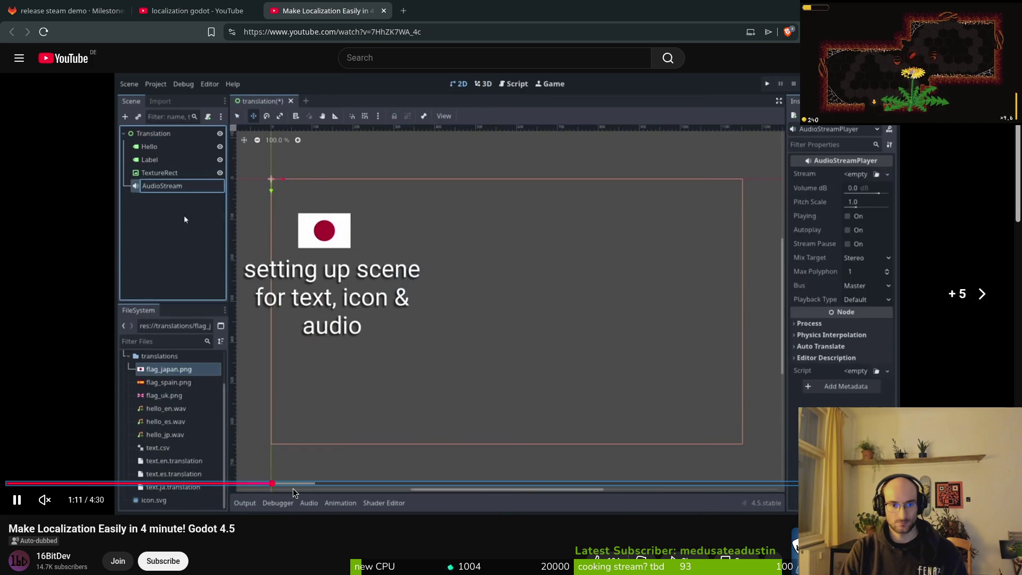
key("Right")
key("Right")
key("Right")
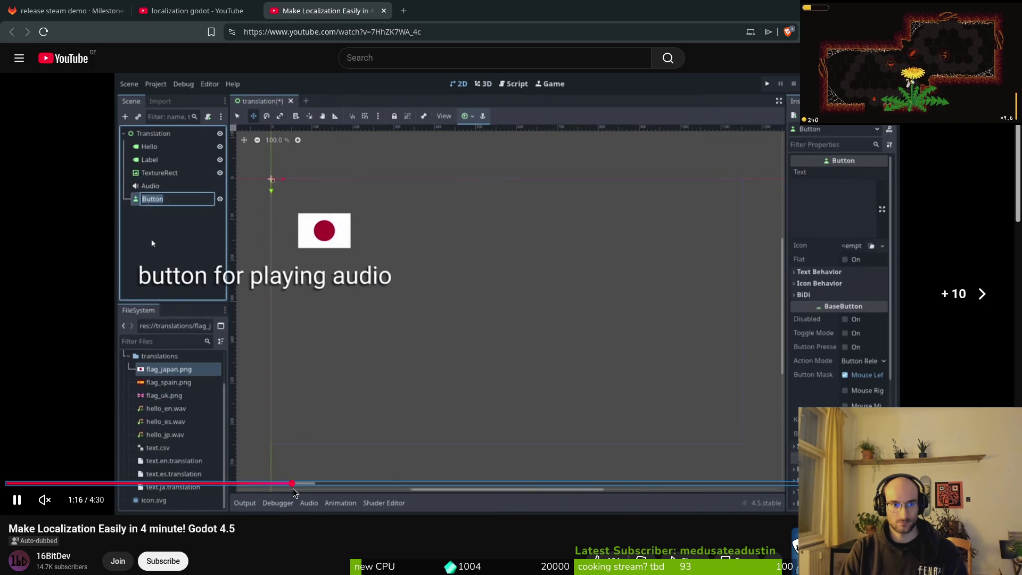
key("Right")
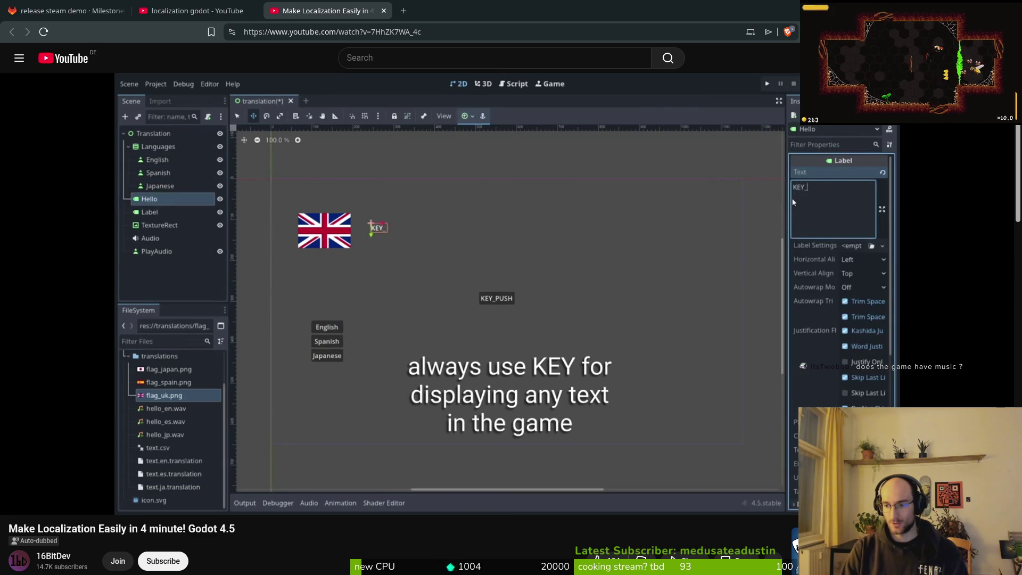
left_click(493, 255)
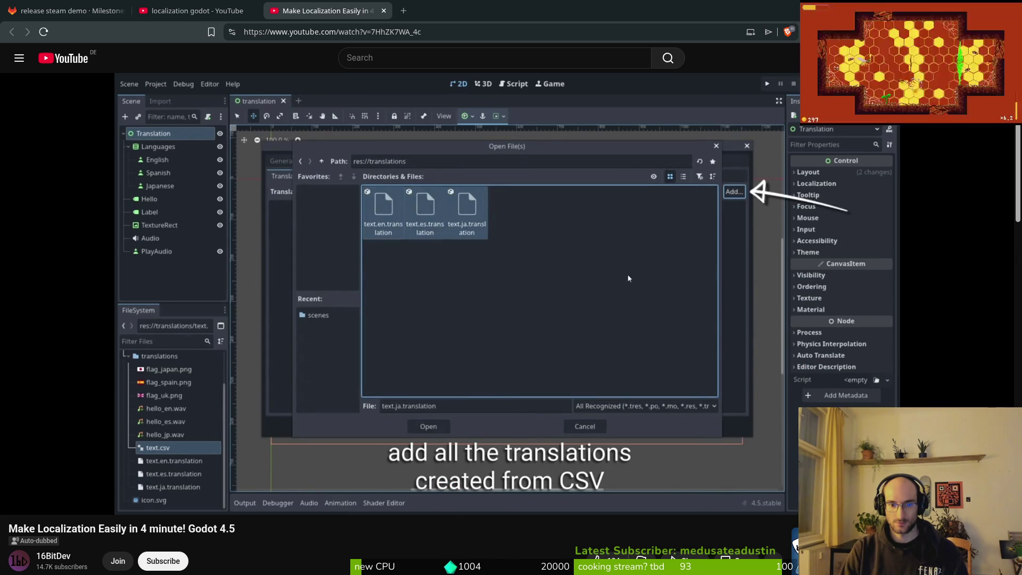
Skim forward to the section on remapping images and audio per locale and pause.
key("Right")
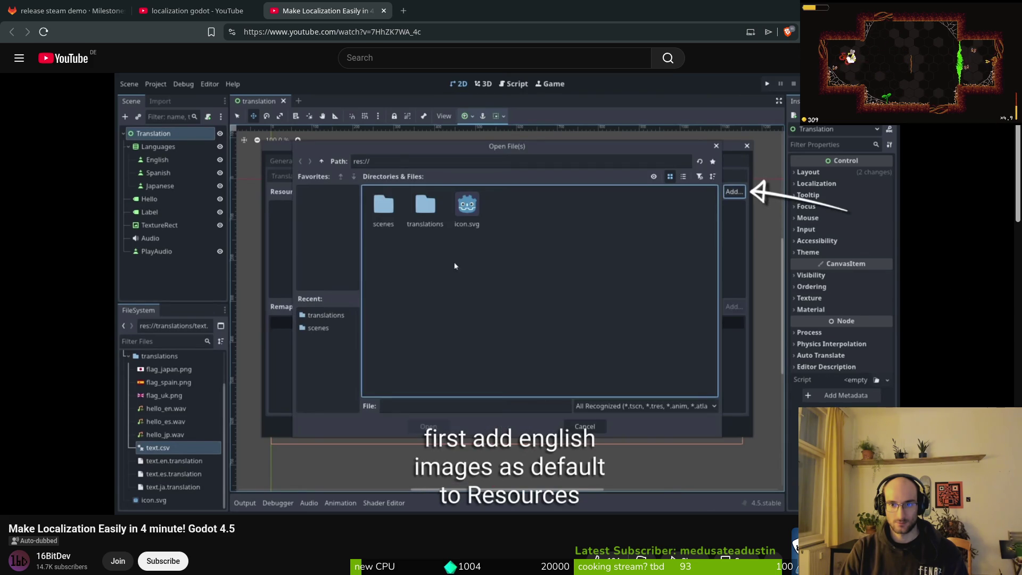
key("Right")
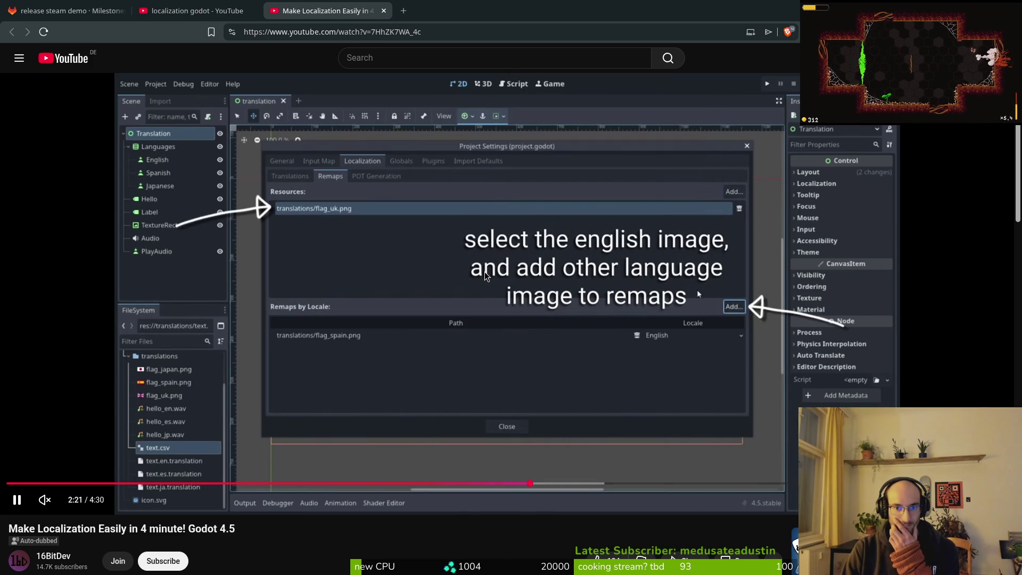
key("j")
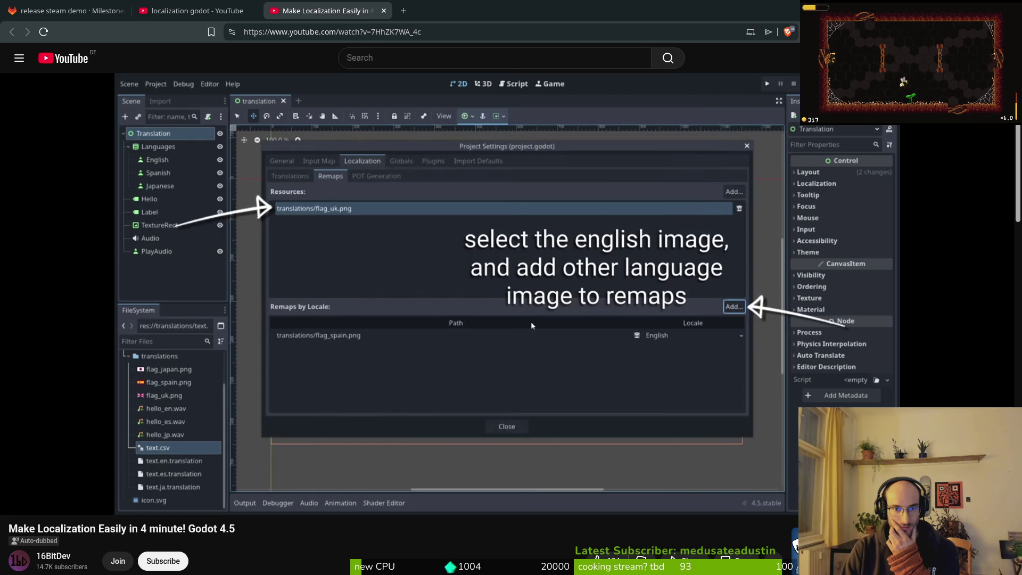
key("Right")
key("Left")
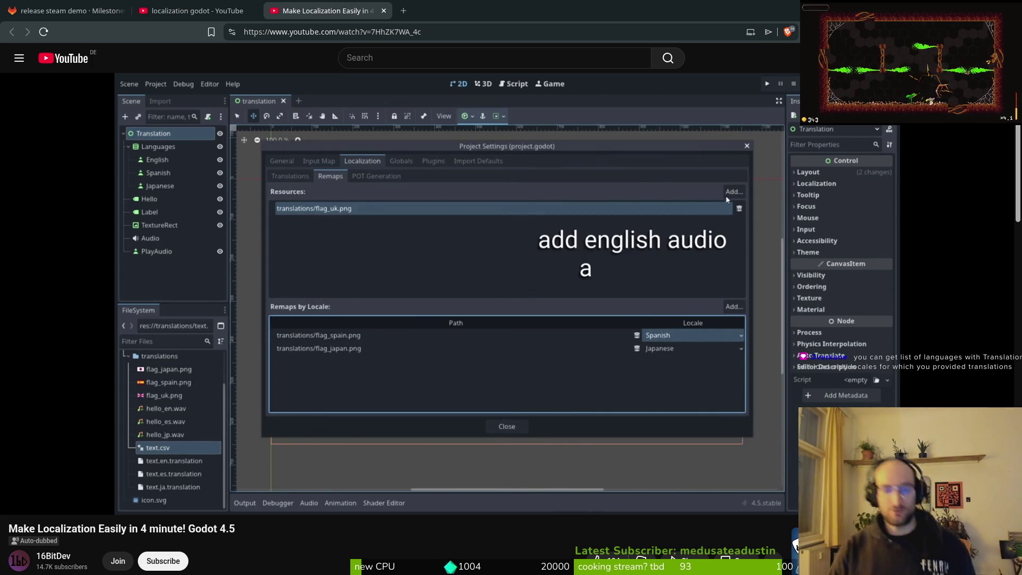
left_click(587, 307)
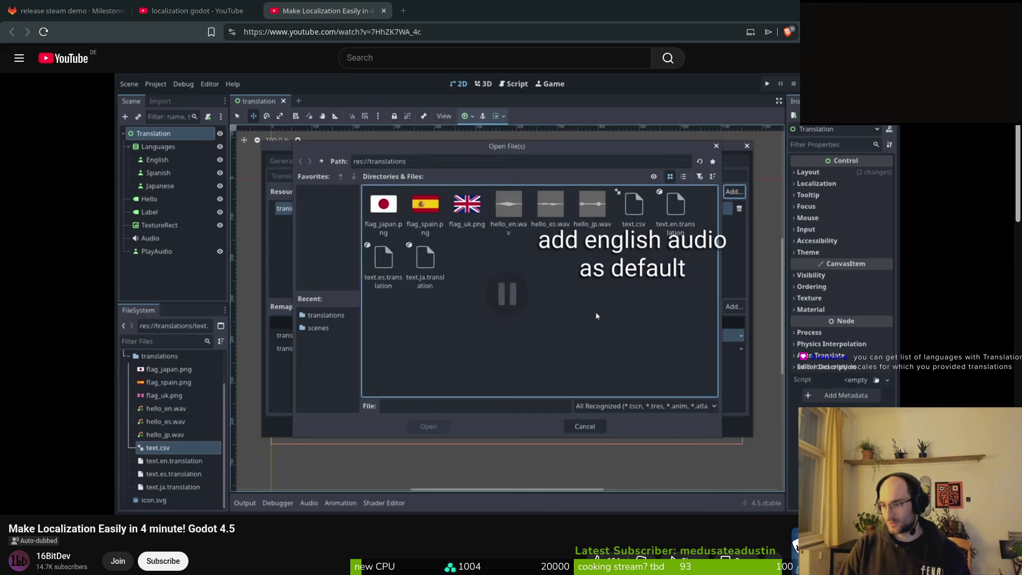
key("alt+Tab")
Add 'languages = TranslationServer.get_loaded_locales()' at the end of _ready.
key("j")
key("j")
key("j")
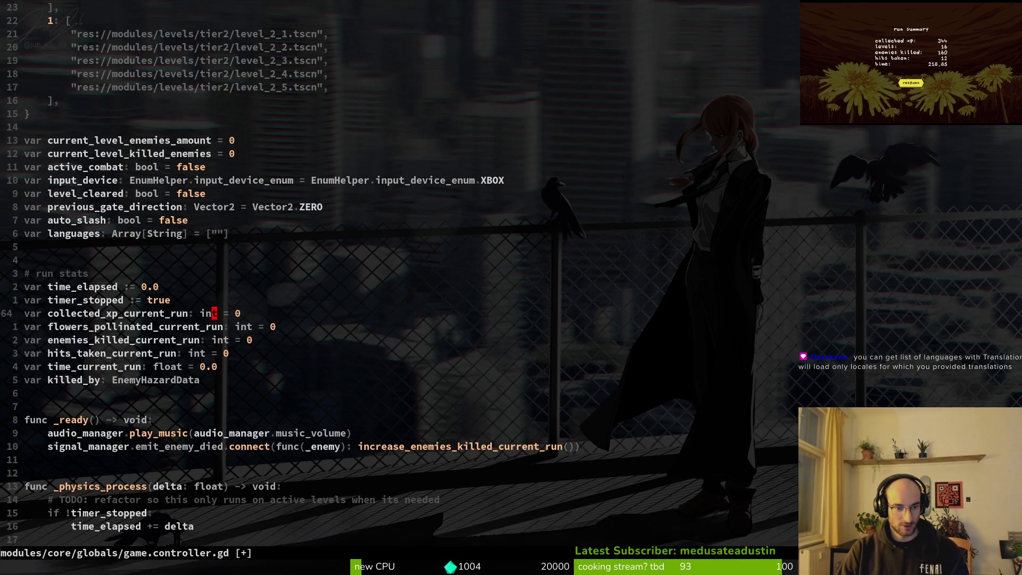
key("o")
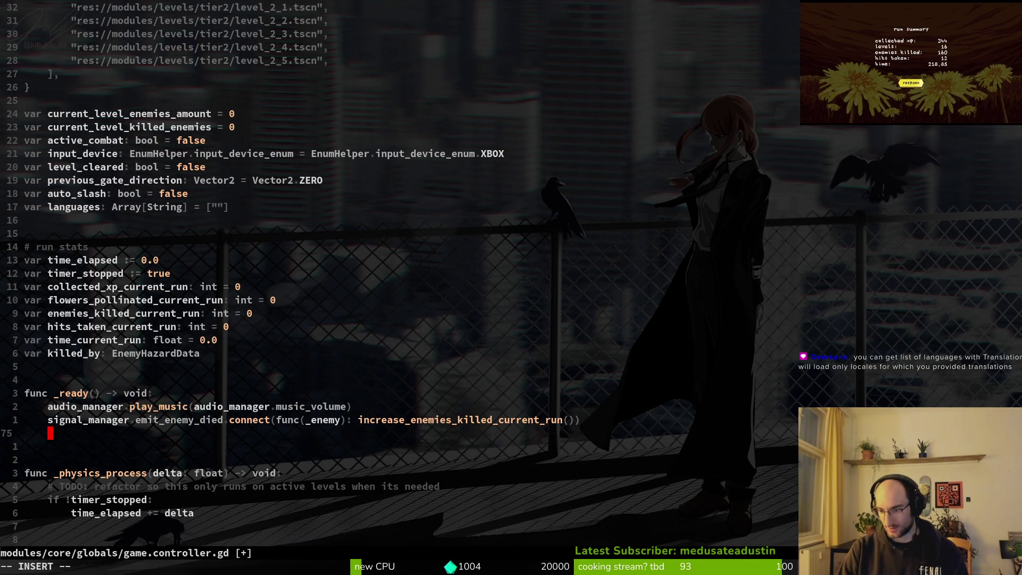
type("languages = ")
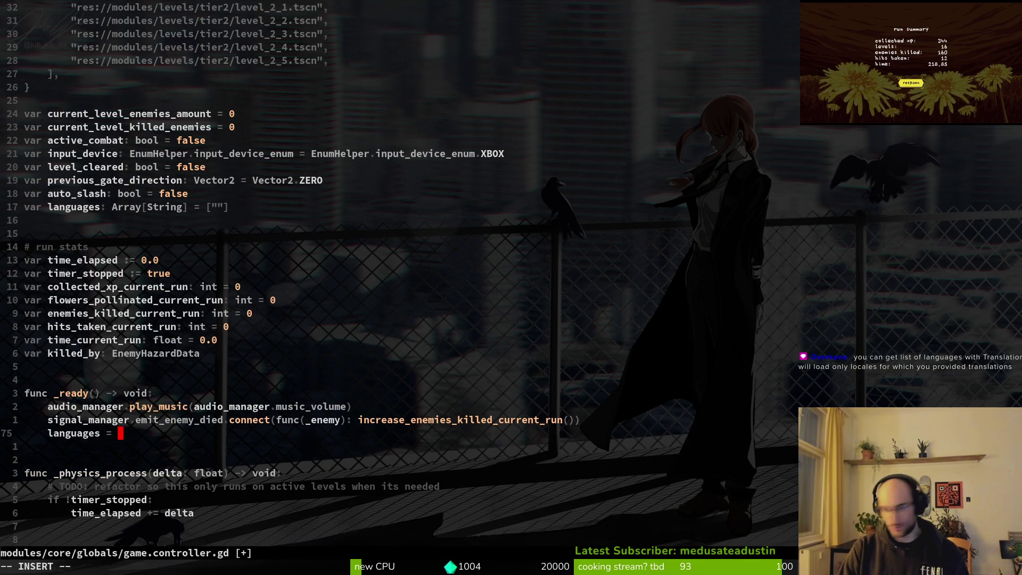
type("Transla")
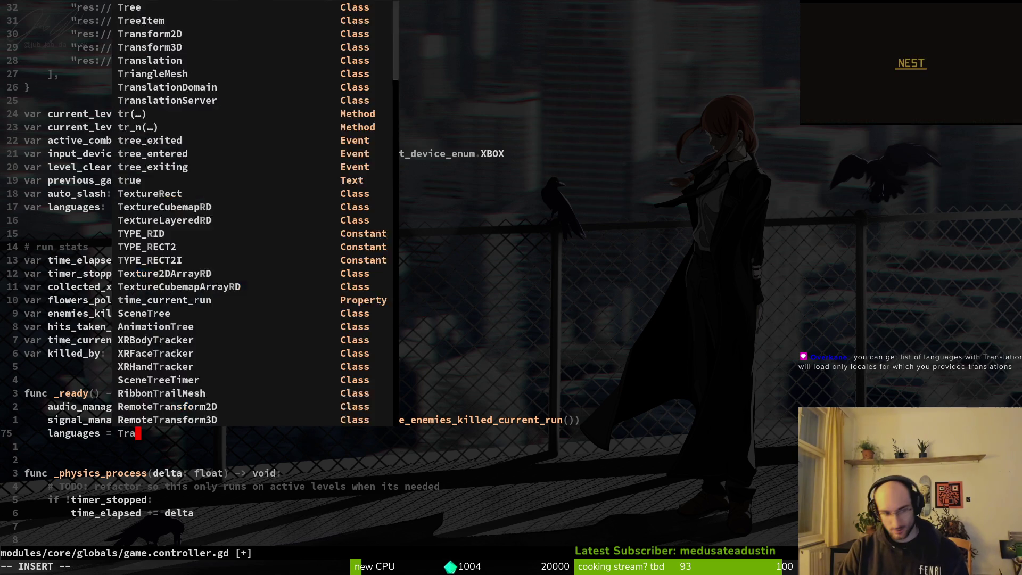
key("Tab")
key("Tab")
key("Tab")
key("Return")
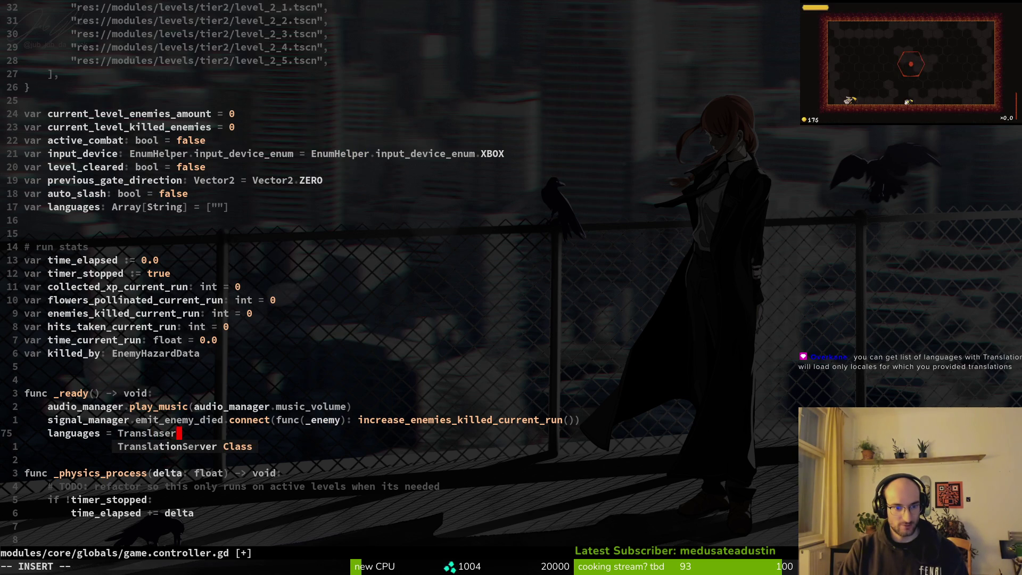
type(".")
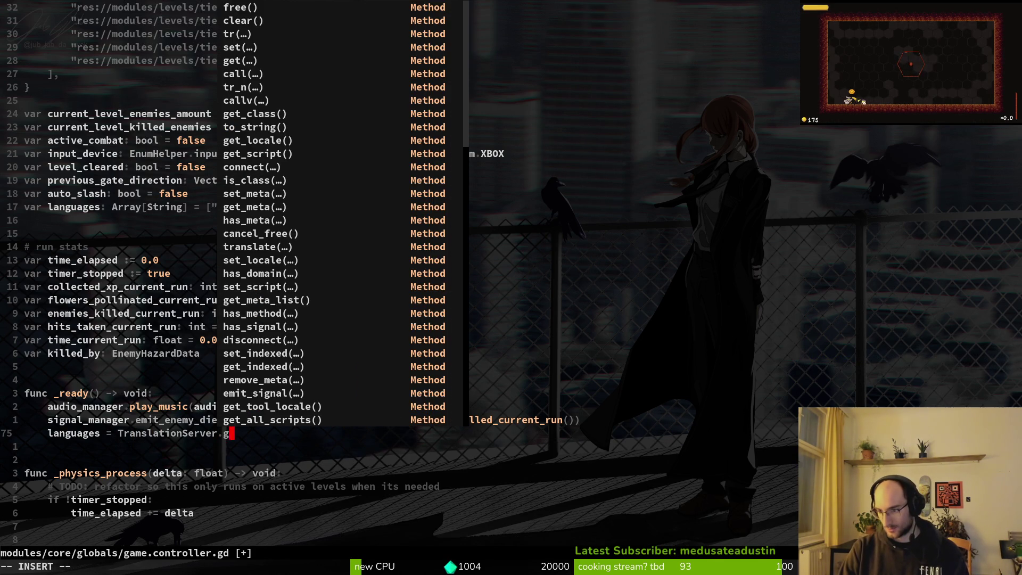
type("get_load")
key("Tab")
key("Return")
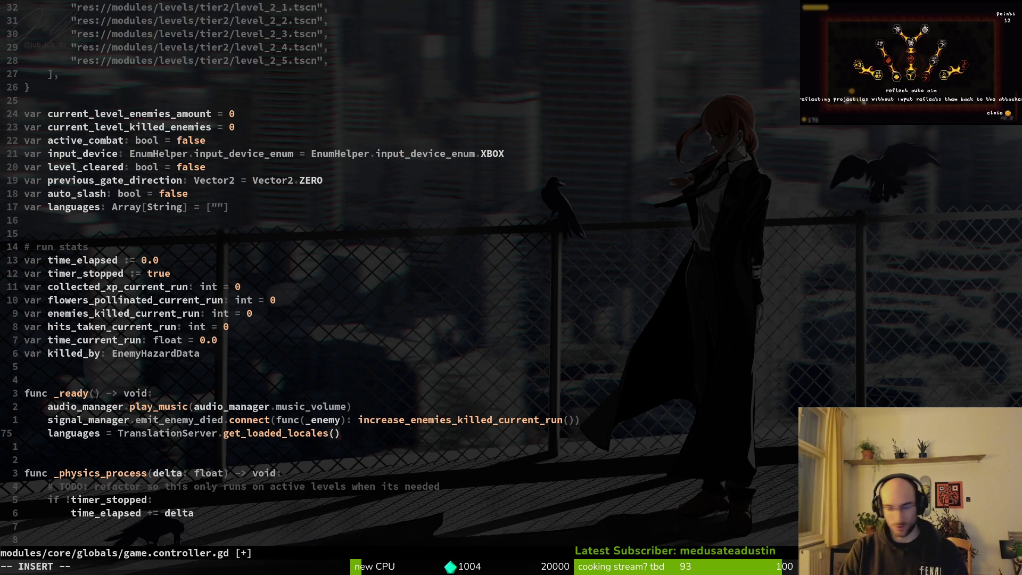
Add 'print_debug(languages)' on the next line of _ready.
key("Return")
type("pro")
key("Tab")
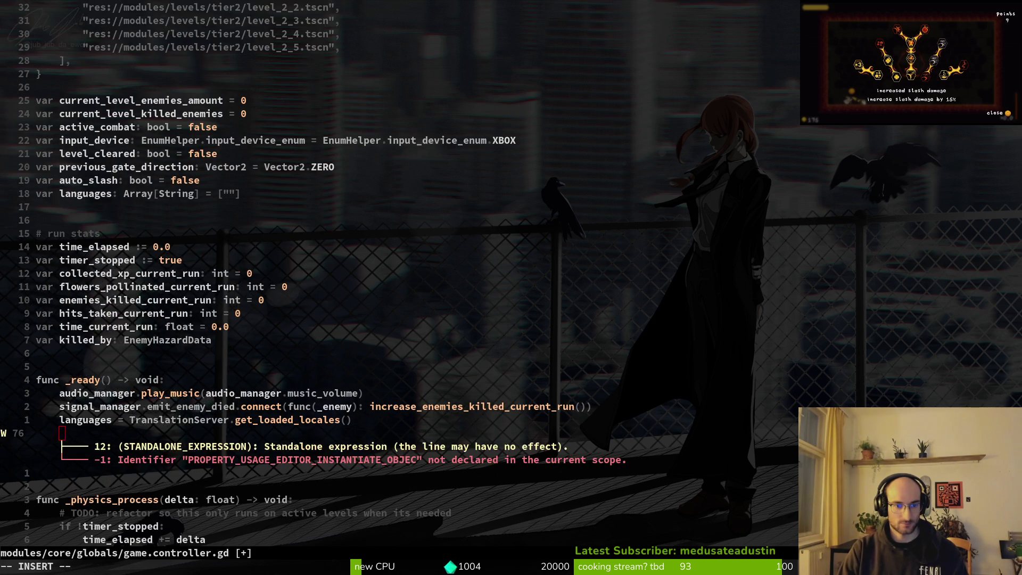
key("ctrl+w")
type("pr")
key("Tab")
key("Return")
key("BackSpace")
type("languages")
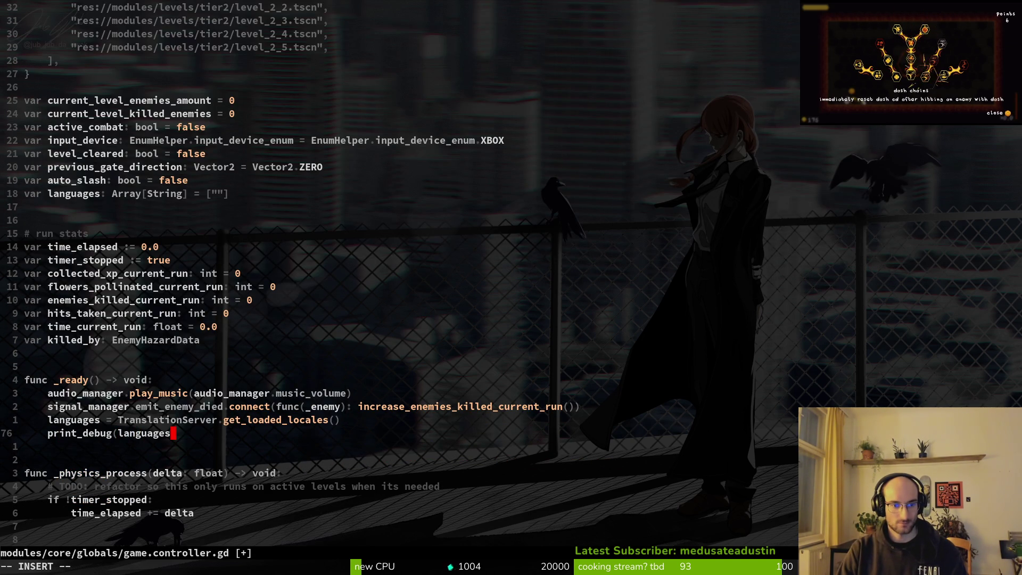
key("alt+Tab")
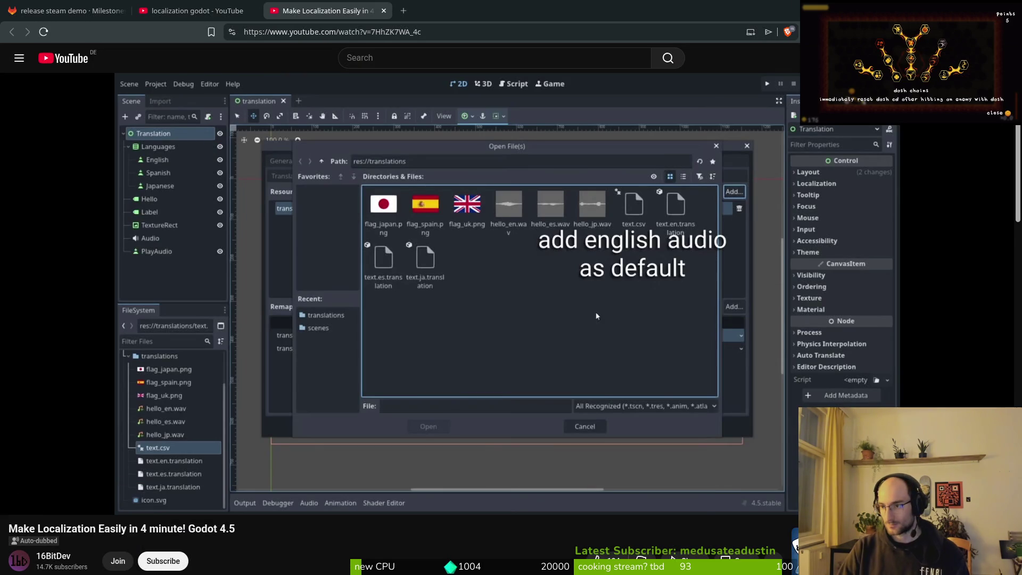
key("alt+Tab")
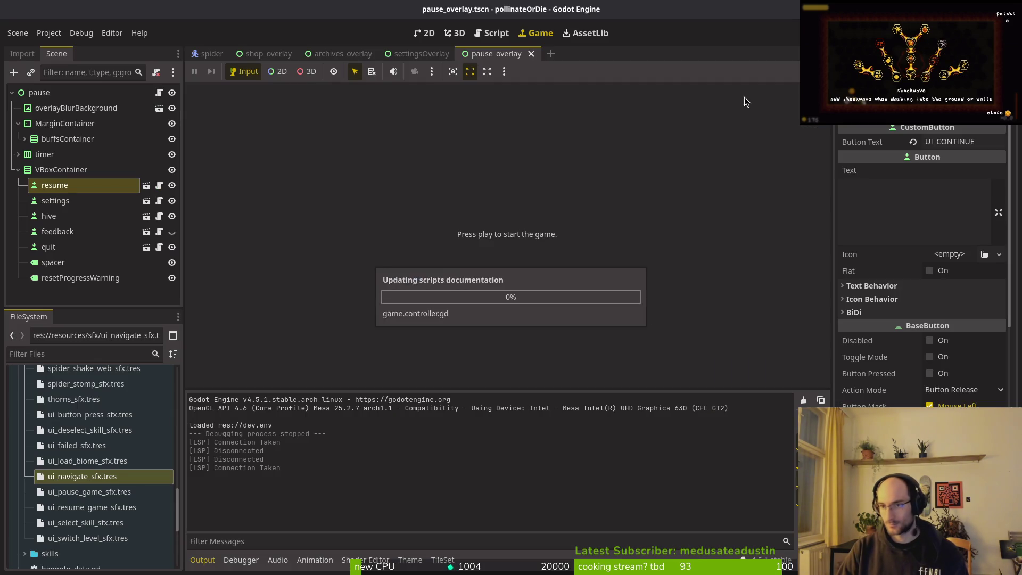
Run the project with F5, read the PackedStringArray error at line 75, and return to that declaration.
key("F5")
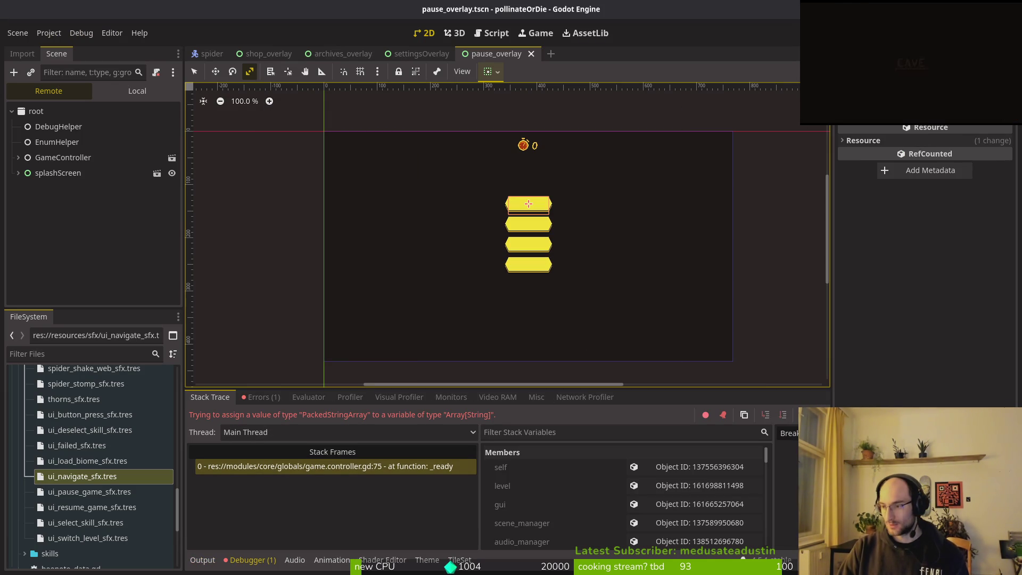
key("alt+Tab")
left_click(147, 198)
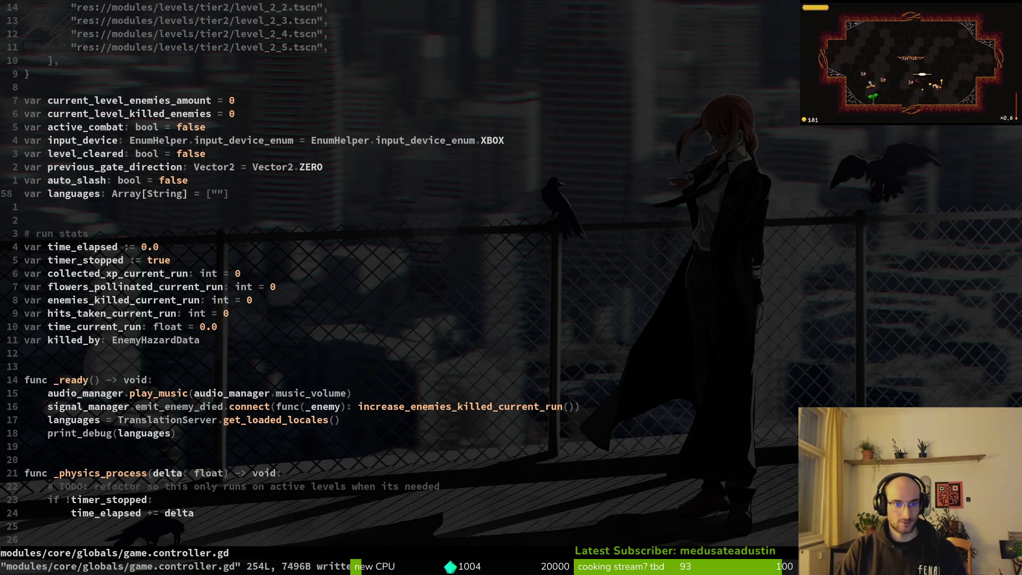
Change the languages element type to PackedStringArray, empty its initial value to [], and save.
type("ciwPackstr")
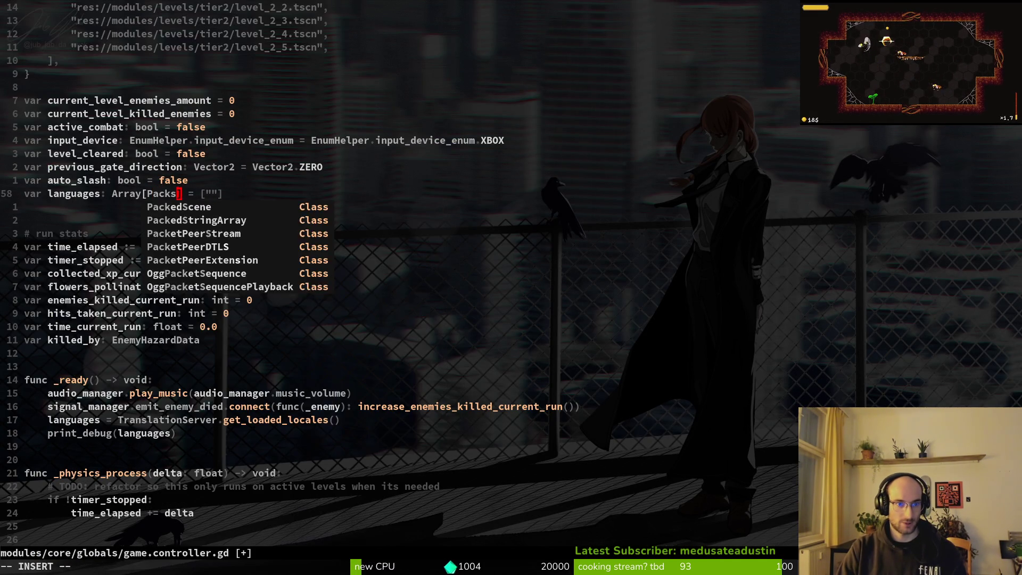
key("Return")
key("Escape")
type(":write")
key("Return")
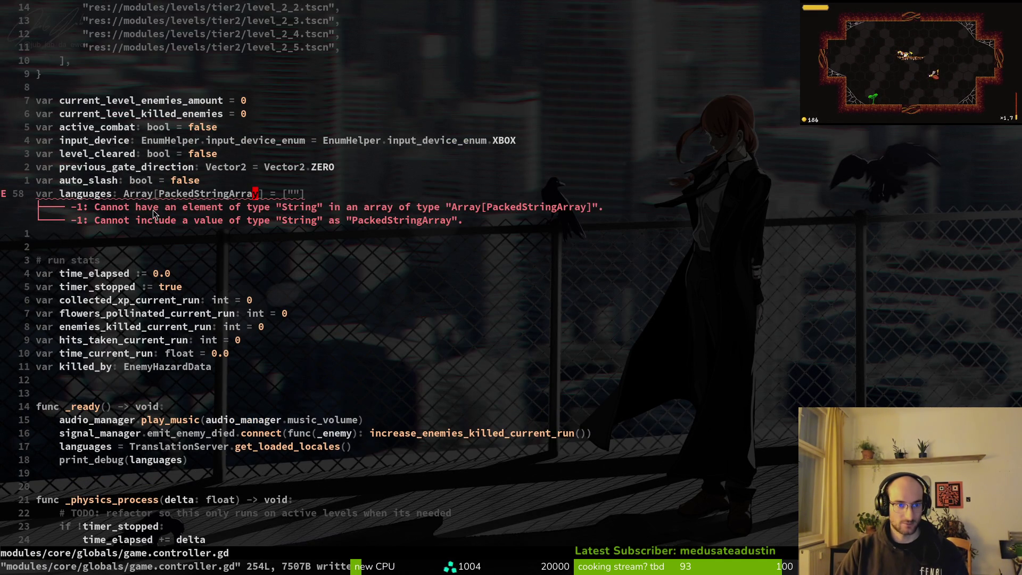
key("i")
key("BackSpace")
key("Escape")
type(":w")
key("Return")
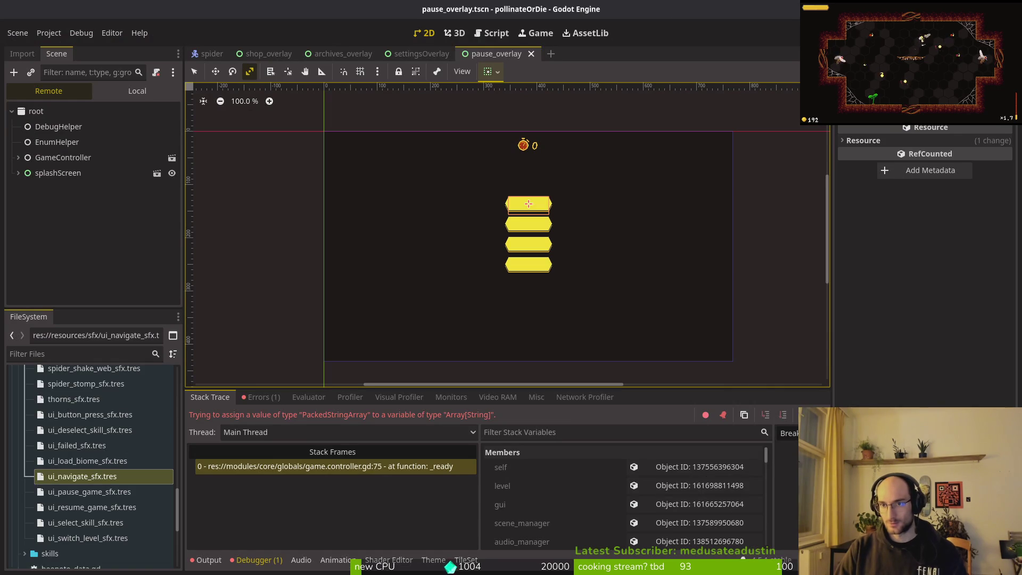
Strip the Array[ ] wrapper so languages is a plain PackedStringArray, save, and rerun the game.
key("F5")
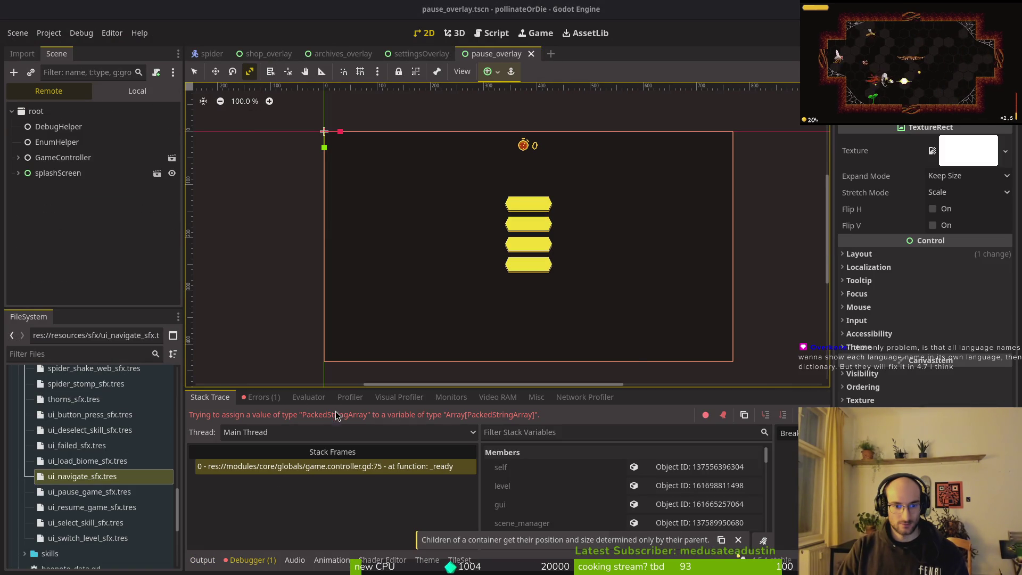
key("F12")
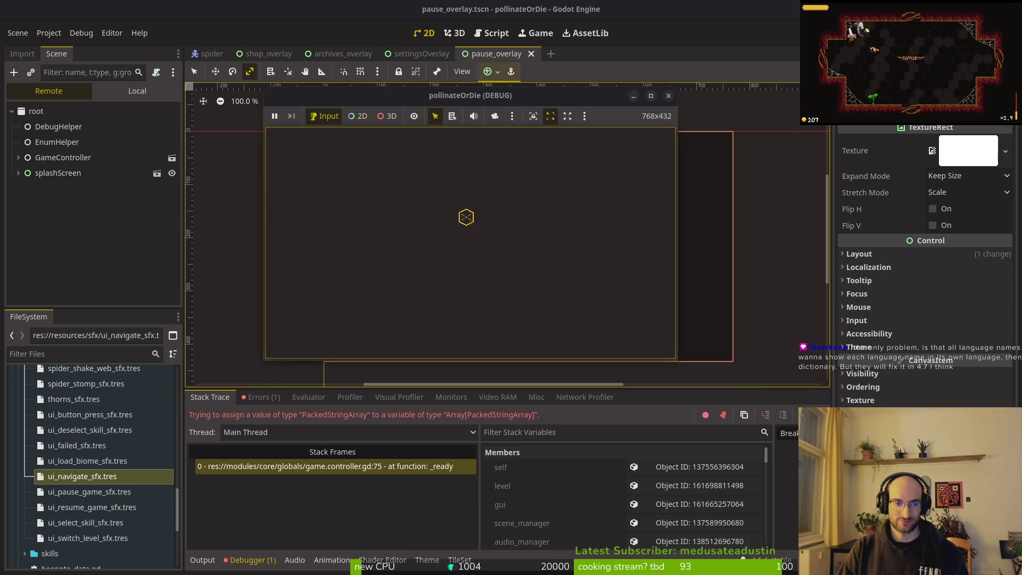
key("alt+Tab")
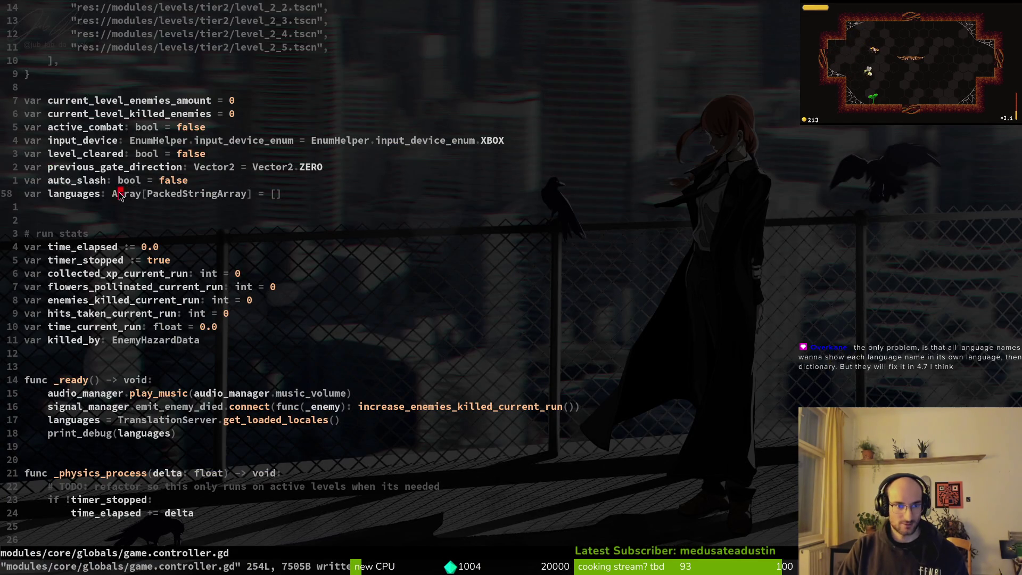
key("x")
type("i")
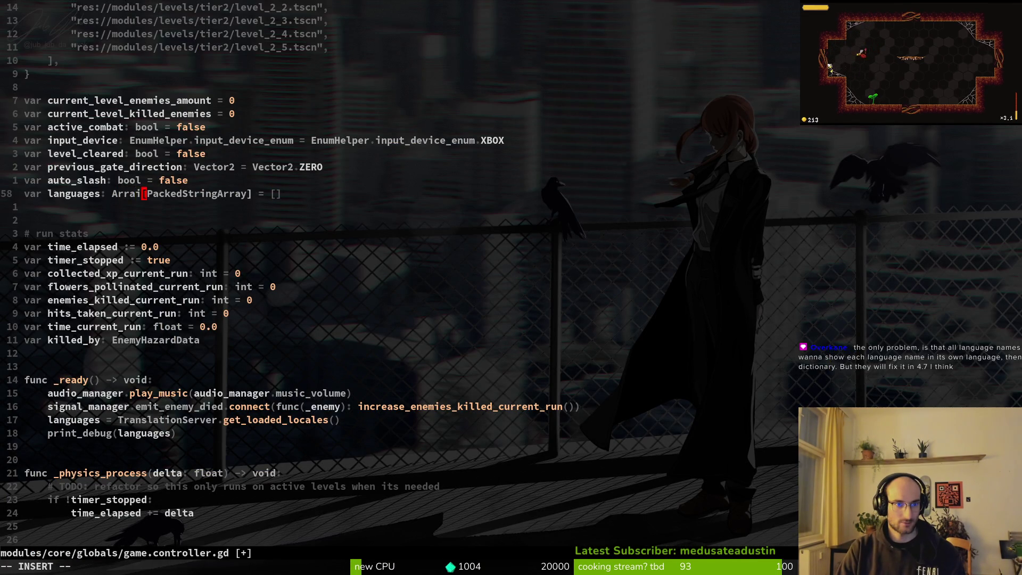
key("d")
key("b")
key("x")
type("x:w")
key("Return")
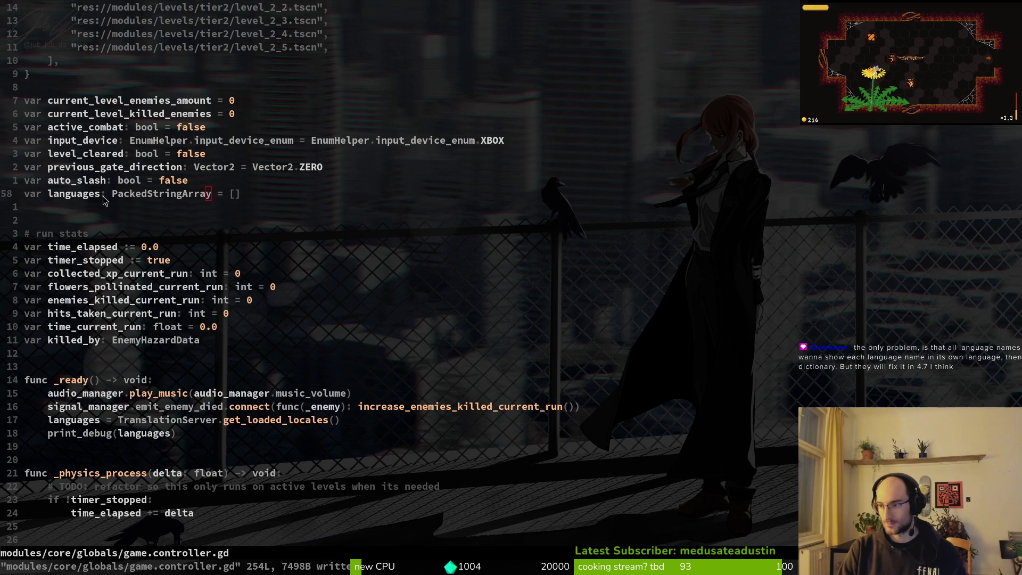
key("alt+Tab")
key("F5")
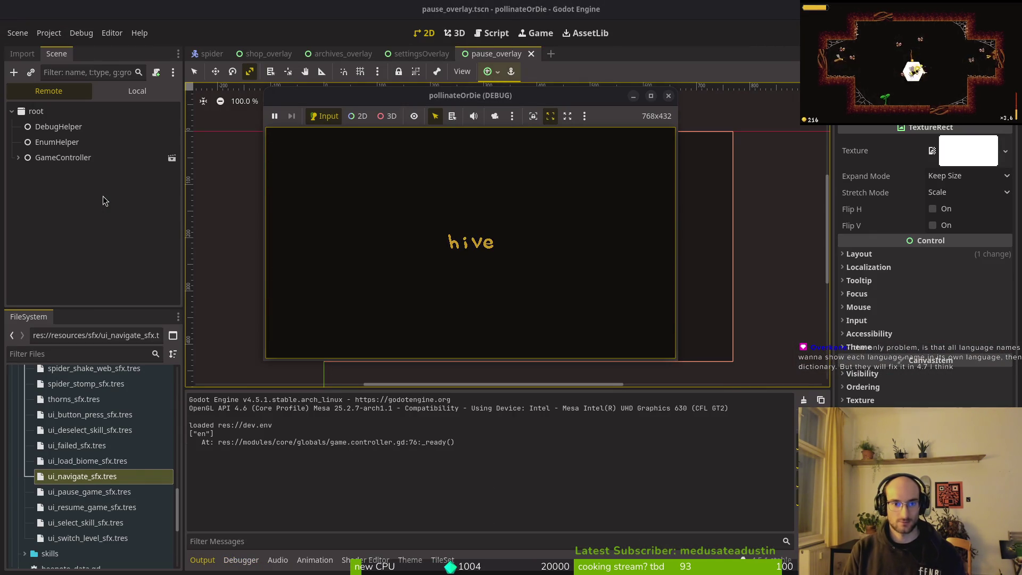
Maximize the game window, then pause and check the game's settings panel before resuming.
double_click(371, 101)
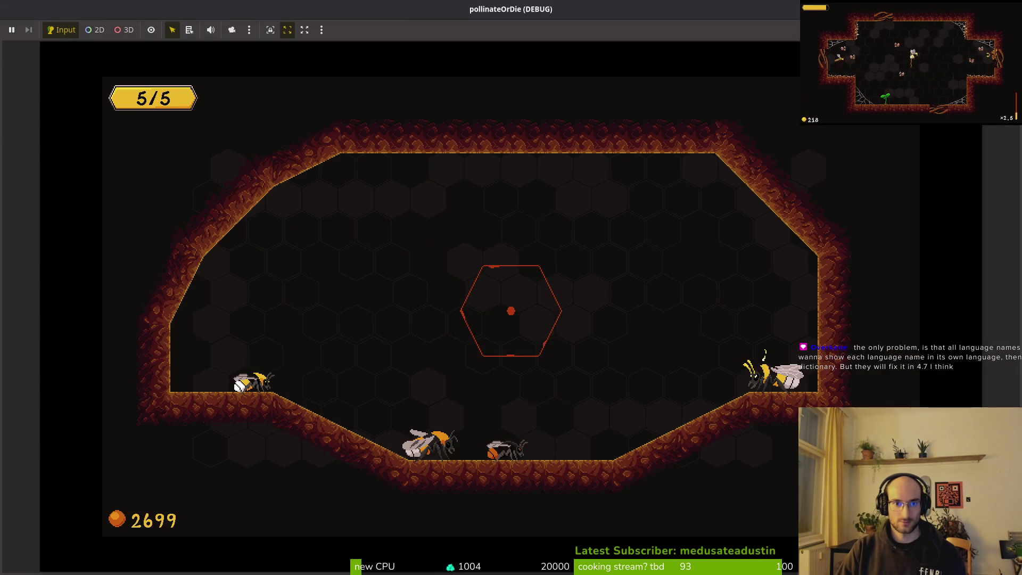
key("Escape")
key("Escape")
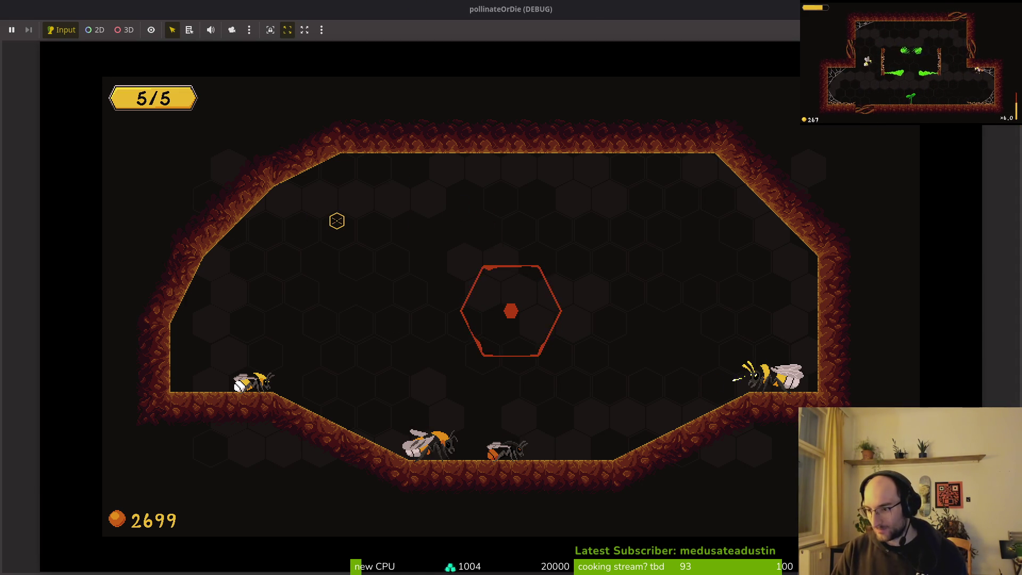
key("Escape")
left_click(511, 278)
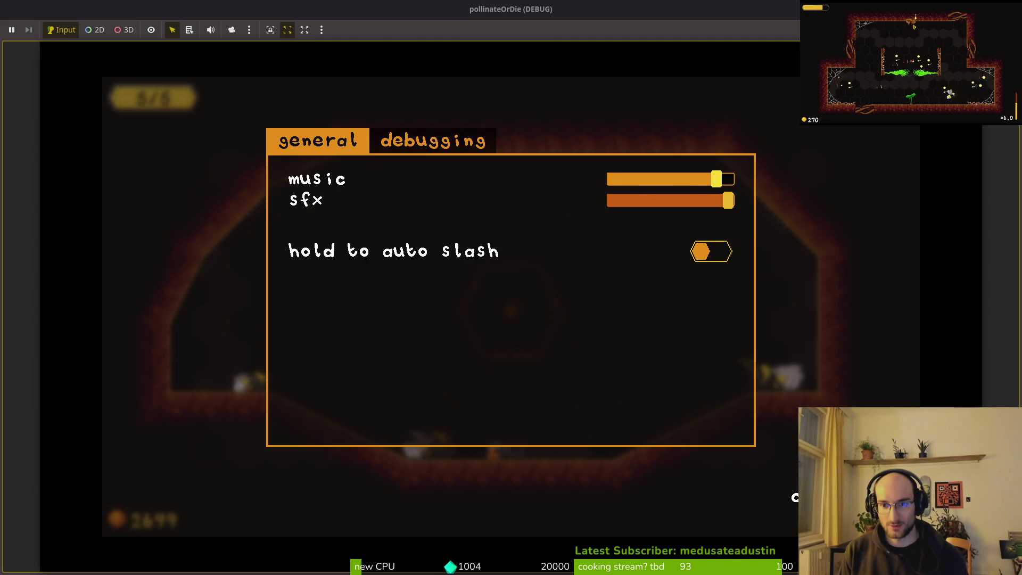
key("Escape")
key("Escape")
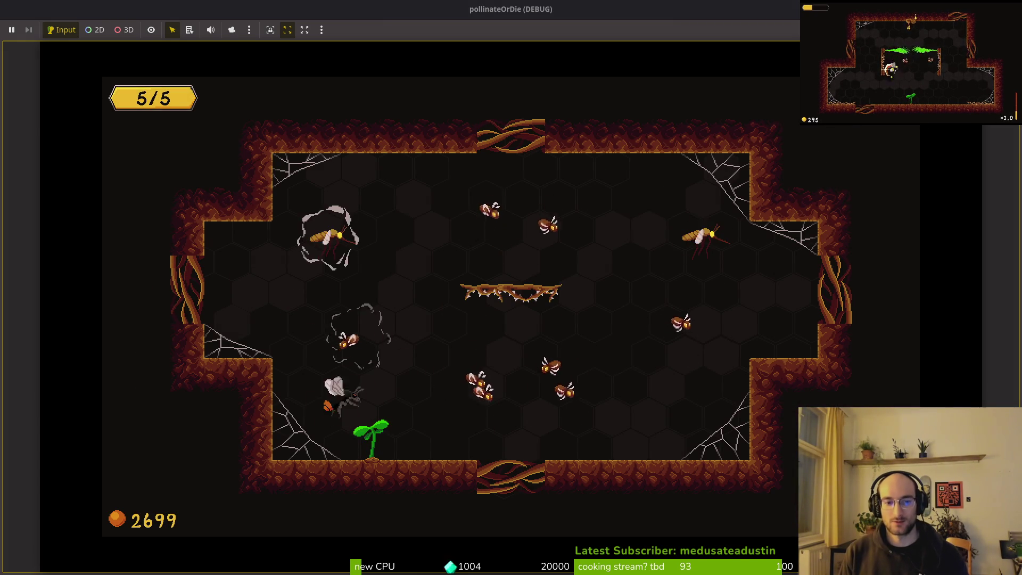
Fly the bee around attacking enemies, then pollinate the dandelion to clear the first level.
key("d")
key("w")
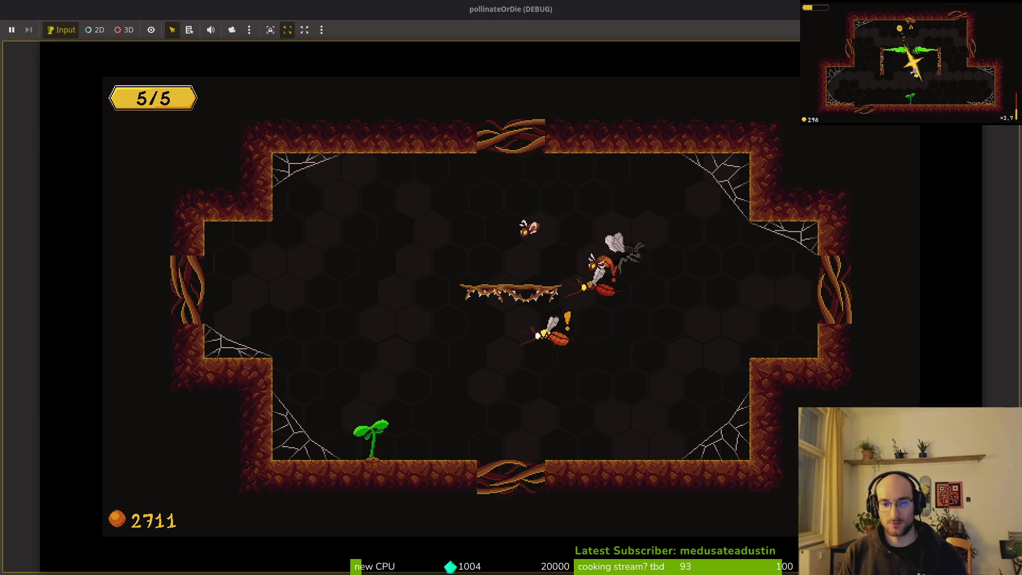
key("a")
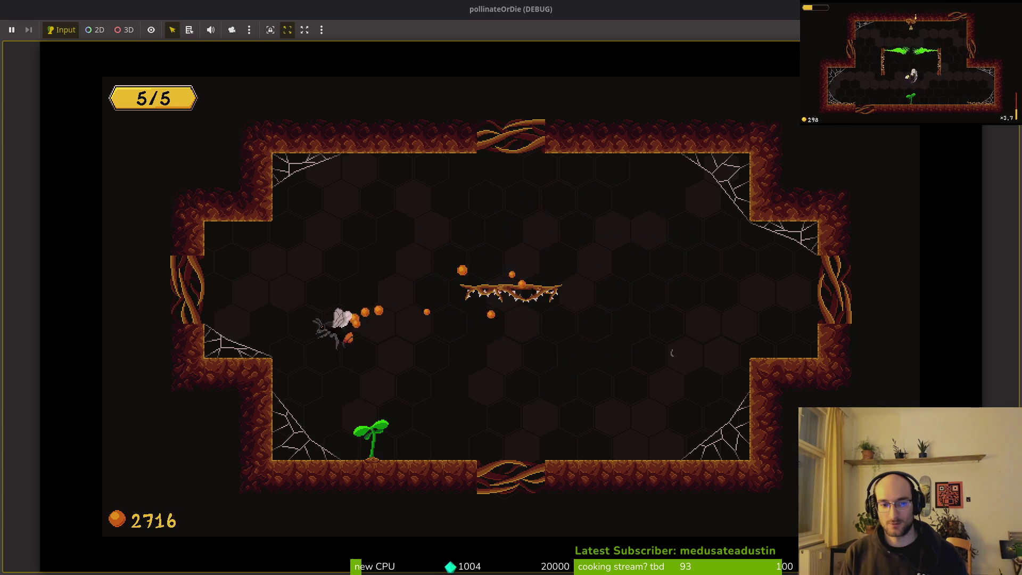
key("w")
key("d")
key("a")
key("s")
key("d")
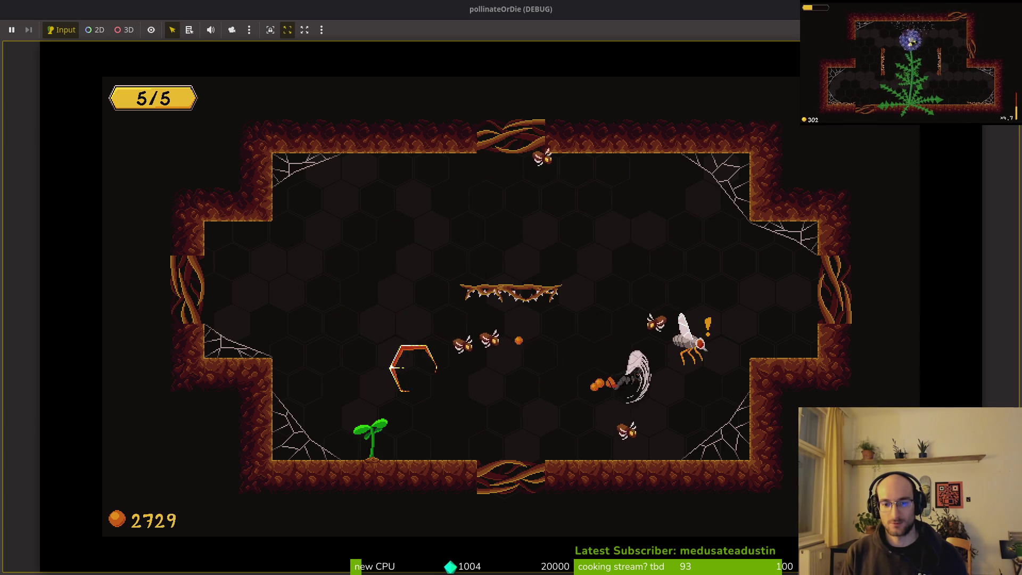
key("a")
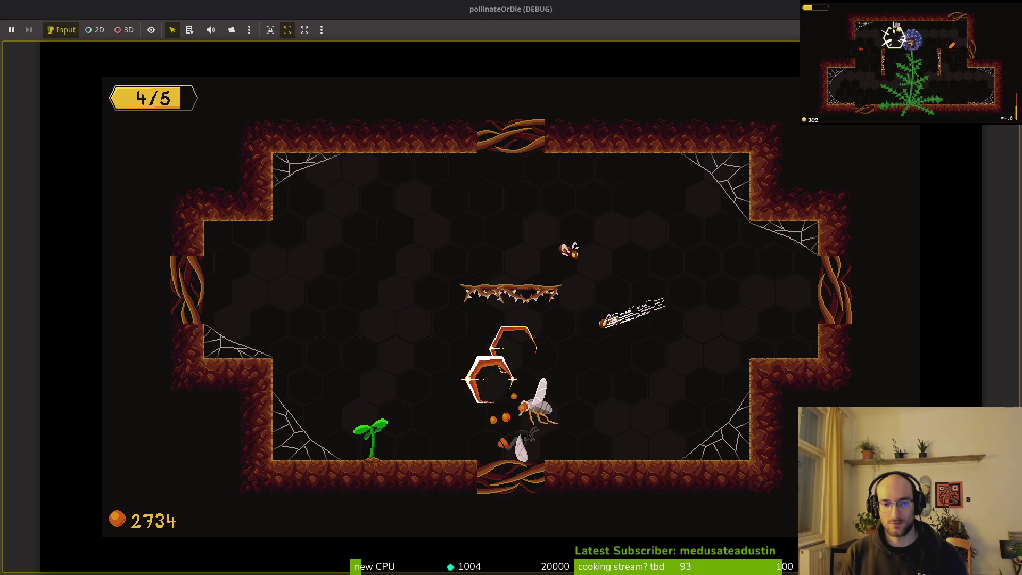
key("w")
key("d")
key("w")
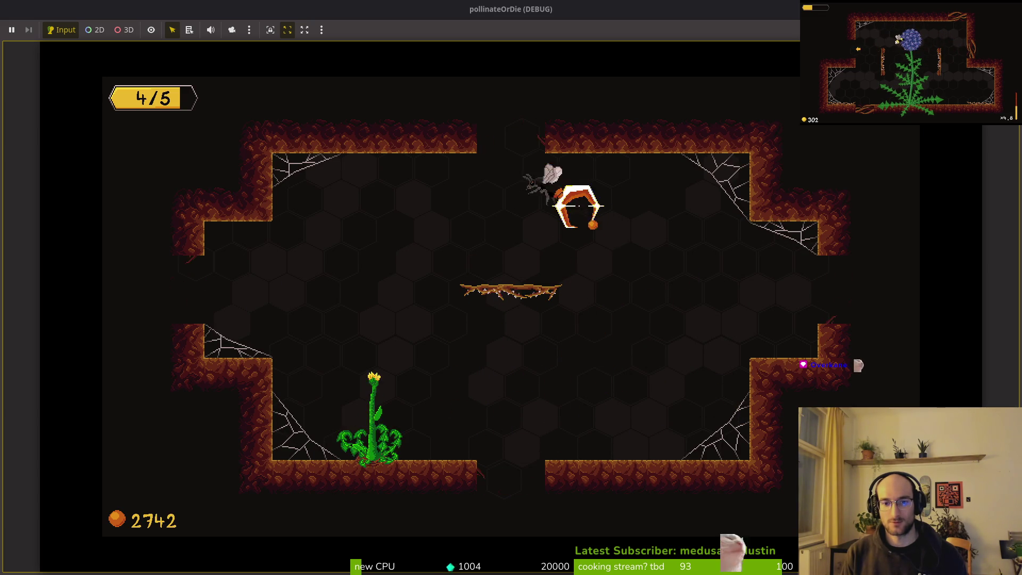
key("a")
key("w")
key("a")
key("w")
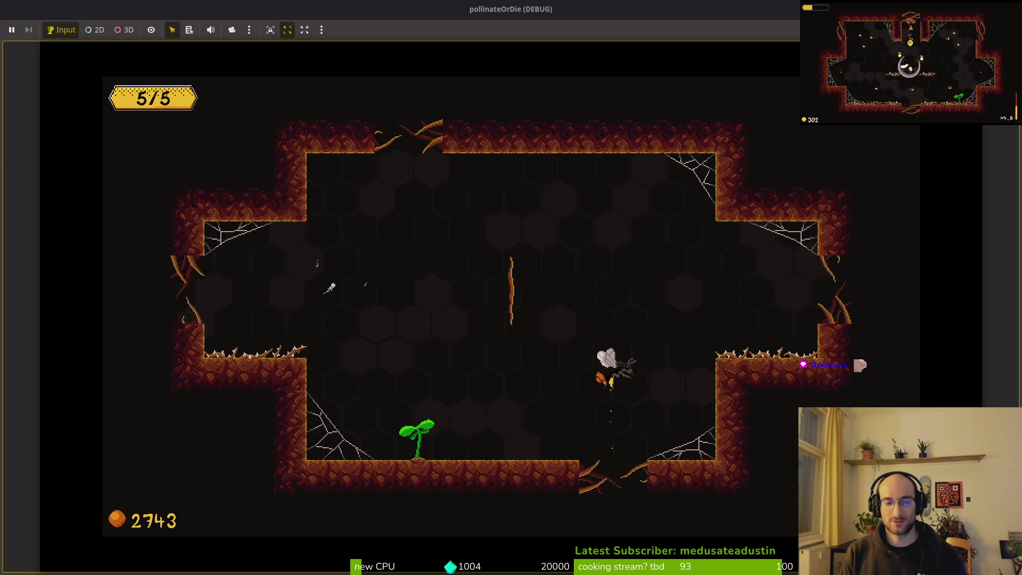
Clear the next level's enemies, collect orbs, pollinate the dandelion and take the top upgrade.
key("w")
key("s")
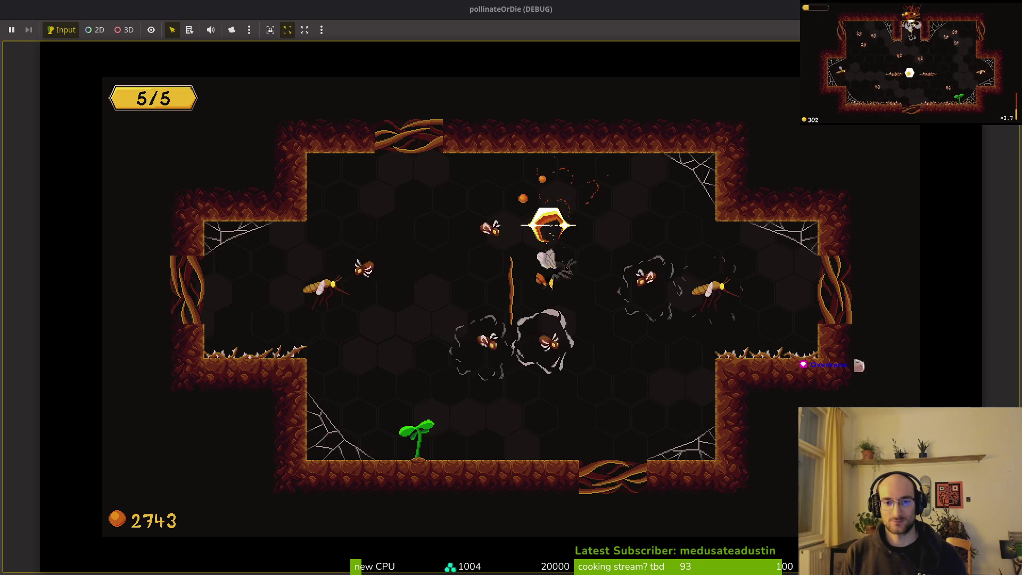
key("a")
key("d")
key("s")
key("d")
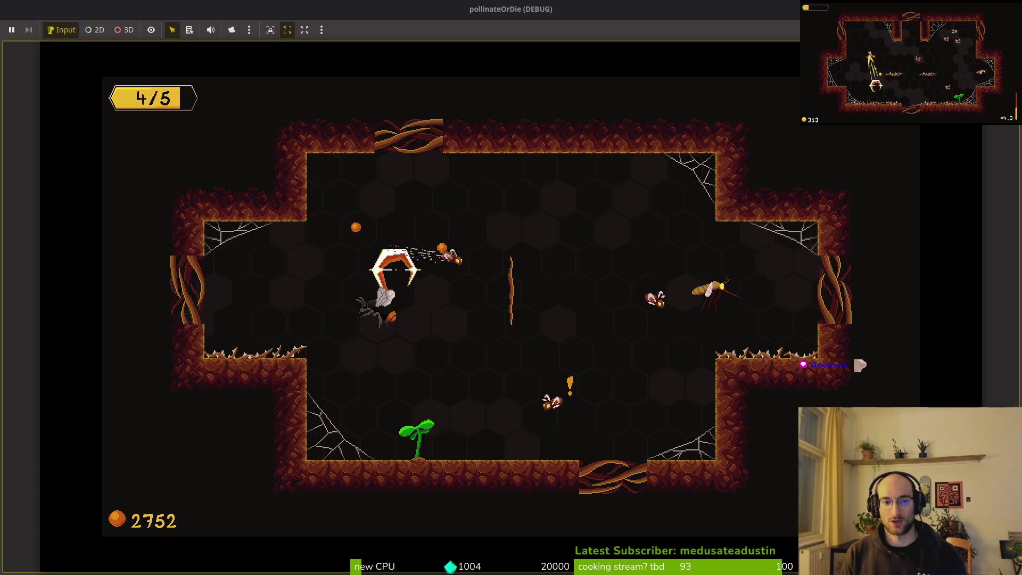
key("a")
key("w")
key("a")
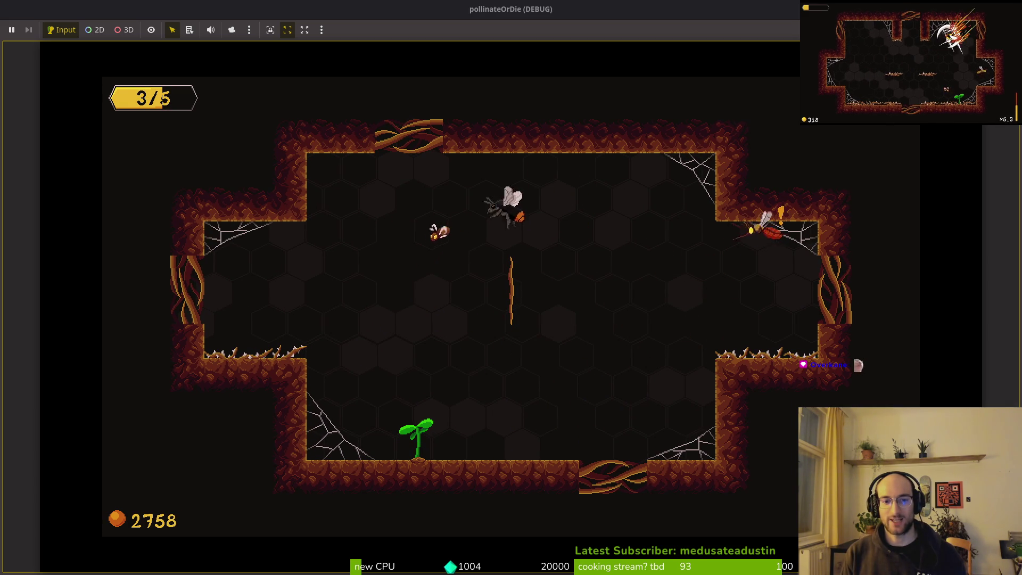
key("s")
key("s")
key("d")
key("a")
key("s")
key("d")
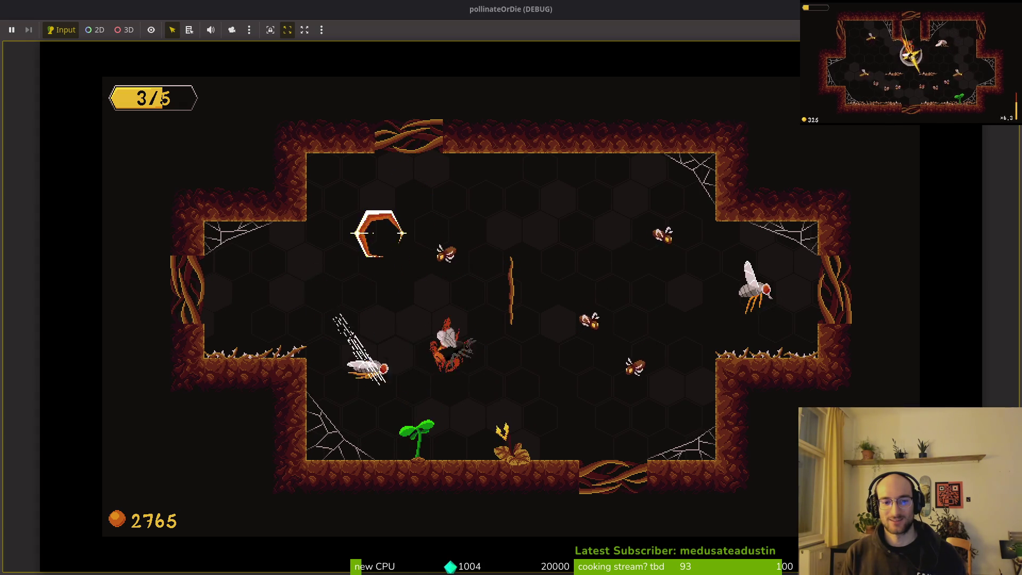
key("s")
key("w")
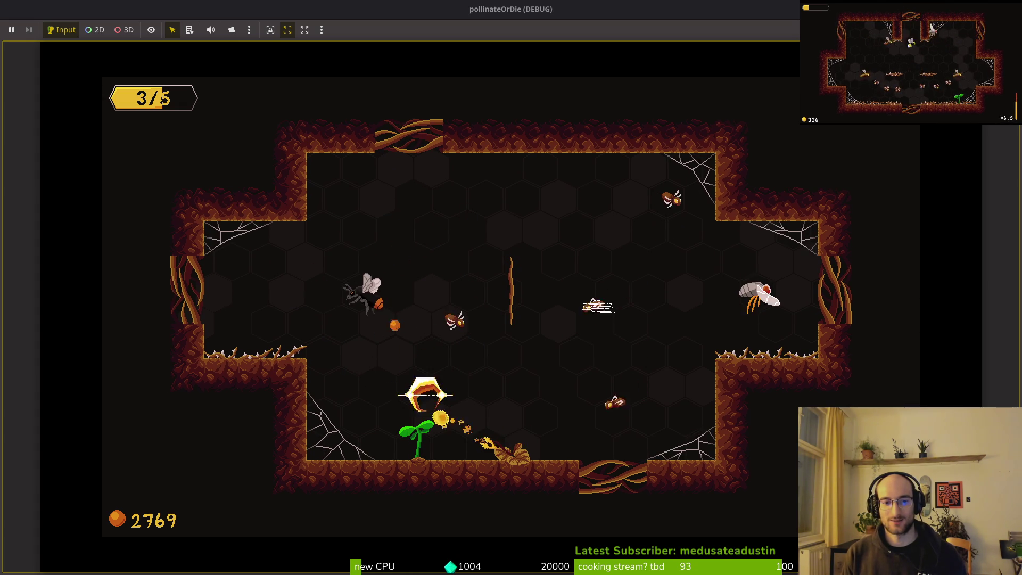
key("d")
key("s")
key("d")
key("a")
key("w")
key("d")
key("a")
key("a")
key("s")
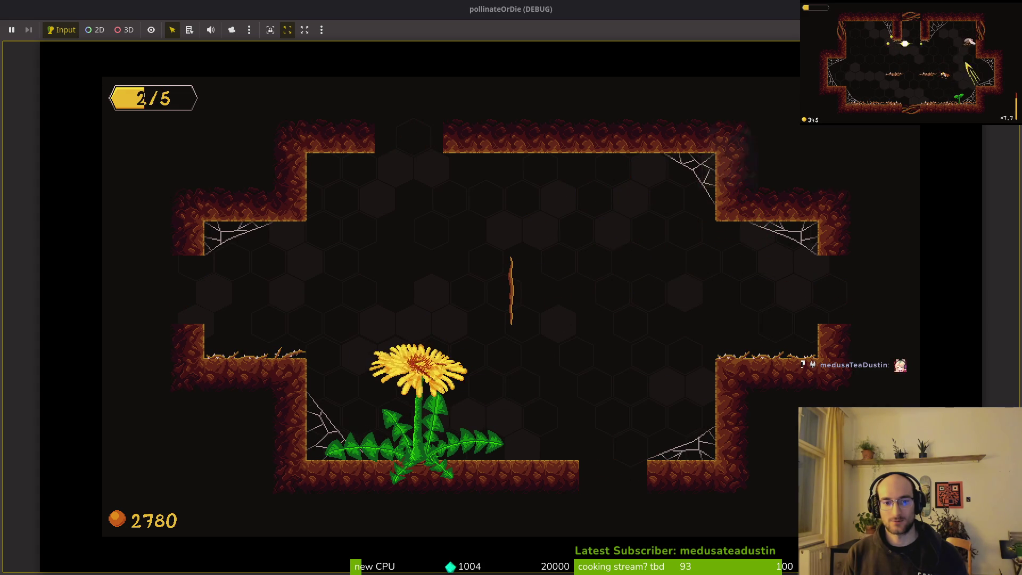
key("w")
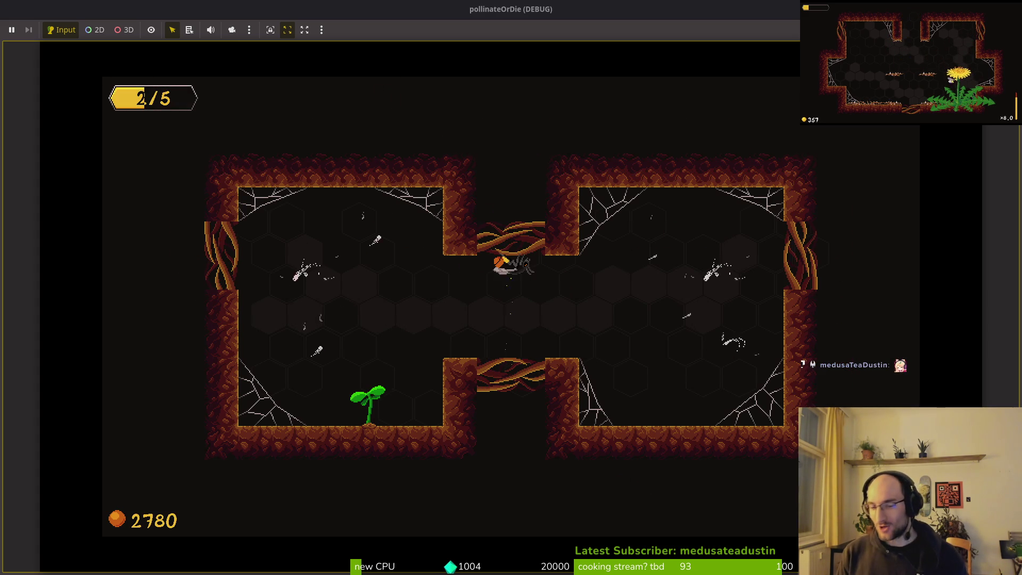
Dash through the left and right rooms of the new arena, then fly up to the boss room.
key("a")
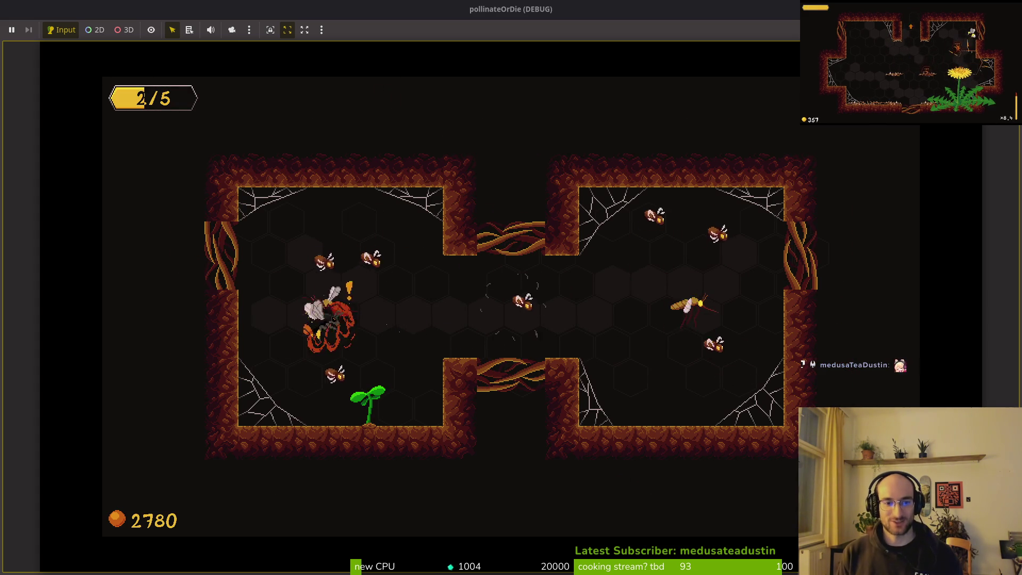
key("d")
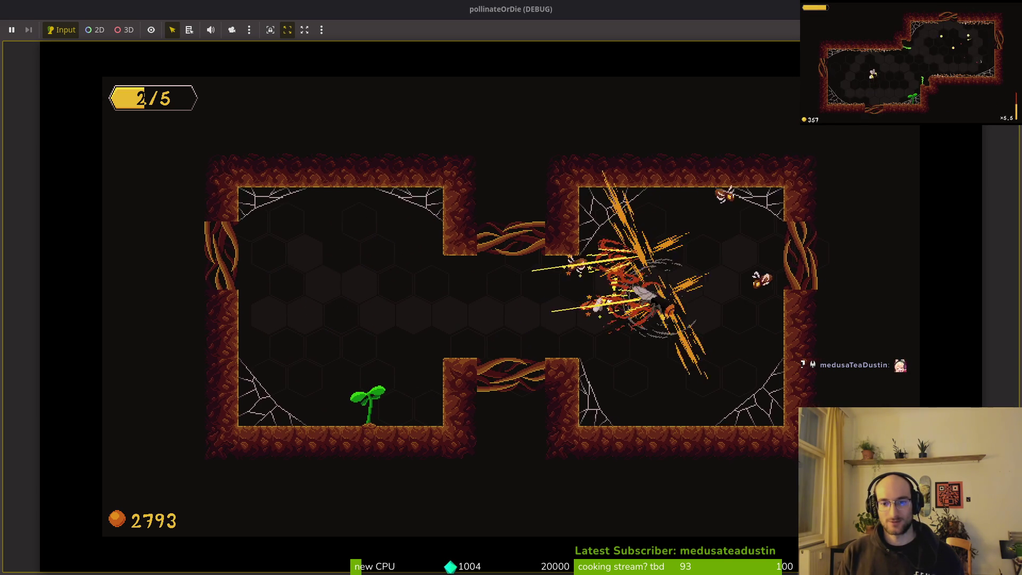
key("a")
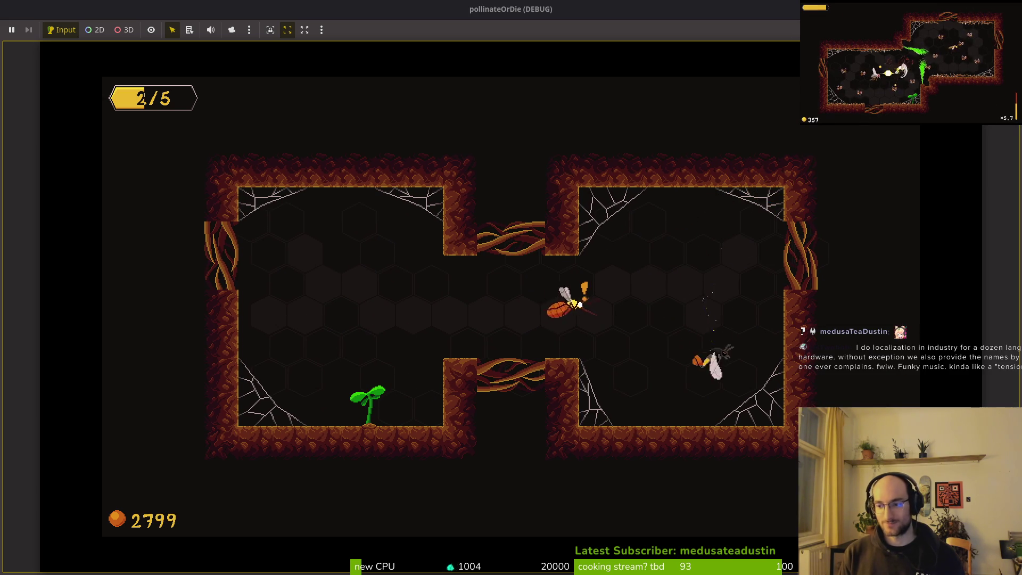
key("a")
key("d")
key("a")
key("w")
key("d")
key("d")
key("s")
key("w")
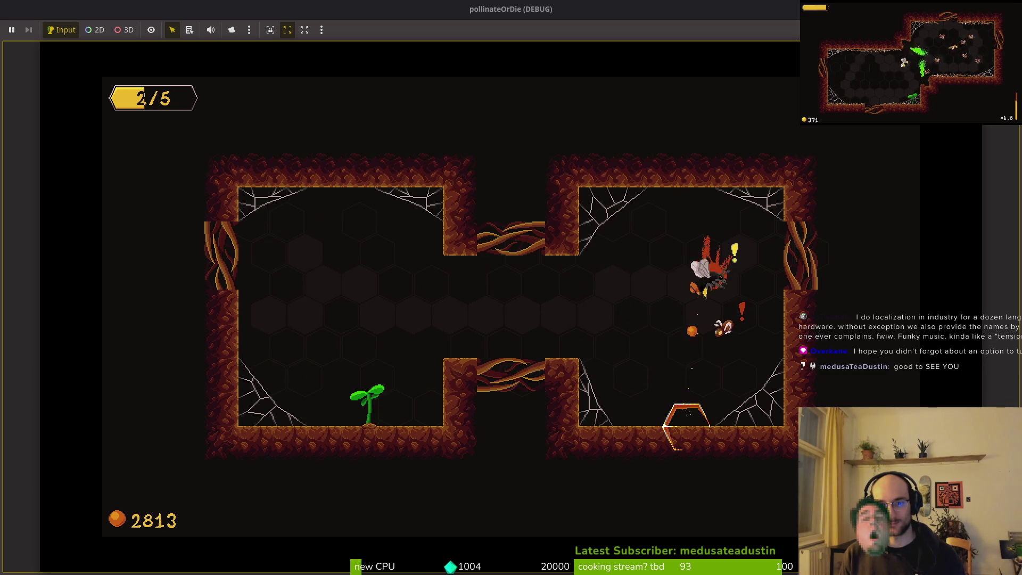
key("s")
key("a")
key("w")
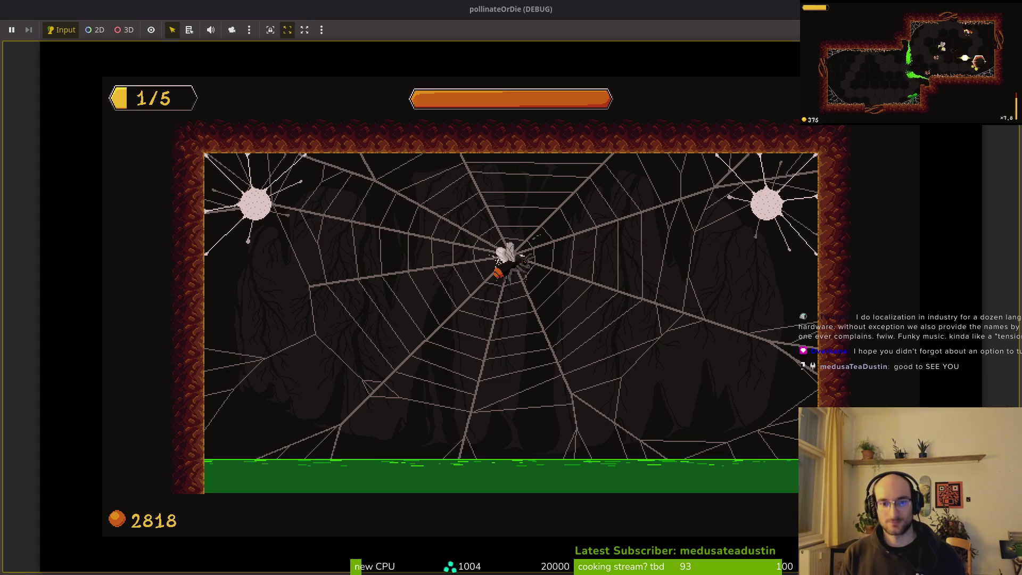
Fight the spider boss on the web, dodging falling boulders until the bee dies.
key("a")
key("d")
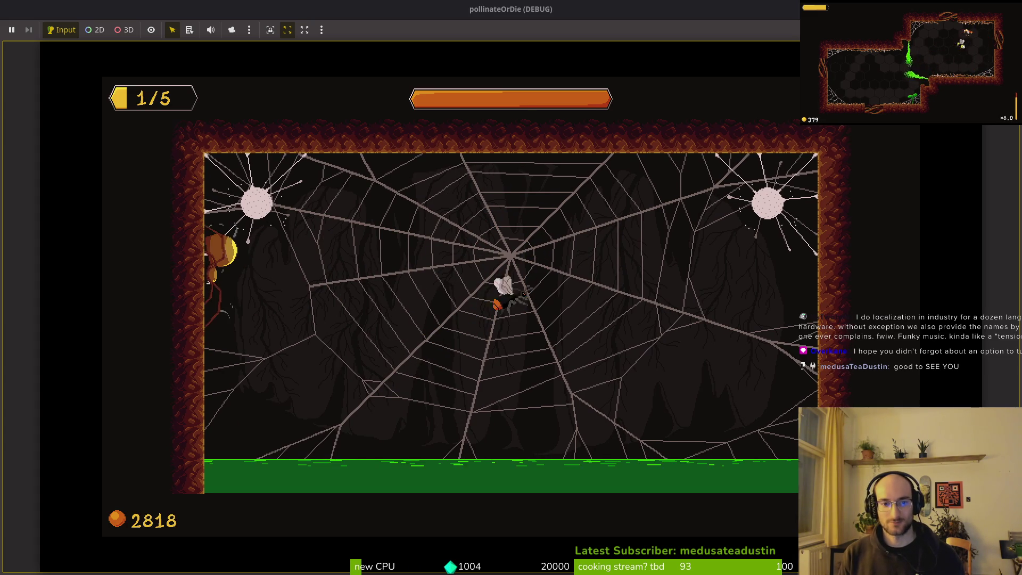
key("s")
key("w")
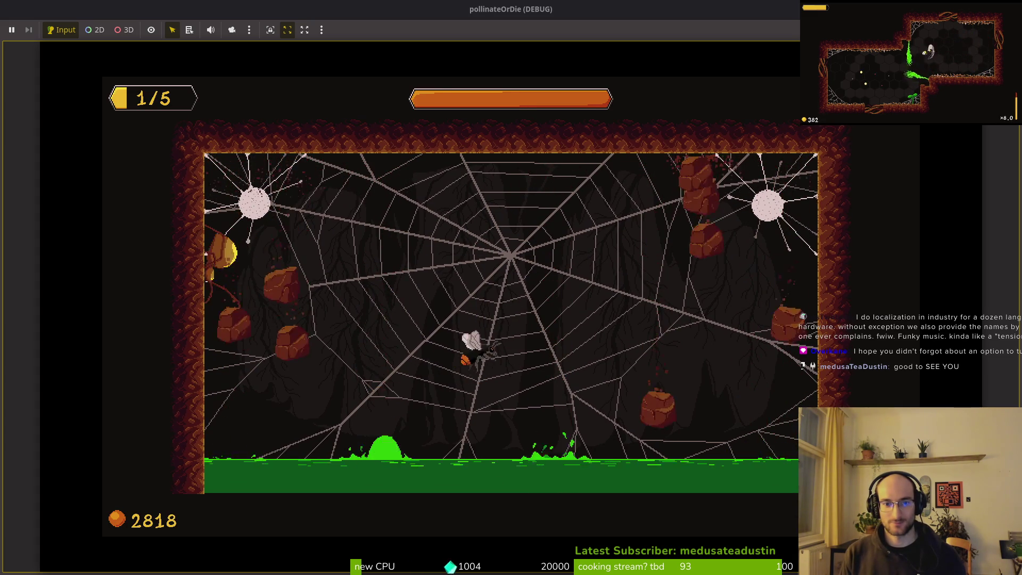
key("a")
key("d")
key("s")
key("w")
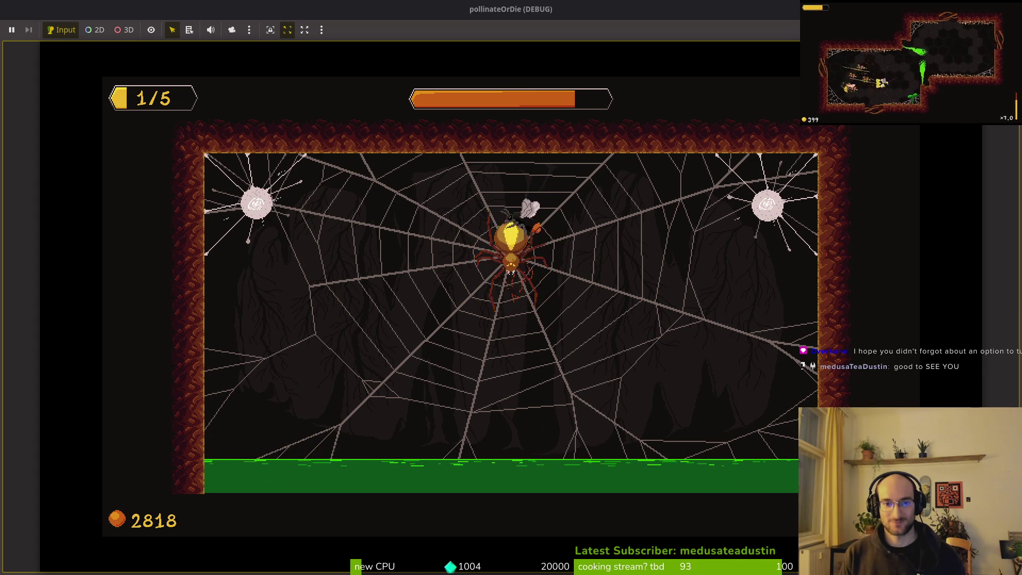
key("space")
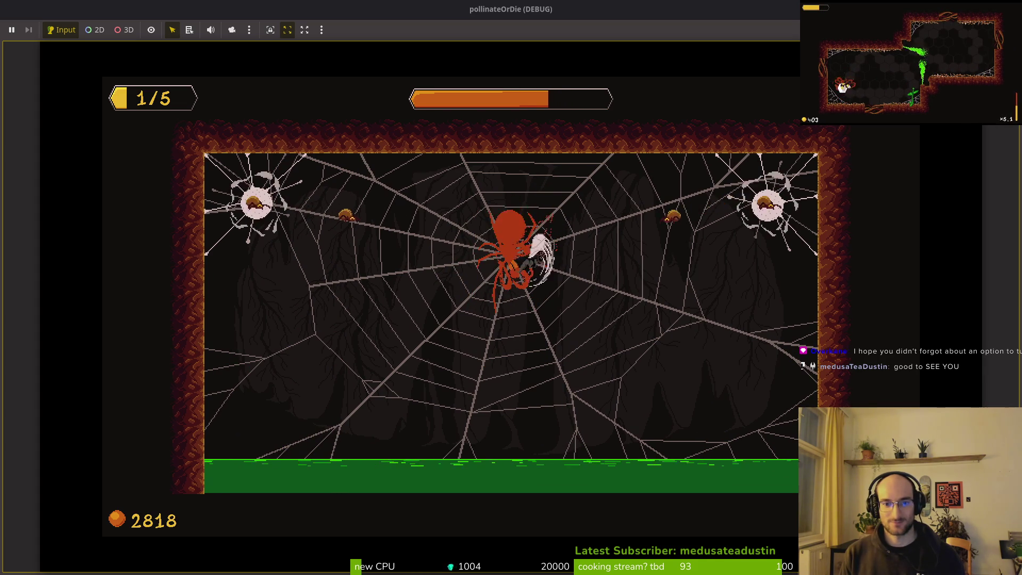
key("d")
key("a")
key("w")
key("space")
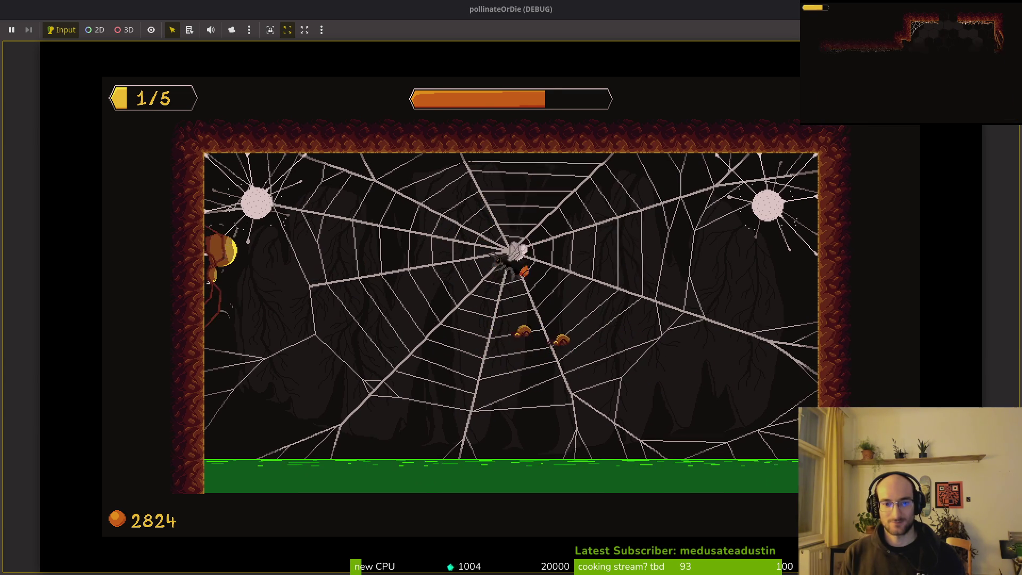
key("a")
key("d")
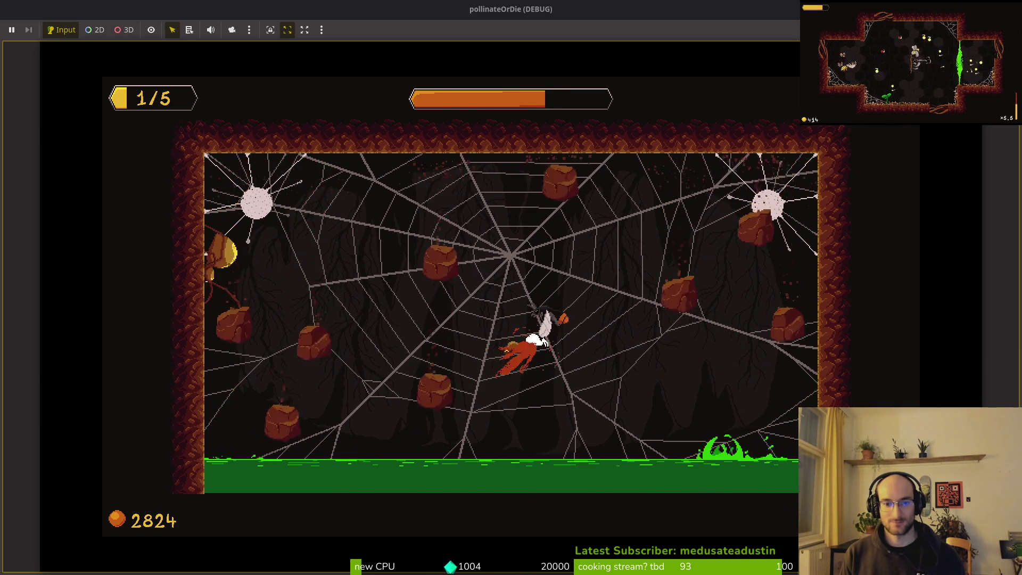
key("a")
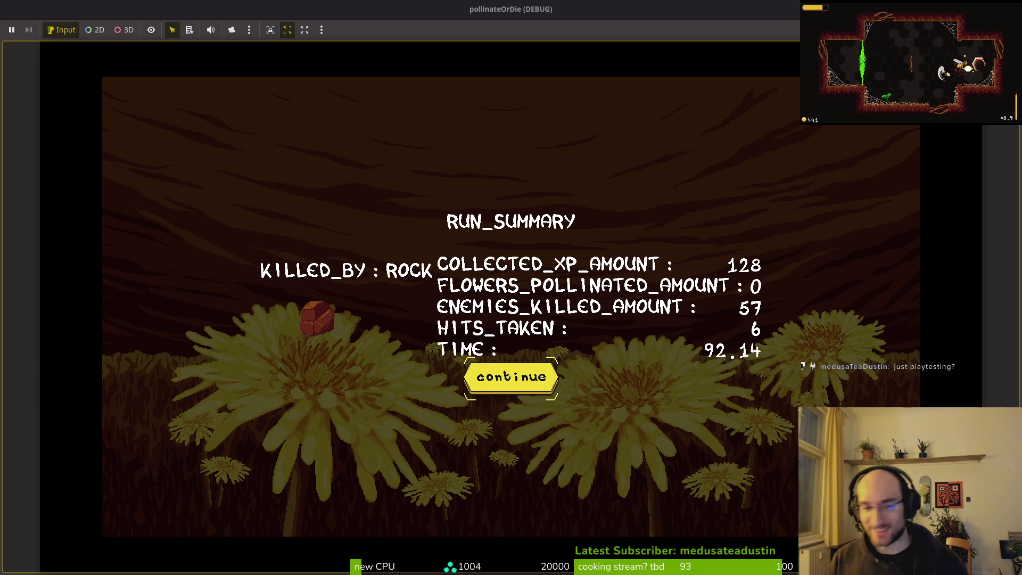
Continue from the run summary back to the hive.
key("Return")
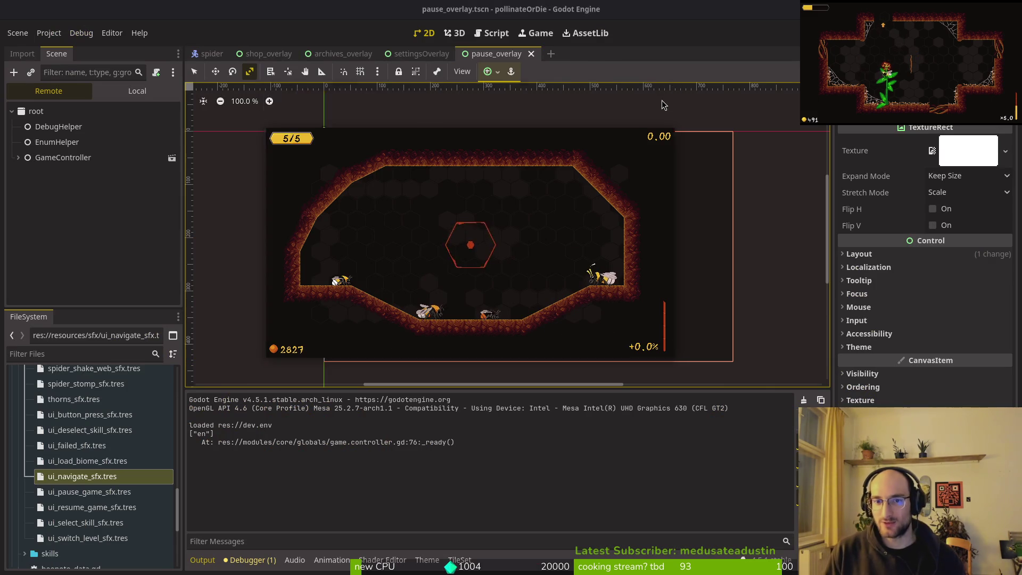
Stop the debug game and go to the languages variable on line 58 of game.controller.gd.
left_click(662, 105)
key("alt+Tab")
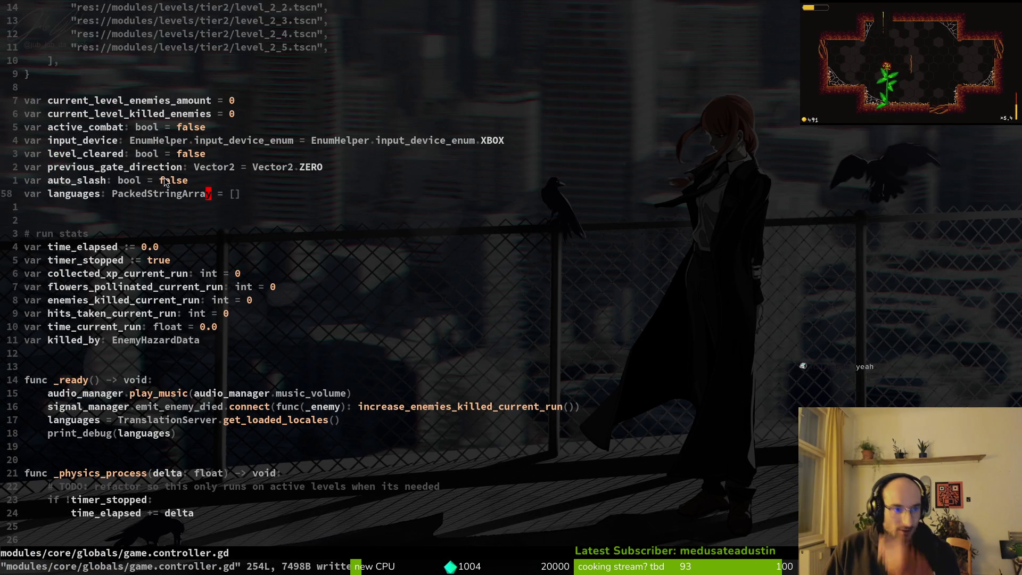
left_click(87, 194)
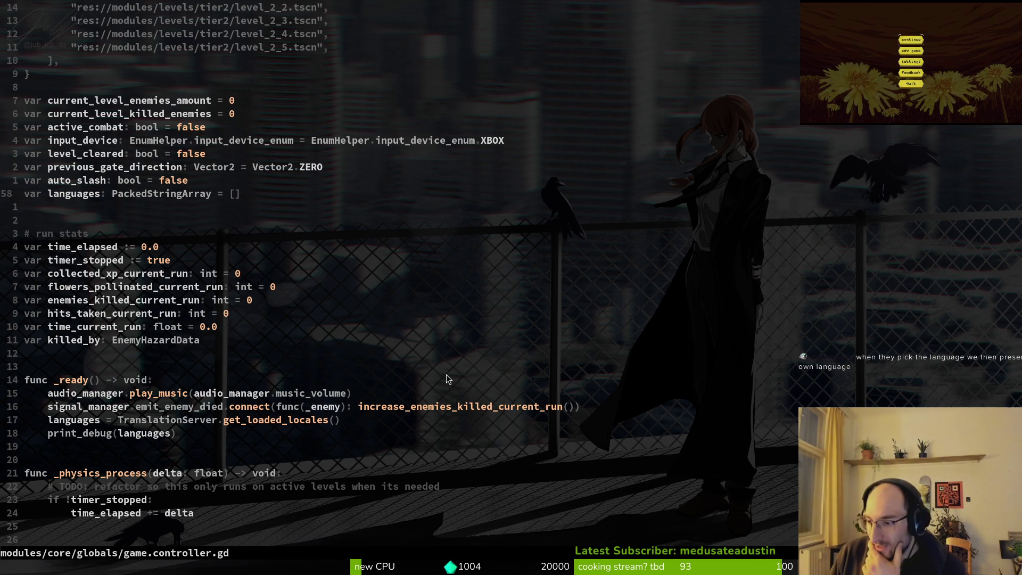
Seek the localization tutorial video back to the language buttons part at 1:44.
key("alt+Tab")
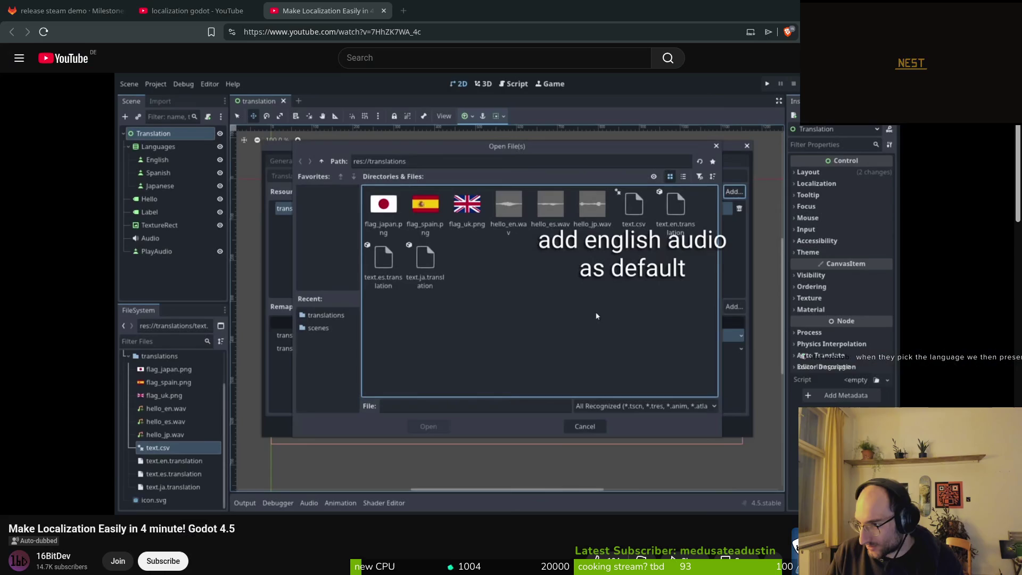
mouse_move(597, 485)
left_mouse_down()
mouse_move(947, 484)
mouse_move(396, 395)
left_mouse_up()
left_click(500, 417)
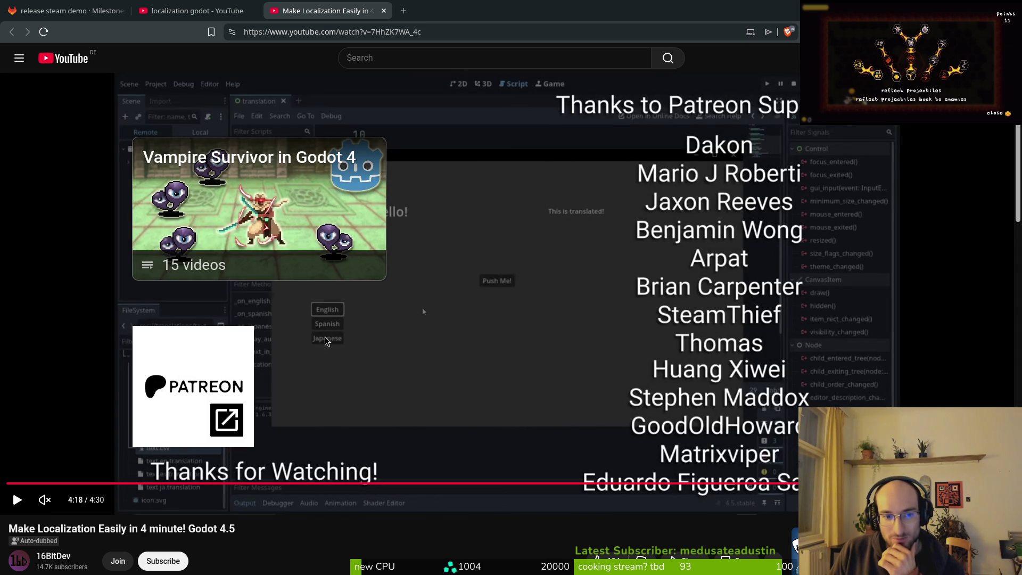
mouse_move(943, 485)
left_mouse_down()
mouse_move(177, 484)
mouse_move(415, 489)
mouse_move(392, 489)
left_mouse_up()
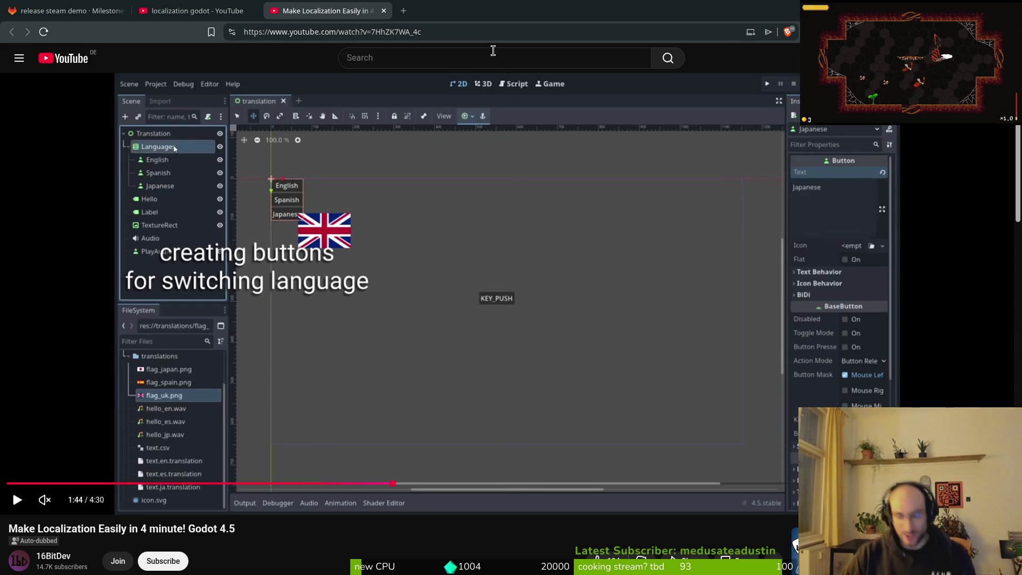
Cycle through the code editor and Steam windows, return to the browser and open a new tab.
key("alt+Tab")
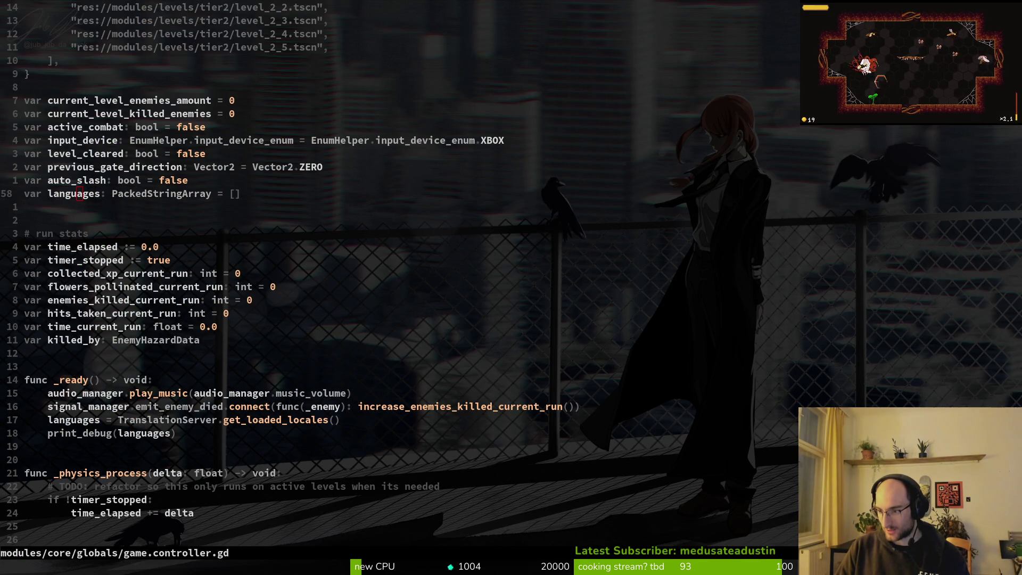
key("alt+Tab")
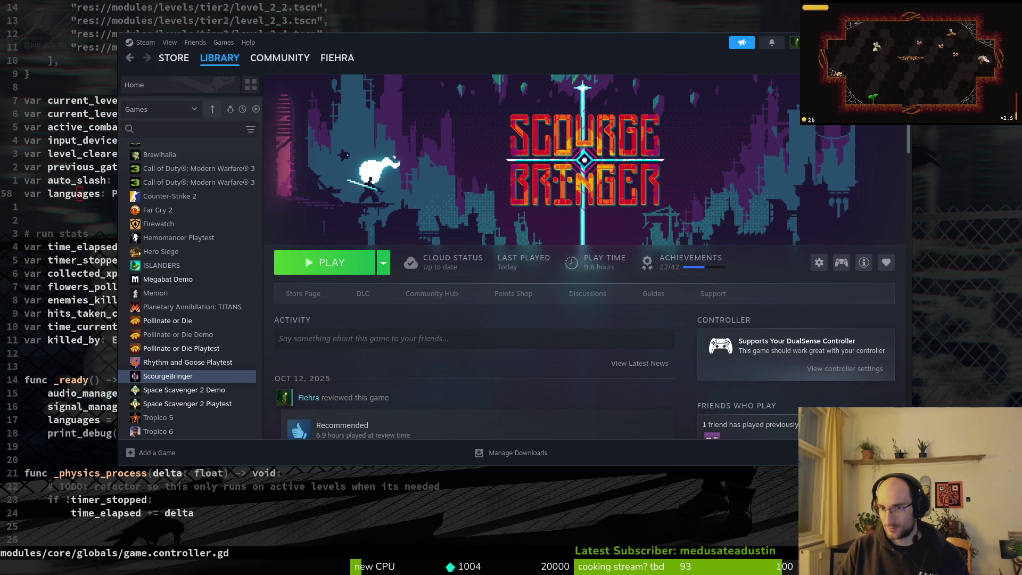
key("alt+Tab")
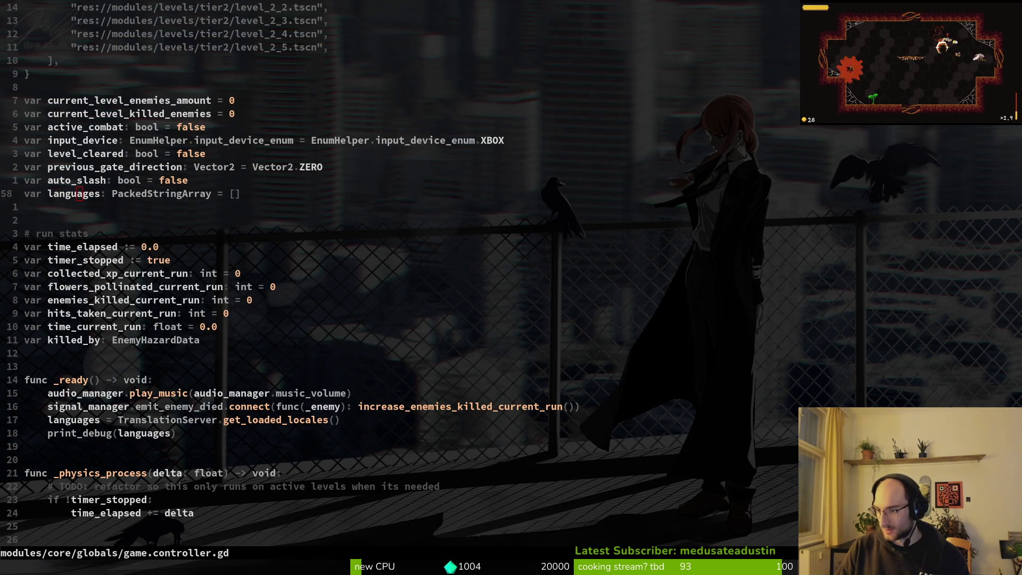
key("alt+Tab")
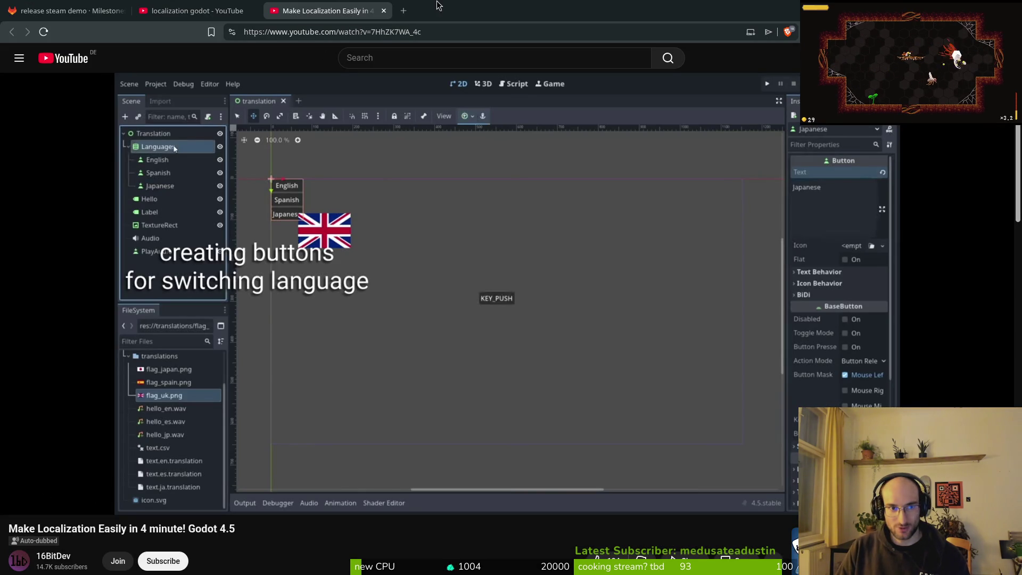
left_click(397, 14)
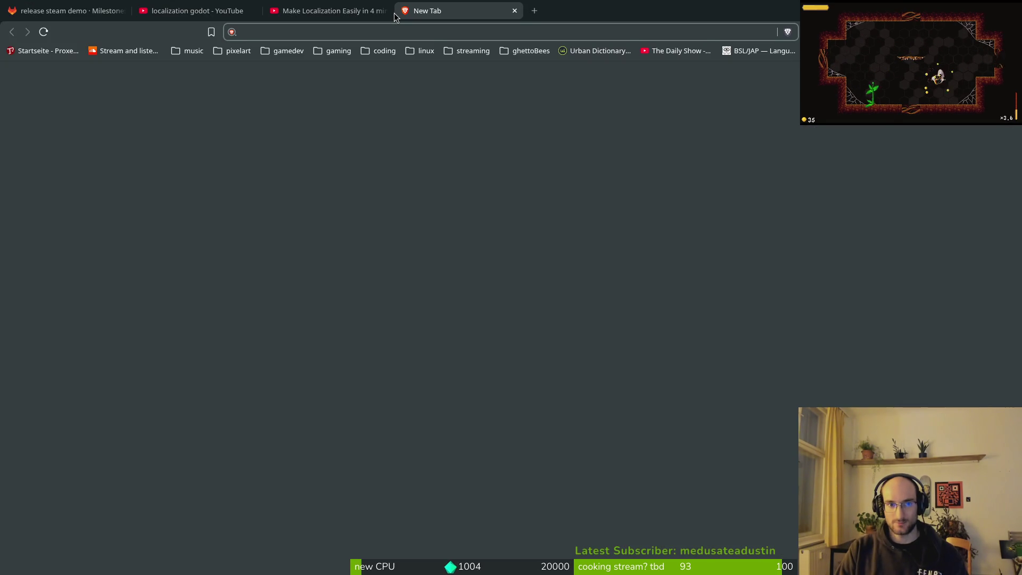
Search for 'op to cycle through godot', skim the results, then close the tab and show the window overview.
type("op")
type("tions to cycle through go")
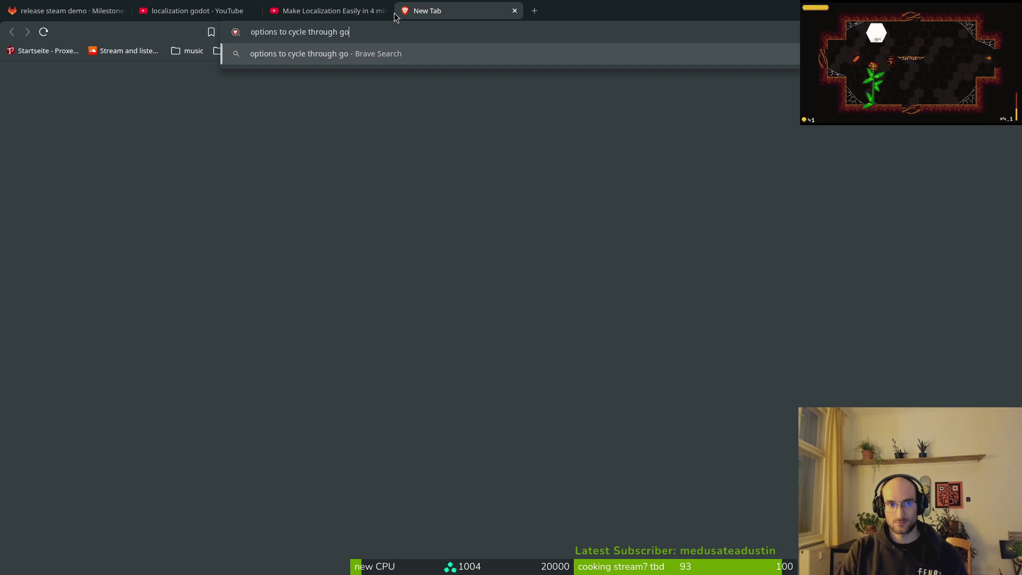
type("dot")
key("Return")
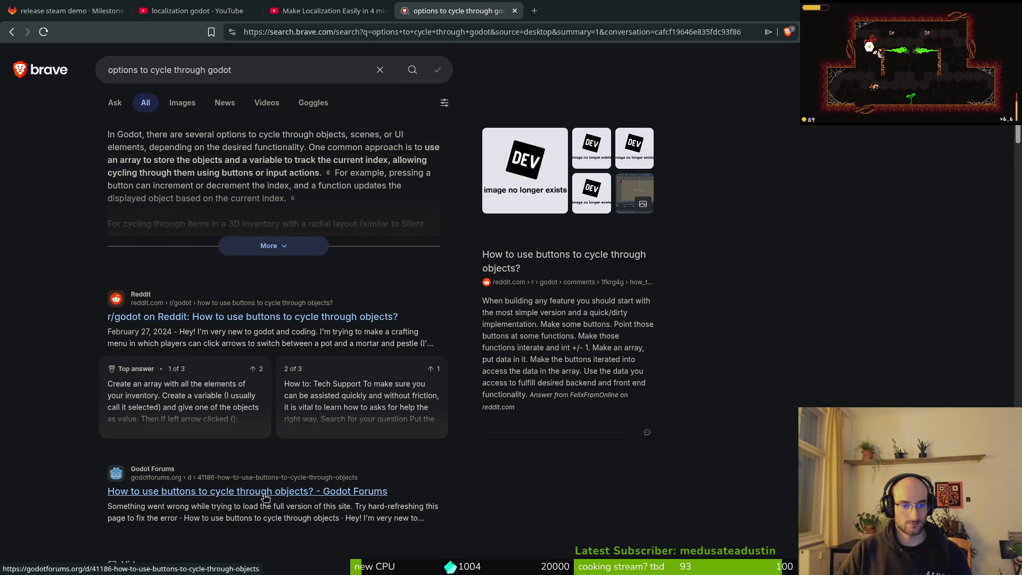
scroll(265, 496, "down", 3)
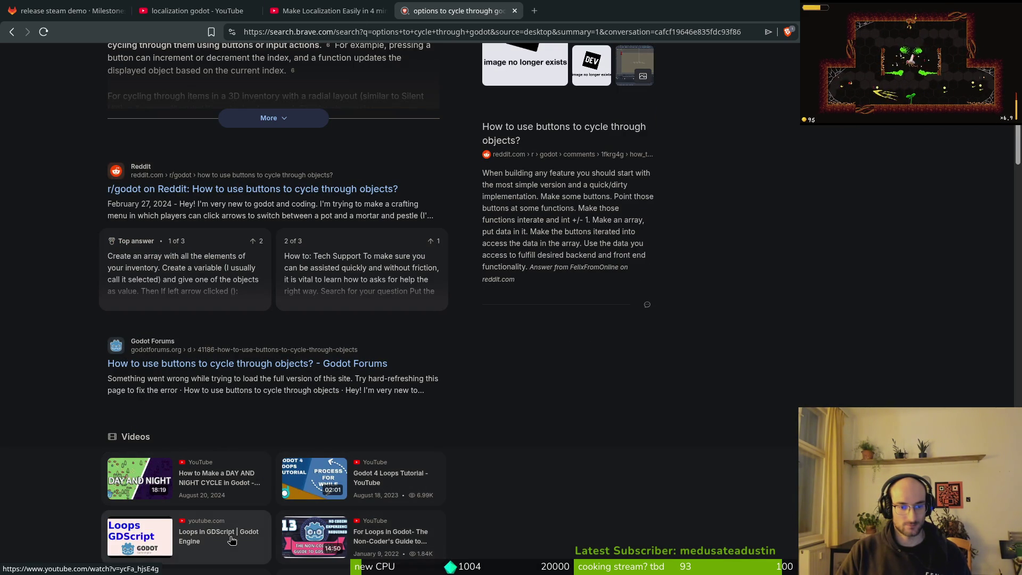
scroll(229, 535, "down", 6)
scroll(299, 394, "down", 5)
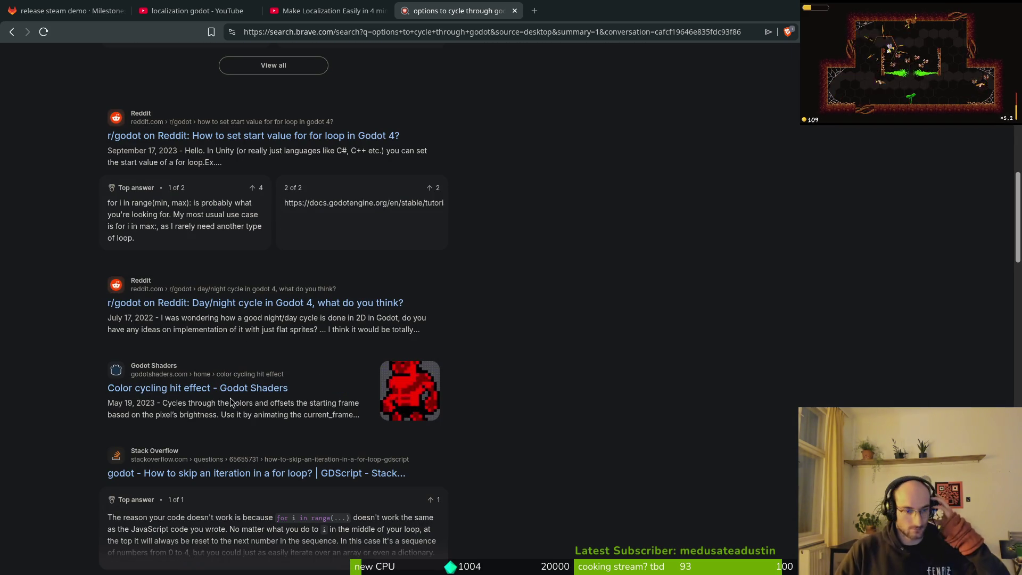
scroll(331, 323, "down", 6)
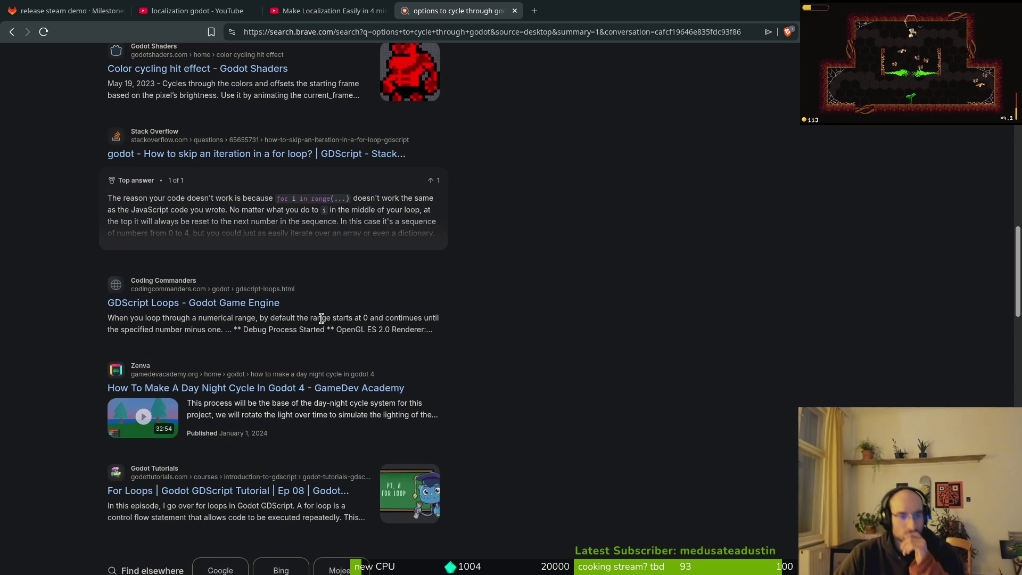
left_click(515, 12)
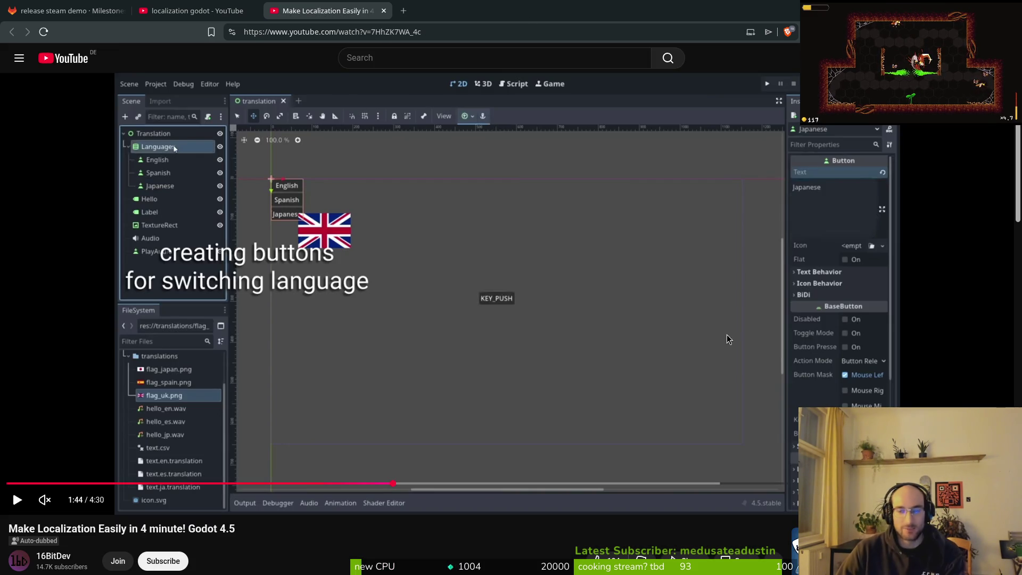
key("super")
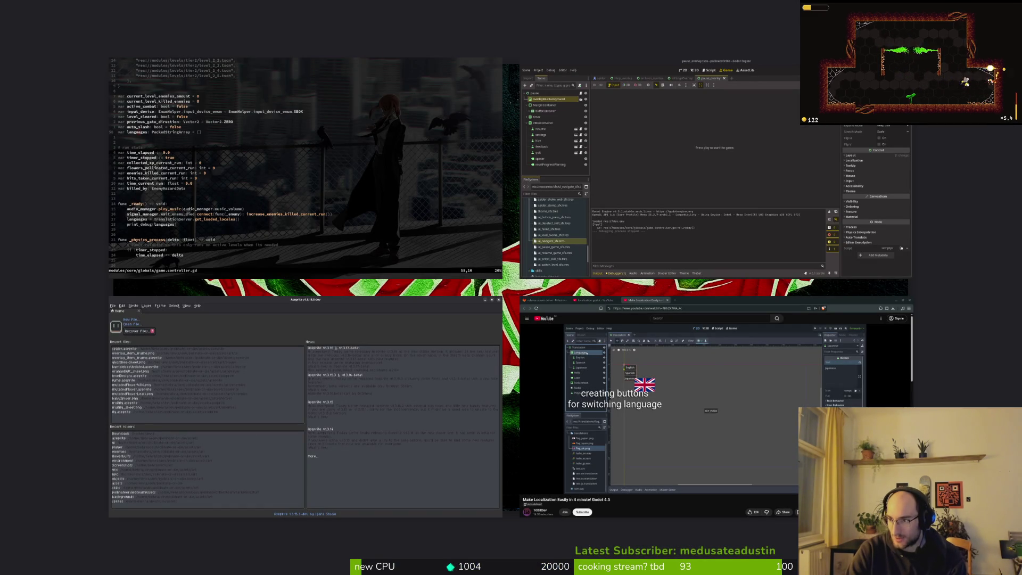
Bring up ScourgeBringer's settings and flip the language between Français and English, ending on English.
left_click(249, 422)
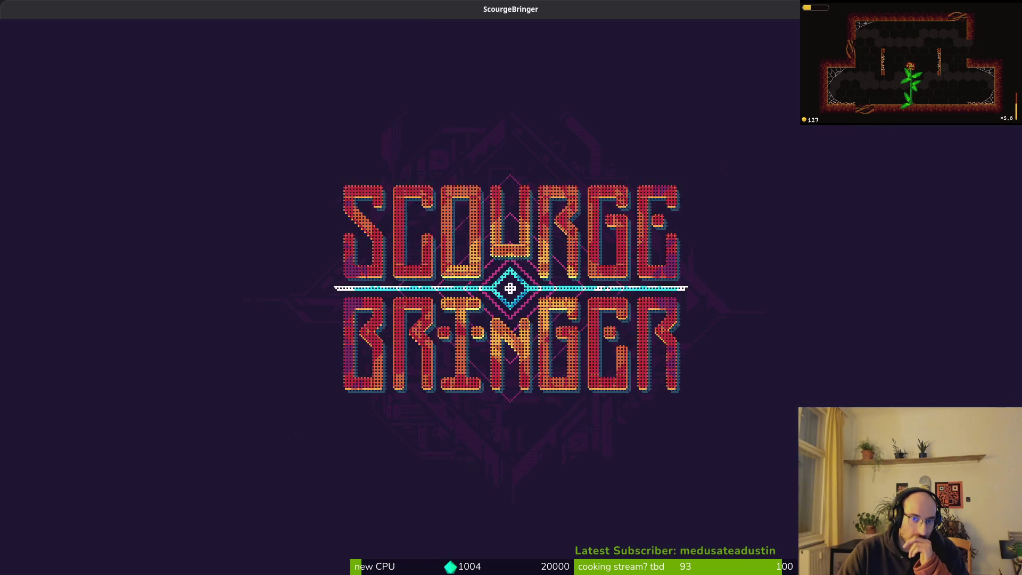
left_click(244, 416)
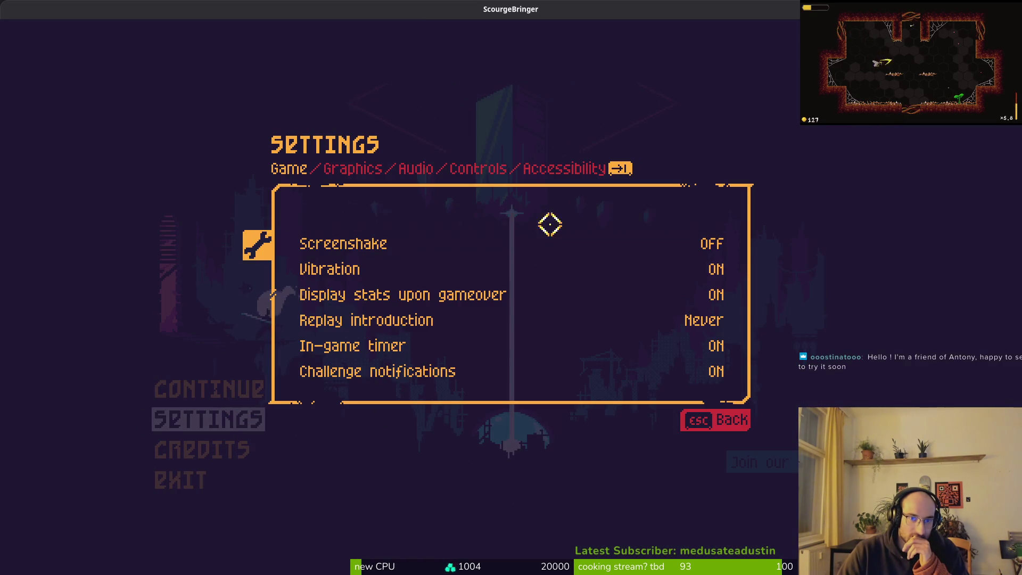
left_click(727, 217)
left_click(657, 218)
left_click(734, 217)
left_click(660, 218)
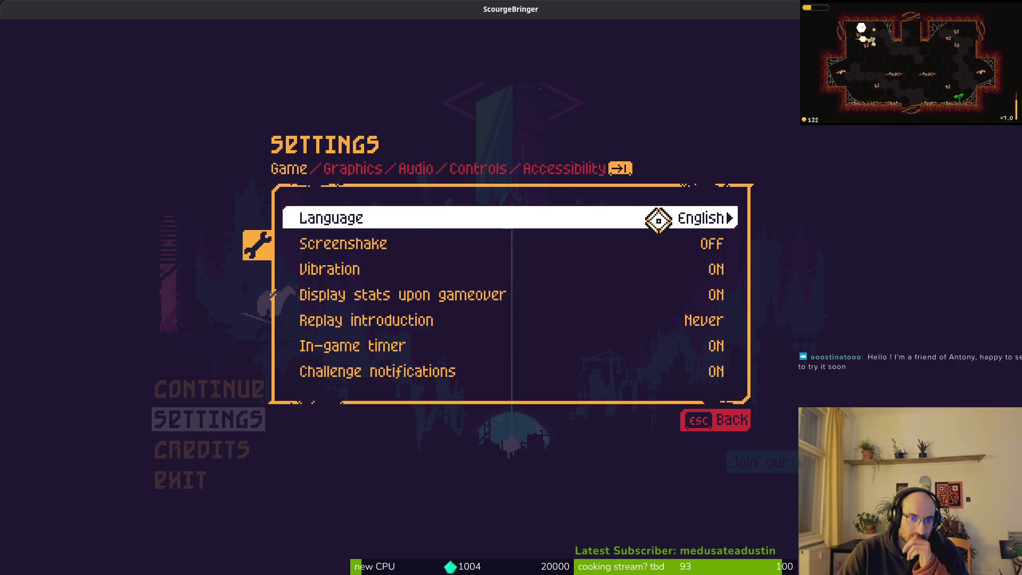
left_click(738, 215)
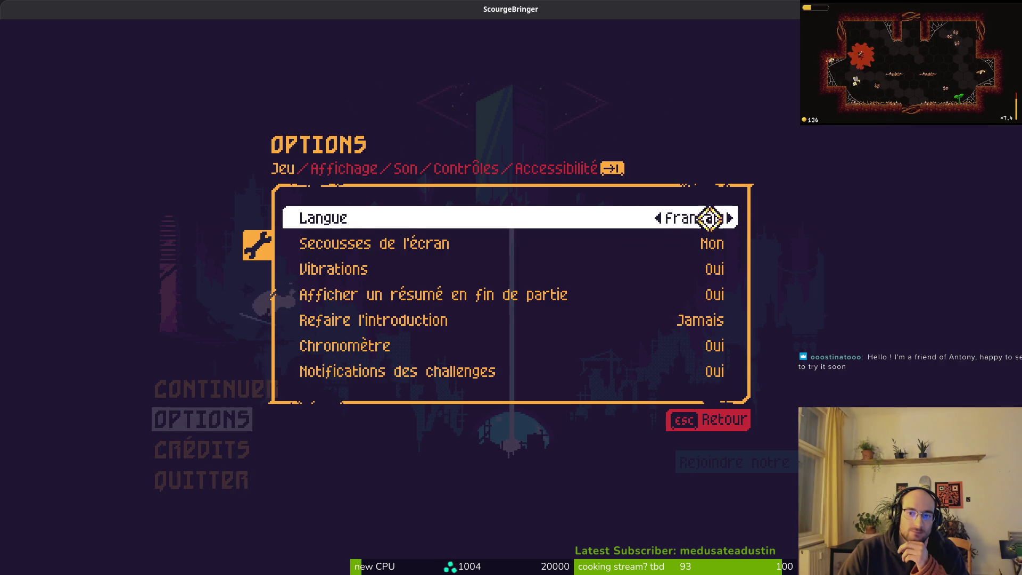
left_click(665, 216)
left_click(730, 217)
left_click(660, 219)
left_click(732, 217)
left_click(671, 218)
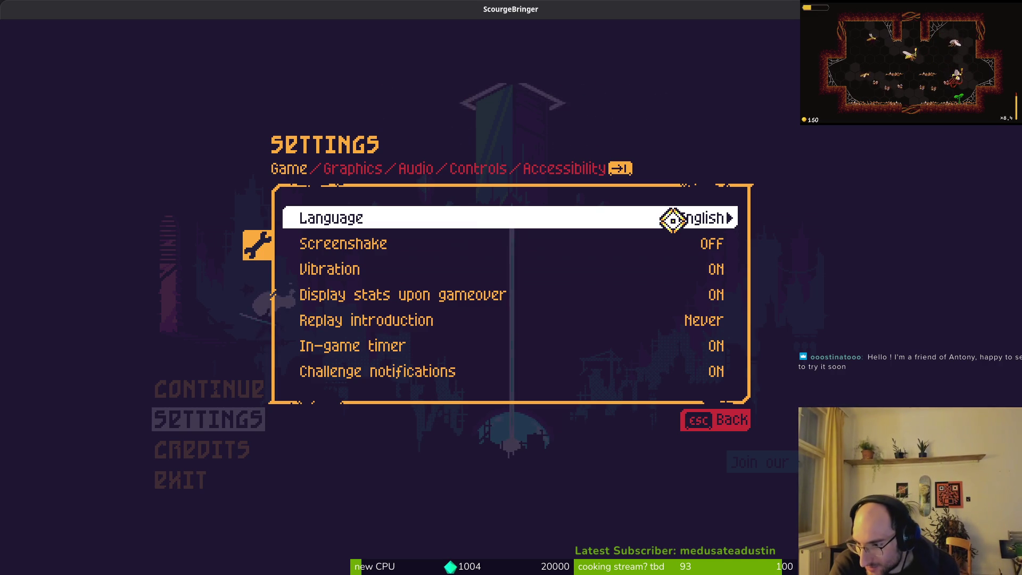
Glance at the Godot editor, then cycle the game language through Deutsch, 简体中文 and 한국어 to 日本語.
key("alt+Tab")
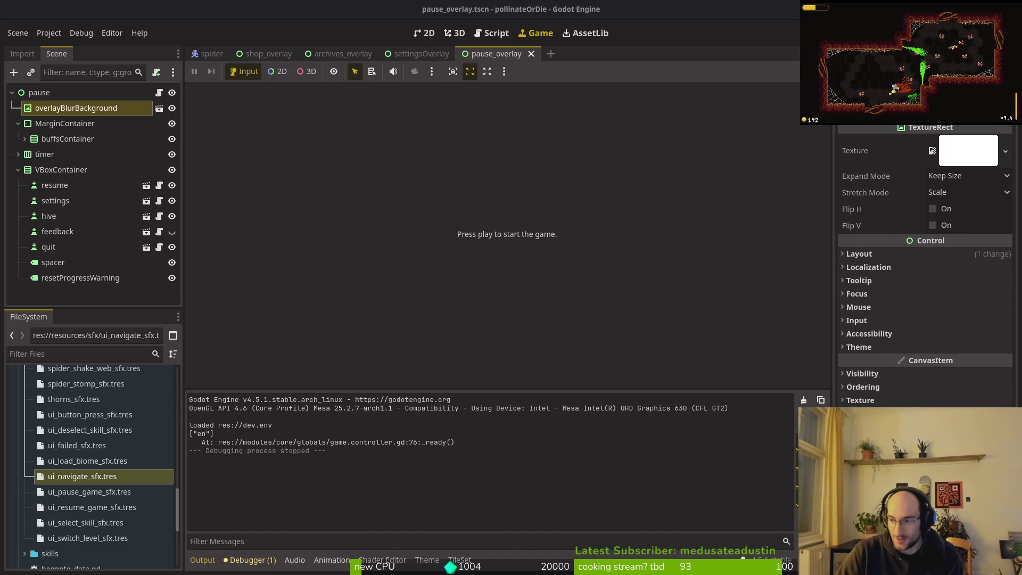
key("alt+Tab")
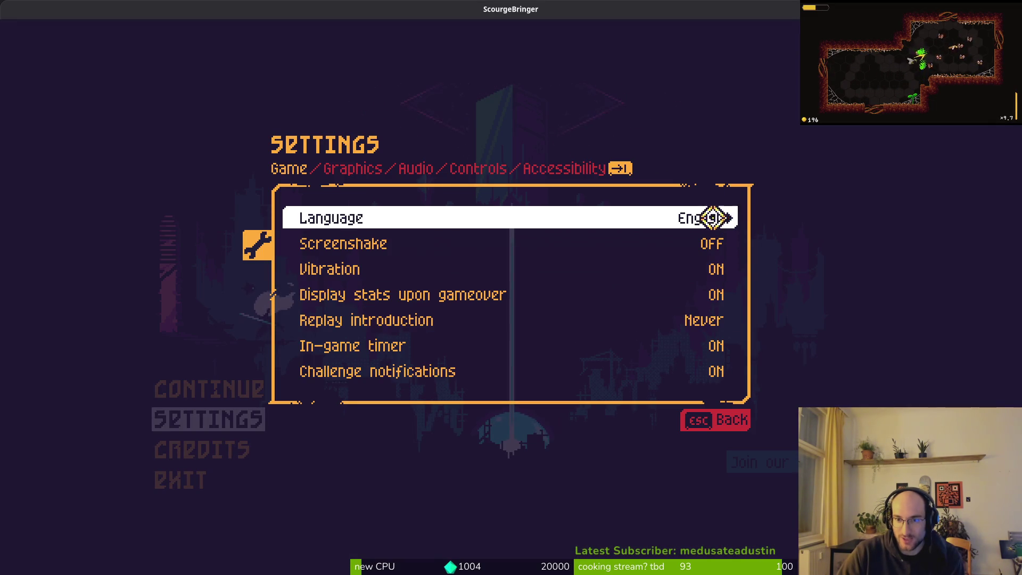
left_click(729, 217)
left_click(730, 219)
left_click(730, 218)
left_click(729, 218)
left_click(730, 218)
left_click(662, 218)
left_click(662, 218)
left_click(662, 218)
left_click(731, 215)
left_click(732, 215)
left_click(731, 215)
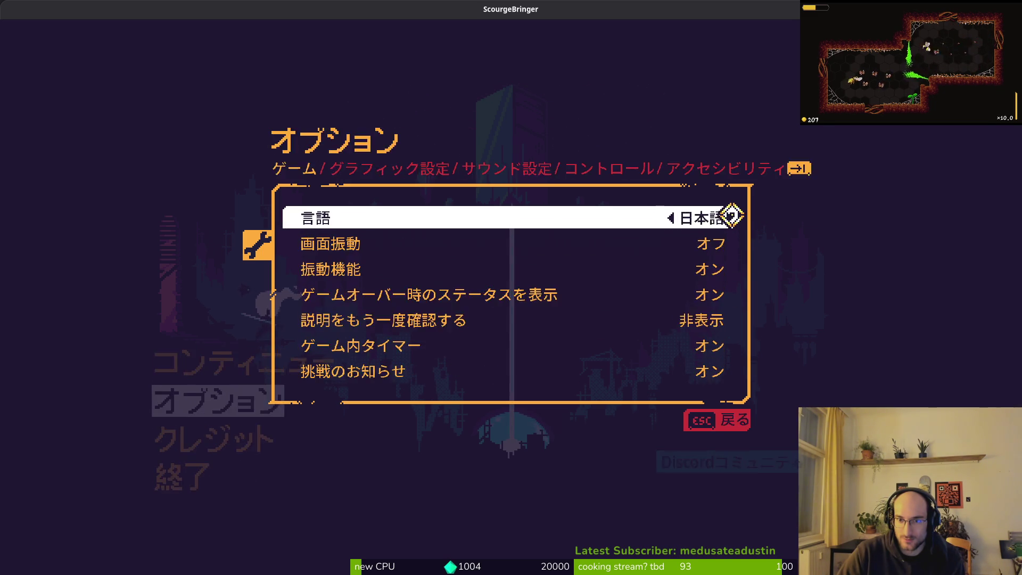
left_click(731, 215)
left_click(678, 219)
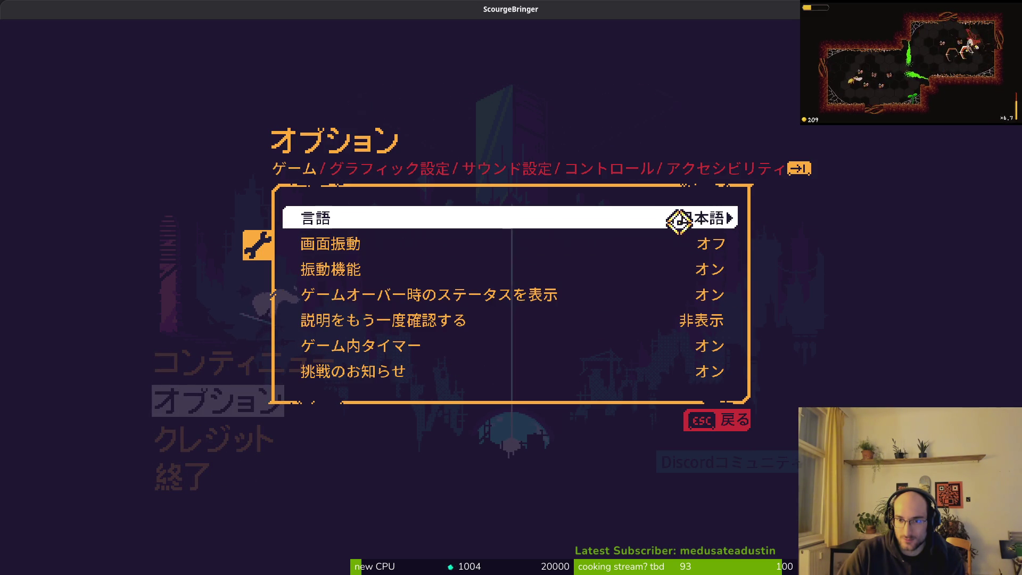
Toggle the language between 日本語 and 한국어, then cycle through 繁體中文, Polski and Português.
left_click(731, 219)
left_click(671, 218)
left_click(724, 218)
left_click(681, 219)
left_click(680, 221)
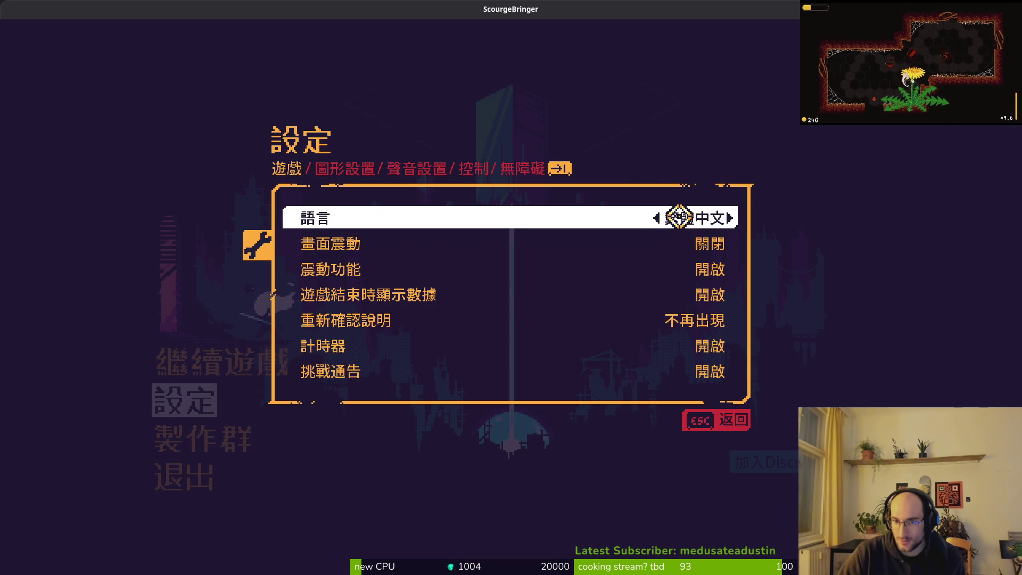
left_click(681, 218)
left_click(691, 219)
left_click(695, 218)
left_click(711, 218)
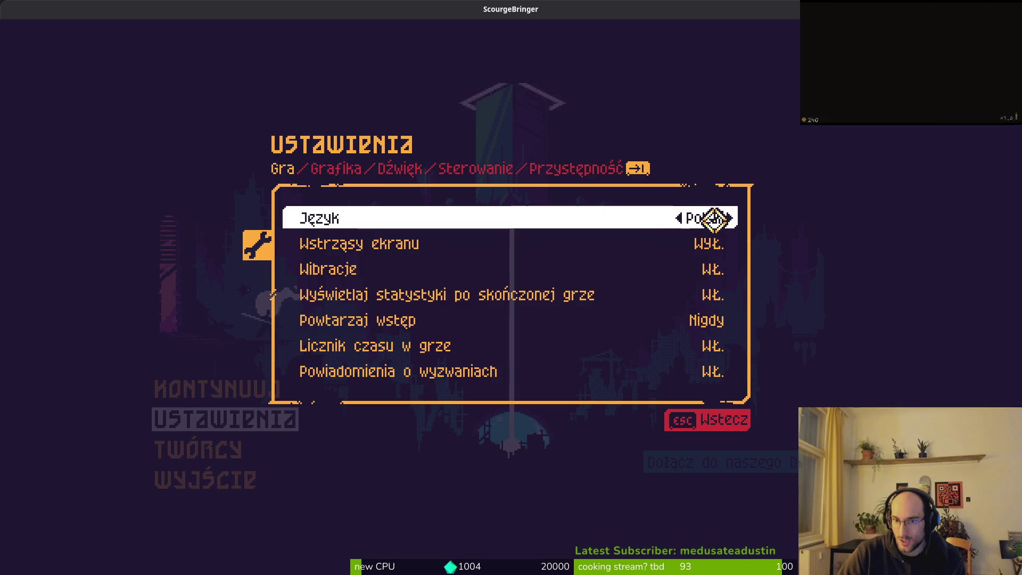
left_click(721, 218)
left_click(724, 218)
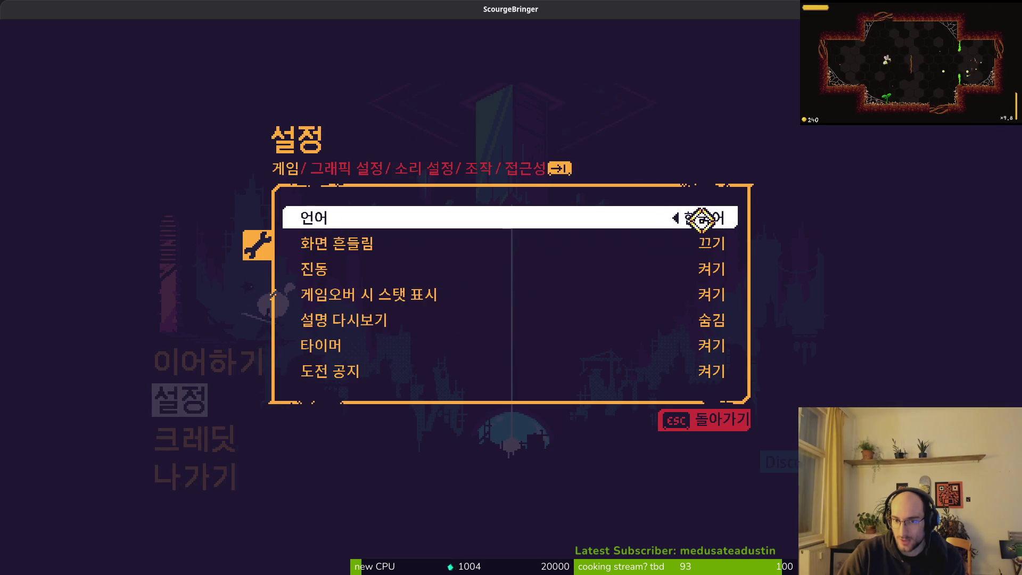
left_click(674, 221)
Flip between Korean and Japanese, then settle the language on Português do Brasil.
left_click(704, 217)
left_click(673, 218)
left_click(672, 218)
left_click(671, 218)
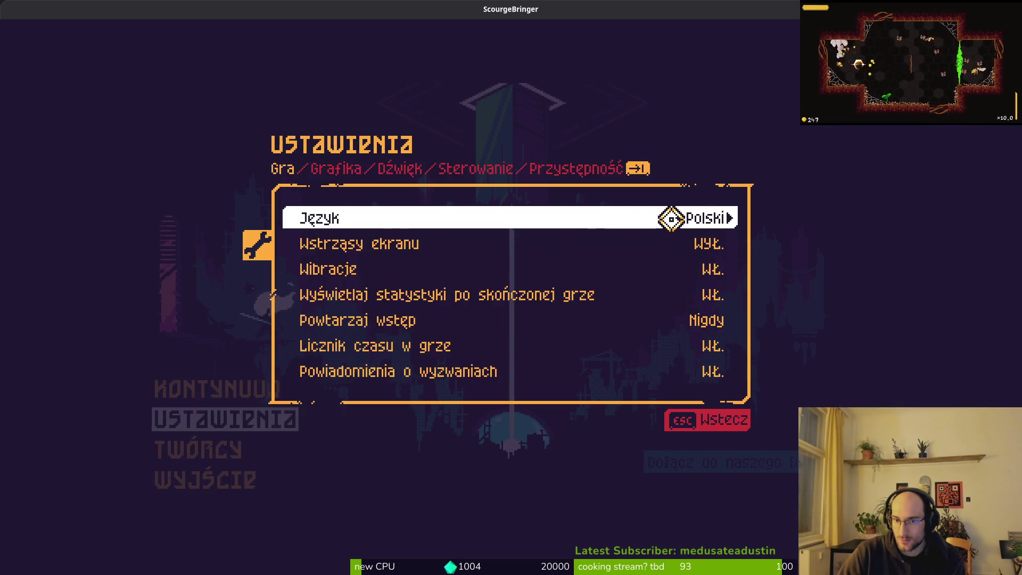
left_click(664, 219)
left_click(664, 219)
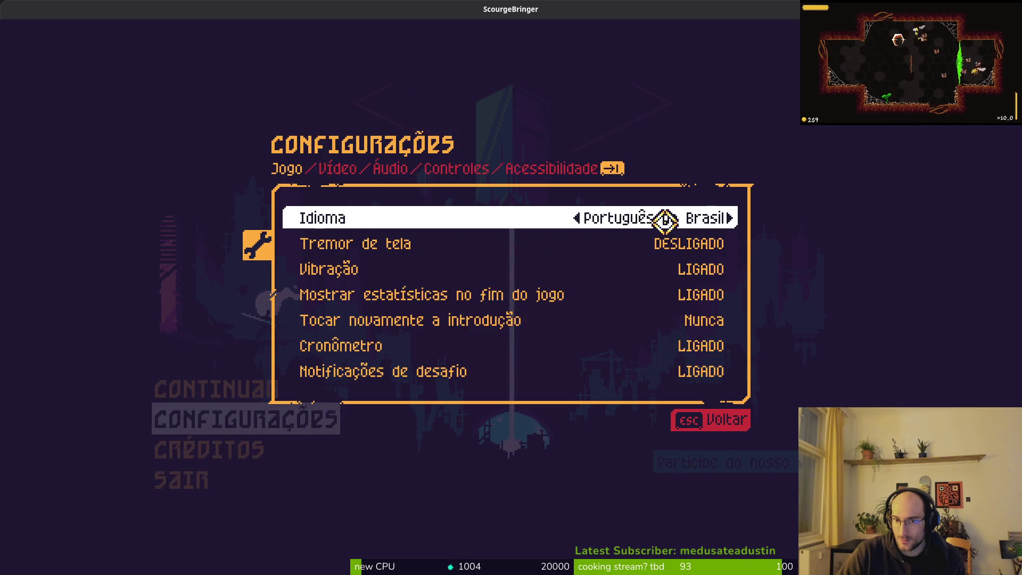
left_click(663, 219)
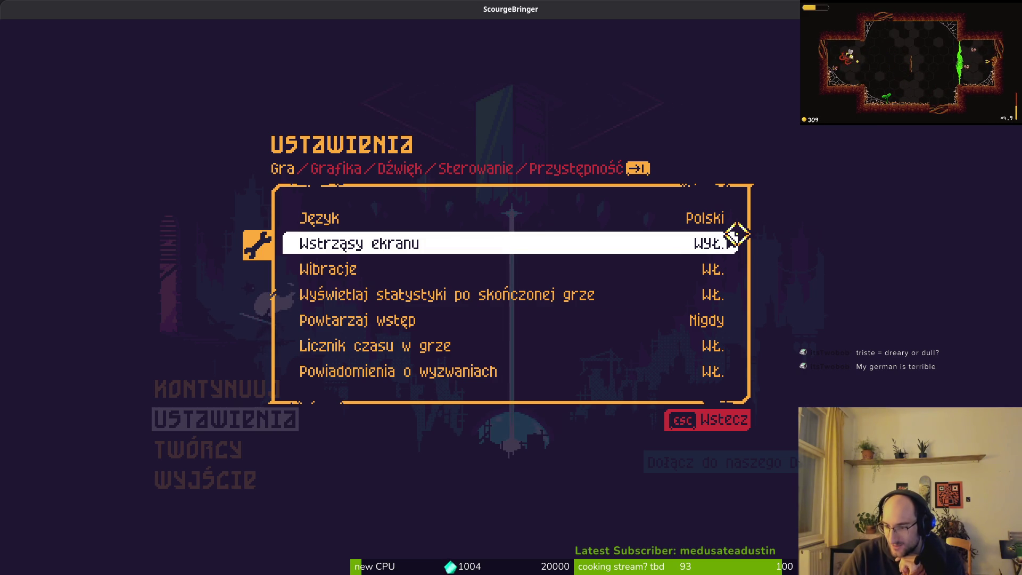
Return from the game settings to the main menu and view the Credits screen briefly.
key("Up")
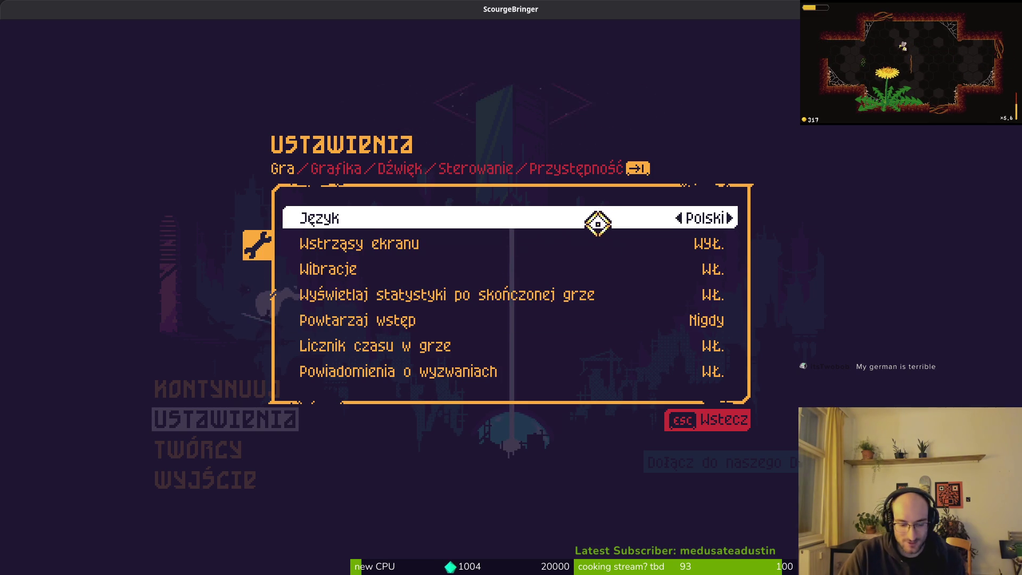
key("Escape")
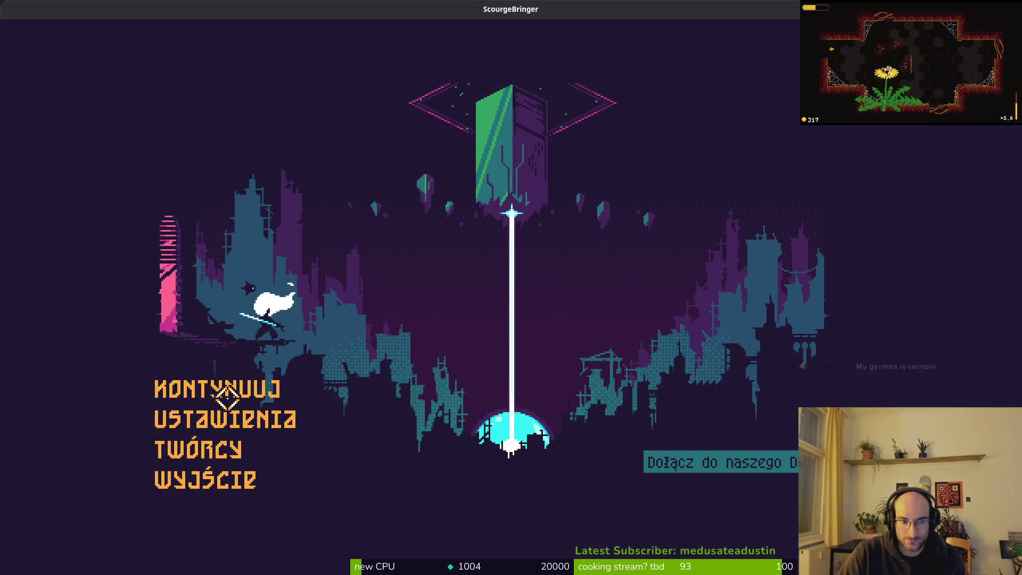
left_click(228, 458)
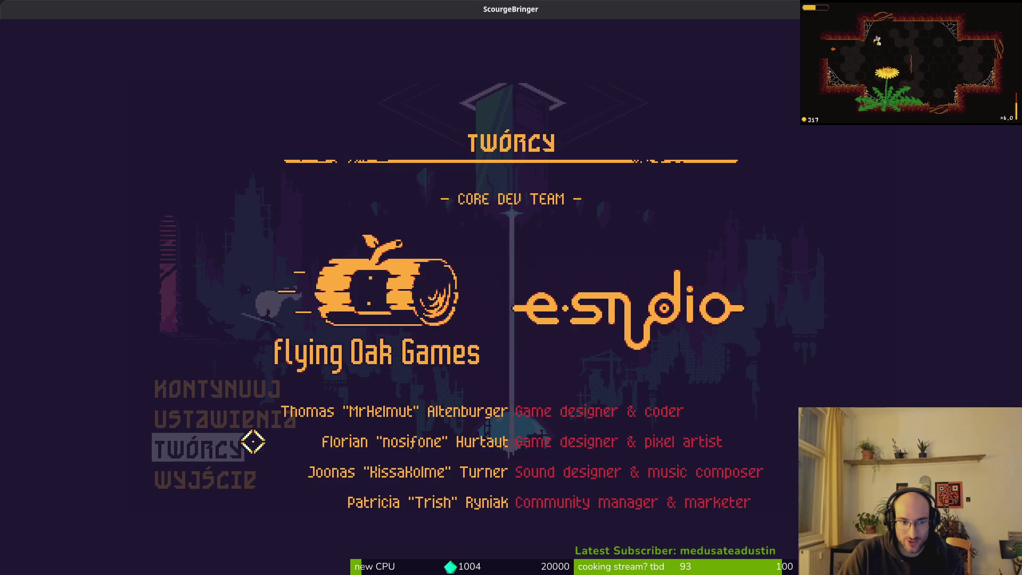
key("Escape")
Reopen settings, cycle the language through Português, Русский and Français to English, and leave settings.
left_click(235, 420)
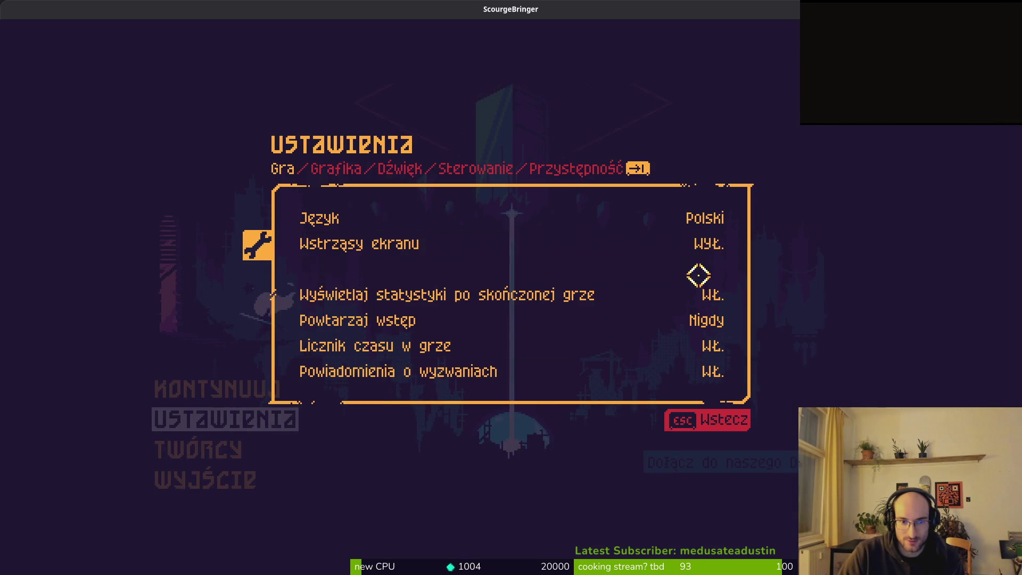
left_click(674, 218)
left_click(677, 219)
left_click(672, 219)
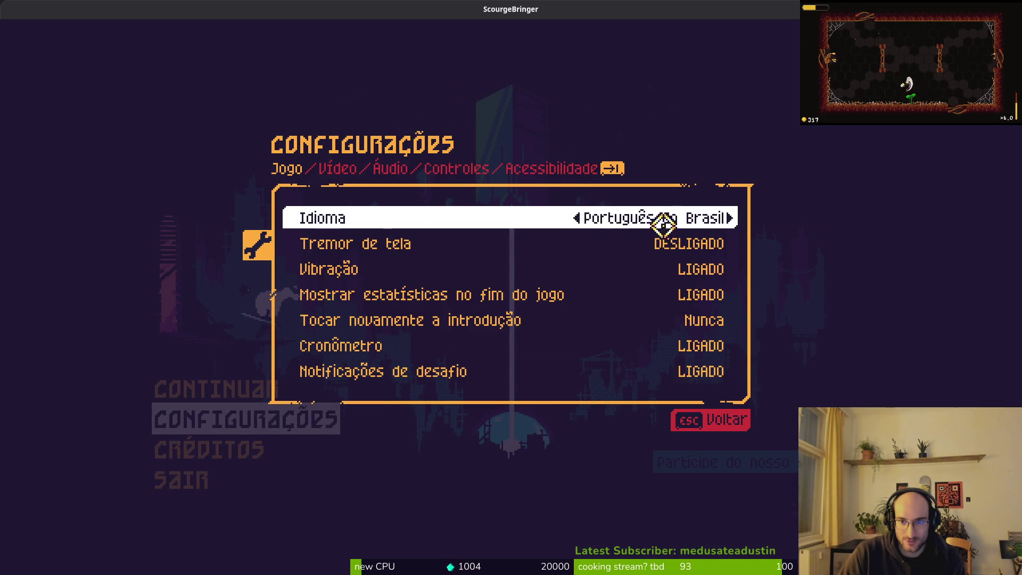
left_click(577, 223)
left_click(663, 218)
left_click(660, 219)
key("Right")
key("Right")
key("Right")
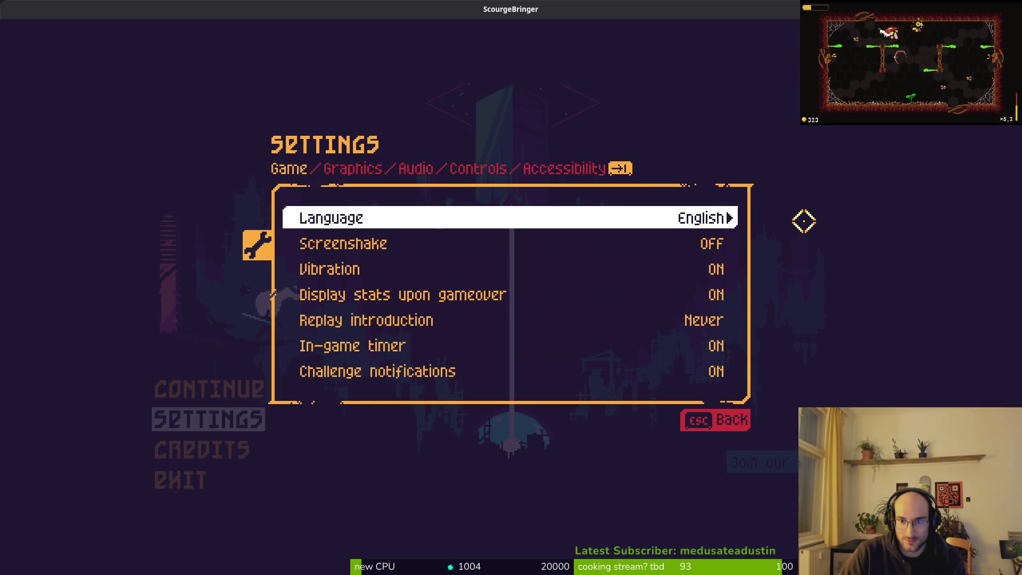
left_click(713, 421)
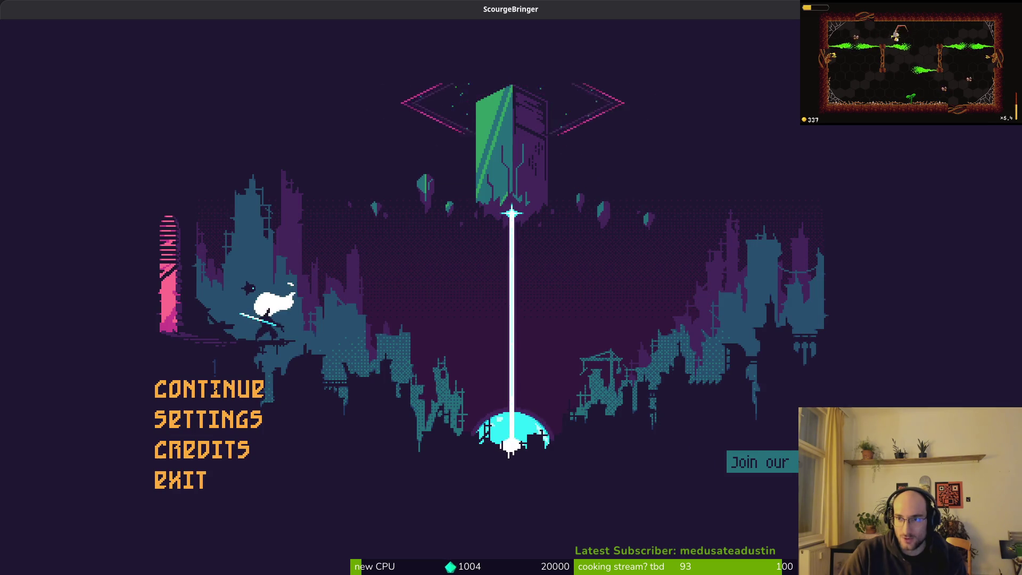
Quit ScourgeBringer and start a new empty scene in the Godot editor.
key("alt+F4")
left_click(18, 33)
left_click(32, 49)
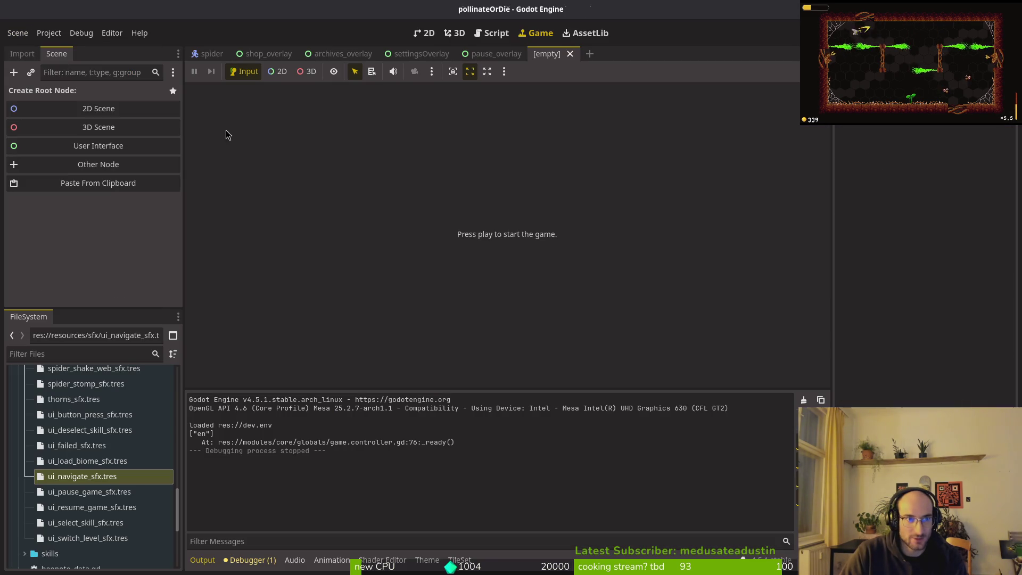
Make a User Interface Control the new scene's root and change its type to HBoxContainer.
left_click(85, 165)
key("Escape")
left_click(122, 153)
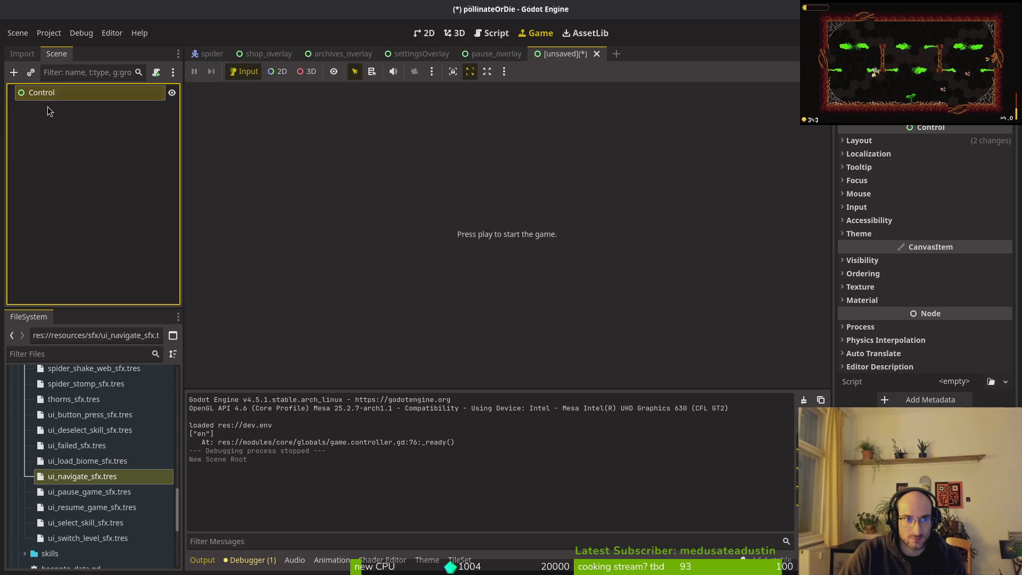
right_click(51, 97)
left_click(98, 255)
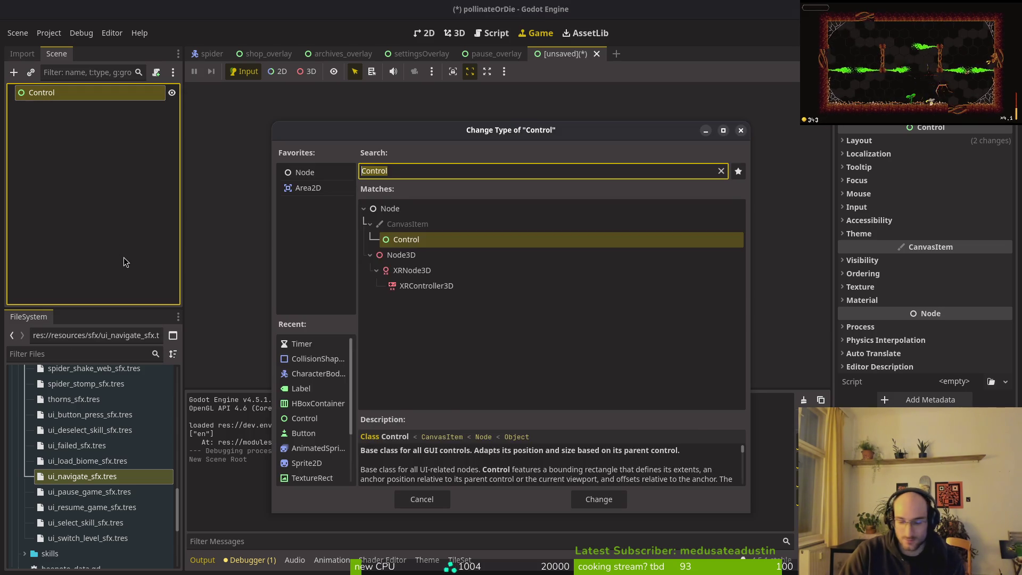
type("hbox")
key("Return")
Add a Button child, paste two copies, and drag both directly under Control.
key("ctrl+a")
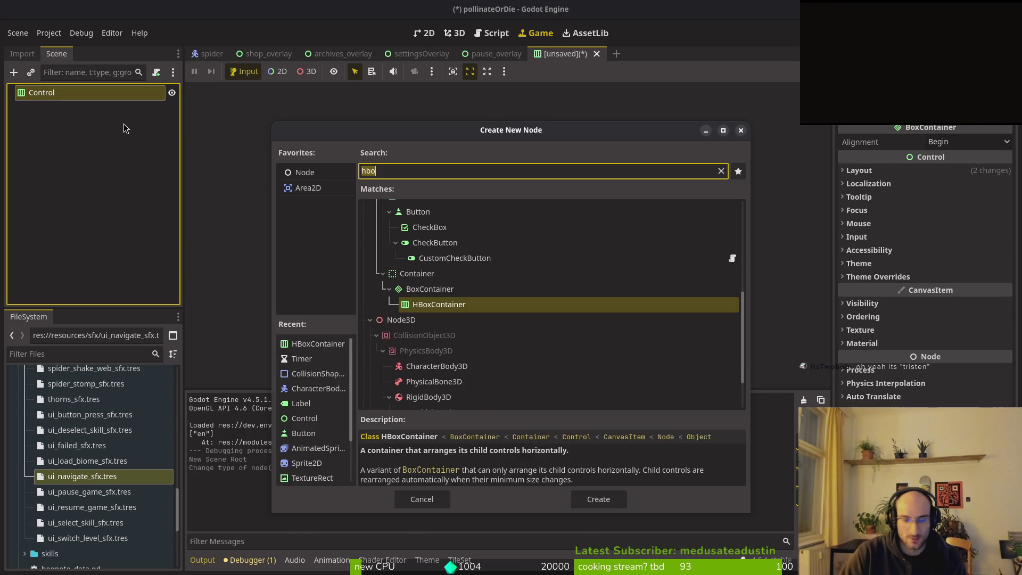
type("buton")
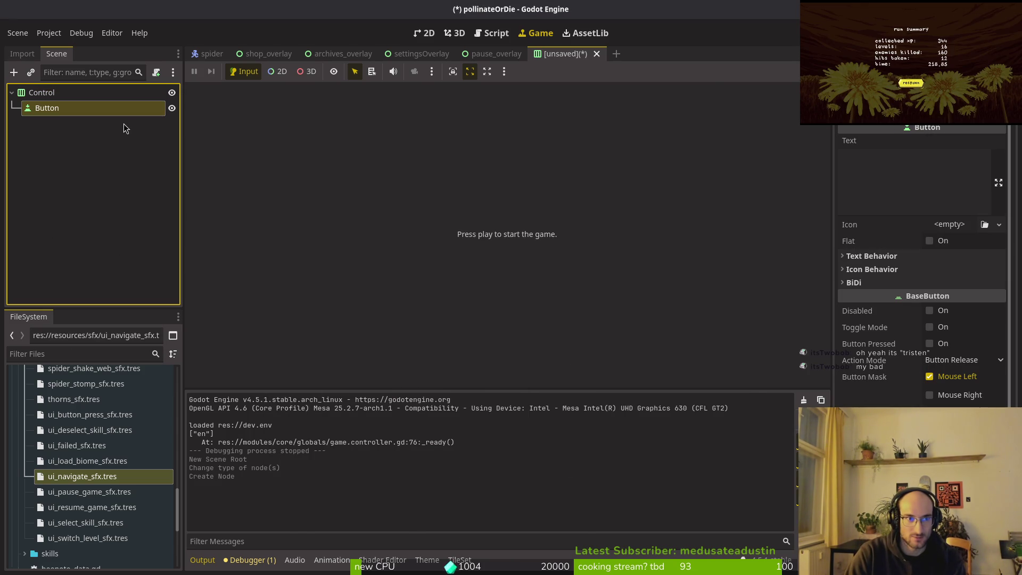
key("ctrl+a")
type("but")
key("Return")
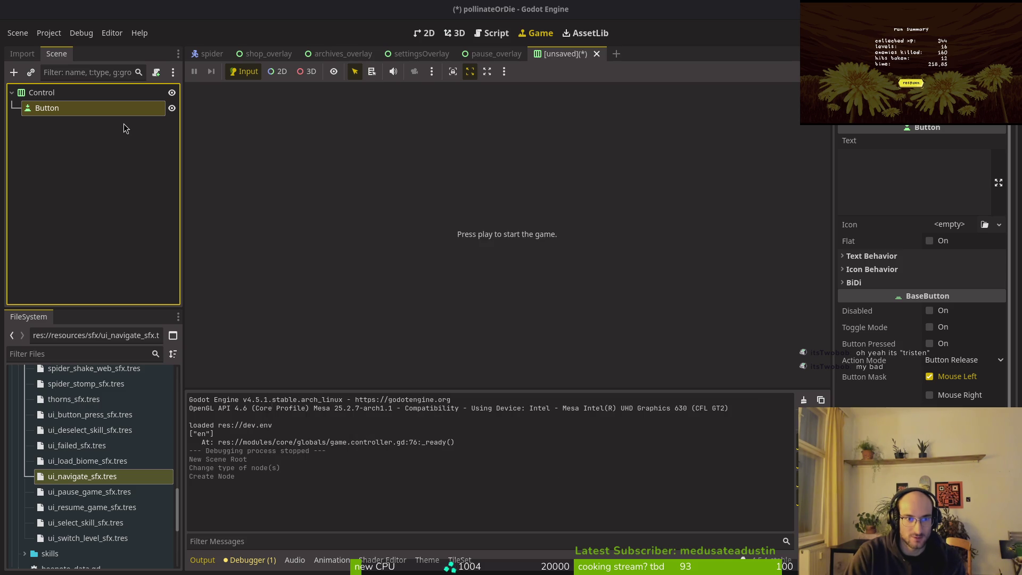
key("ctrl+c")
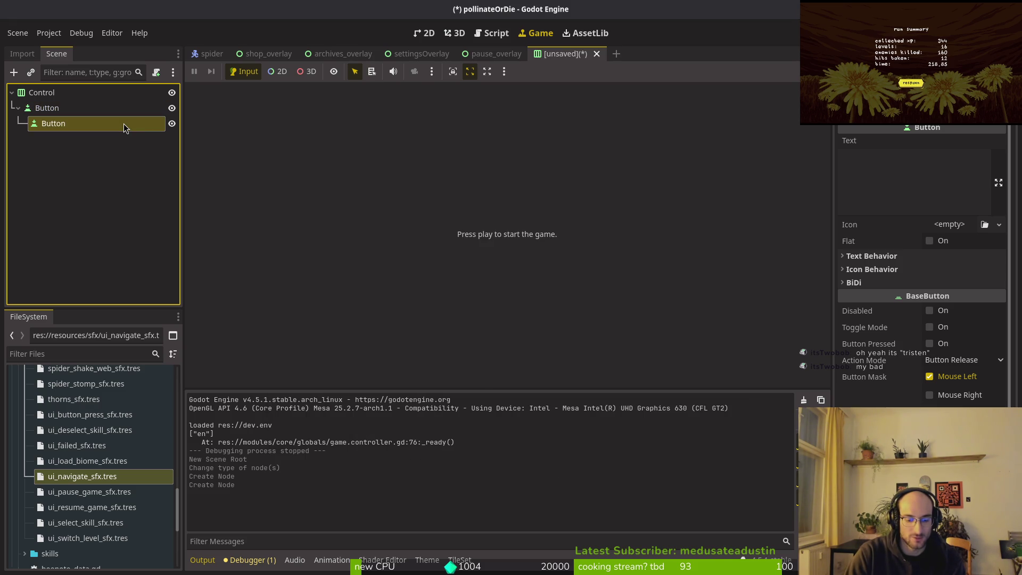
key("ctrl+v")
mouse_move(71, 108)
left_mouse_down()
mouse_move(64, 131)
mouse_move(65, 106)
left_mouse_up()
mouse_move(53, 139)
left_mouse_down()
mouse_move(31, 131)
mouse_move(63, 115)
left_mouse_up()
left_click(424, 33)
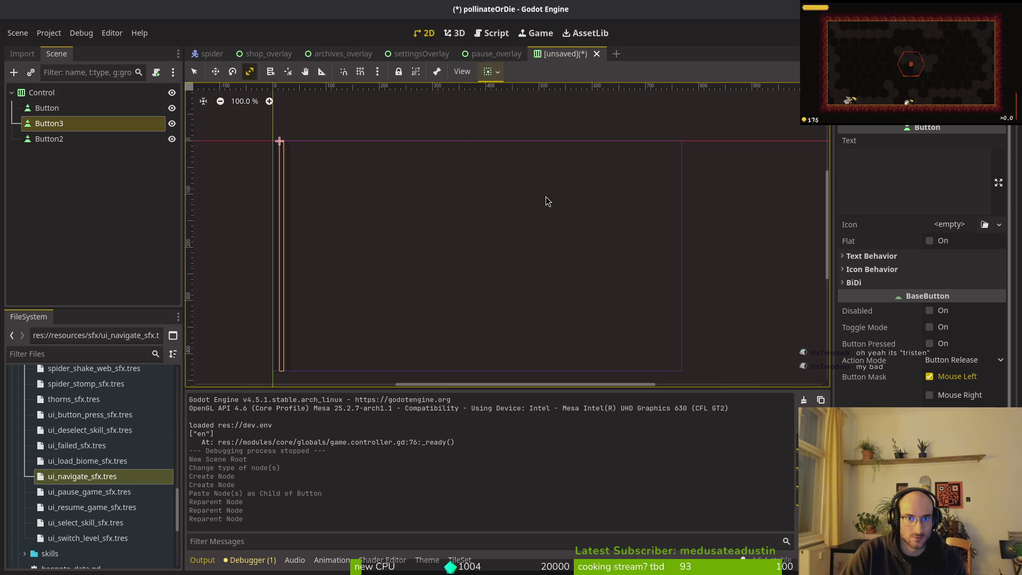
Set the Control root's anchors preset to Top Left, then begin saving the scene as control.tscn.
left_click(59, 97)
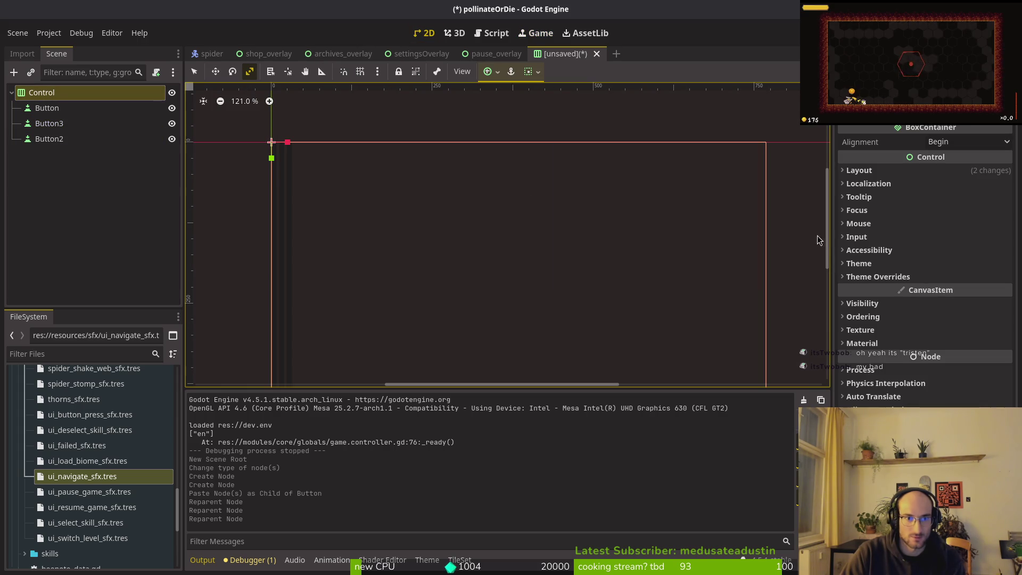
left_click(867, 173)
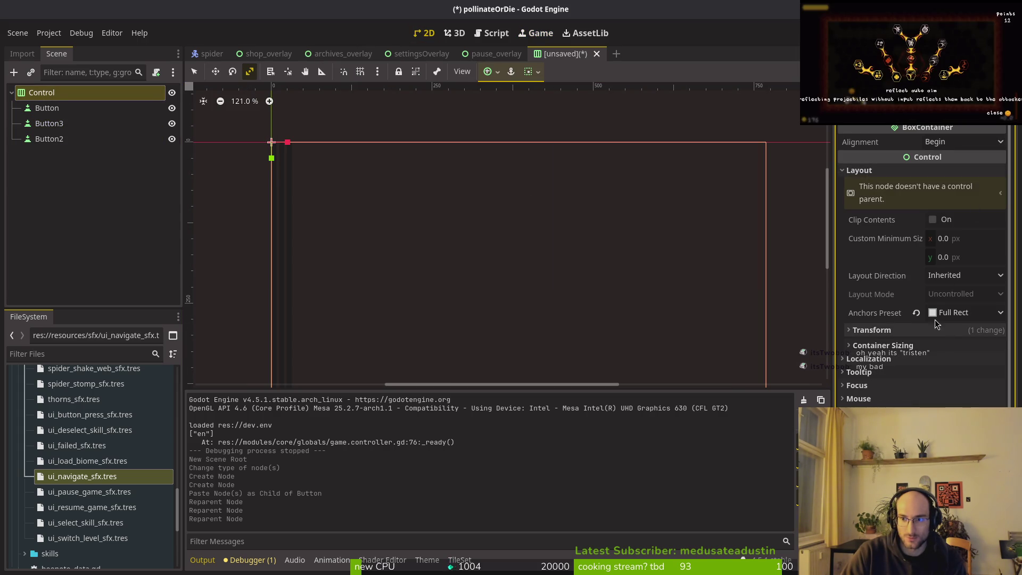
left_click(916, 312)
scroll(271, 158, "up", 5)
scroll(538, 264, "up", 6)
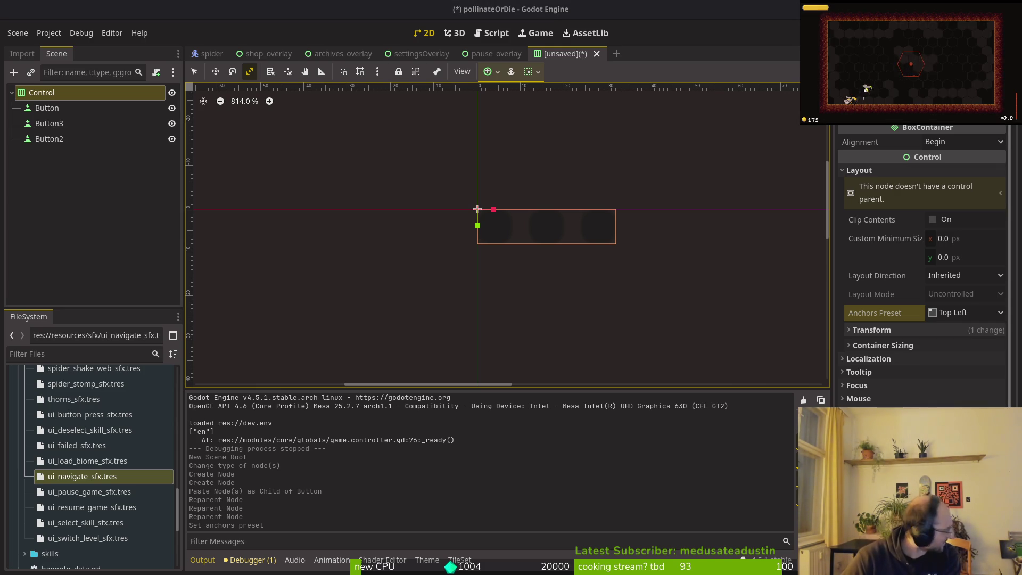
left_click(556, 247)
key("ctrl+s")
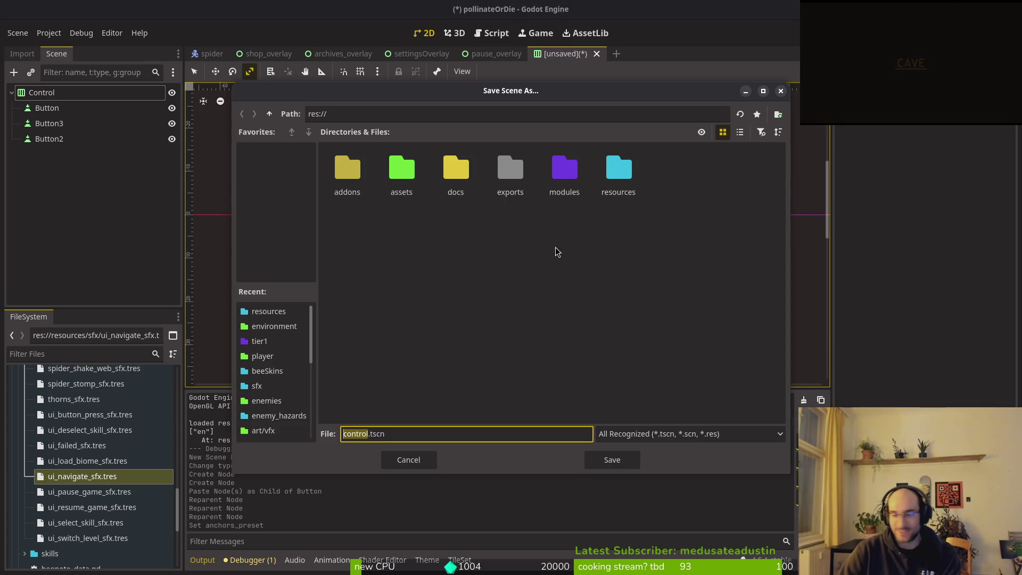
Cancel the Save Scene As dialog and select the first Button node.
key("Escape")
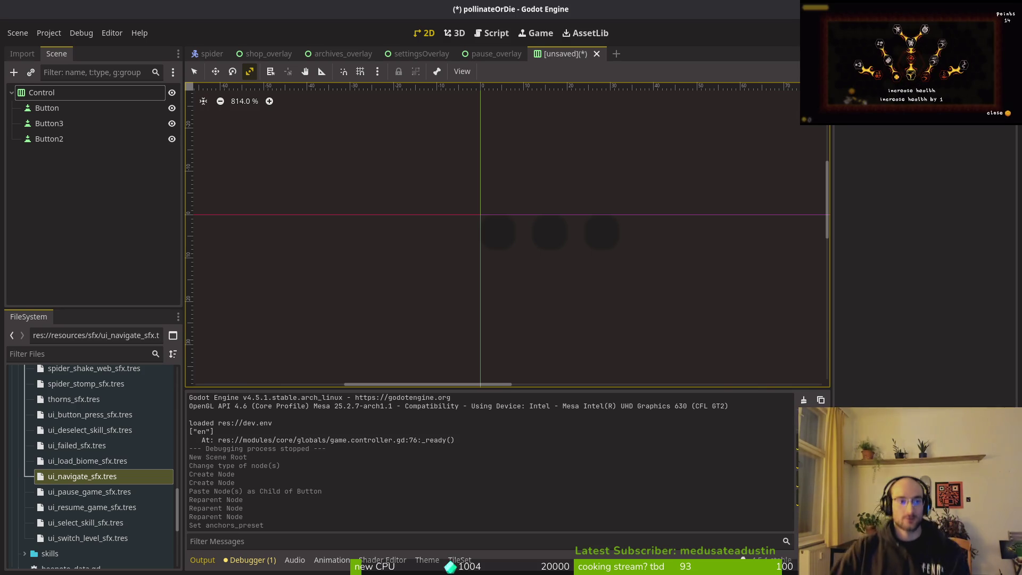
left_click(46, 107)
Rename Button to arrowLeft, Button3 to language and Button2 to arrowRight.
key("F2")
type("arrowLeft")
key("Return")
left_click(62, 123)
key("F2")
type("language")
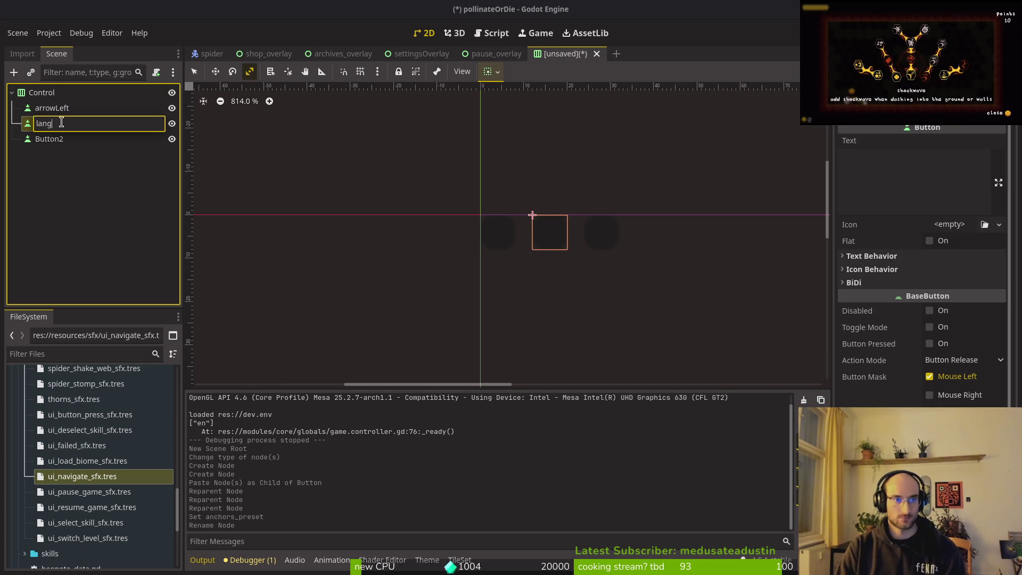
key("Return")
left_click(62, 137)
key("F2")
type("arrowRight")
key("Return")
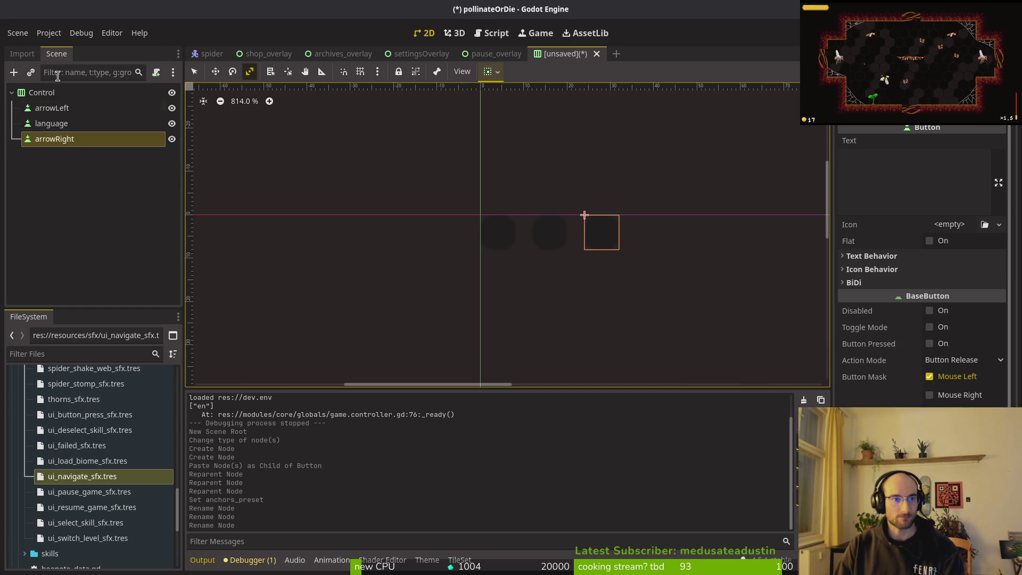
Select the Control root and reset its Transform size to the default.
key("Up")
key("Up")
key("Down")
key("Down")
key("Up")
key("Up")
key("Up")
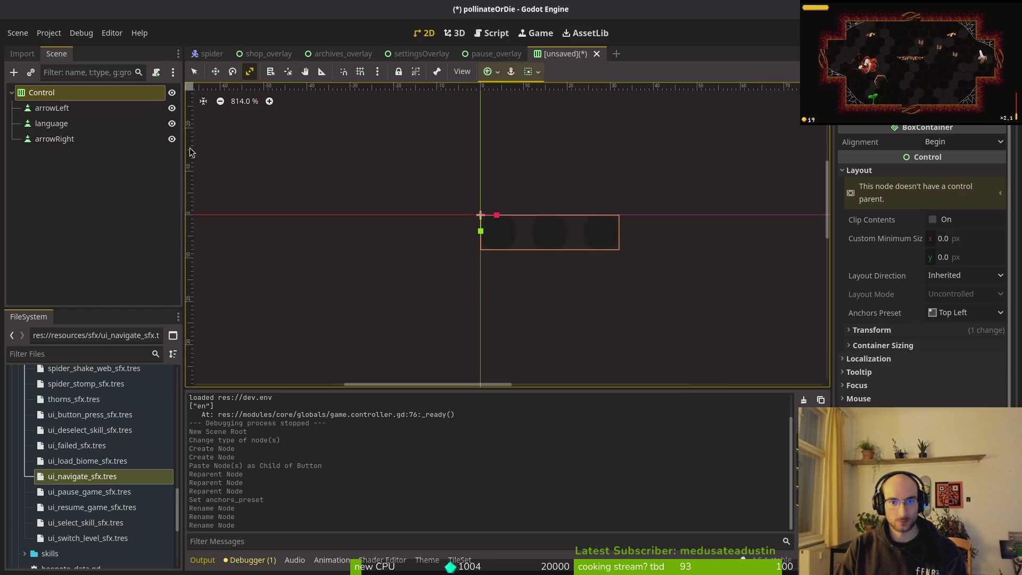
left_click(926, 330)
left_click(920, 330)
left_click(920, 330)
left_click(919, 344)
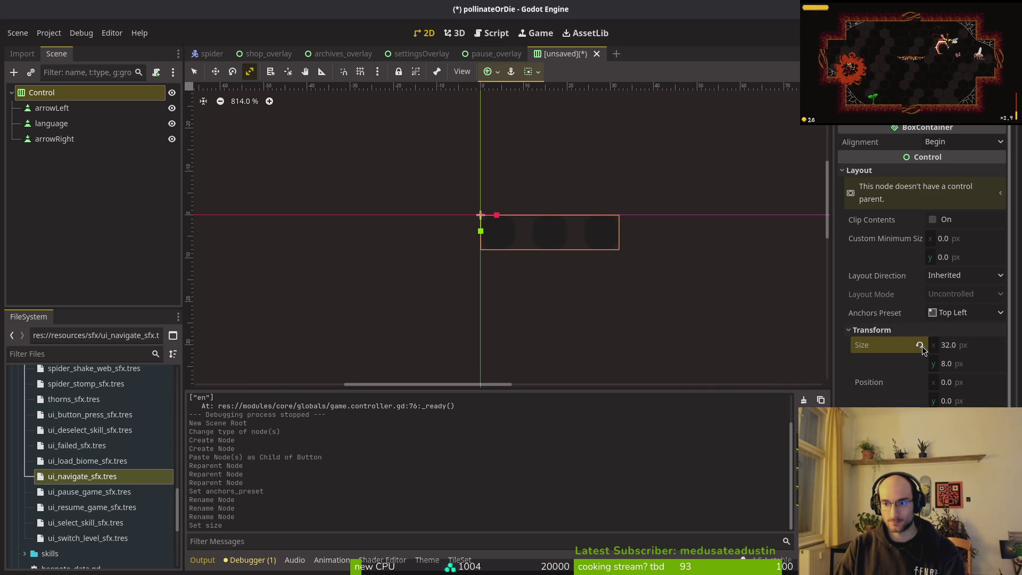
left_click(919, 346)
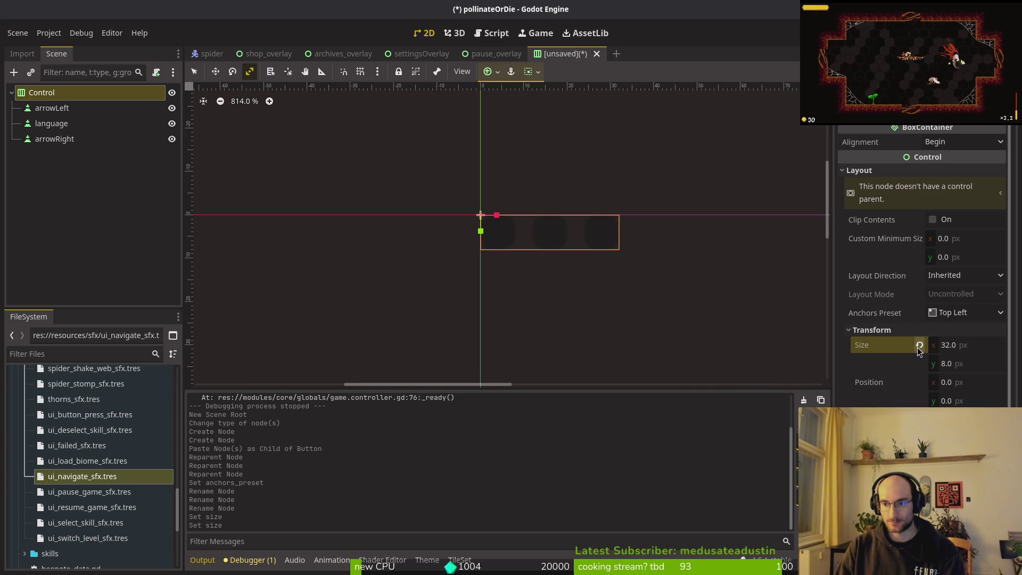
left_click(919, 330)
Set the Control container's horizontal Container Sizing to Shrink Center.
left_click(926, 346)
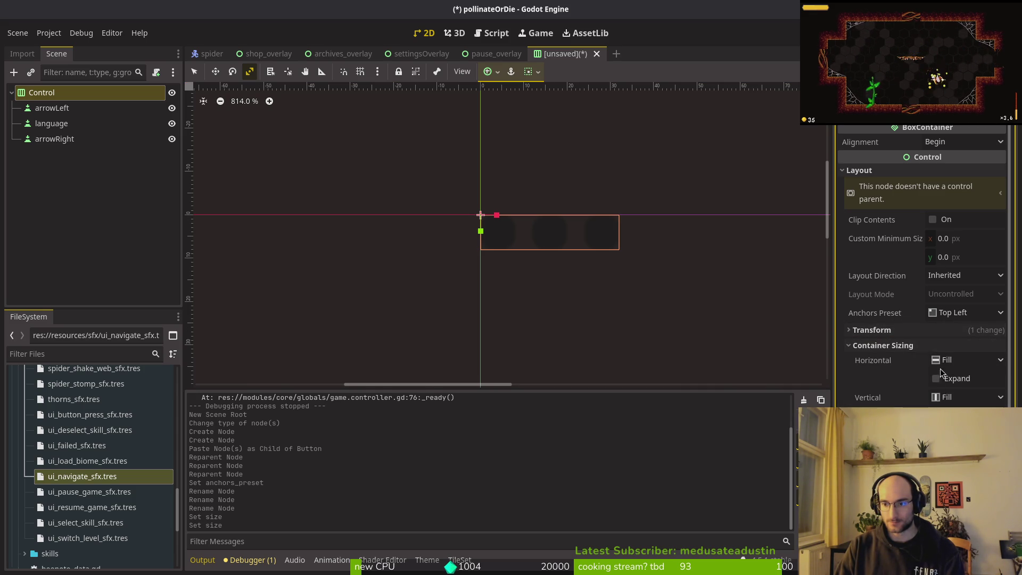
left_click(966, 360)
left_click(961, 400)
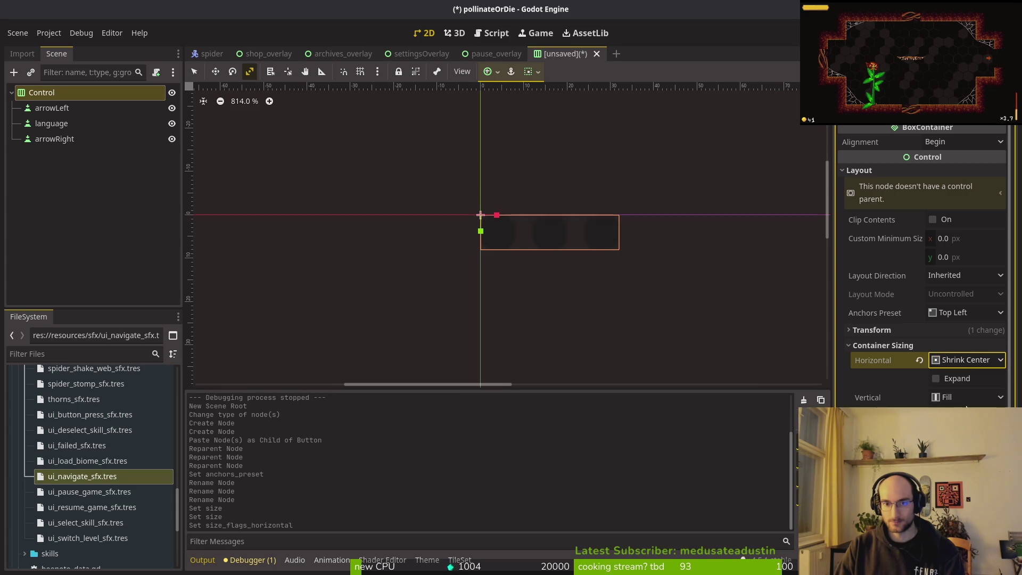
left_click(952, 347)
left_click(51, 108)
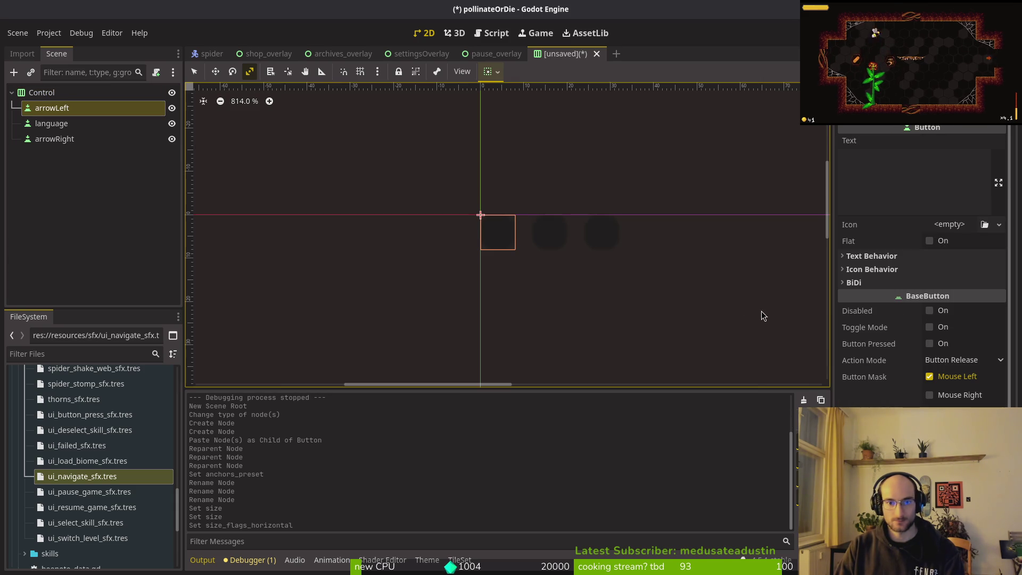
Add an H Separation constant under Theme Overrides to space the buttons apart.
scroll(926, 319, "down", 4)
left_click(878, 391)
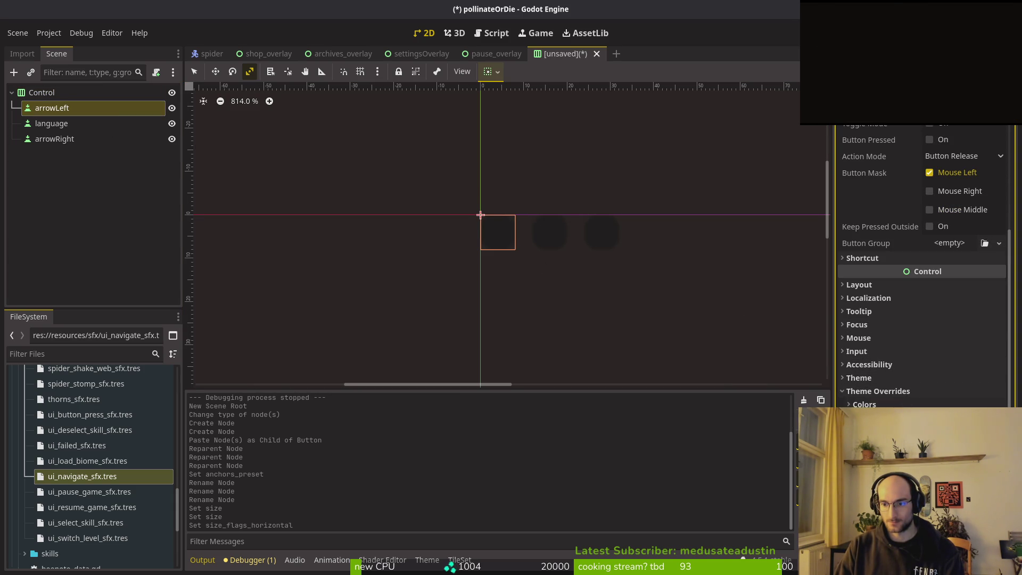
key("Return")
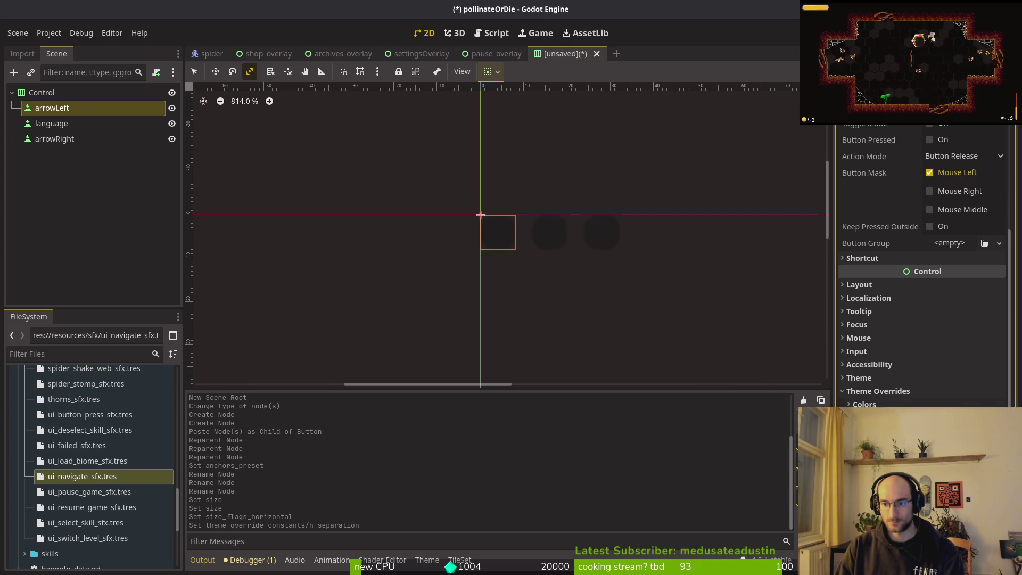
Open and dismiss the Save Scene As dialog twice, leaving the scene unsaved.
key("ctrl+s")
key("Escape")
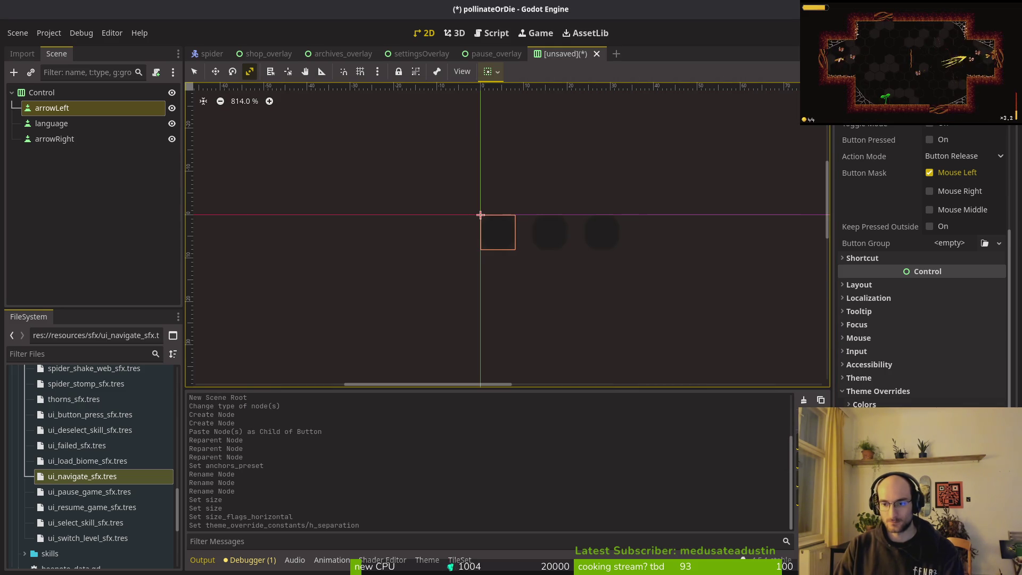
key("ctrl+s")
key("Escape")
scroll(530, 234, "up", 2)
left_click(53, 123)
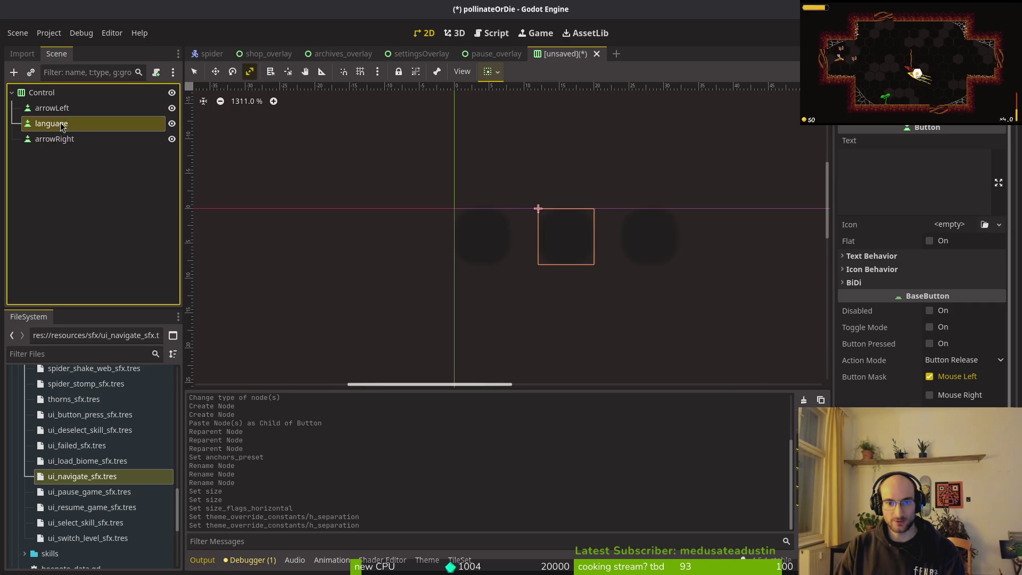
Select the Control root and set its Transform width to 32 px.
left_click(55, 91)
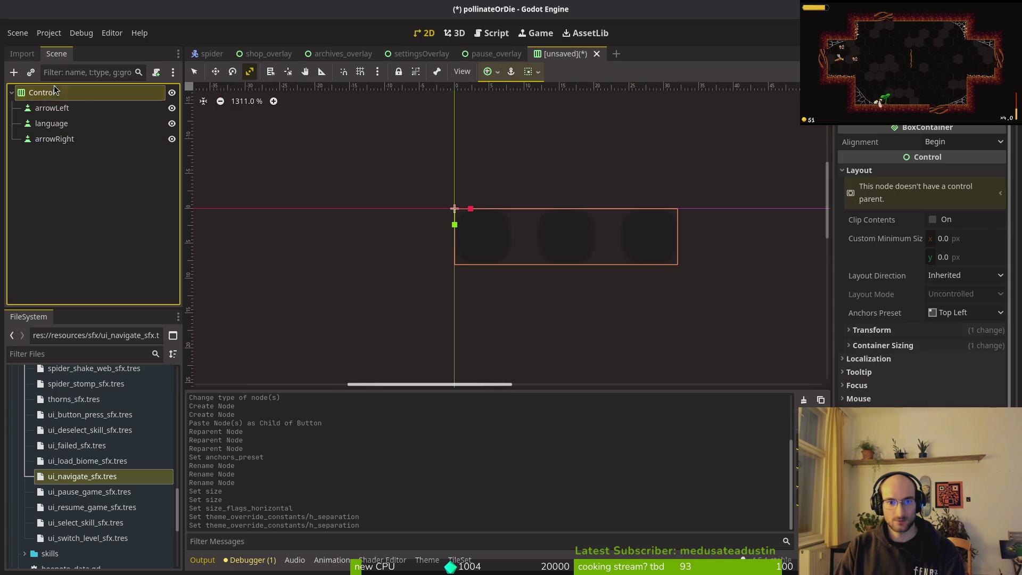
left_click(898, 331)
left_click(962, 346)
key("Return")
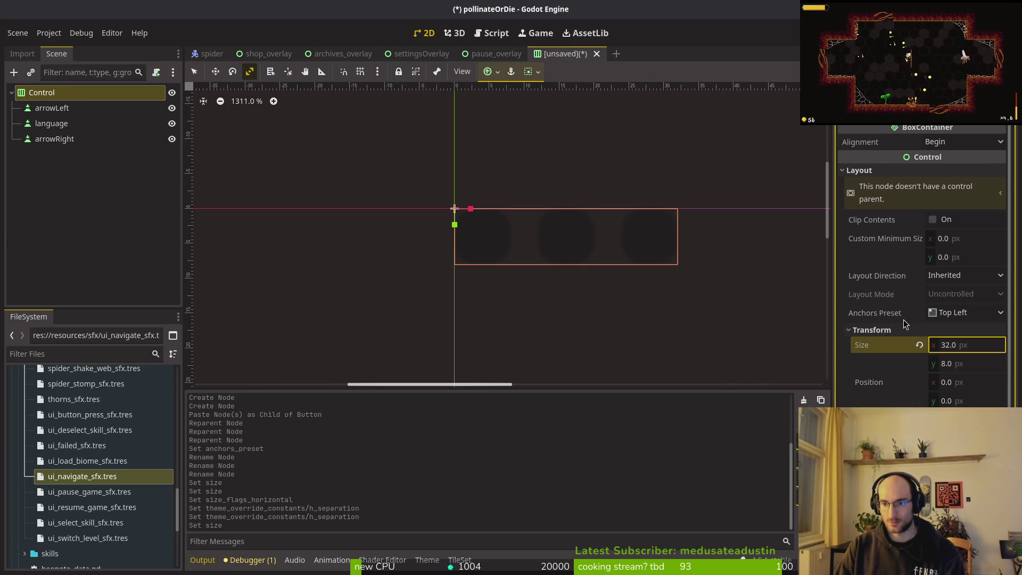
left_click(873, 330)
Set the Control row's alignment to Center.
left_click(958, 141)
left_click(938, 171)
scroll(557, 258, "down", 3)
scroll(558, 261, "up", 1)
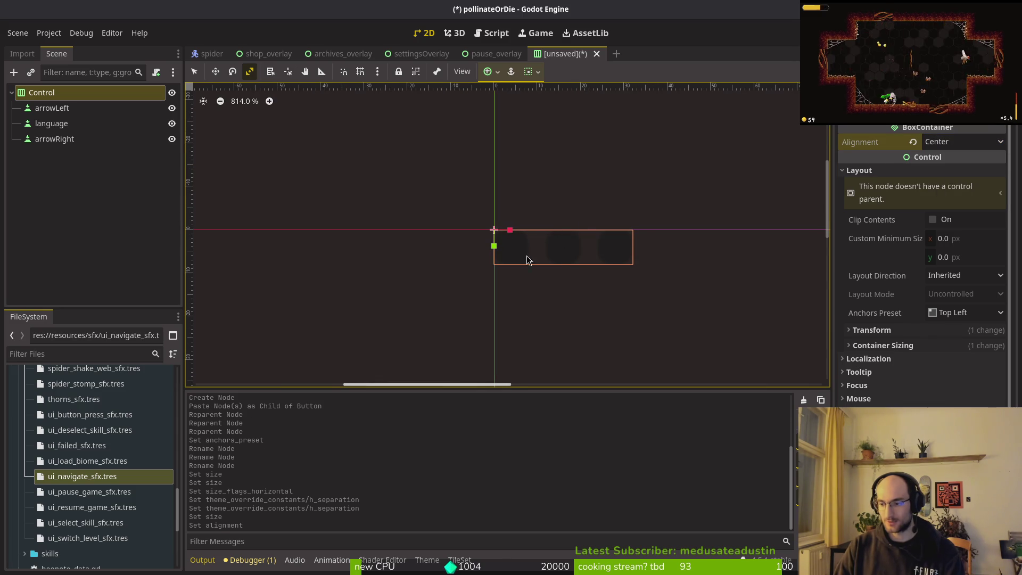
Return the Control's horizontal container sizing to Fill and reapply its 32 × 8 size.
left_click(894, 345)
left_click(919, 361)
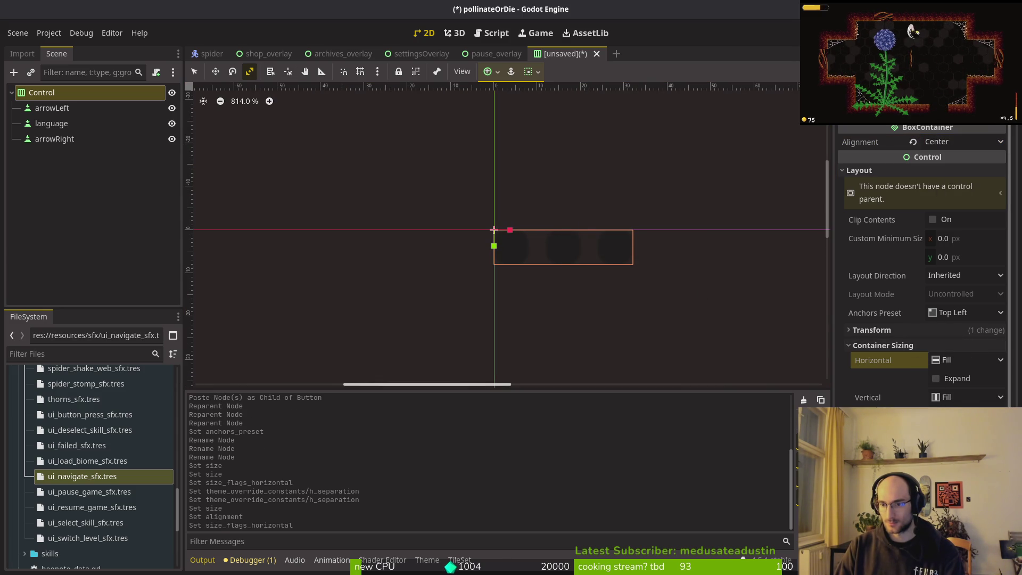
left_click(882, 346)
left_click(884, 330)
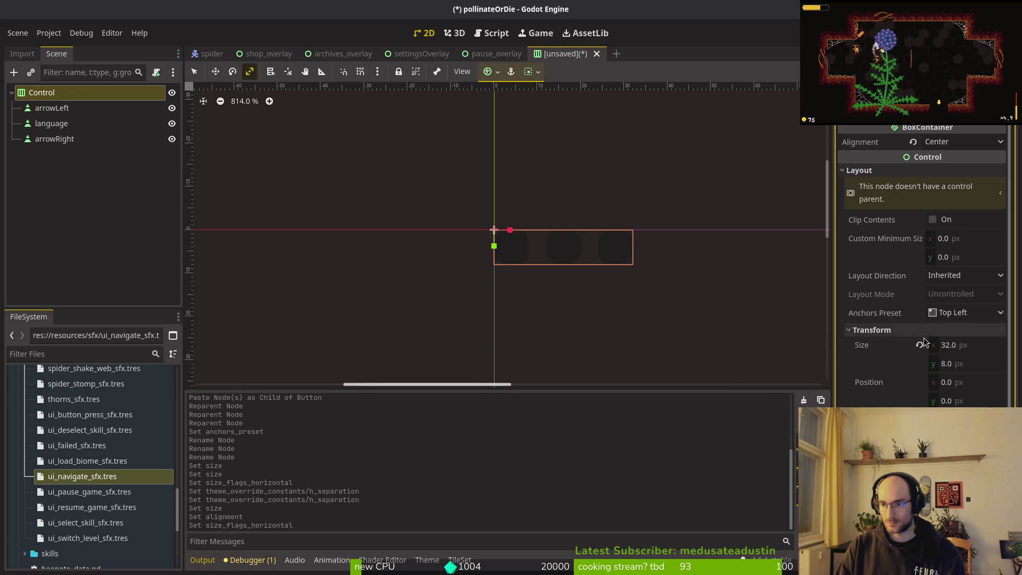
left_click(919, 346)
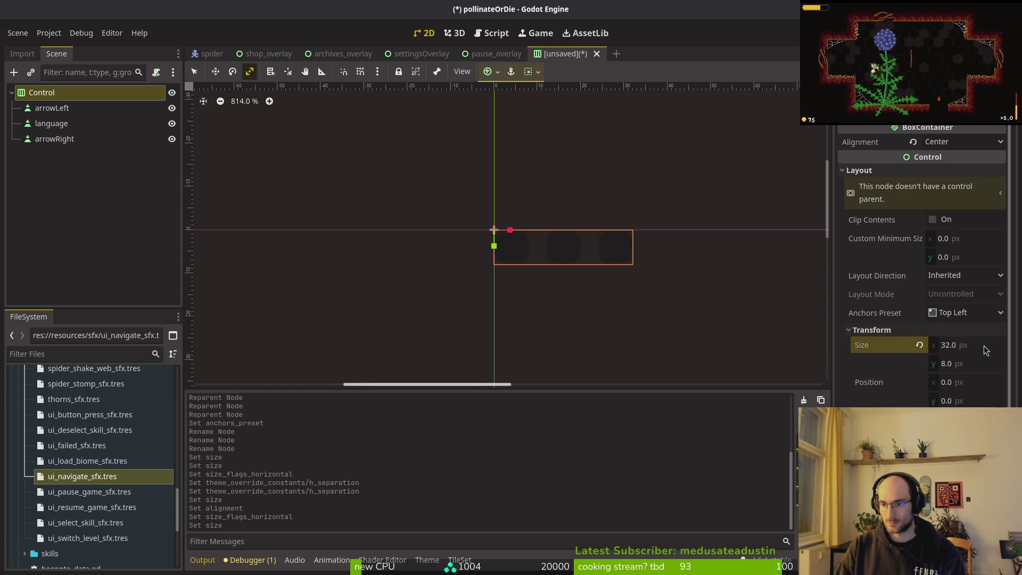
left_click(878, 171)
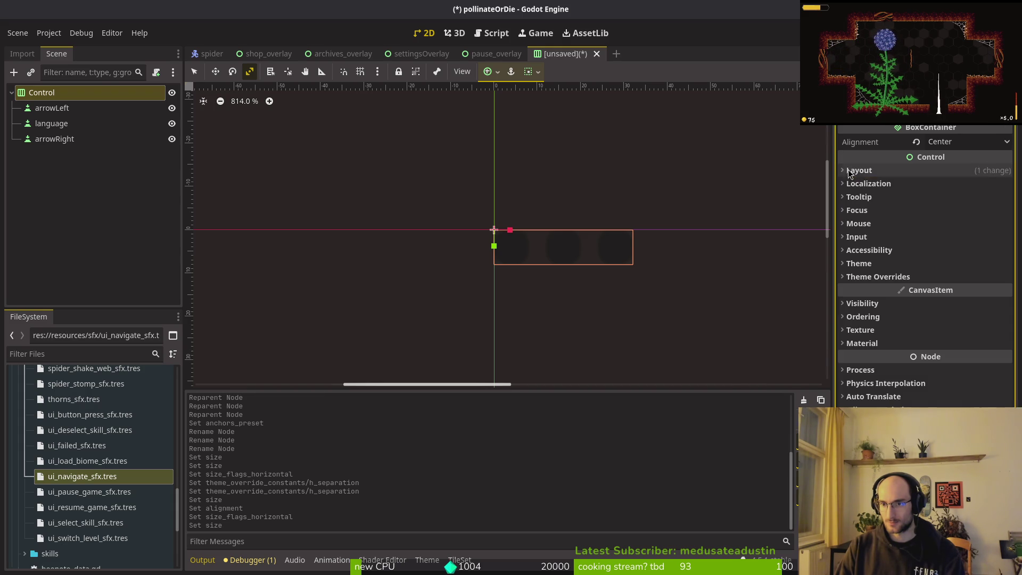
Step through the scene tree back to the Control root and expand its layout settings.
left_click(29, 95)
key("Down")
key("Down")
key("Down")
key("Up")
key("Up")
key("Up")
key("Down")
key("Up")
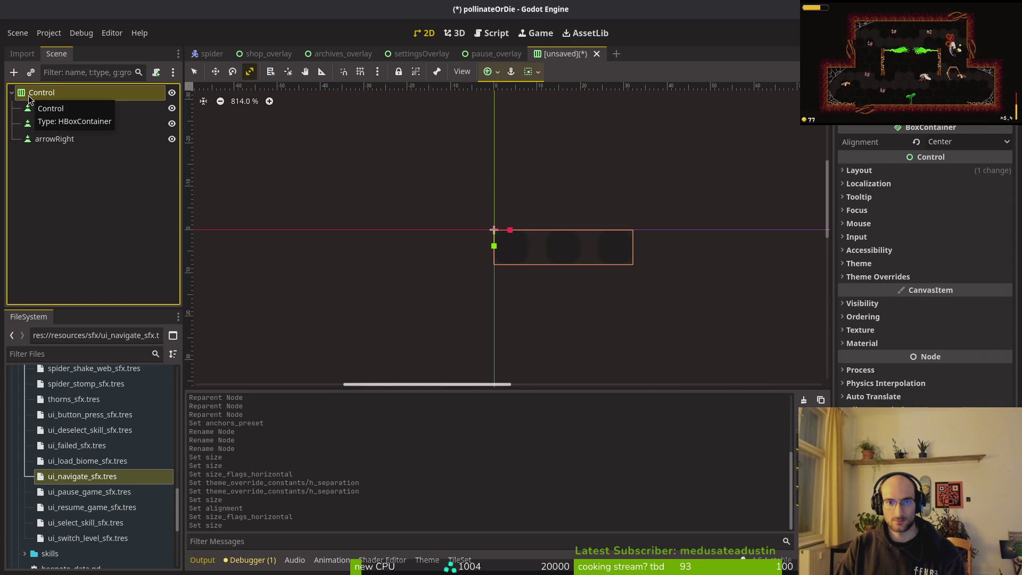
left_click(862, 170)
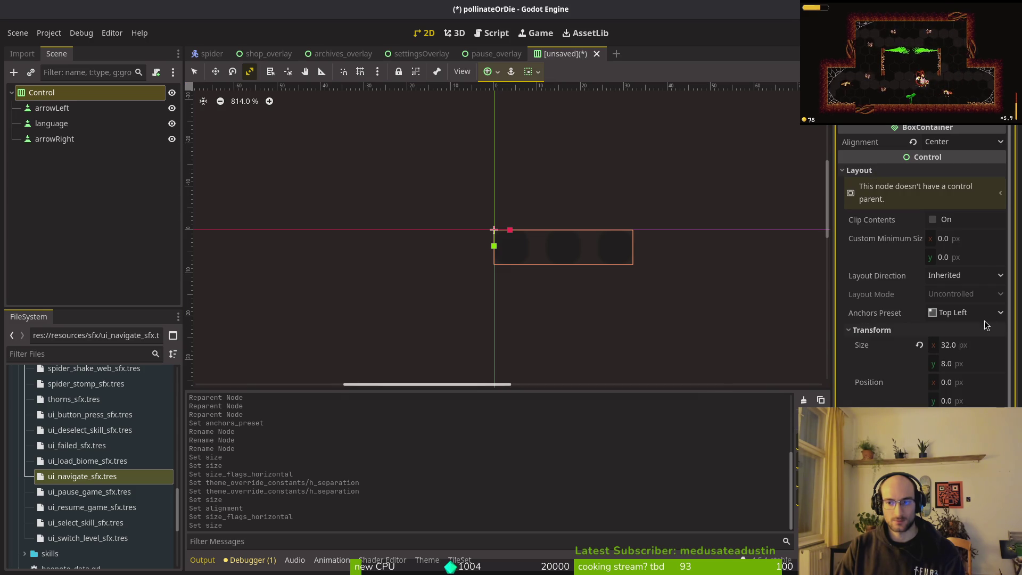
left_click(58, 123)
key("Delete")
key("Return")
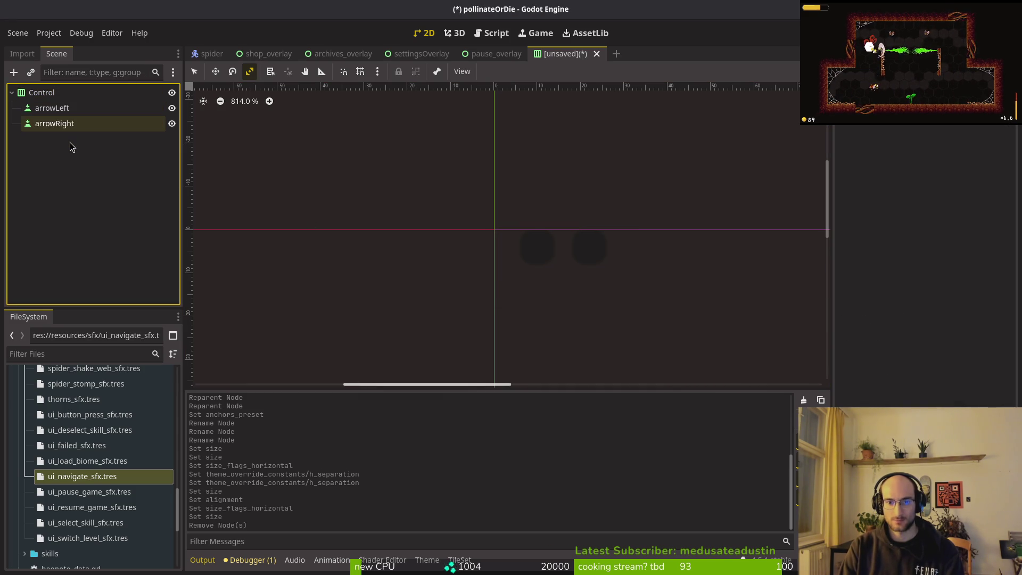
left_click(45, 91)
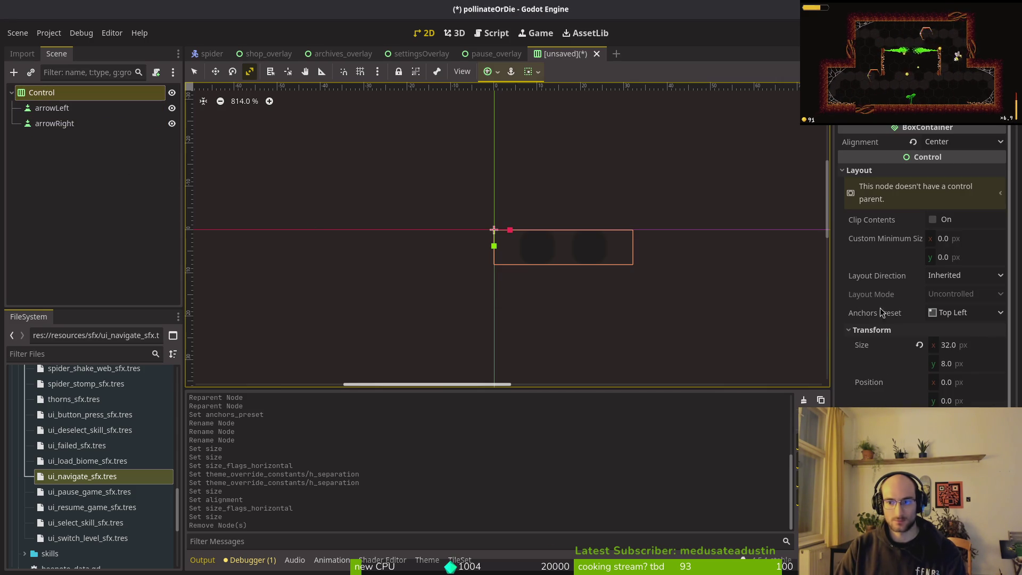
left_click(920, 345)
key("ctrl+z")
key("ctrl+z")
key("ctrl+s")
key("Escape")
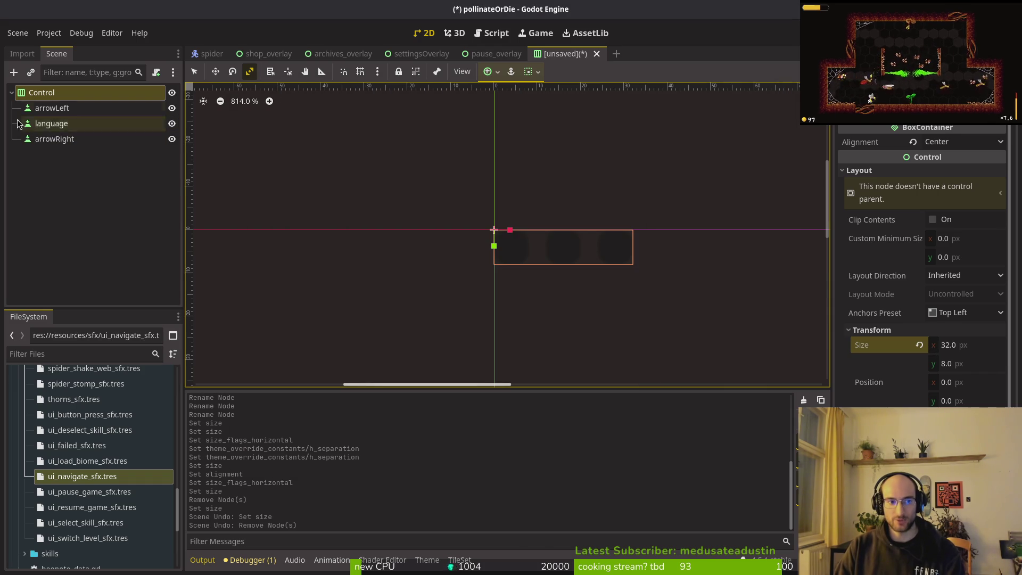
left_click(51, 108)
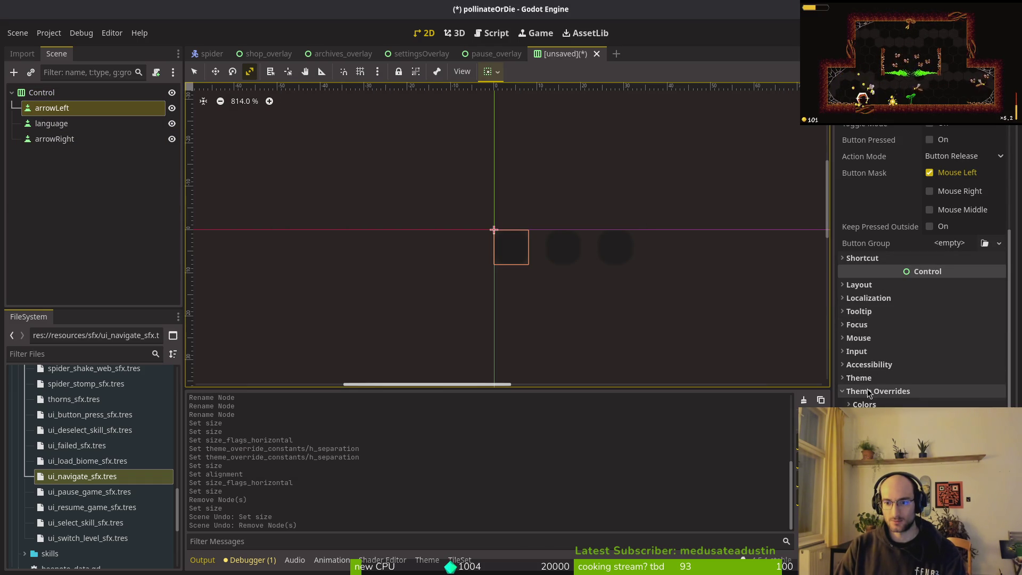
left_click(859, 285)
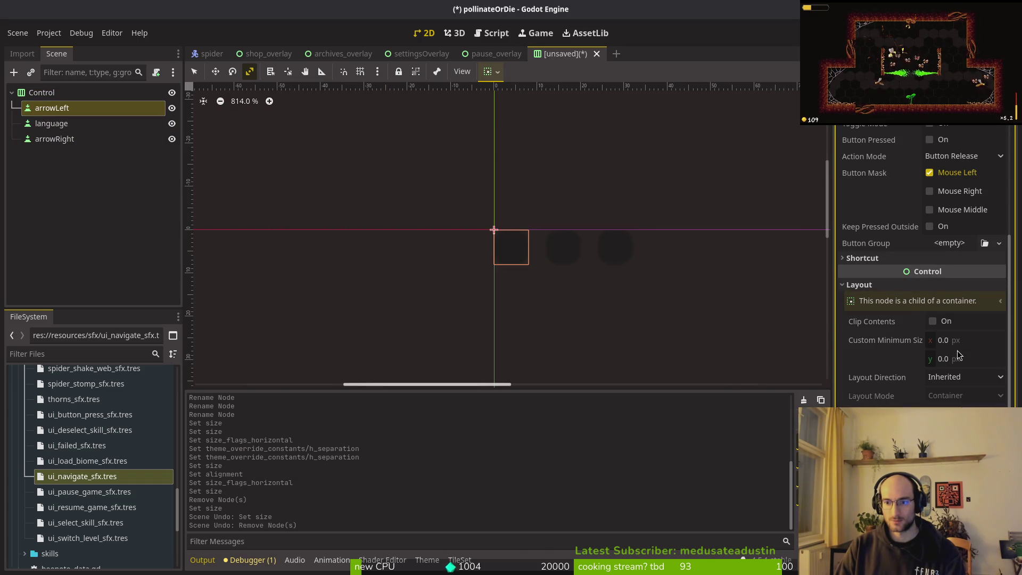
left_click(851, 285)
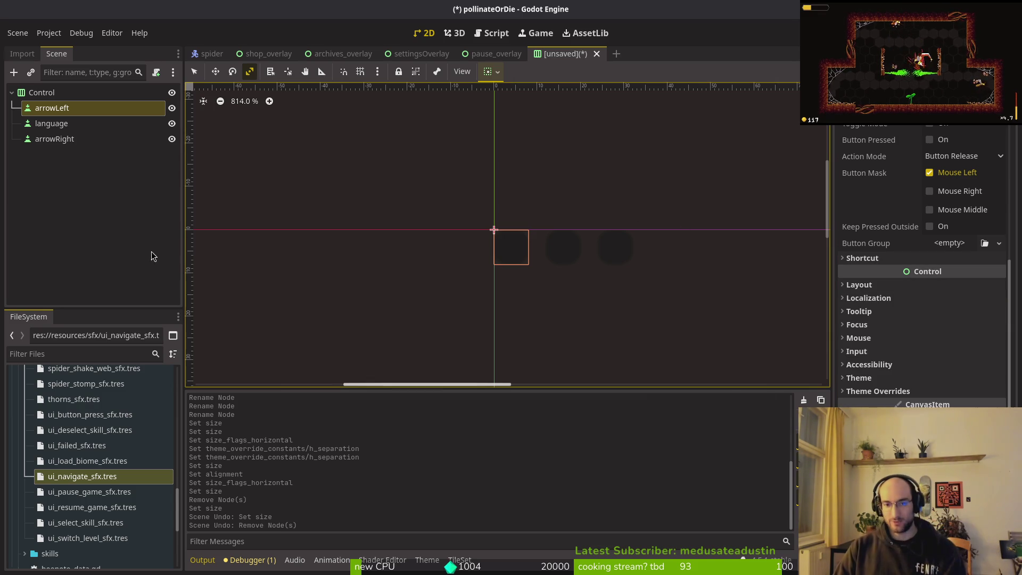
mouse_move(556, 264)
left_mouse_down()
mouse_move(649, 292)
mouse_move(476, 277)
left_mouse_up()
scroll(412, 237, "down", 2)
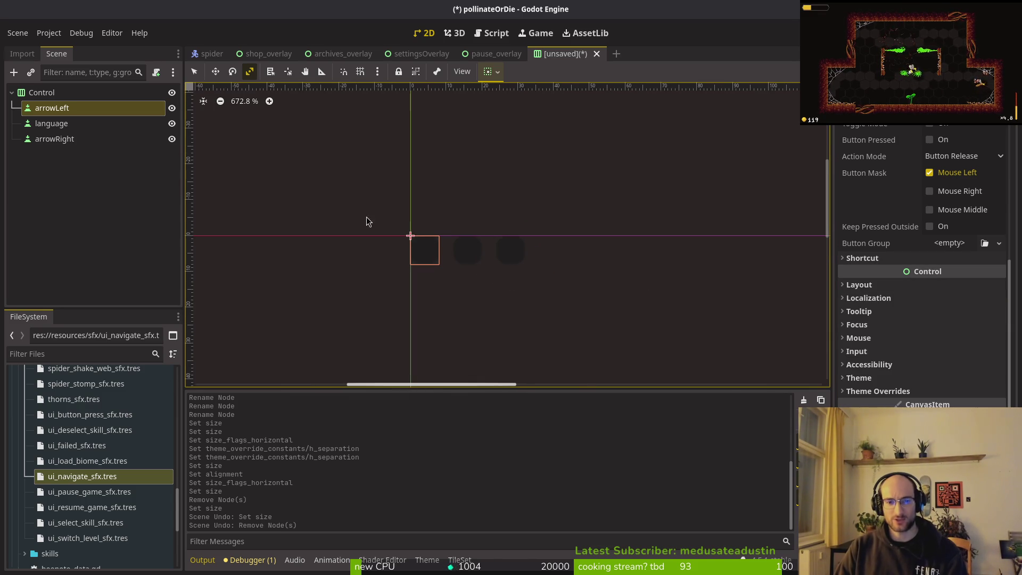
Change the language node's type to Label.
left_click(46, 127)
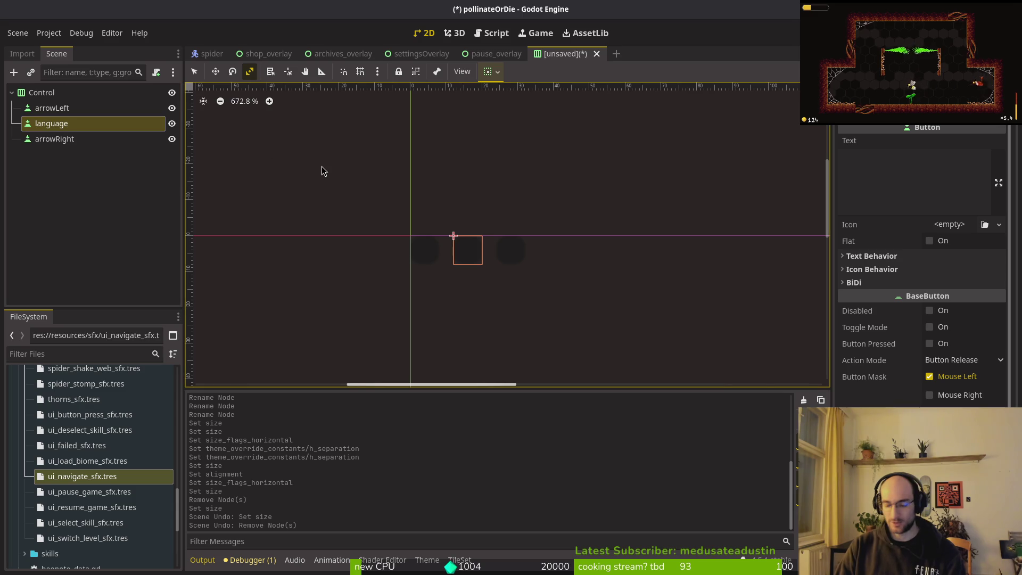
right_click(42, 122)
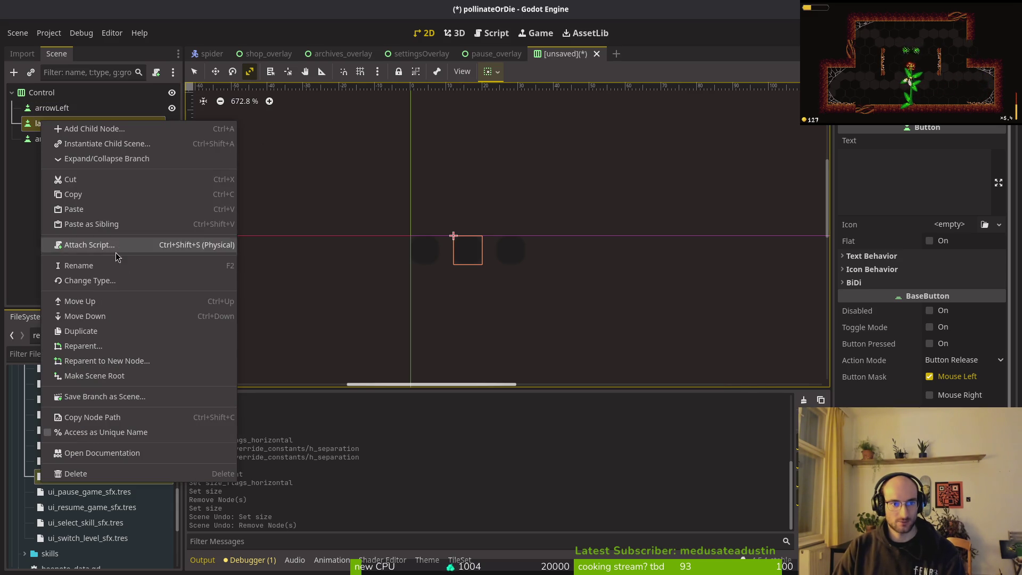
left_click(105, 287)
type("label")
key("Return")
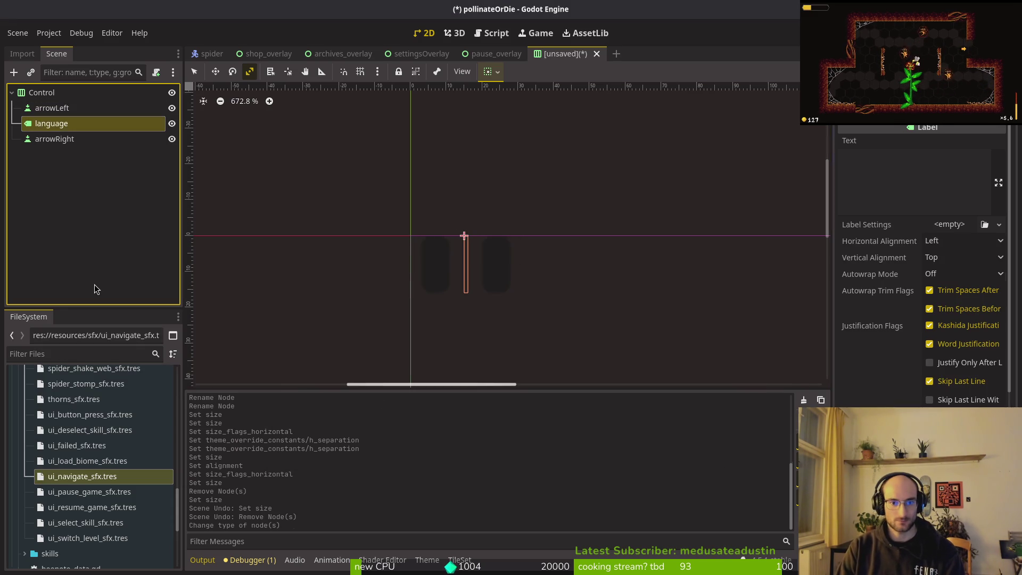
Set the label's Text to 'english'.
left_click(905, 173)
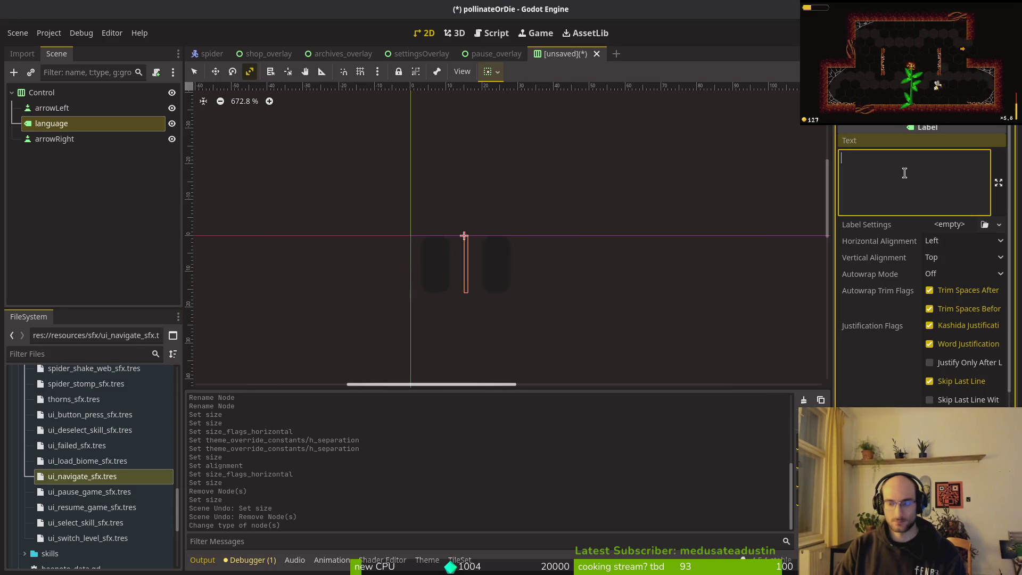
type("language")
scroll(526, 278, "down", 5)
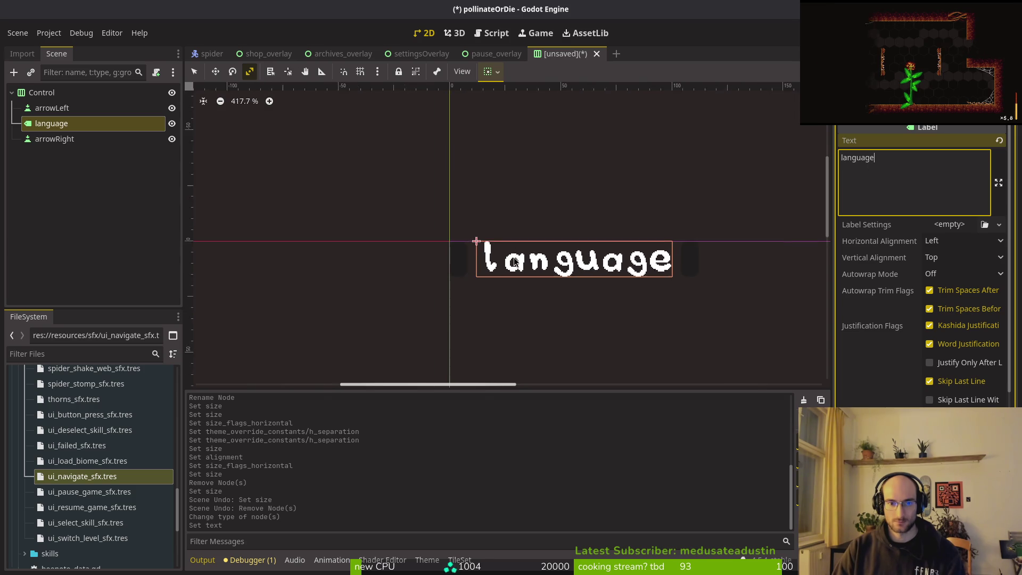
scroll(547, 289, "right", 3)
scroll(454, 251, "up", 1)
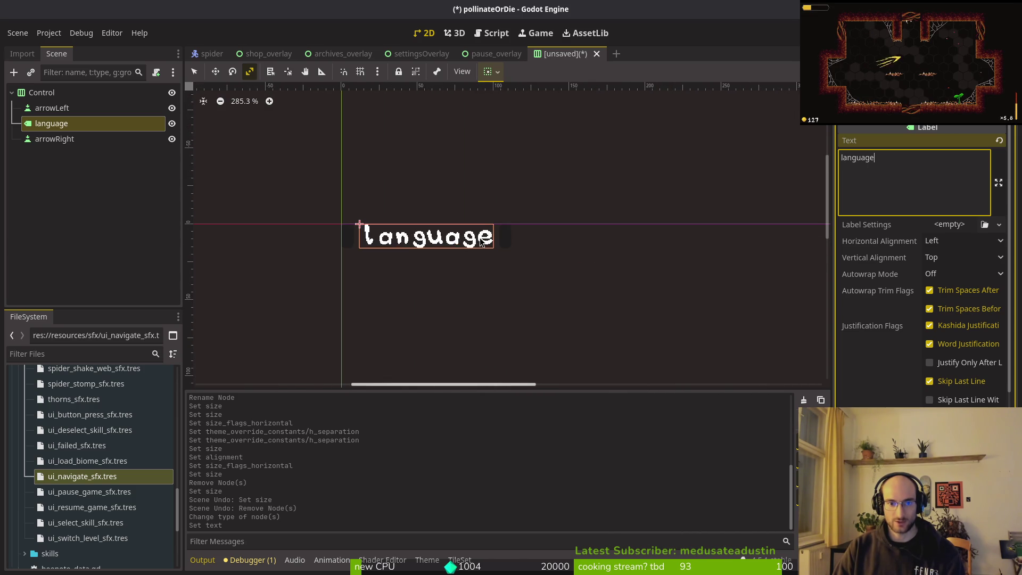
key("ctrl+a")
type("english")
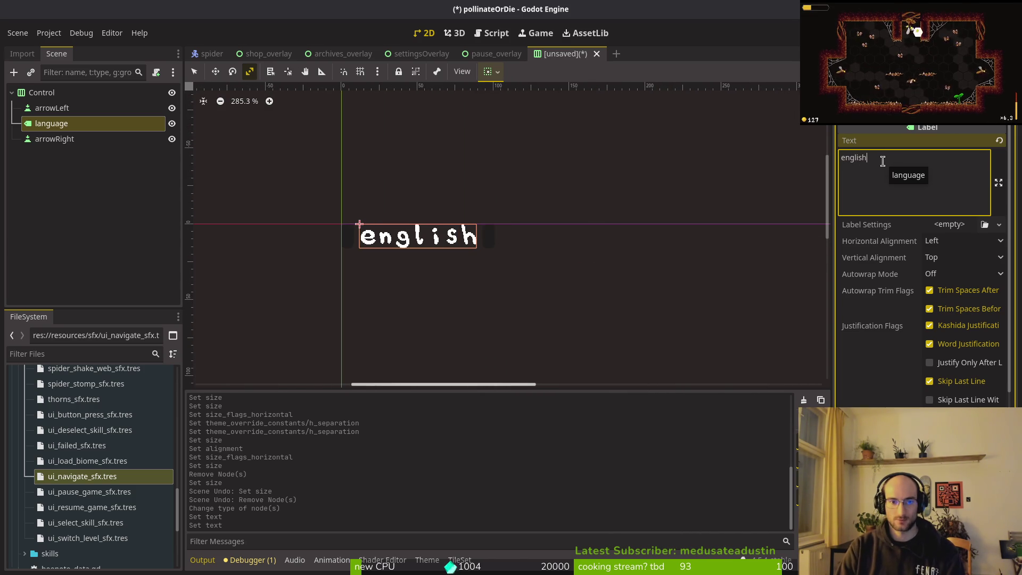
left_click(306, 310)
left_click(75, 109)
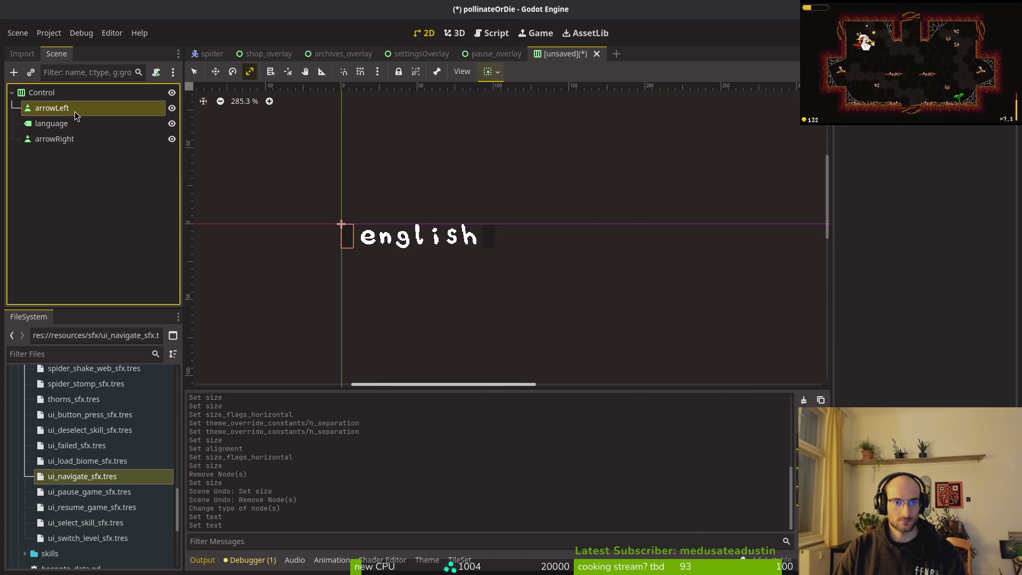
Open mainTheme.tres in the theme editor and show its Button style entries.
scroll(456, 224, "down", 4)
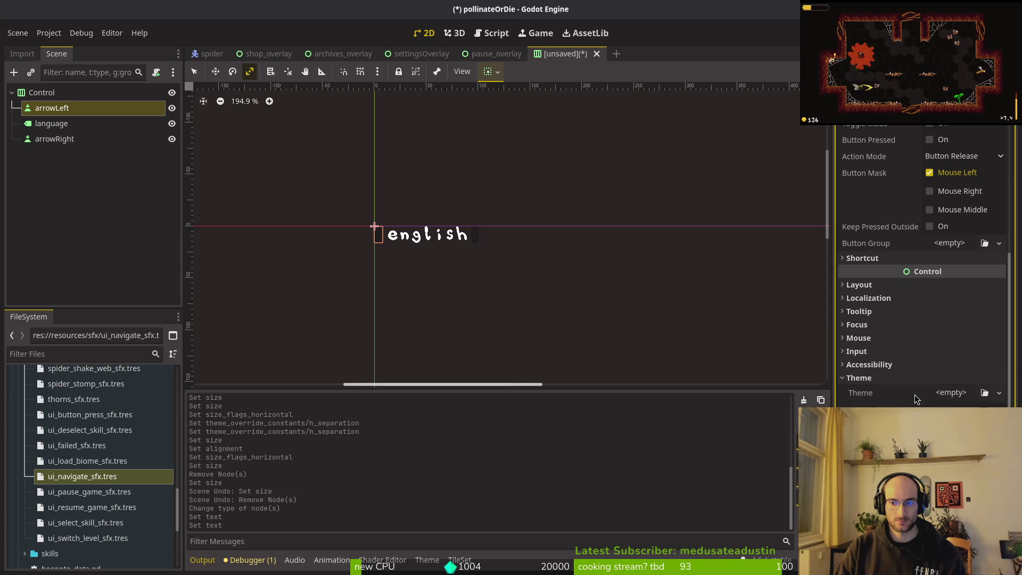
left_click(888, 392)
left_click(892, 394)
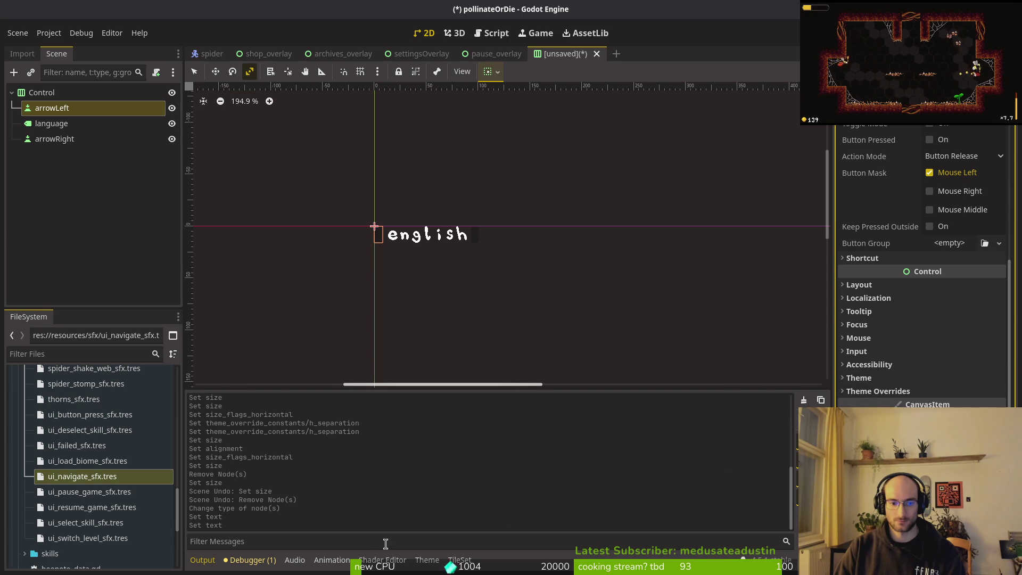
left_click(427, 559)
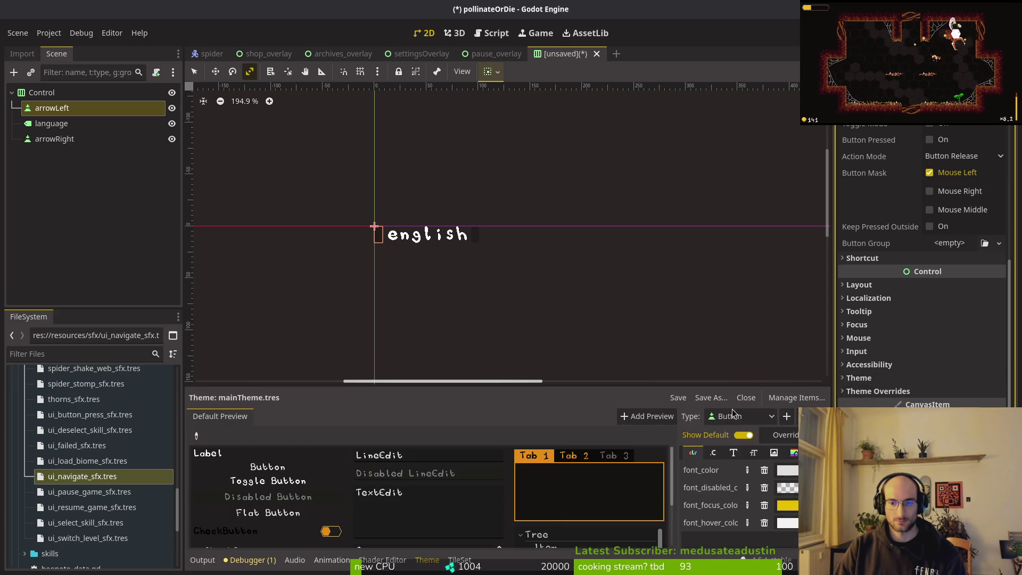
left_click(793, 452)
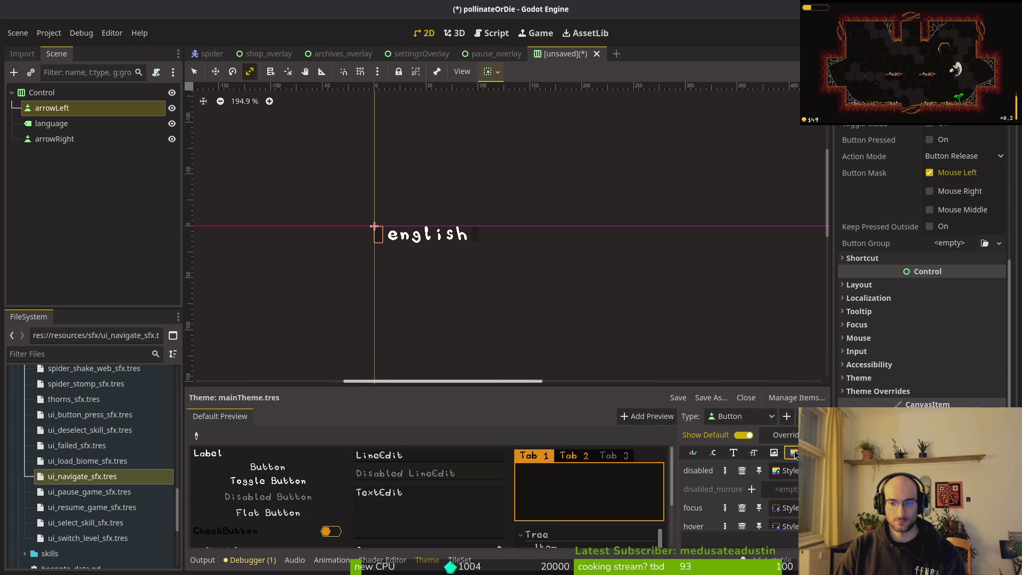
scroll(789, 506, "down", 1)
scroll(792, 503, "down", 5)
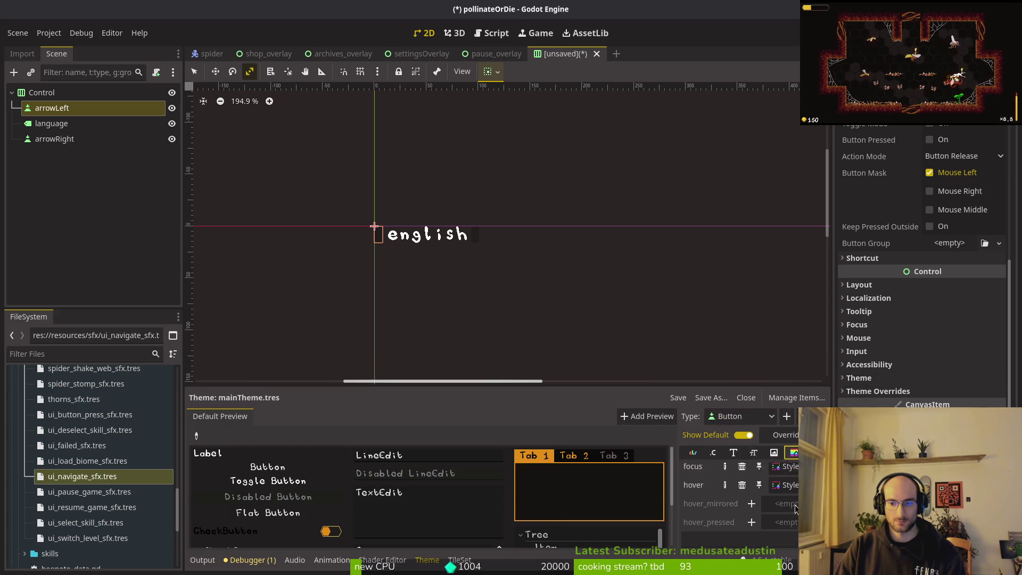
scroll(794, 523, "up", 1)
Inspect the normal Button style, keeping its BG Color transparent, then select the root Control.
left_click(791, 498)
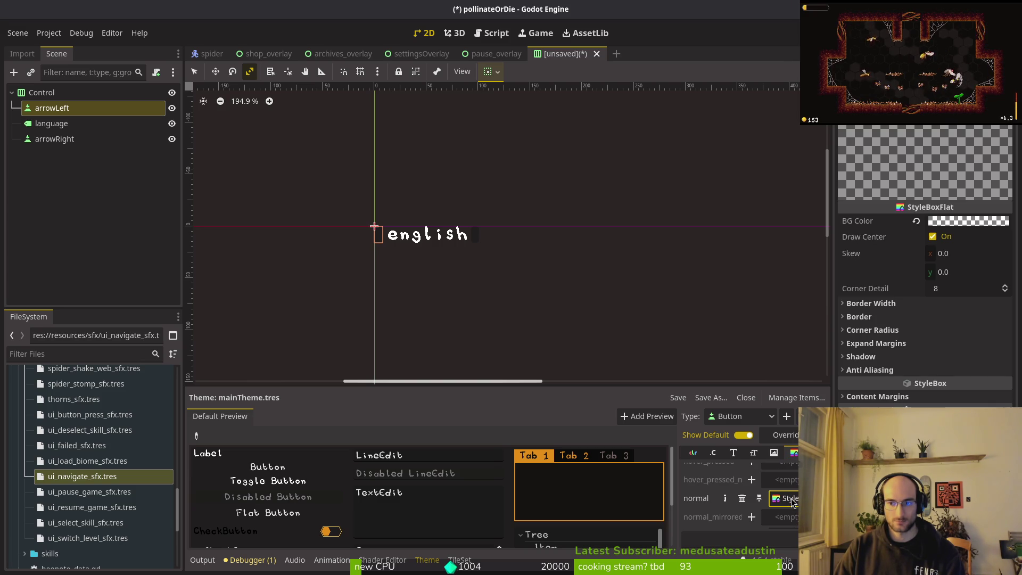
left_click(915, 221)
key("ctrl+z")
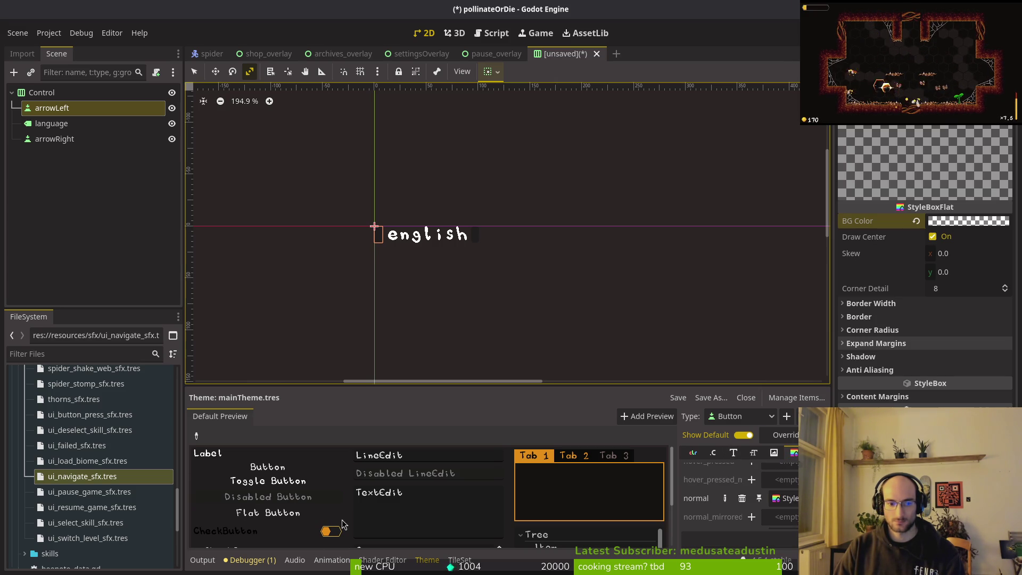
scroll(778, 481, "up", 5)
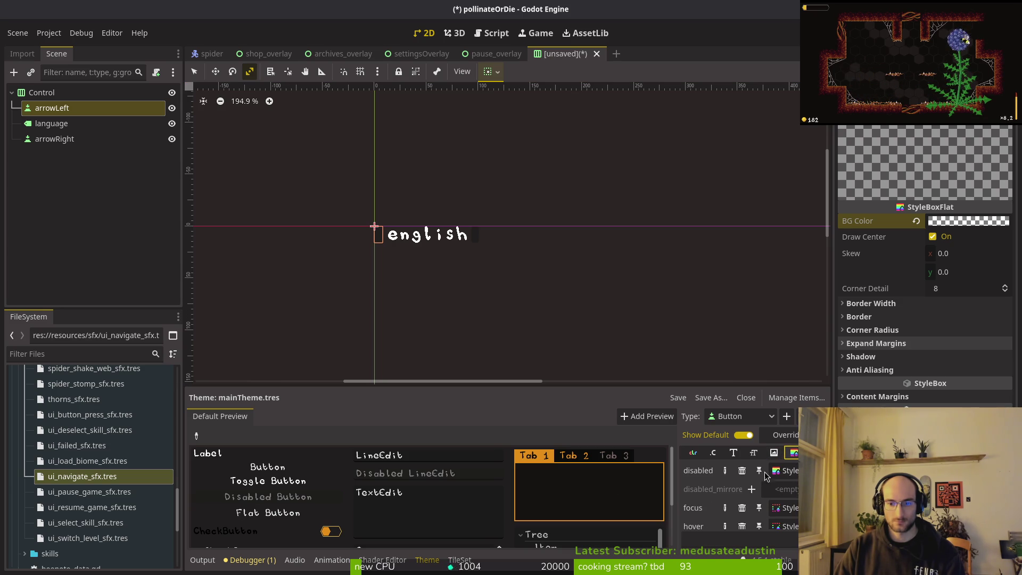
scroll(365, 241, "up", 5)
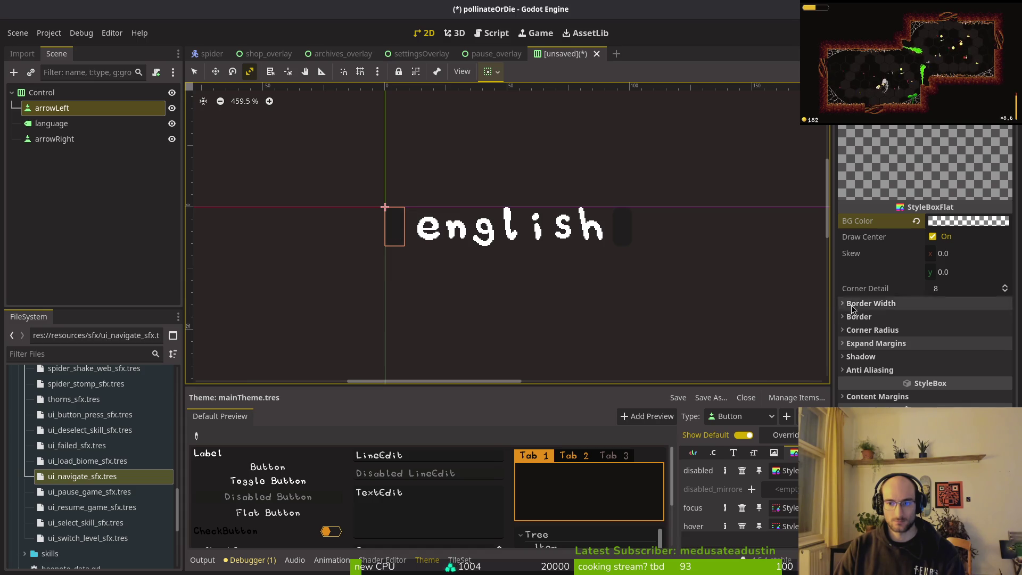
left_click(75, 92)
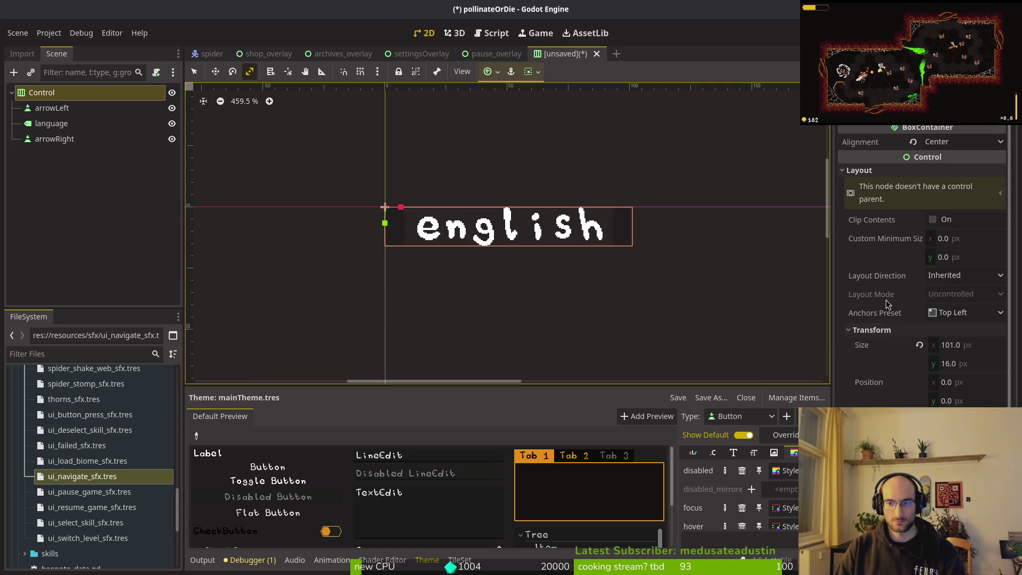
left_click(881, 168)
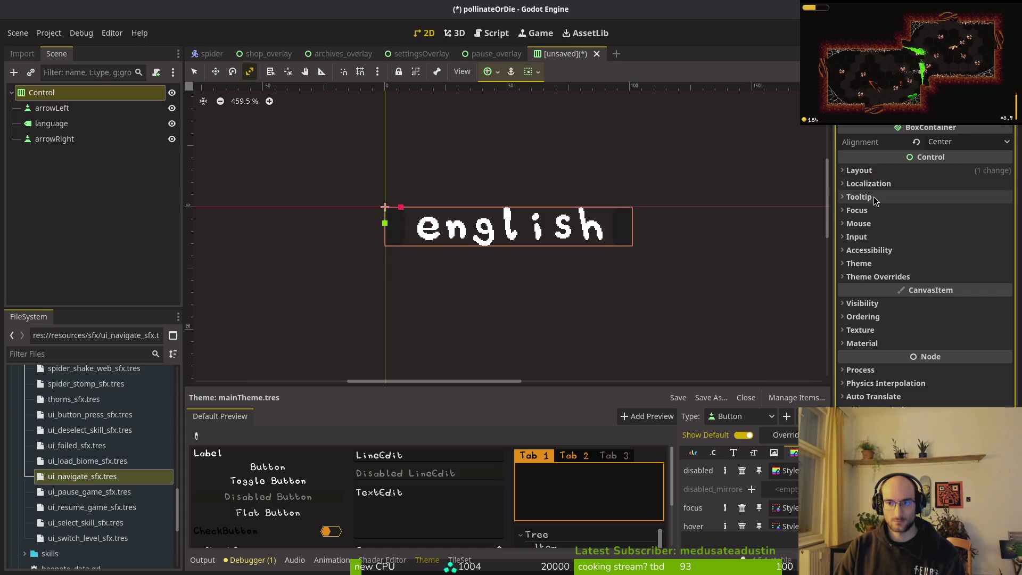
Load mainTheme.tres into the root Control's Theme property.
left_click(885, 281)
left_click(877, 277)
left_click(867, 264)
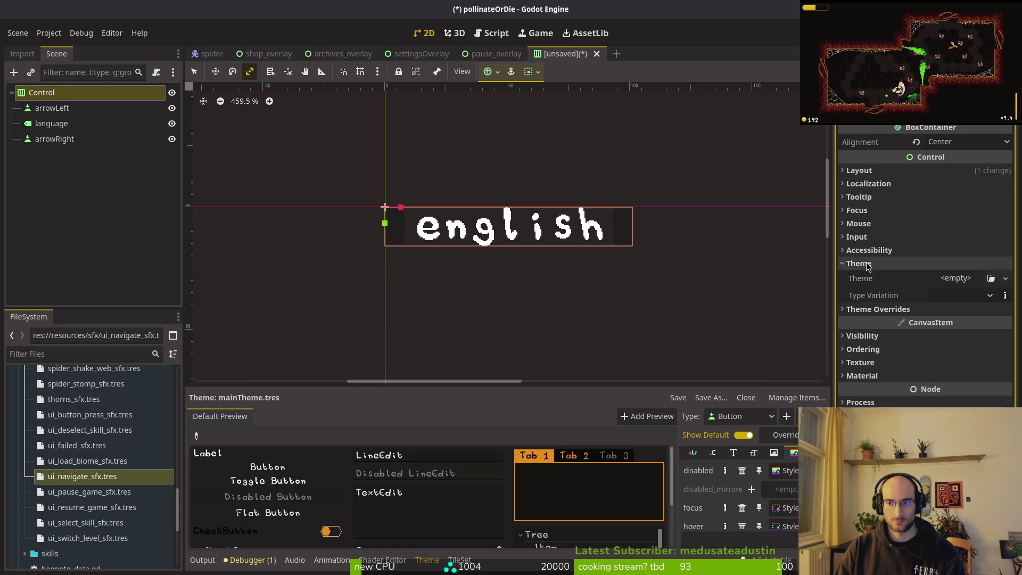
left_click(968, 286)
left_click(974, 332)
double_click(367, 155)
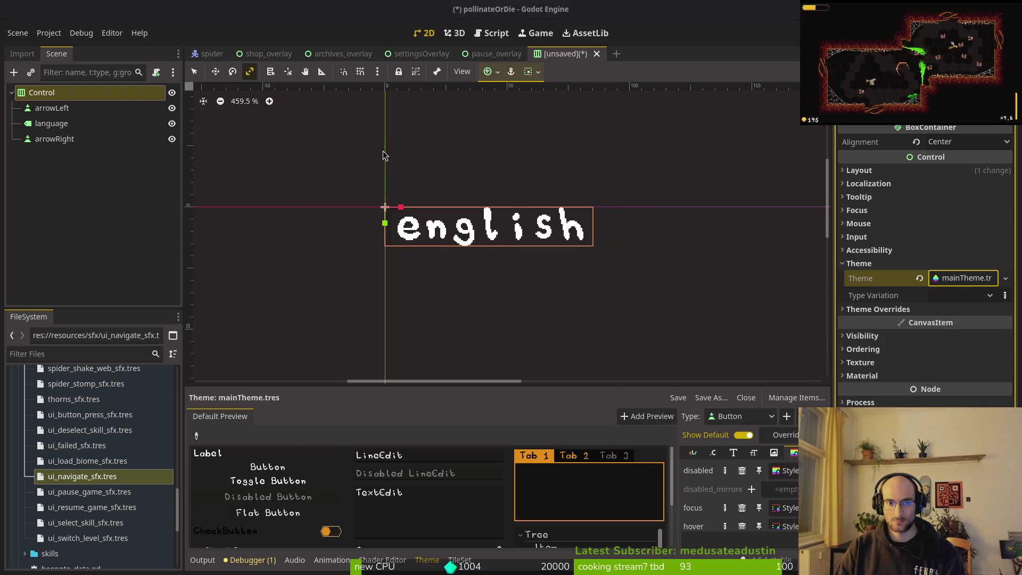
key("ctrl+s")
key("Escape")
key("Down")
scroll(928, 303, "up", 4)
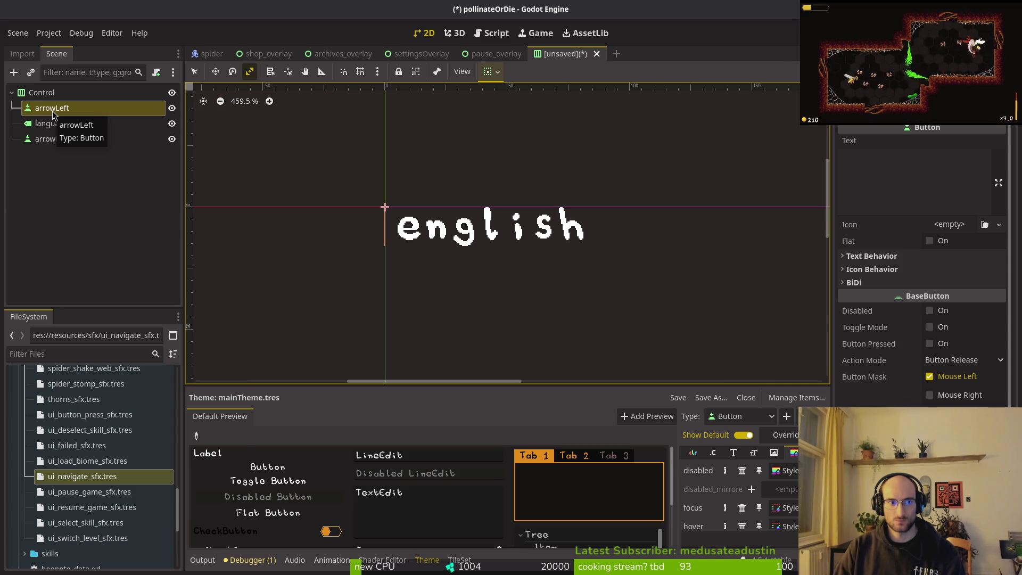
Change arrowLeft's node type to TextureButton.
right_click(54, 114)
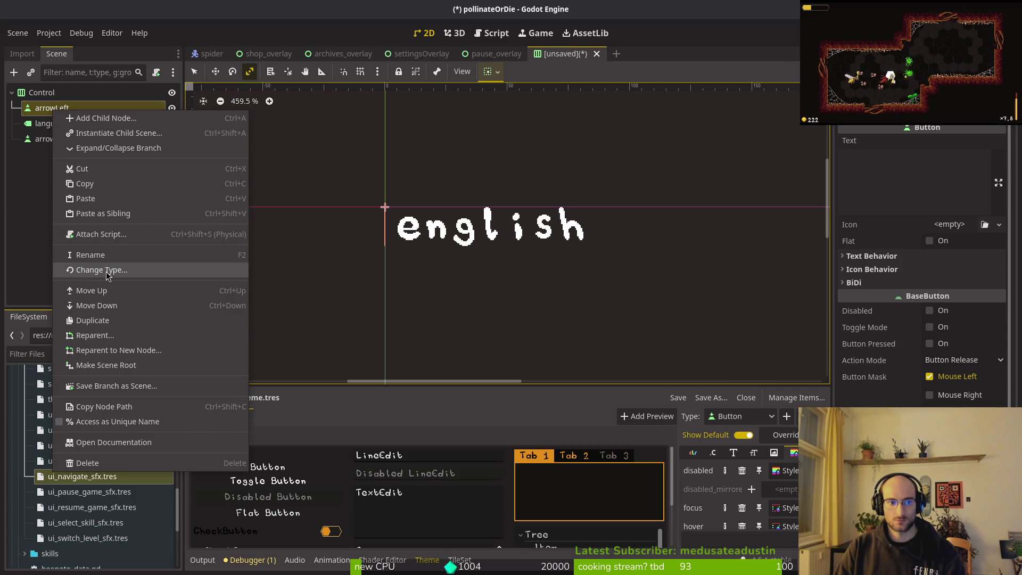
left_click(106, 271)
type("tex")
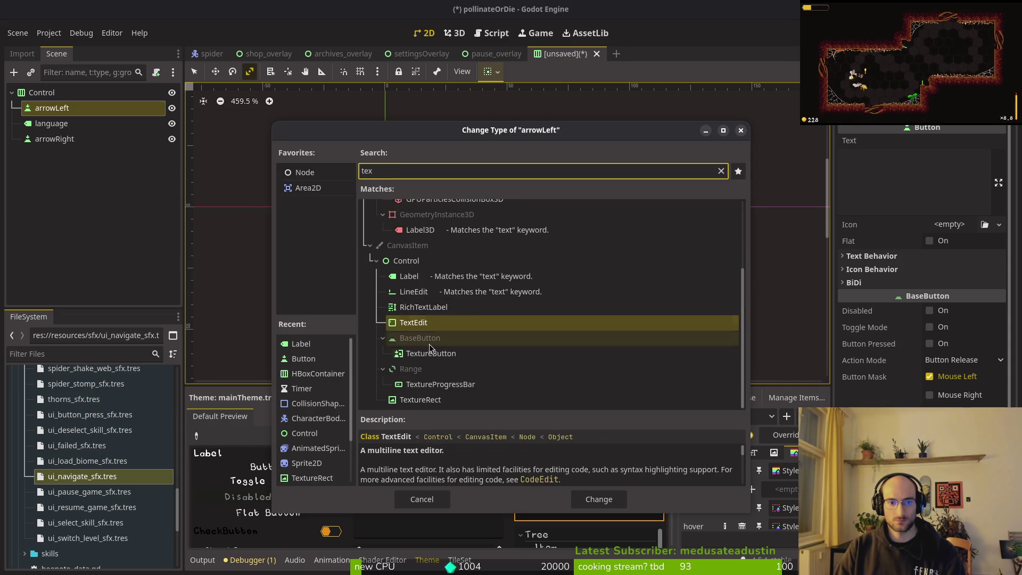
left_click(434, 359)
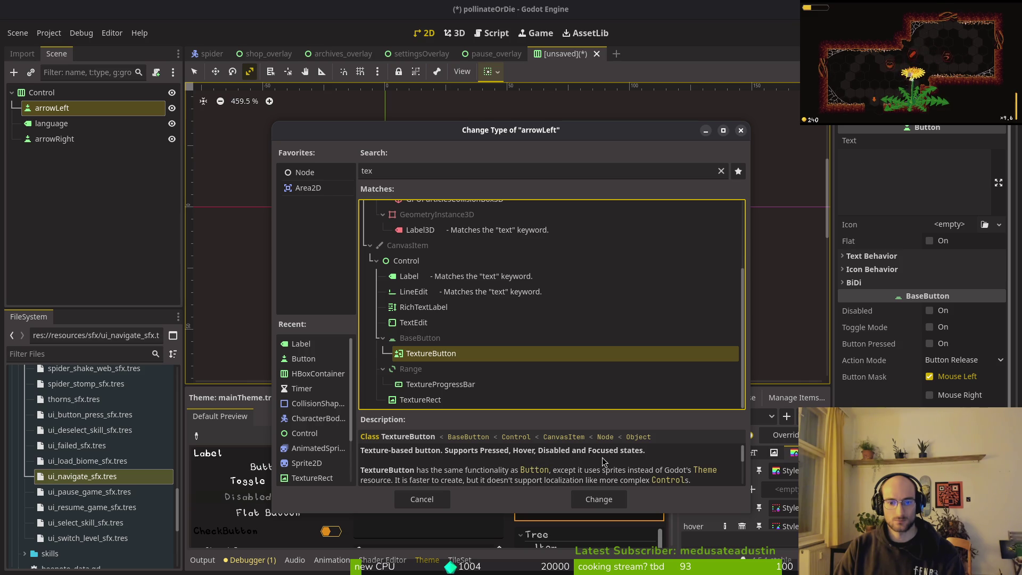
left_click(592, 500)
Change arrowRight's node type to TextureButton as well.
left_click(54, 139)
right_click(54, 139)
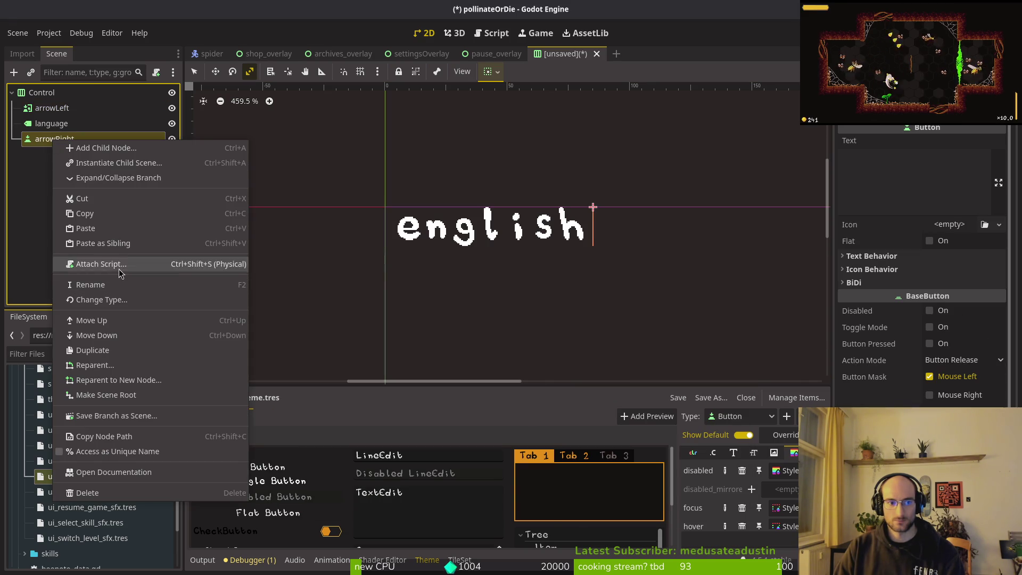
left_click(101, 300)
type("textr")
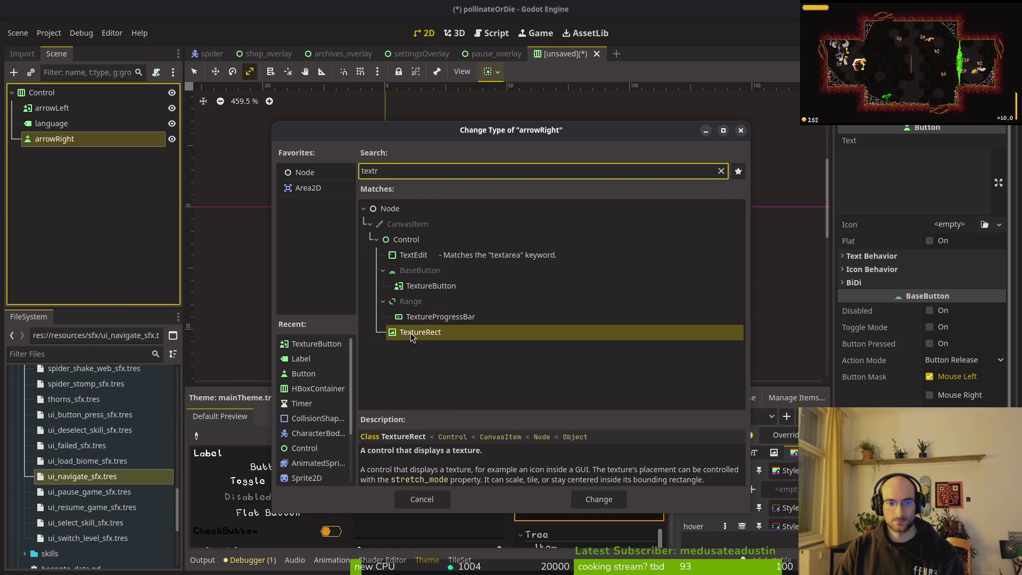
left_click(432, 287)
left_click(599, 499)
Reselect the arrow buttons and reveal arrowRight's empty Textures slots.
key("ctrl+s")
key("Escape")
left_click(39, 109)
left_click(42, 139)
left_click(864, 207)
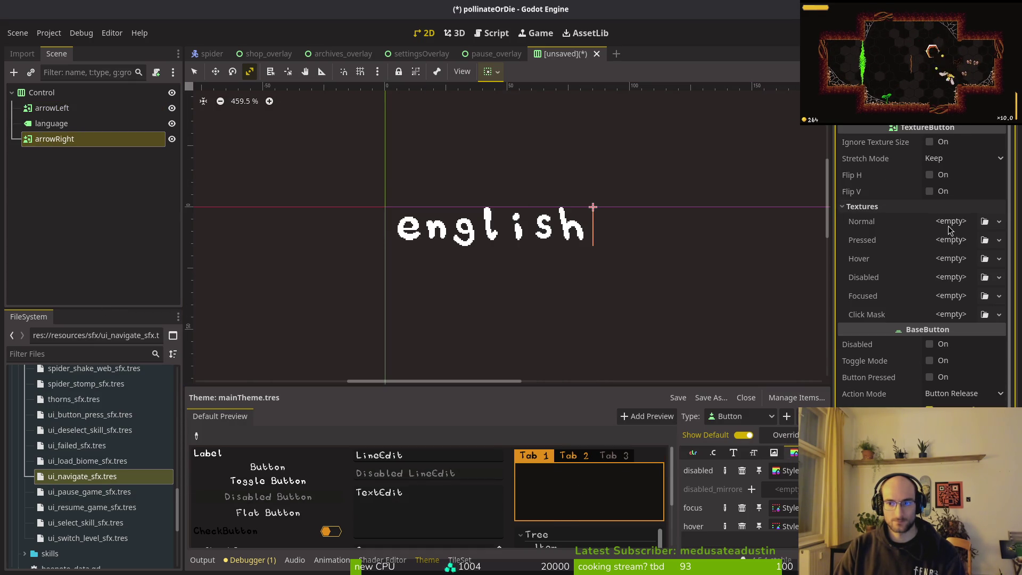
key("alt+Tab")
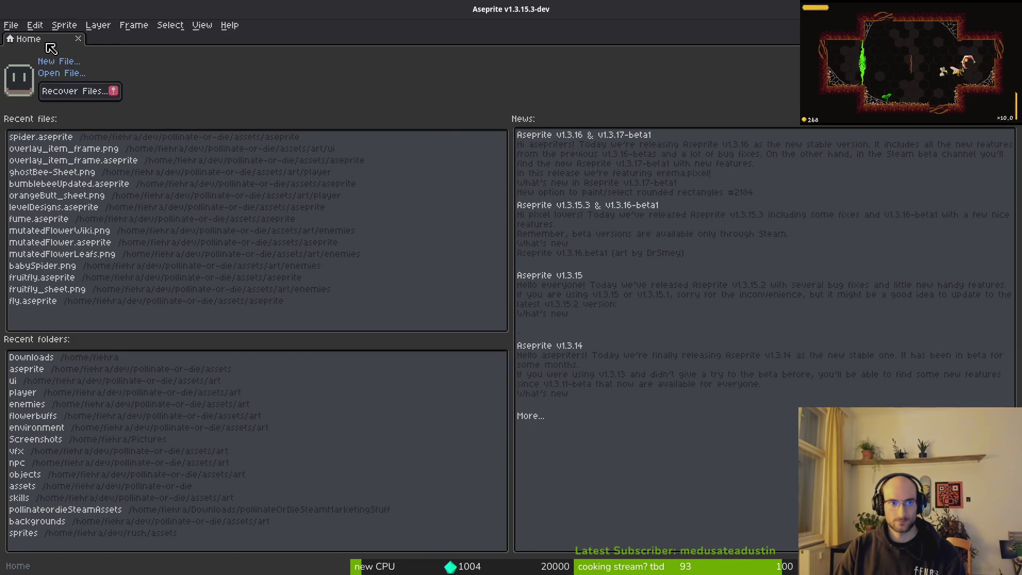
Create a new 16×16 sprite.
left_click(53, 62)
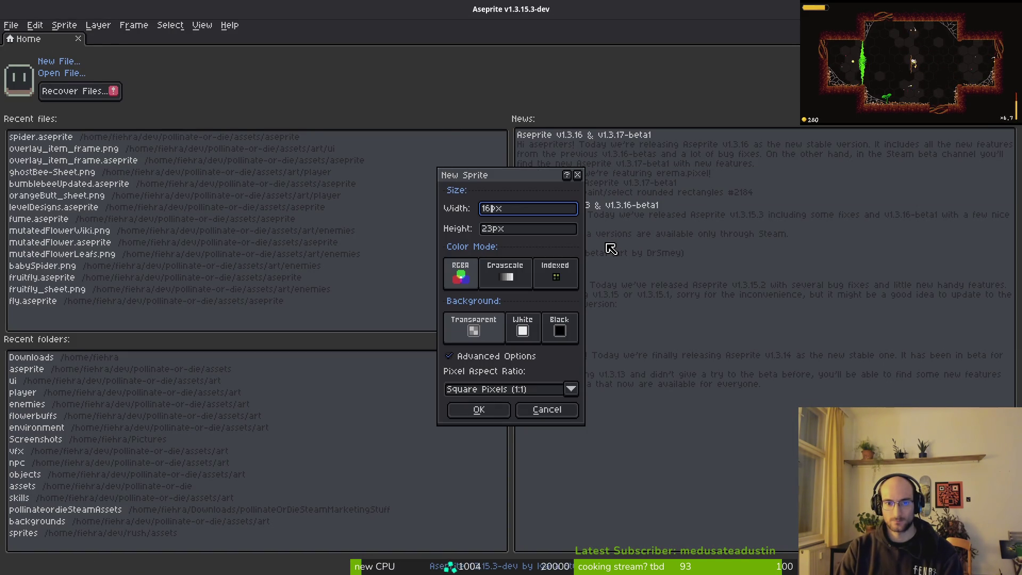
key("Tab")
type("6")
key("Return")
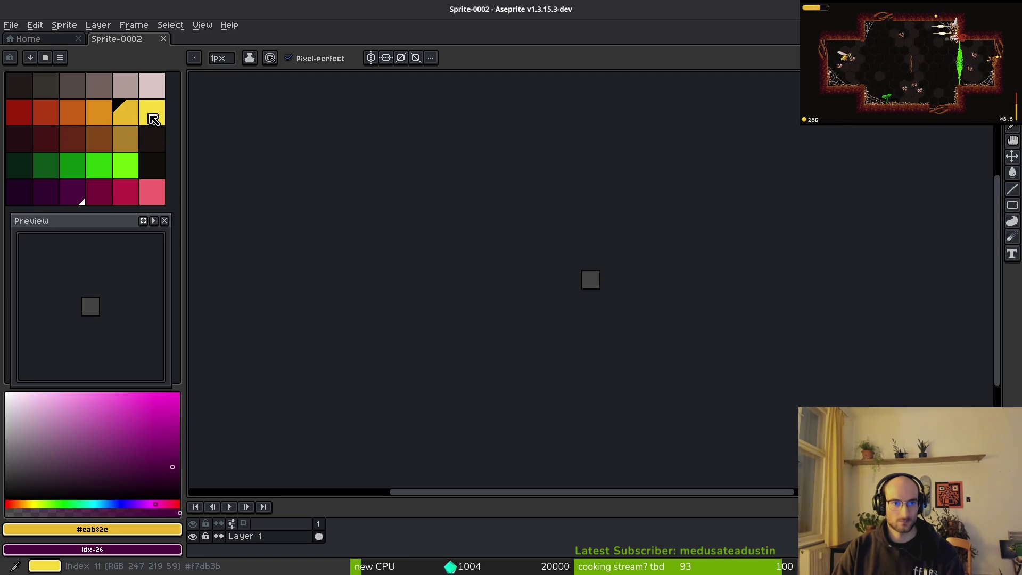
Draw the yellow arrow's two diagonal outlines with the Line tool.
left_click(153, 119)
scroll(542, 228, "up", 4)
key("l")
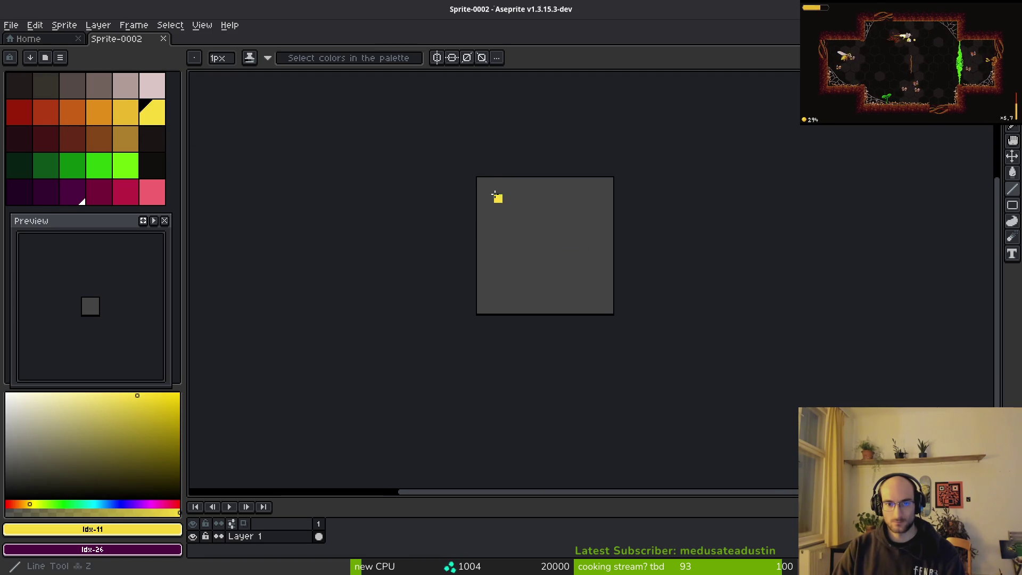
mouse_move(481, 182)
left_mouse_down()
mouse_move(583, 251)
mouse_move(541, 276)
mouse_move(559, 260)
mouse_move(548, 251)
mouse_move(473, 308)
mouse_move(495, 298)
mouse_move(481, 309)
left_mouse_up()
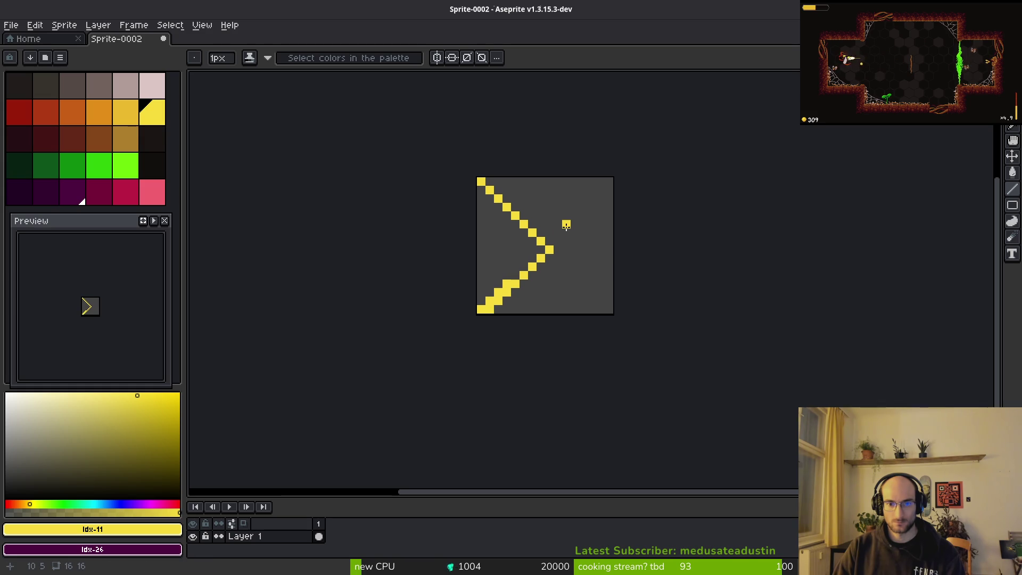
key("m")
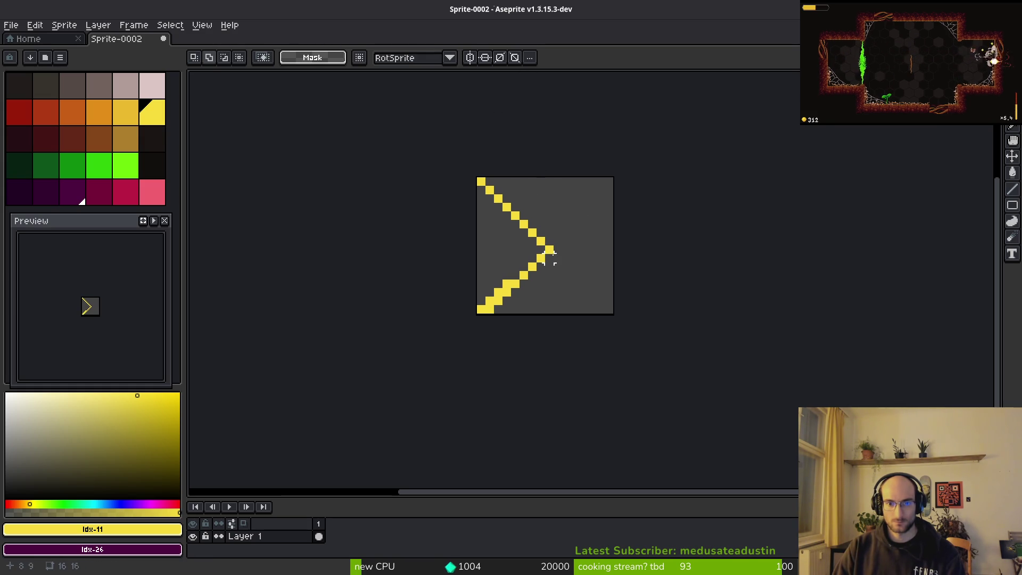
key("e")
key("ctrl+z")
key("l")
left_click_drag(514, 275, 533, 257)
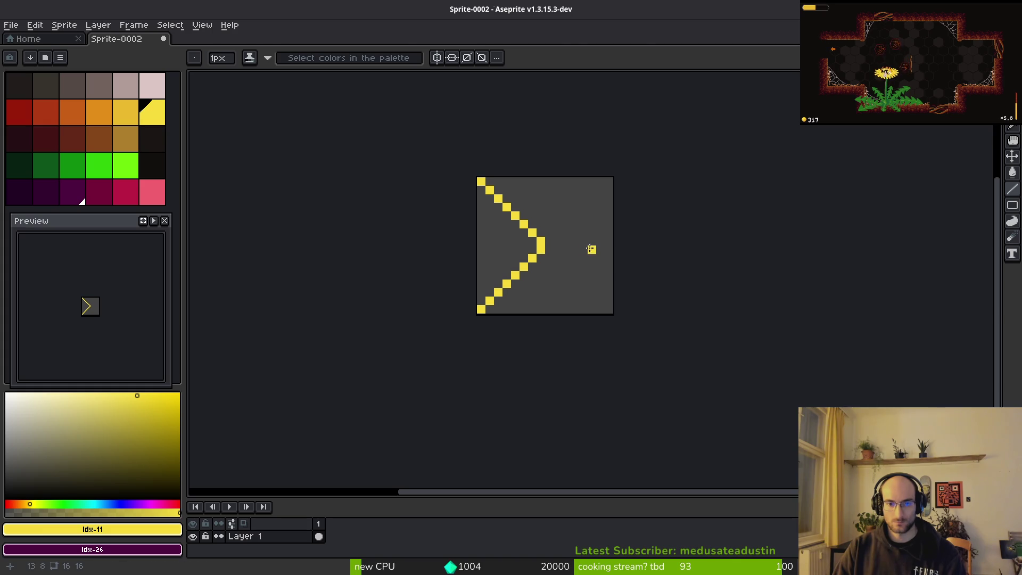
Fill the arrow's interior with yellow using the Paint Bucket.
key("g")
left_click(490, 243)
scroll(578, 285, "down", 4)
scroll(579, 285, "up", 6)
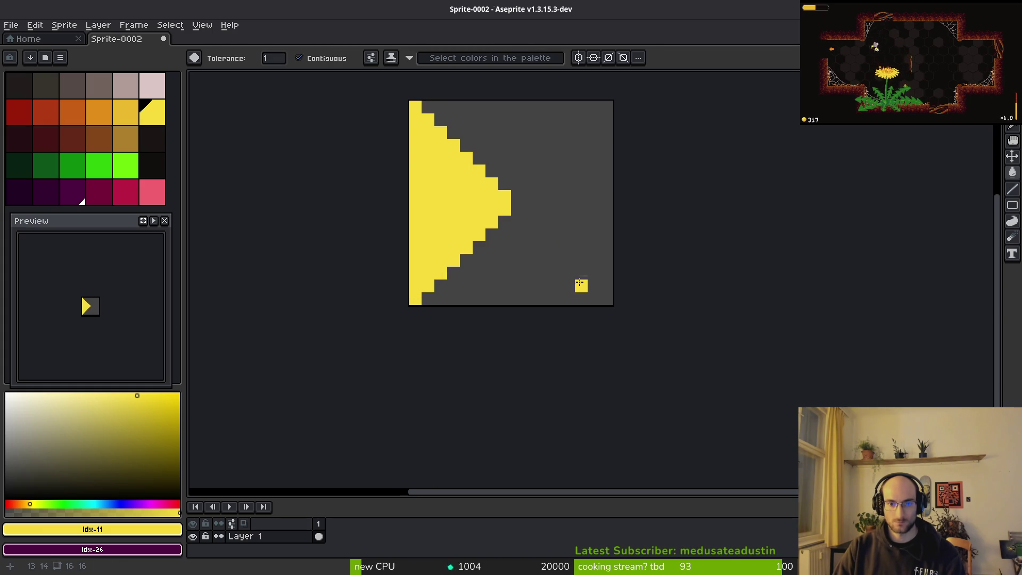
Select the whole sprite and shift the arrow 5 px right and 1 px down.
key("m")
scroll(438, 168, "down", 1)
key("ctrl+a")
mouse_move(456, 228)
left_mouse_down()
mouse_move(498, 238)
mouse_move(493, 228)
left_mouse_up()
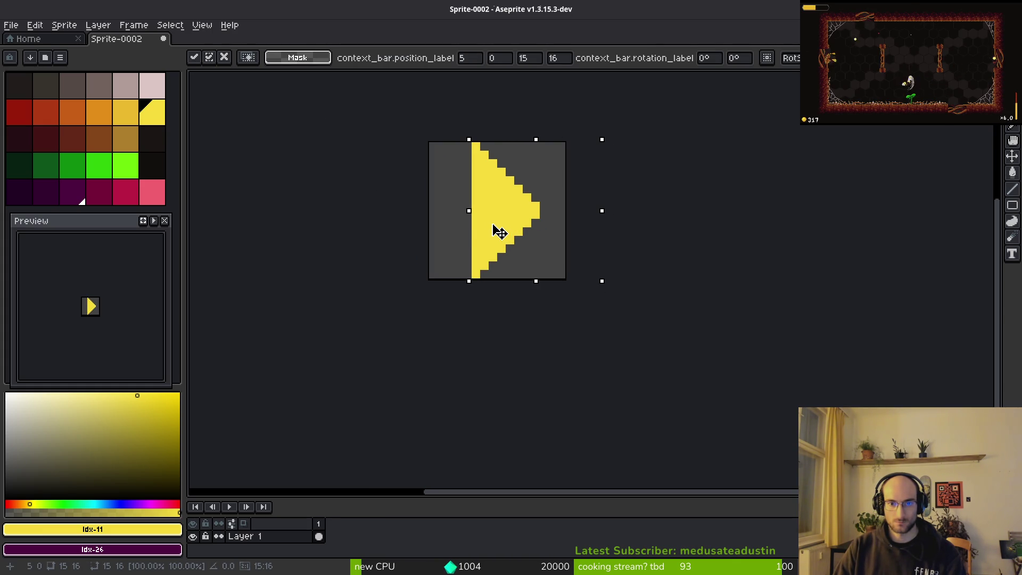
key("ctrl+s")
key("Escape")
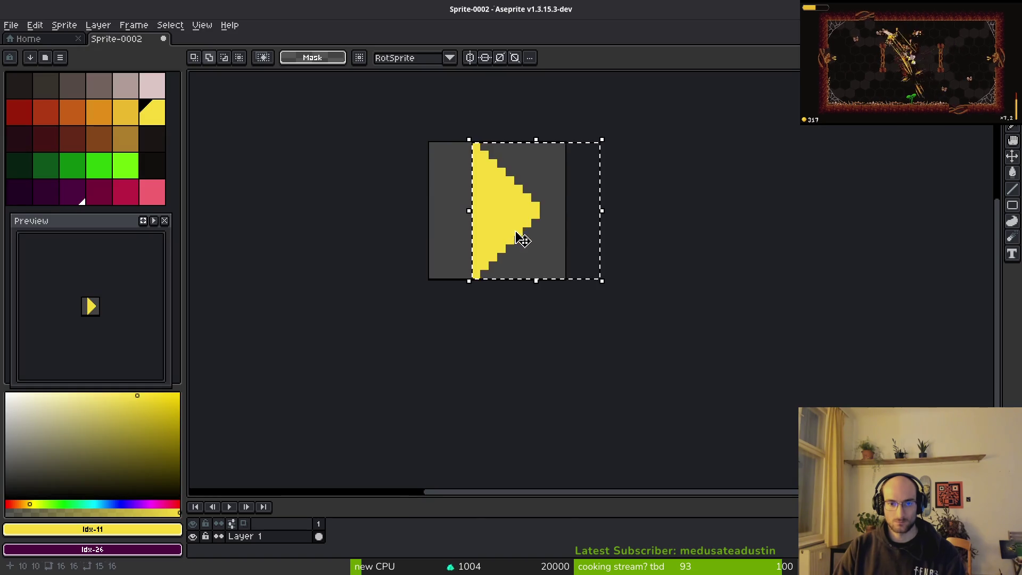
key("ctrl+d")
scroll(512, 230, "down", 3)
left_click_drag(513, 255, 509, 272)
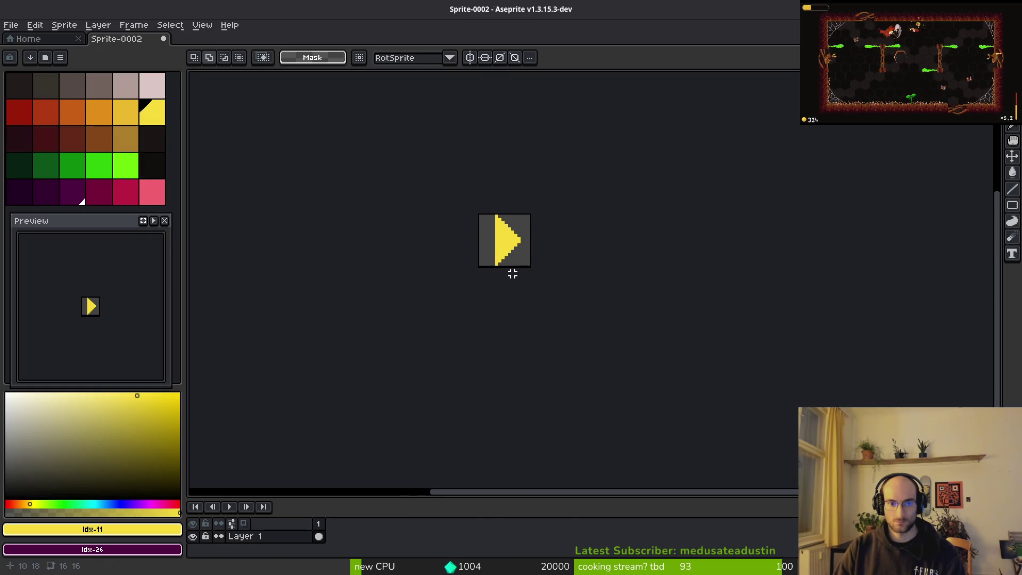
Add a second frame holding the arrow flipped to point left.
key("alt+b")
left_click(320, 537)
left_click(332, 537)
key("ctrl+v")
key("shift+h")
key("ctrl+s")
key("Escape")
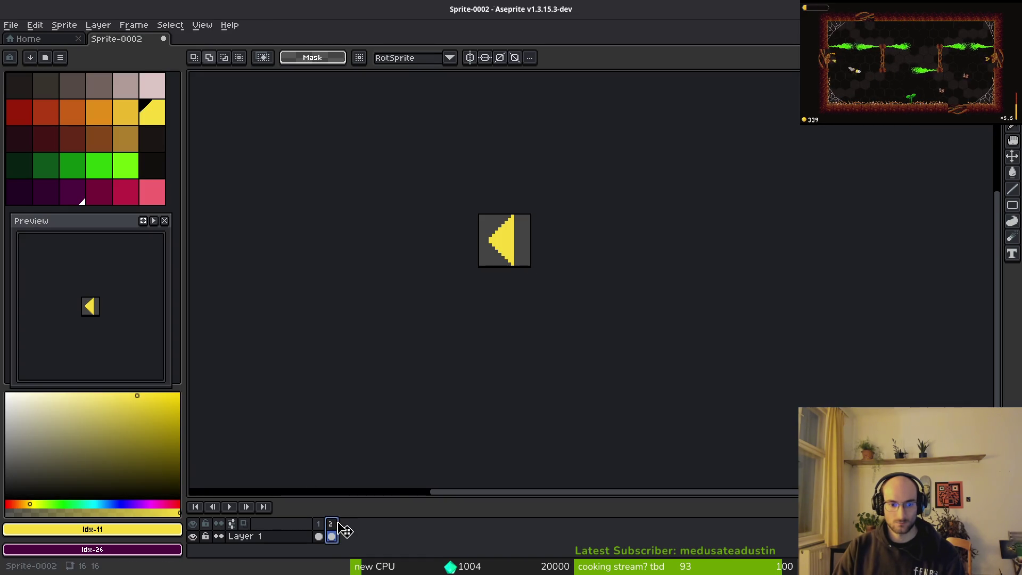
Save the sprite as arrowButton in the assets/aseprite folder.
key("ctrl+s")
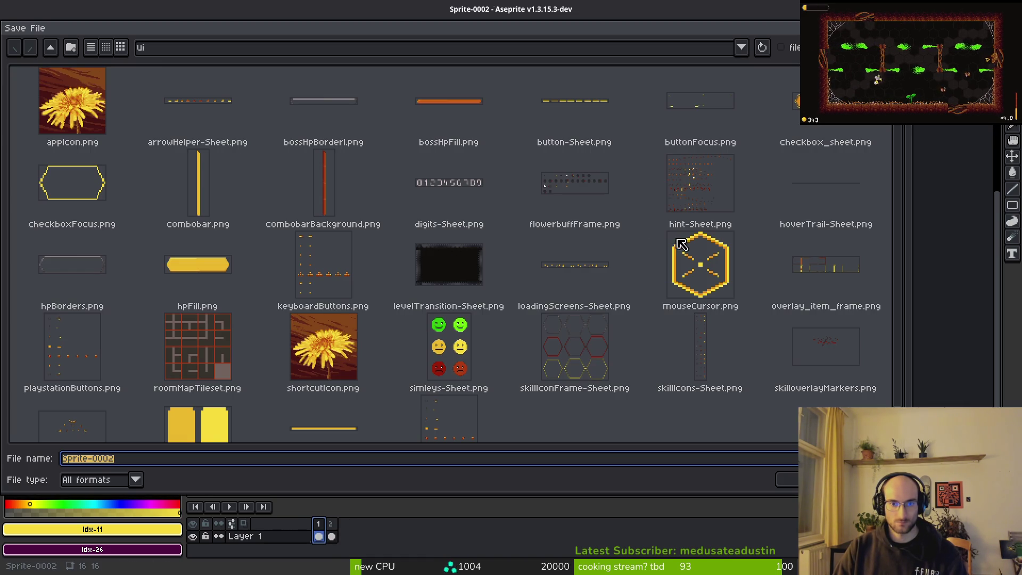
left_click(50, 48)
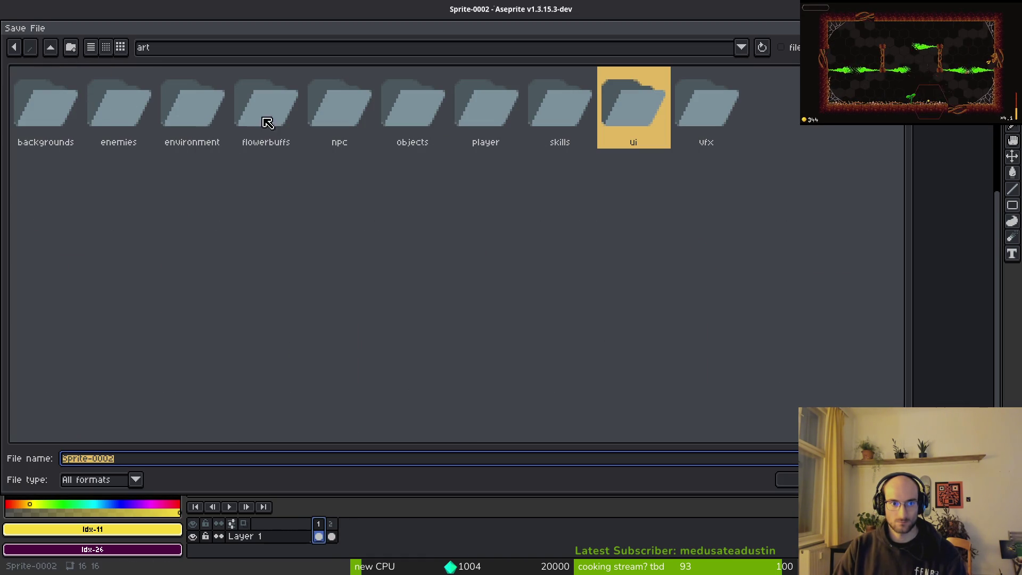
left_click(50, 48)
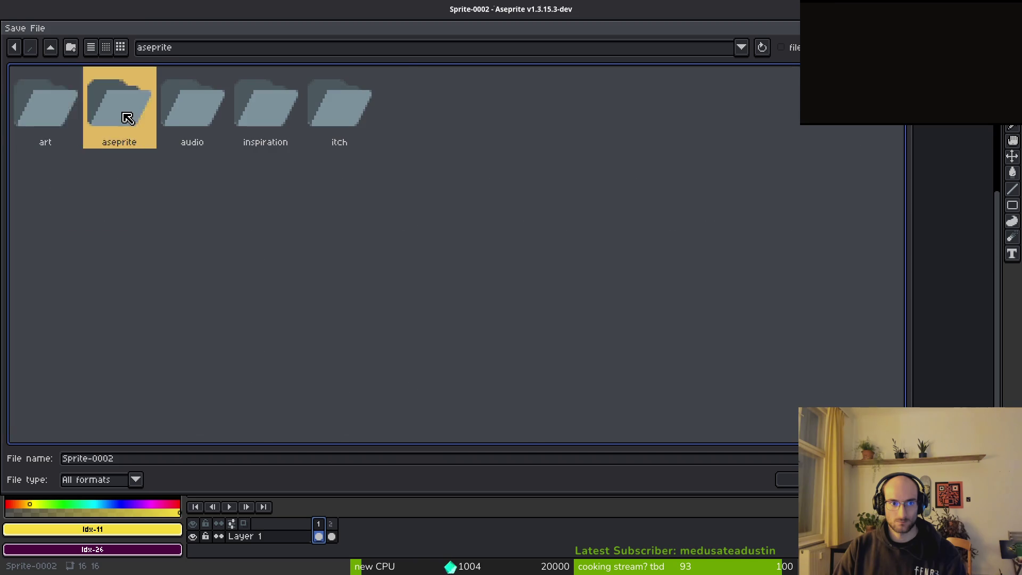
double_click(126, 107)
scroll(755, 266, "down", 20)
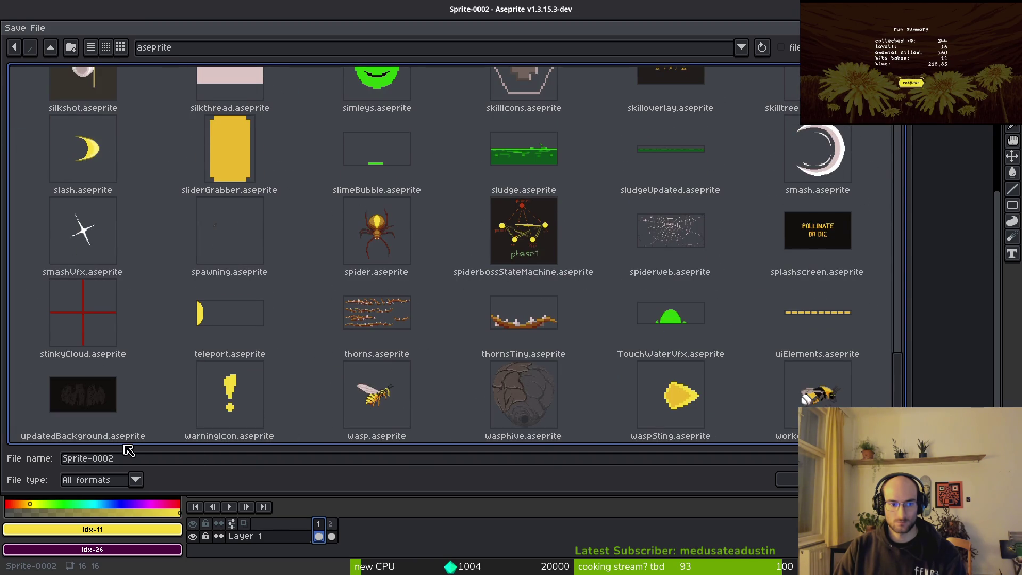
left_click(154, 461)
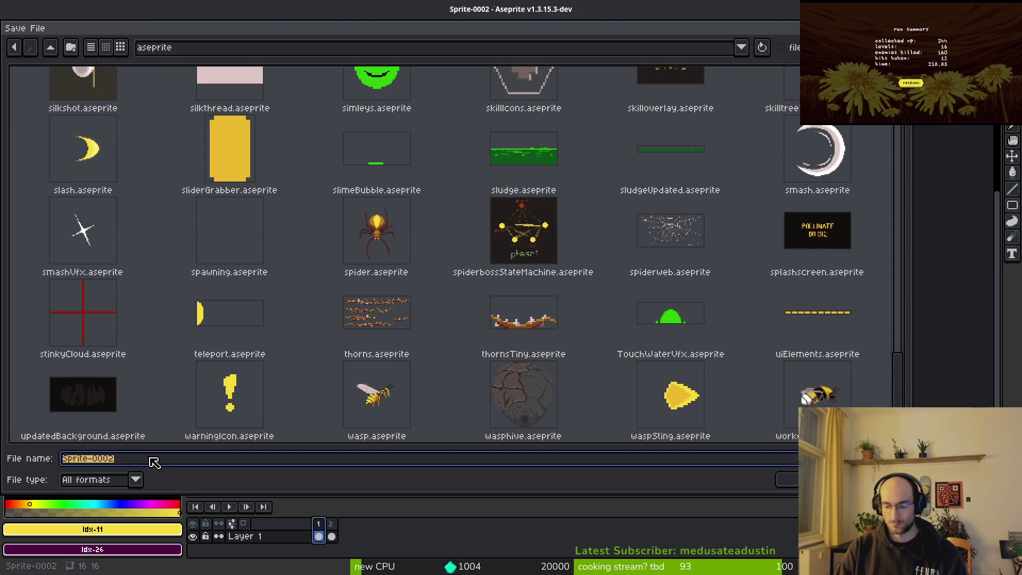
type("arrowButtons")
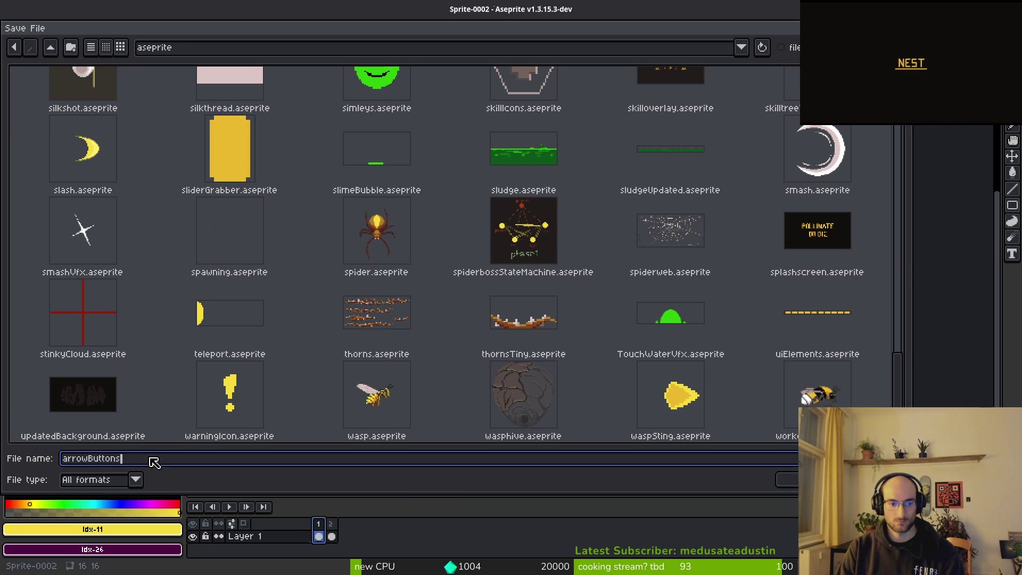
key("BackSpace")
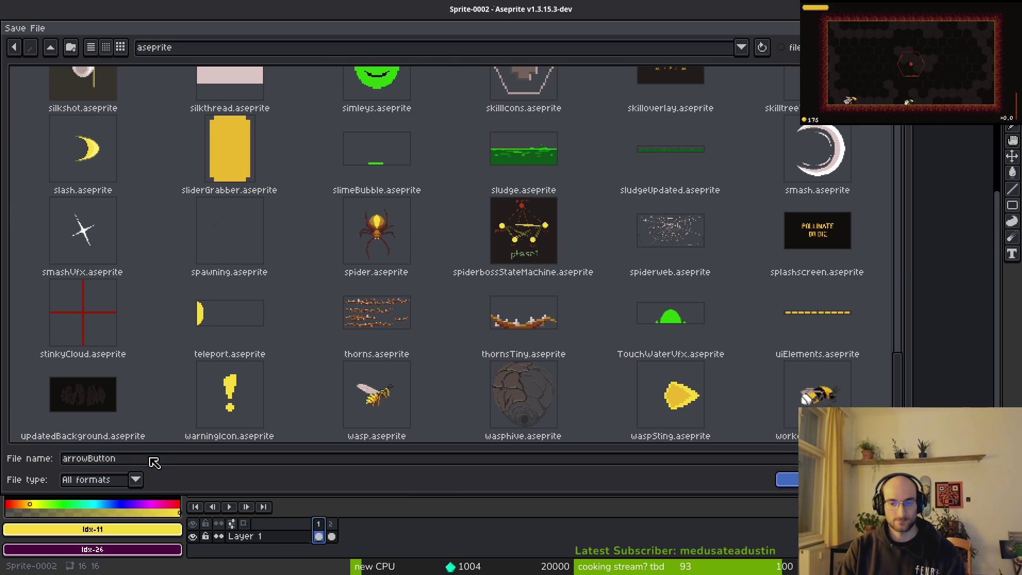
key("Return")
key("ctrl+e")
key("Escape")
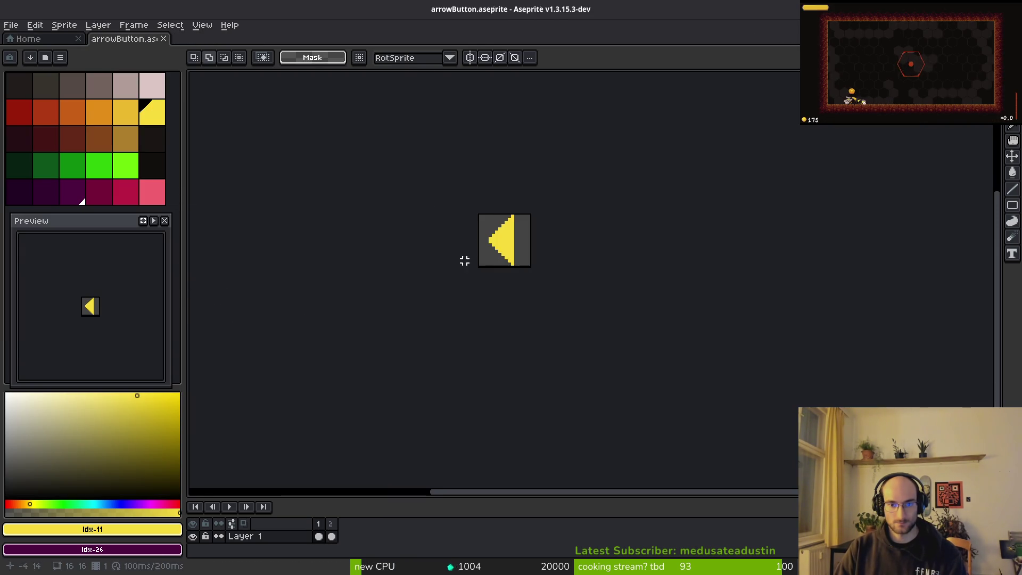
Switch to the Pencil, bring the arrow sprite back into view and save it.
scroll(522, 267, "up", 4)
key("b")
scroll(623, 303, "down", 5)
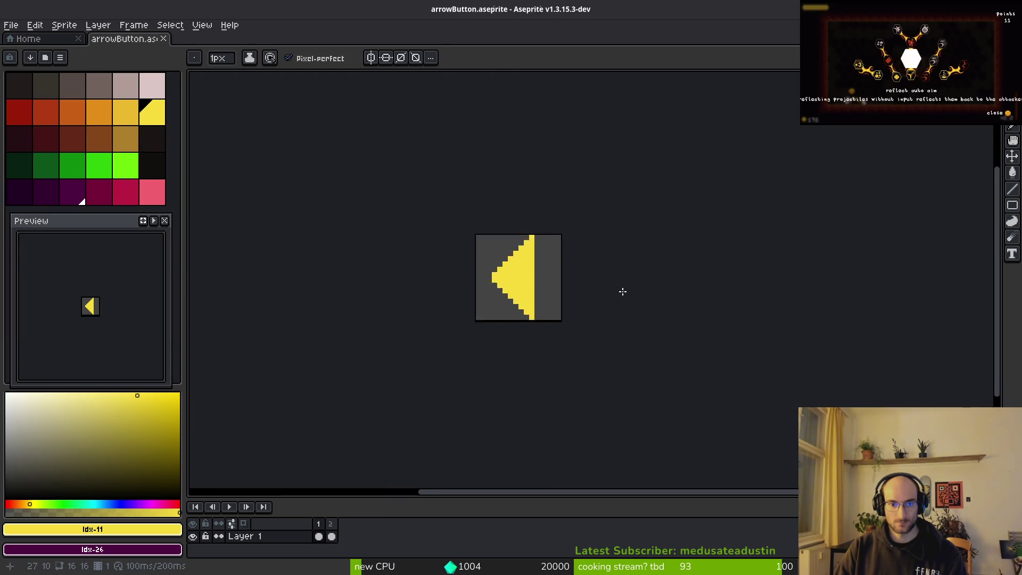
scroll(577, 308, "up", 9)
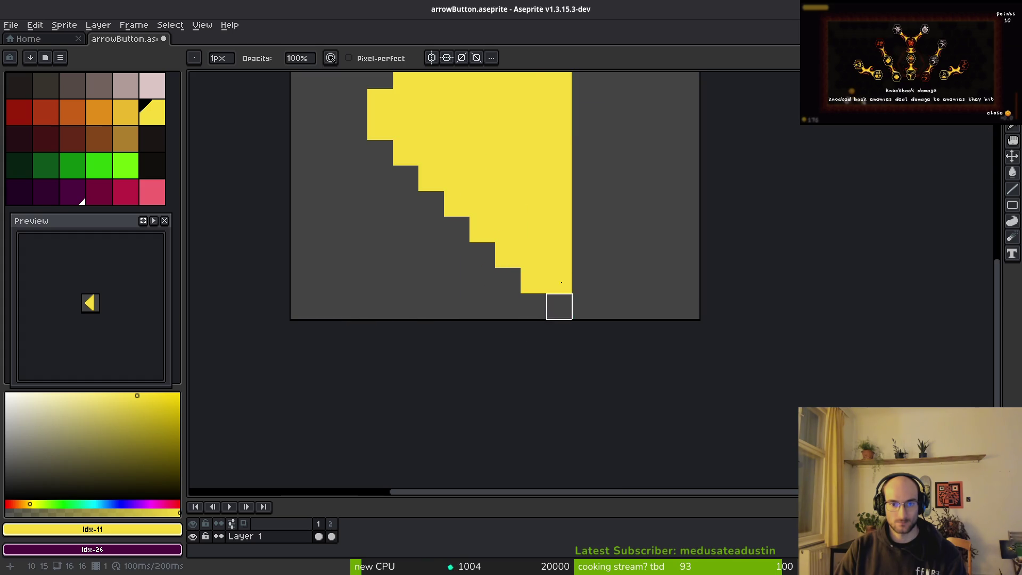
scroll(646, 221, "down", 2)
scroll(666, 228, "down", 4)
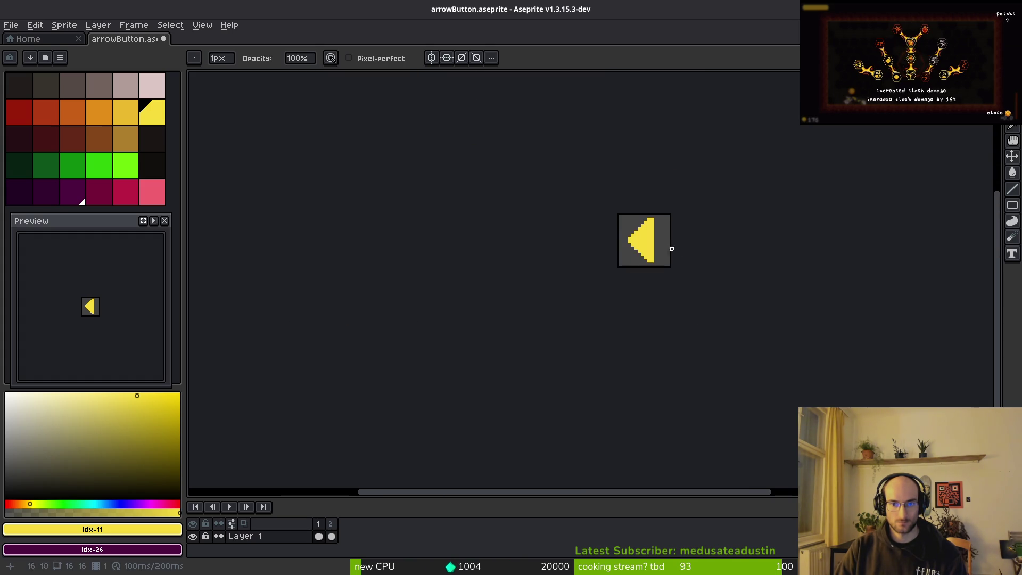
scroll(630, 235, "up", 3)
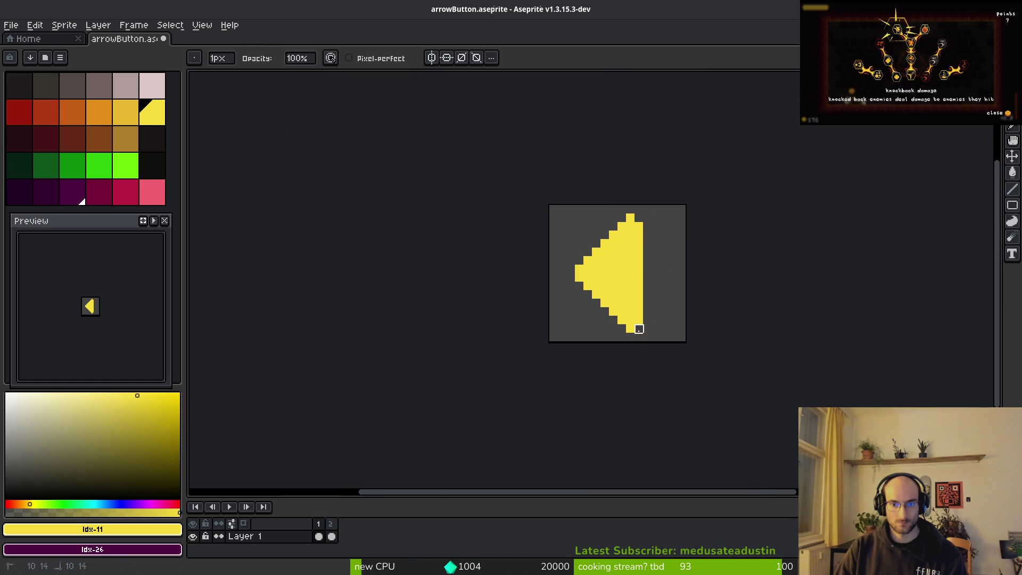
scroll(687, 321, "down", 5)
left_click_drag(706, 334, 566, 305)
key("ctrl+s")
Flip the arrow to point right and paint yellow pixels along its top-left edge.
scroll(553, 287, "up", 4)
key("shift+h")
scroll(525, 267, "up", 5)
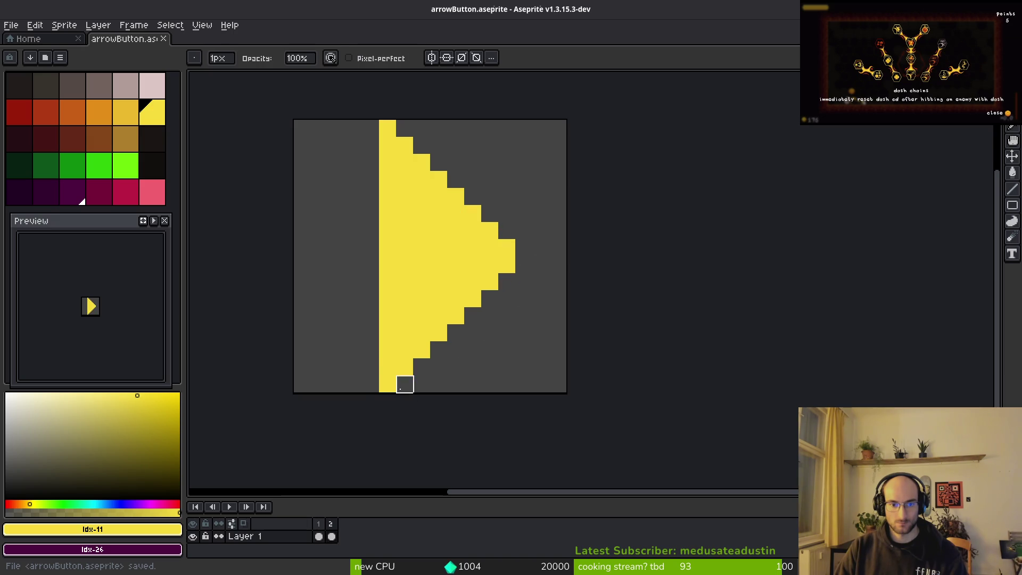
scroll(572, 250, "down", 5)
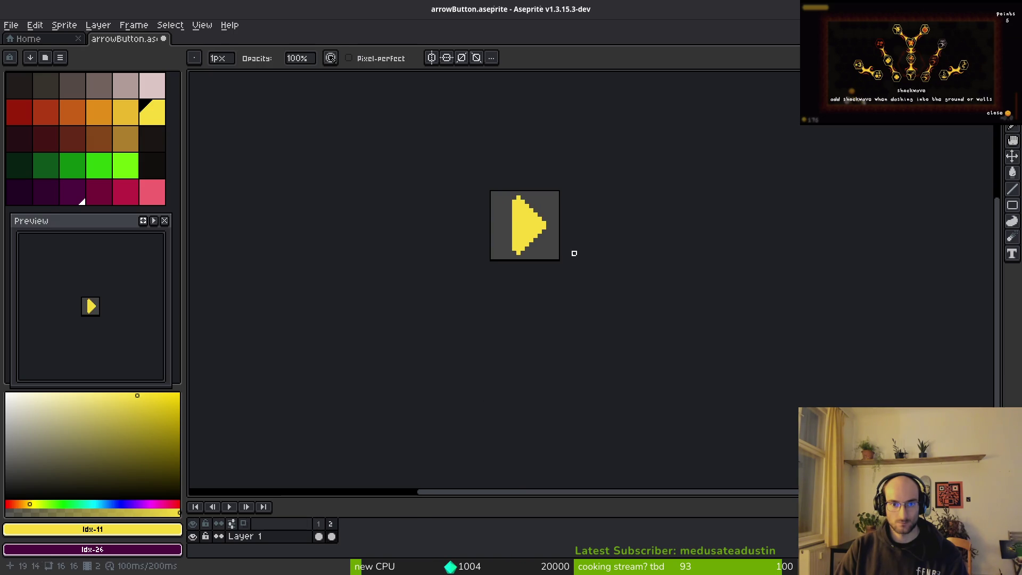
scroll(573, 253, "up", 4)
key("b")
mouse_move(422, 107)
left_mouse_down()
mouse_move(467, 222)
mouse_move(436, 413)
mouse_move(458, 404)
left_mouse_up()
left_click(454, 177)
left_click(437, 196)
Select the whole 16x16 sprite, flip it horizontally to point left, and save.
key("m")
scroll(457, 259, "down", 5)
key("ctrl+a")
key("shift+h")
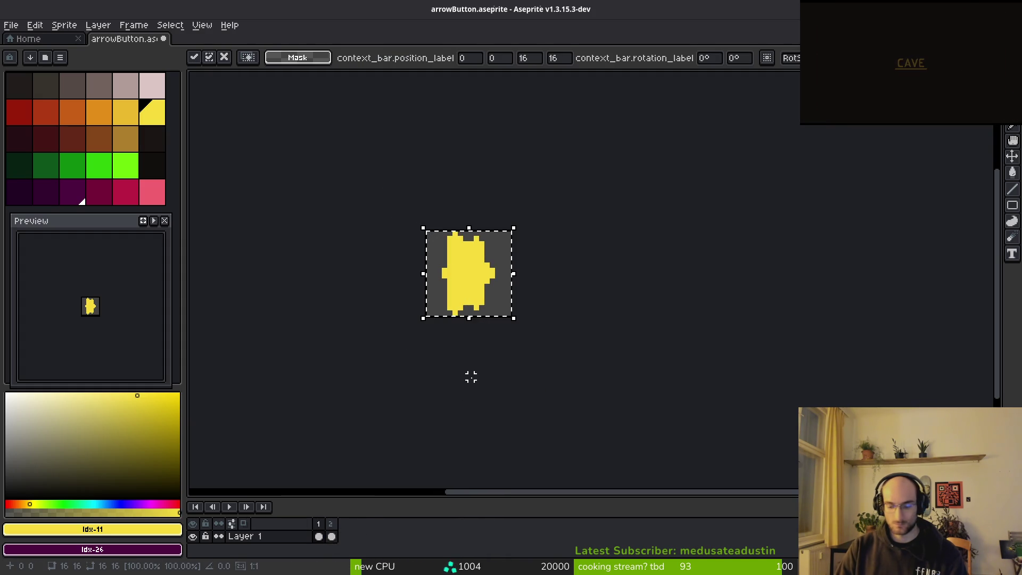
key("ctrl+s")
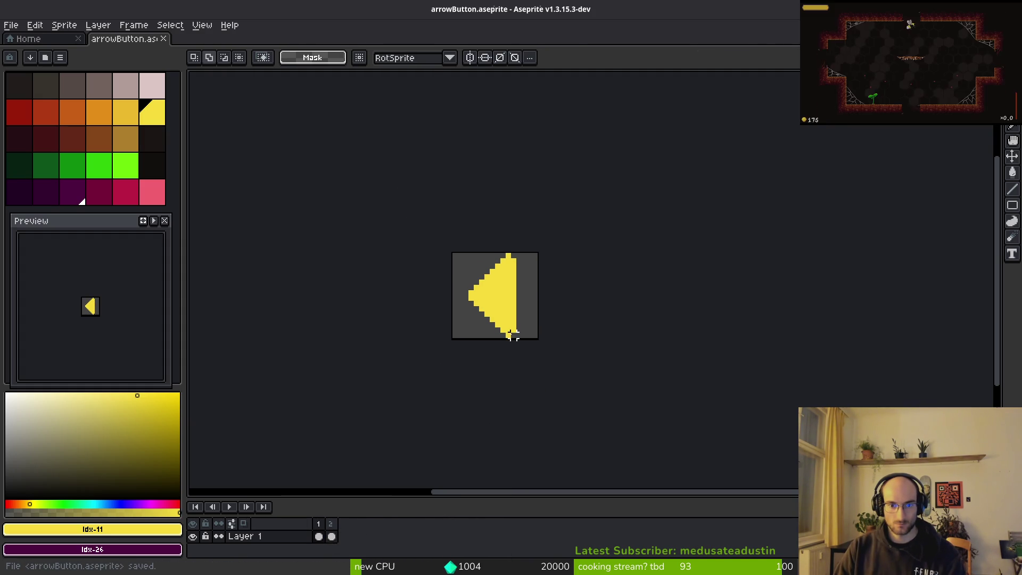
key("ctrl+e")
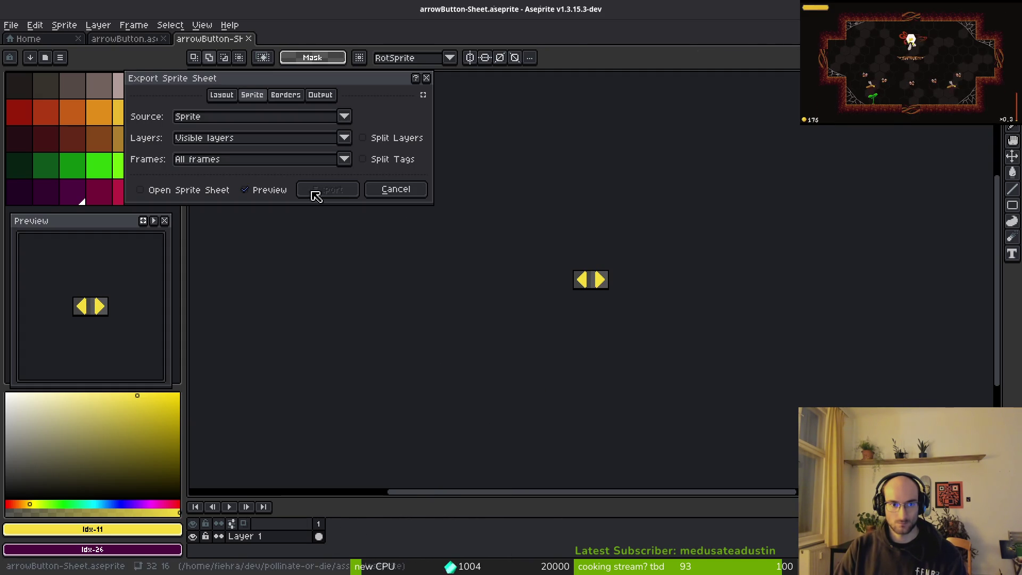
Export the arrow sprite sheet as arrowButton-Sheet.png into the assets/art/ui folder.
left_click(326, 190)
left_click(252, 47)
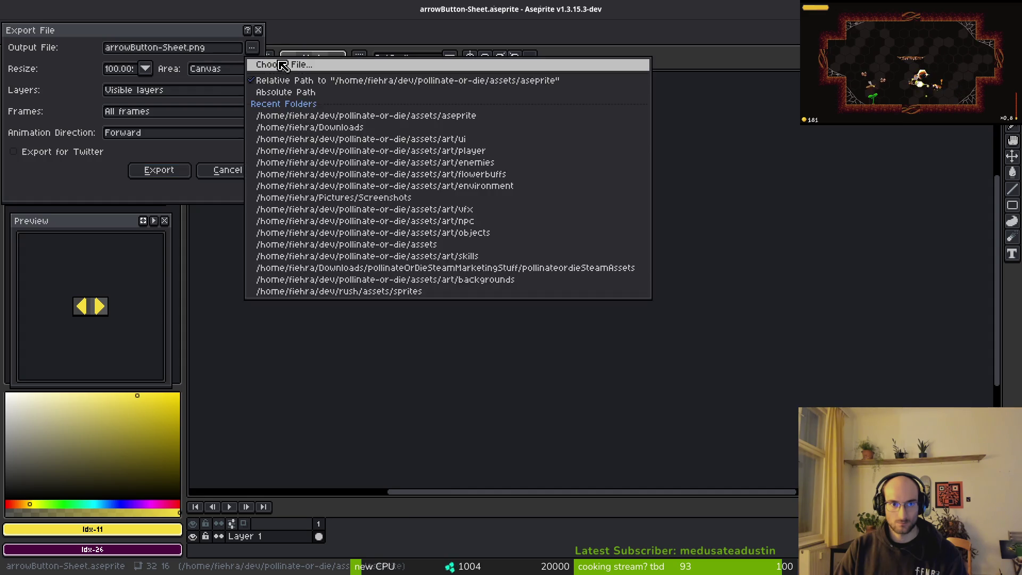
left_click(282, 64)
left_click(50, 47)
double_click(119, 105)
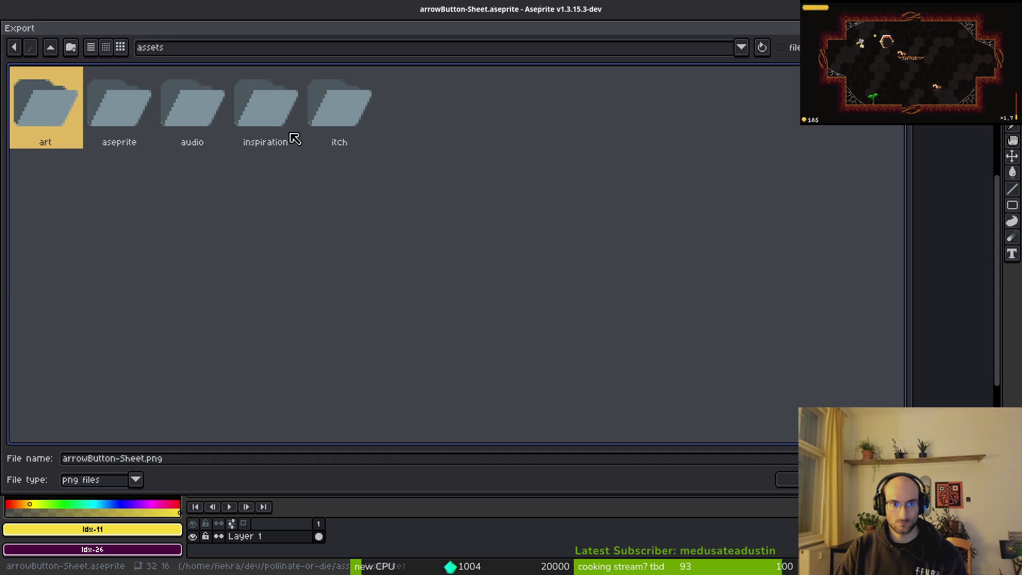
left_click(139, 106)
double_click(43, 104)
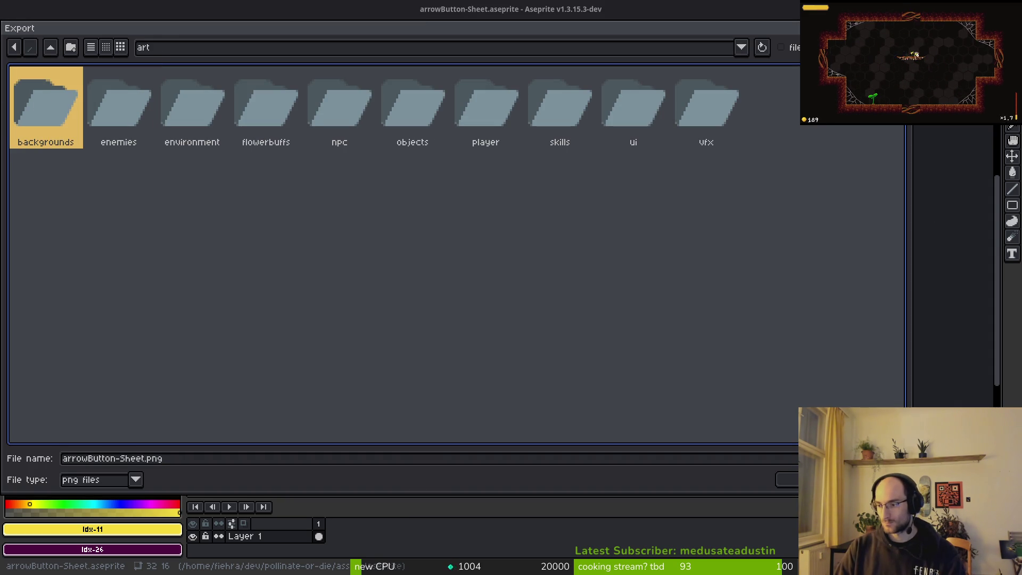
left_click(634, 116)
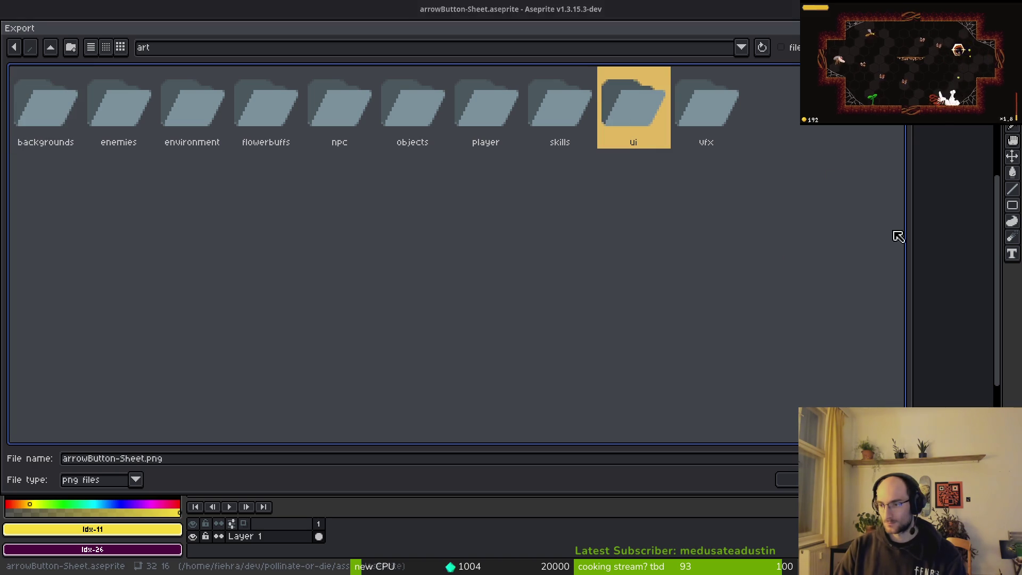
double_click(641, 115)
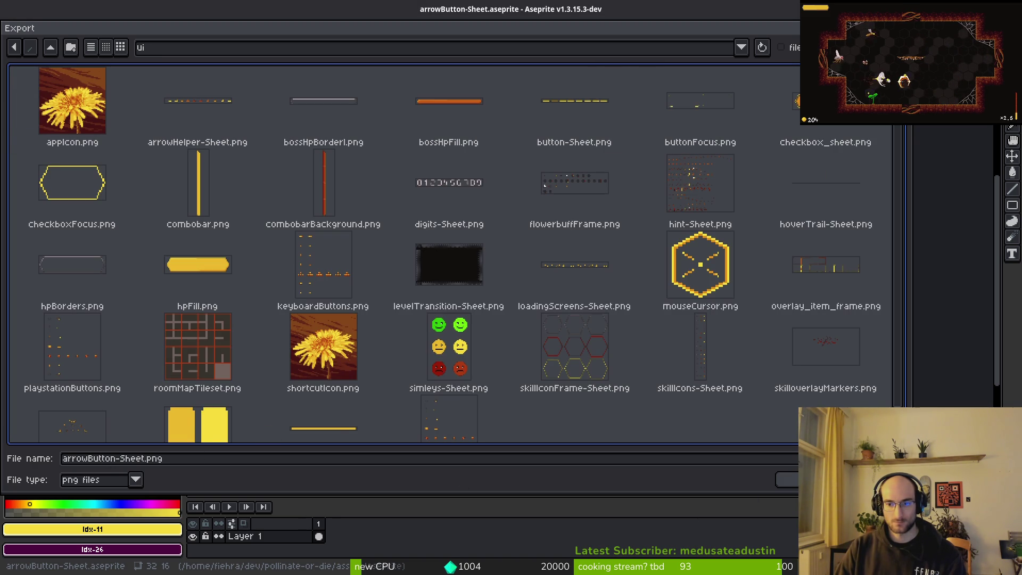
key("Tab")
left_click(159, 170)
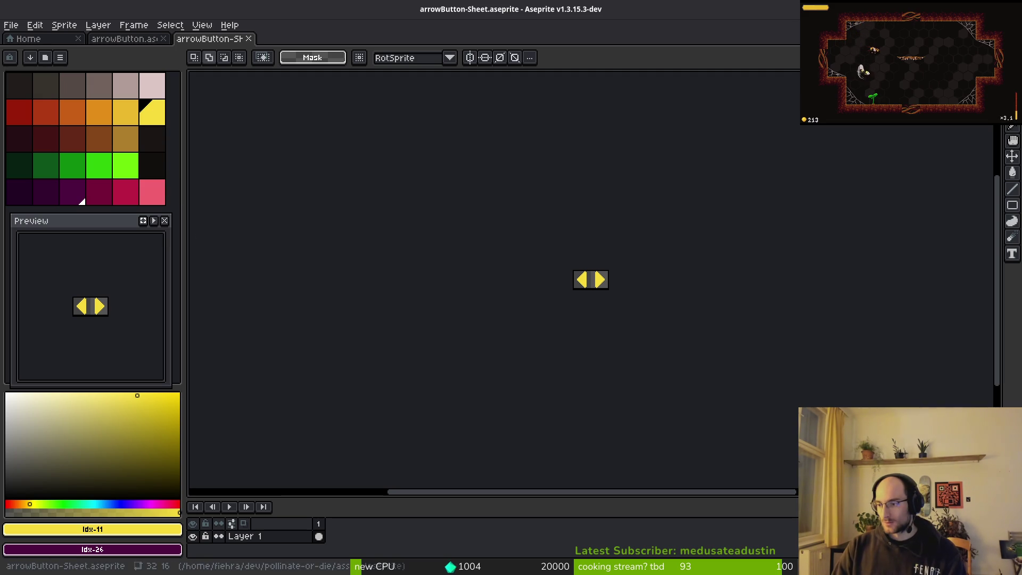
key("alt+Tab")
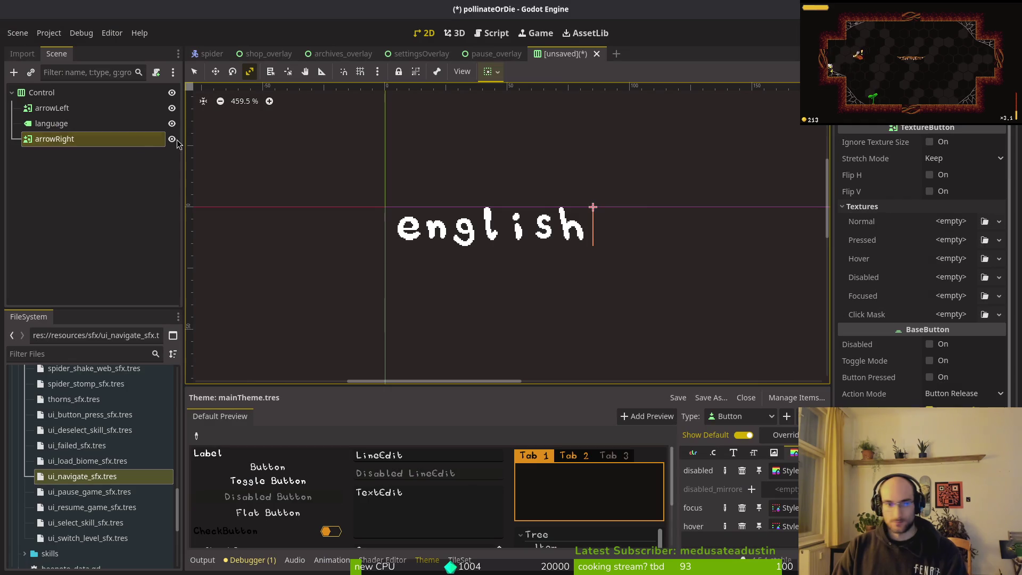
Give arrowLeft a Normal AtlasTexture from arrowButton-Sheet.png, cropped to the left 16x16 arrow.
left_click(53, 108)
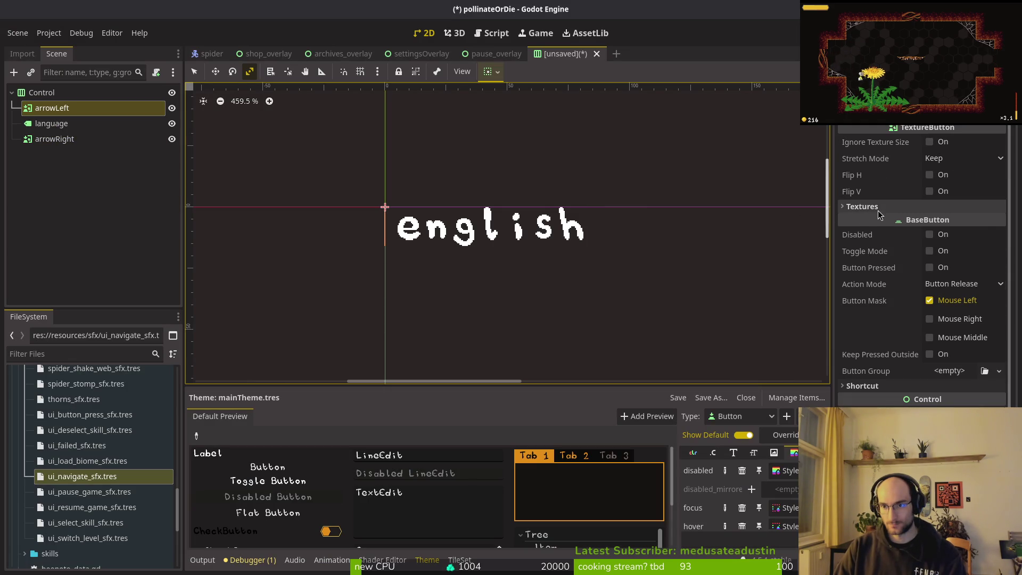
left_click(939, 207)
left_click(952, 222)
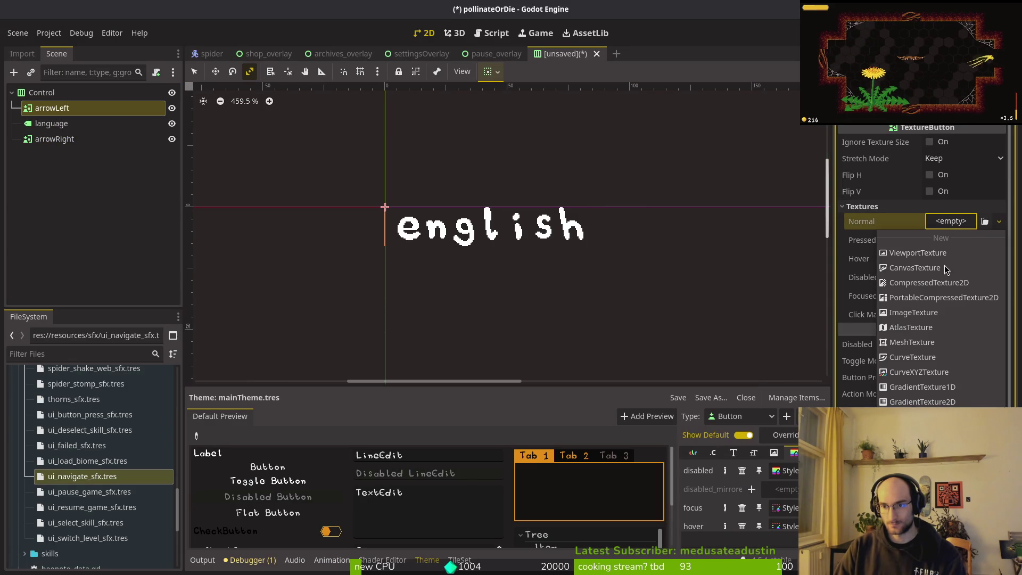
left_click(948, 326)
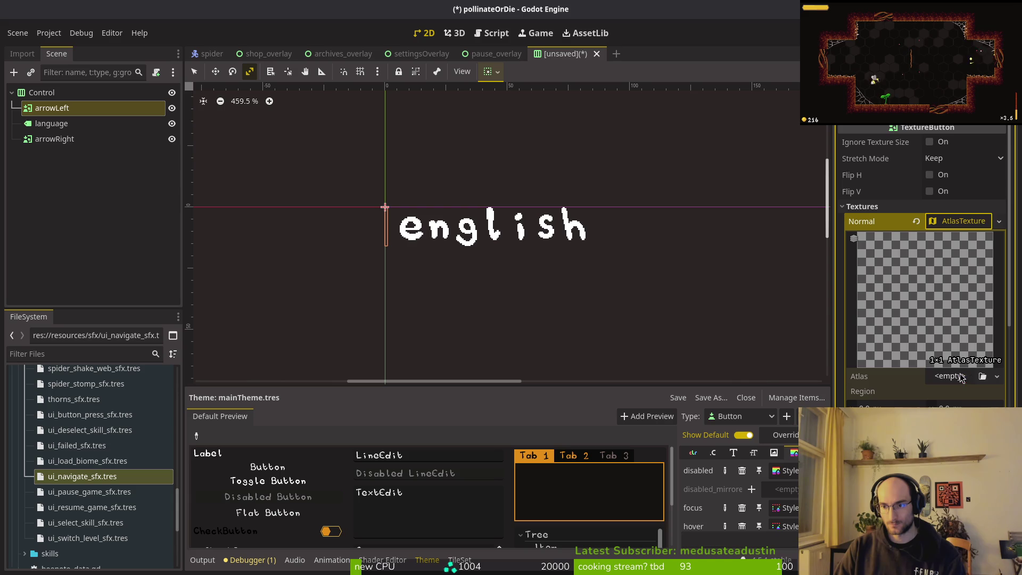
left_click(962, 376)
left_click(905, 394)
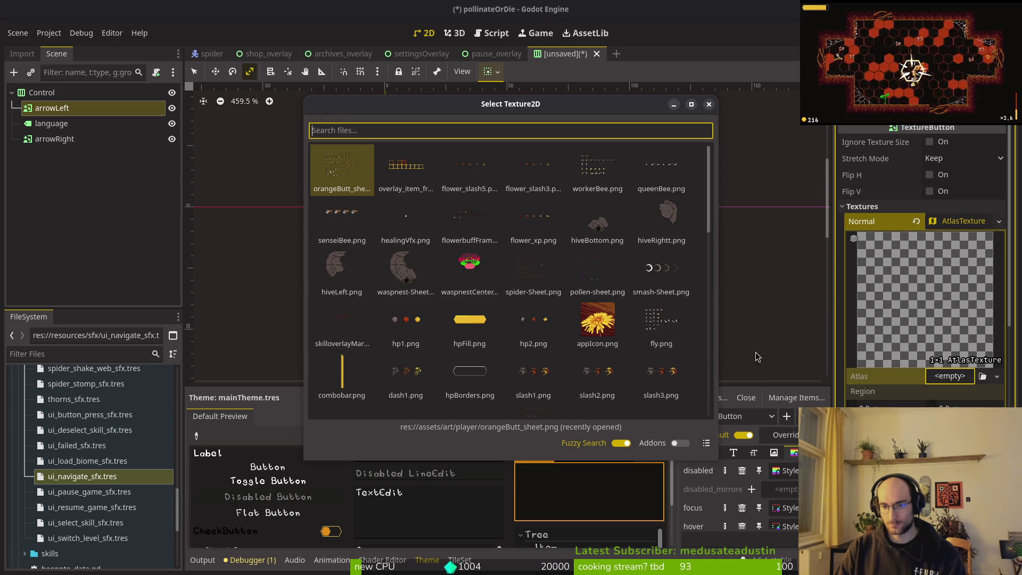
type("arrow")
double_click(343, 176)
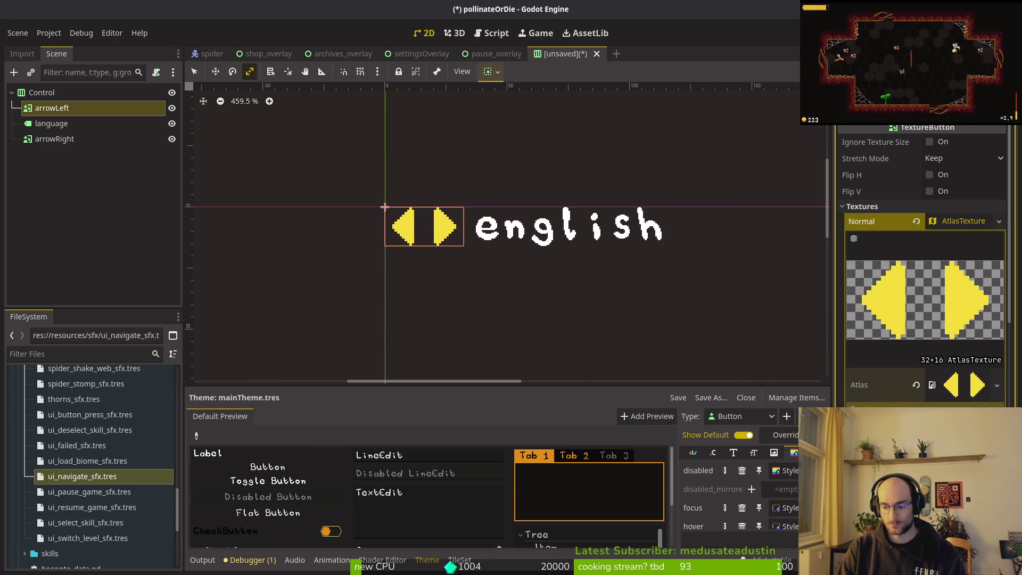
key("Return")
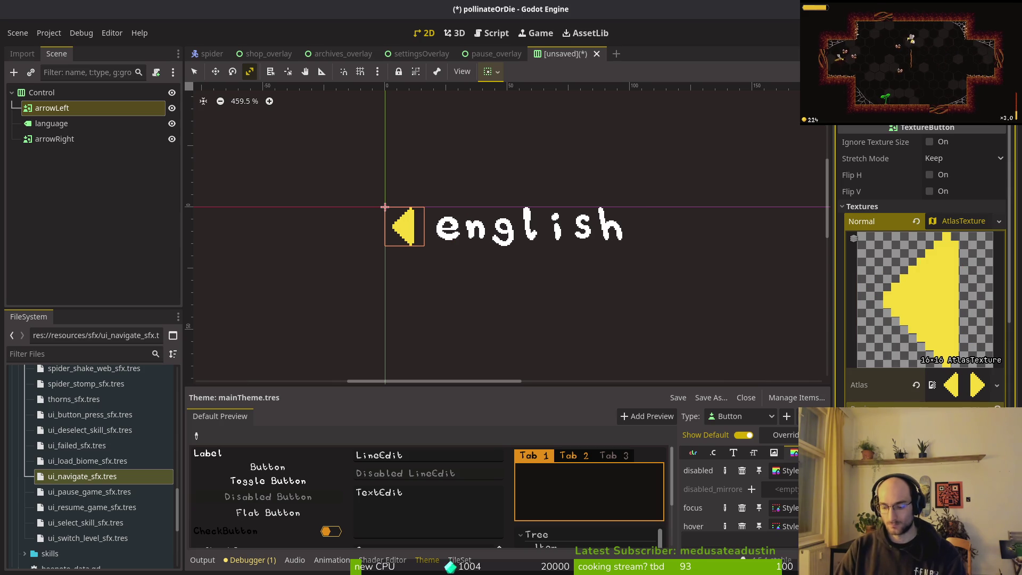
key("ctrl+s")
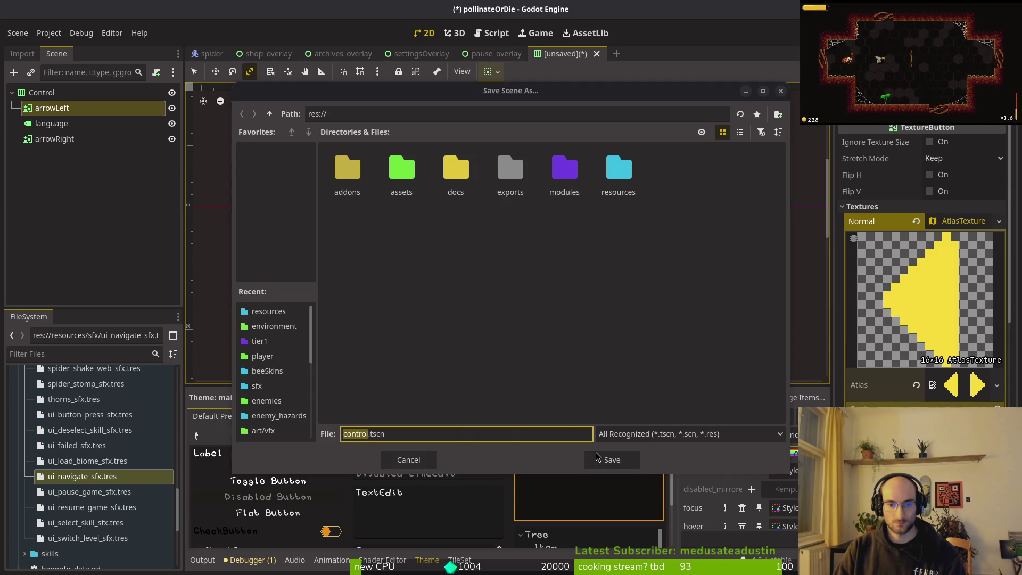
Dismiss the save dialog and rename the root Control node to languageSelector.
left_click(408, 459)
left_click(43, 92)
left_click(53, 93)
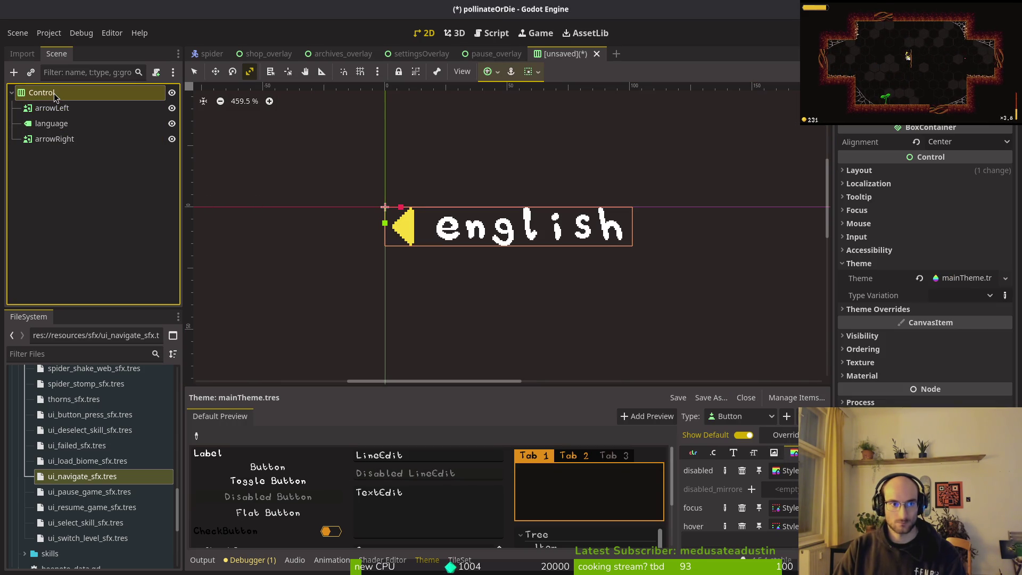
type("languageS")
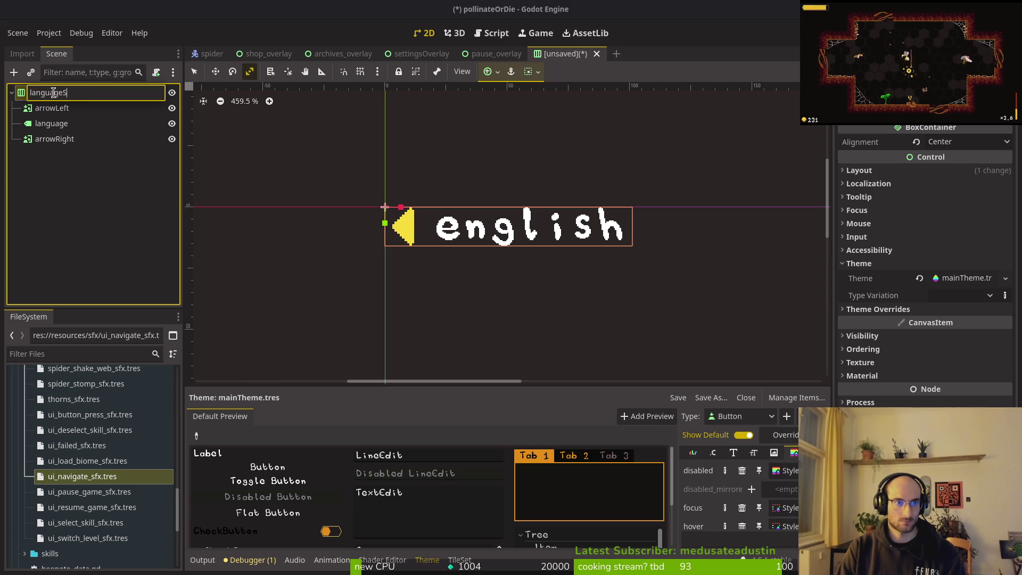
type("ings")
key("Return")
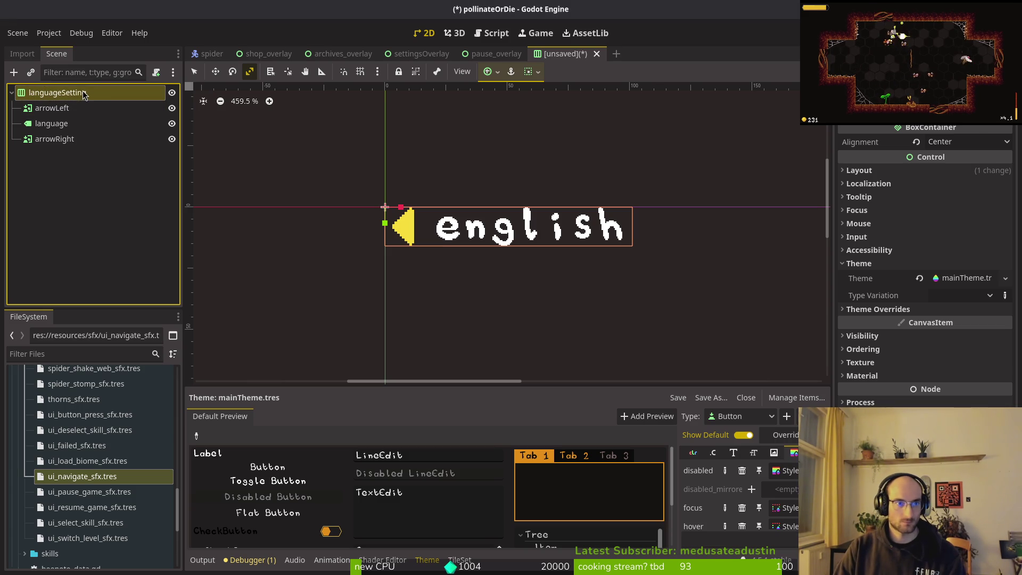
left_click(104, 97)
left_click(104, 92)
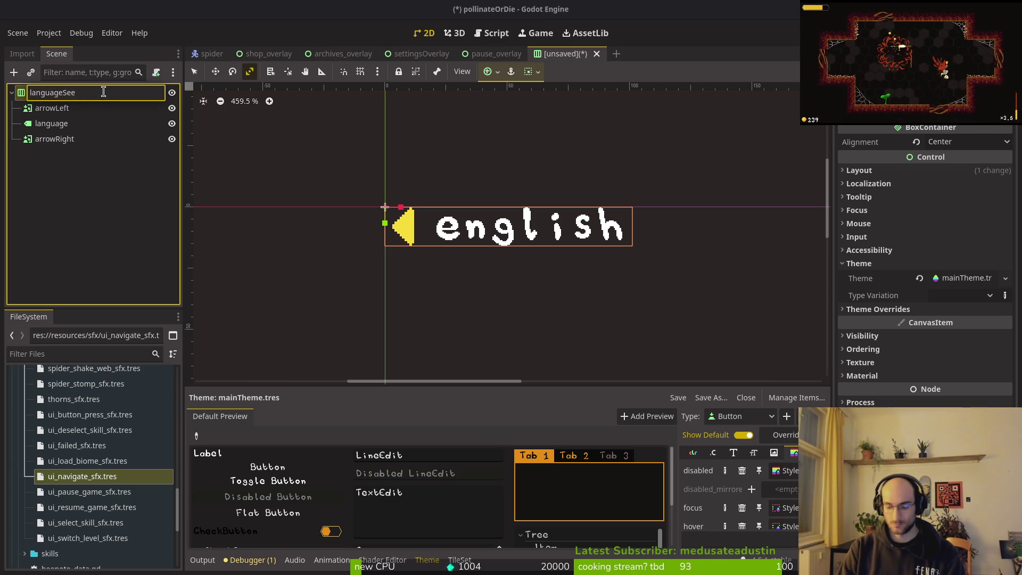
type("lector")
key("Return")
left_click(54, 139)
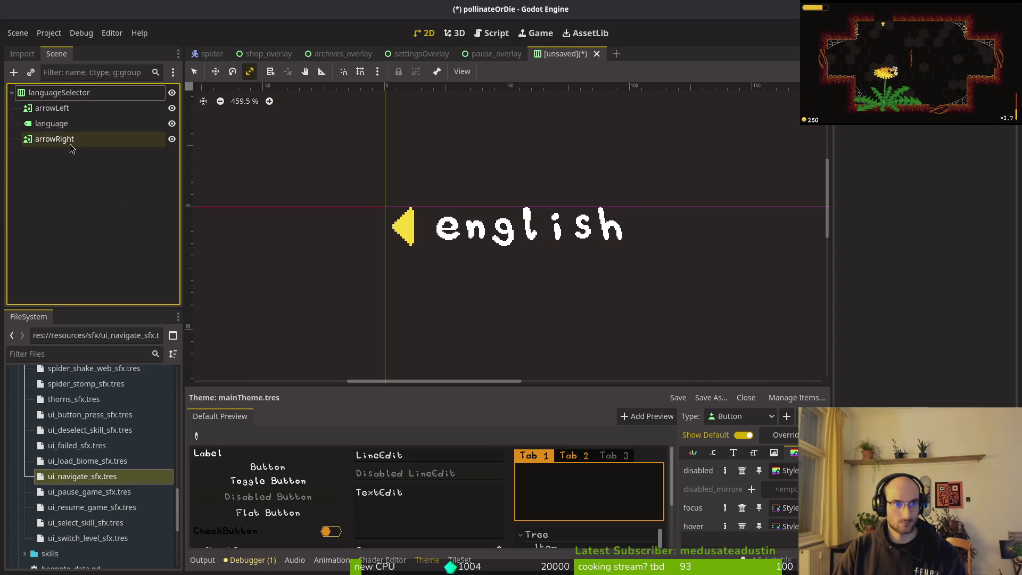
Copy arrowLeft's Normal atlas texture into arrowRight and adjust its region.
left_click(953, 223)
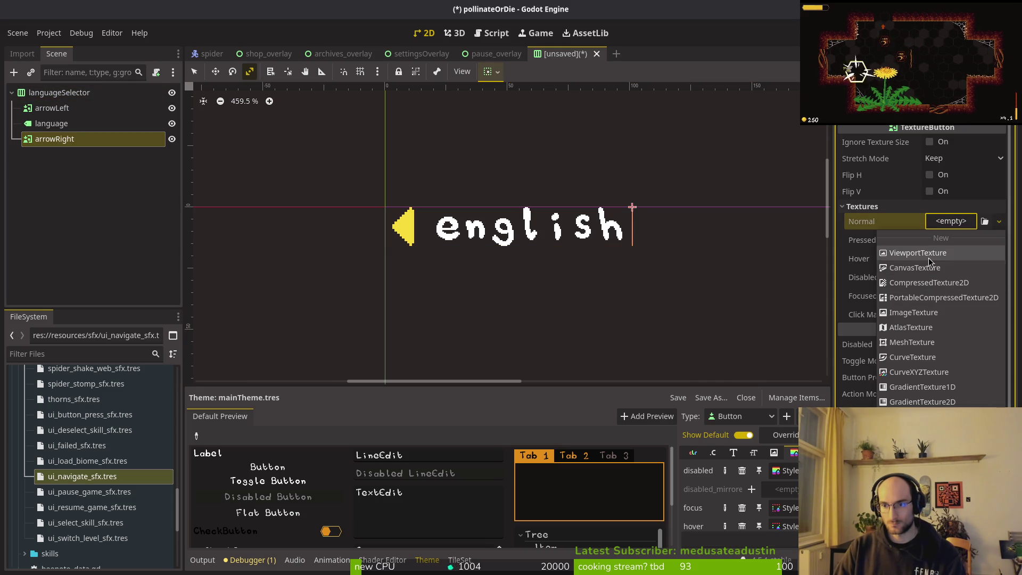
left_click(929, 322)
left_click(958, 221)
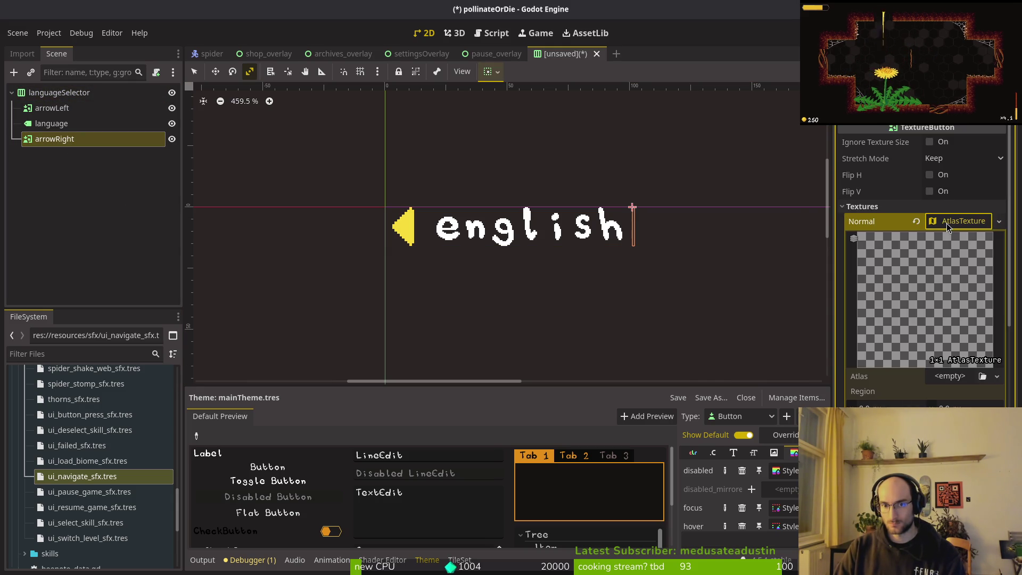
left_click(958, 221)
left_click(64, 109)
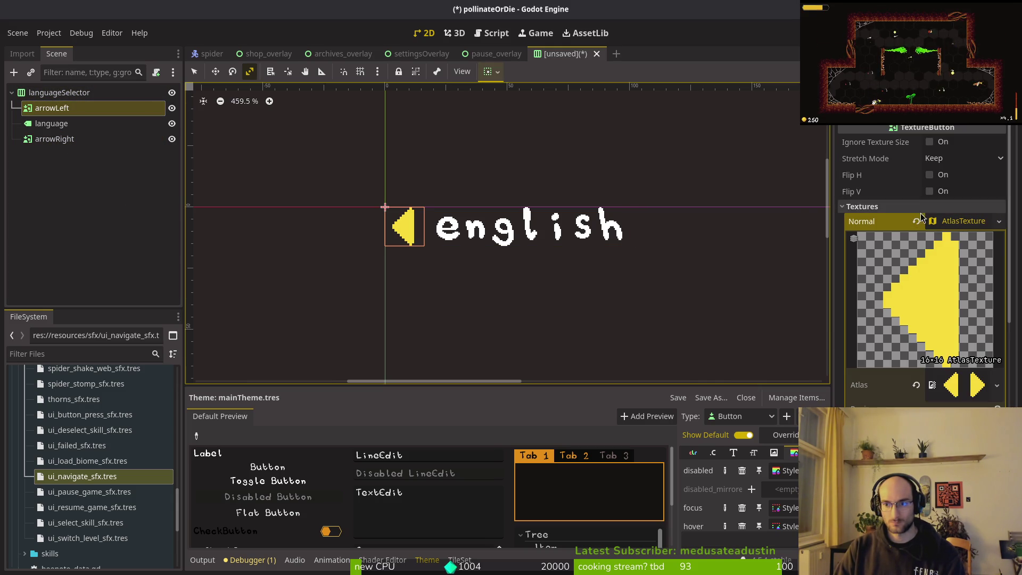
right_click(909, 222)
left_click(924, 232)
left_click(54, 138)
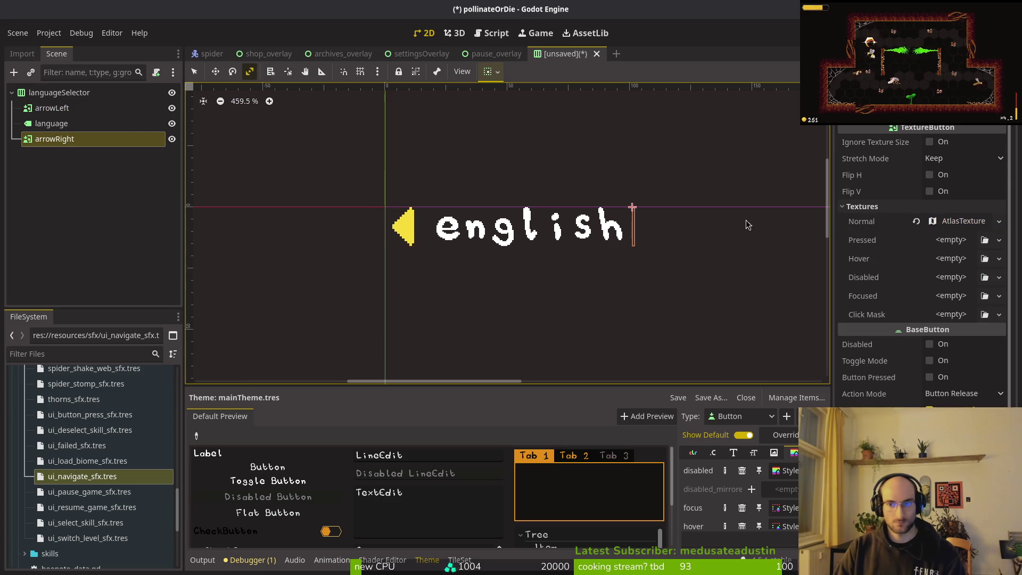
right_click(880, 223)
left_click(913, 241)
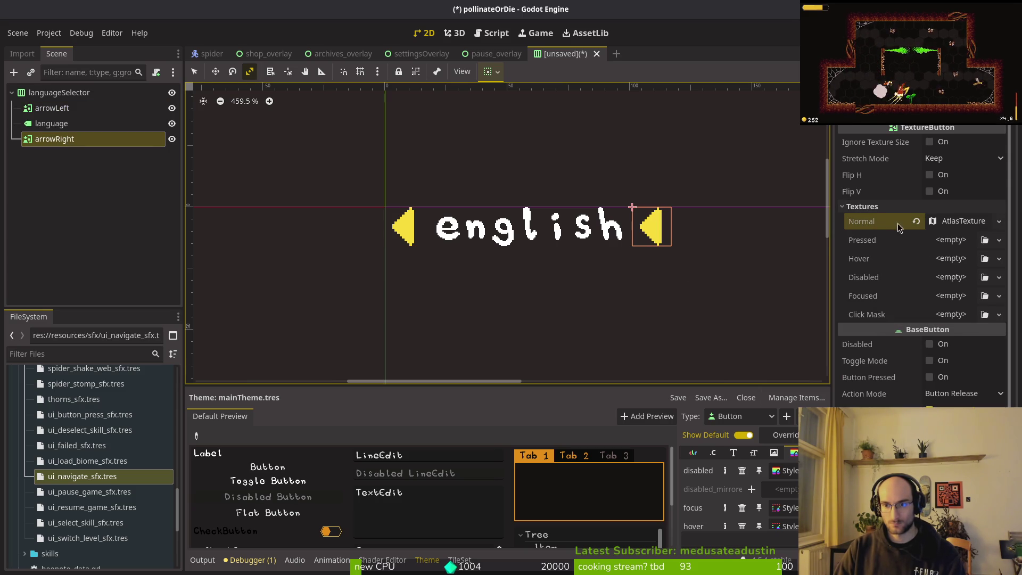
left_click(958, 221)
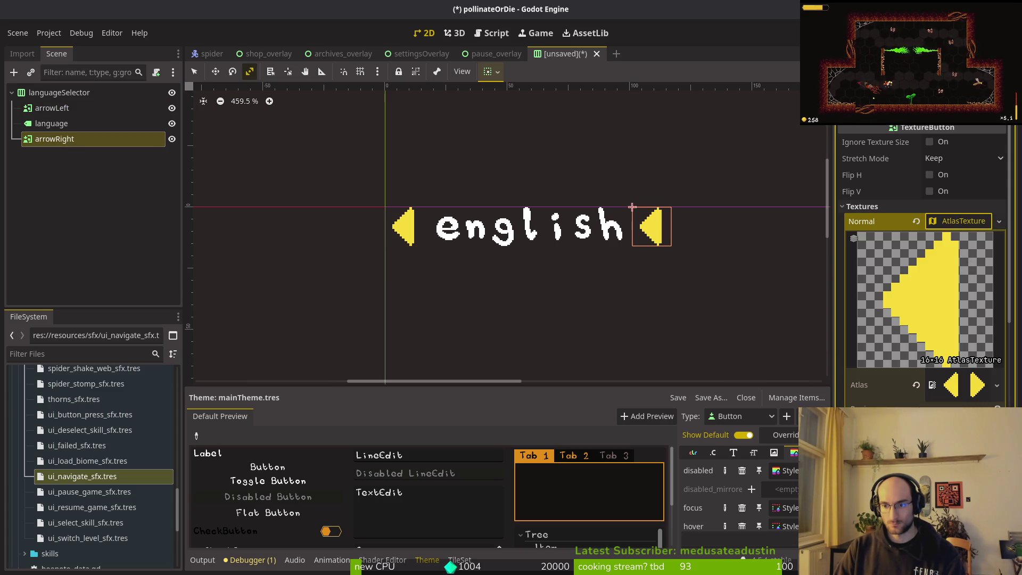
key("Return")
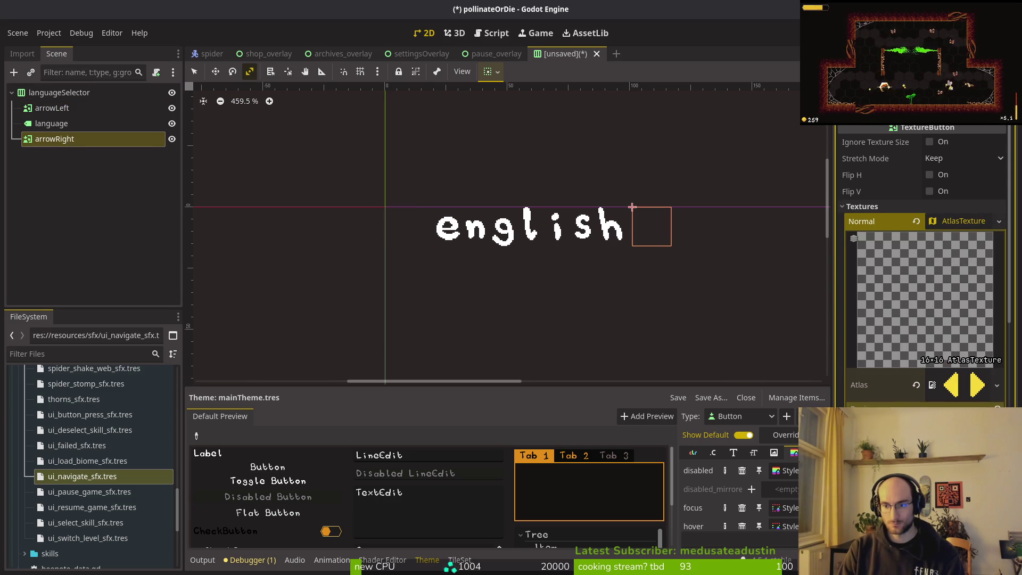
key("Return")
Replace arrowRight's shared texture with a new AtlasTexture of the arrow sheet, region on the right 16×16 arrow.
left_click(713, 282)
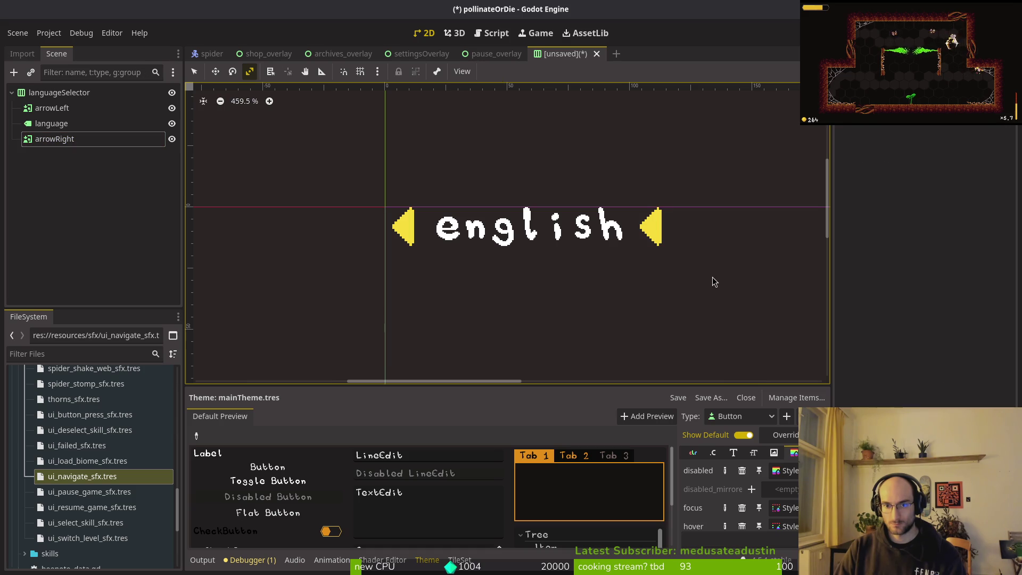
left_click(80, 142)
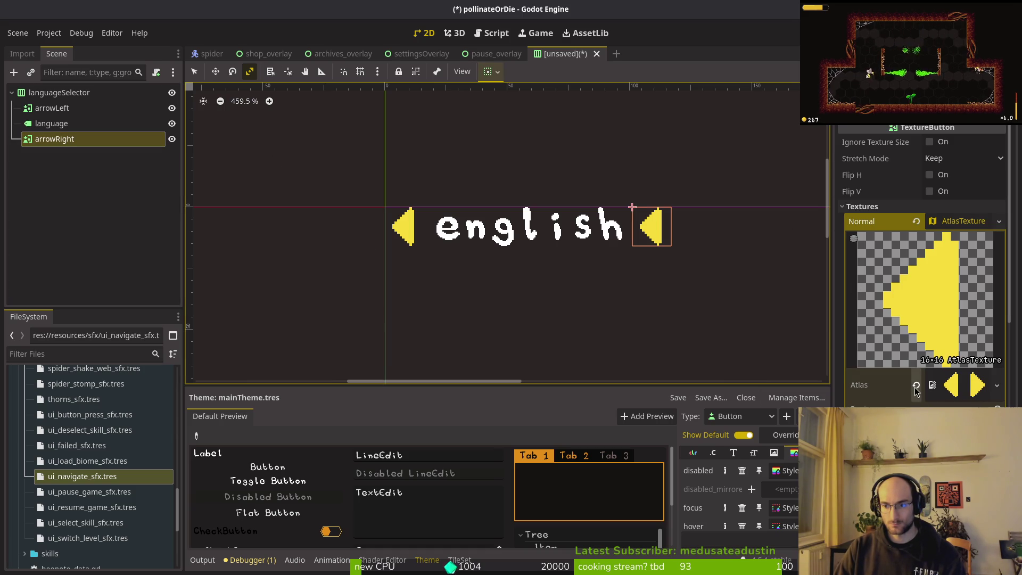
left_click(916, 221)
left_click(942, 221)
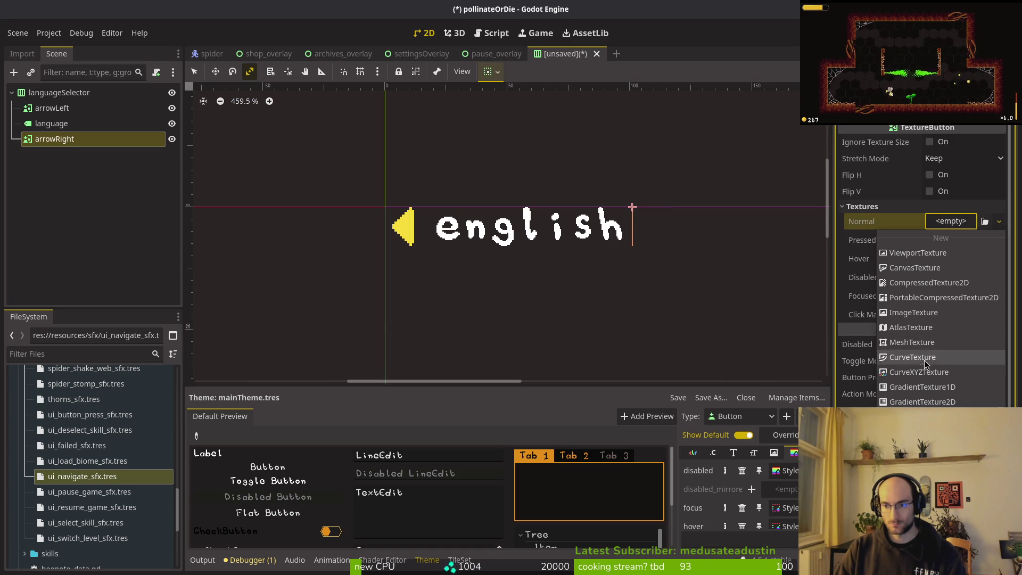
left_click(910, 328)
left_click(948, 376)
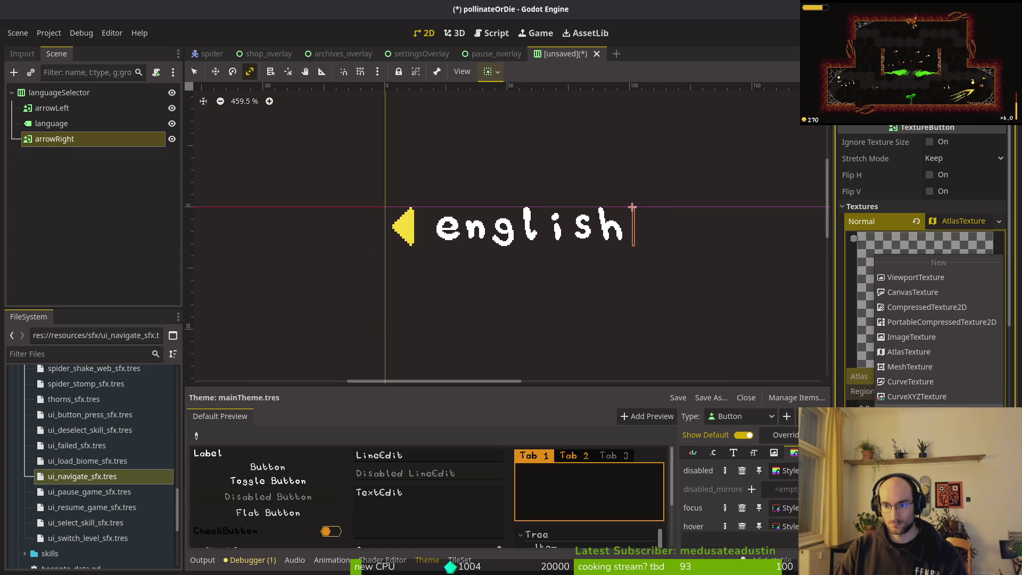
left_click(905, 394)
double_click(356, 167)
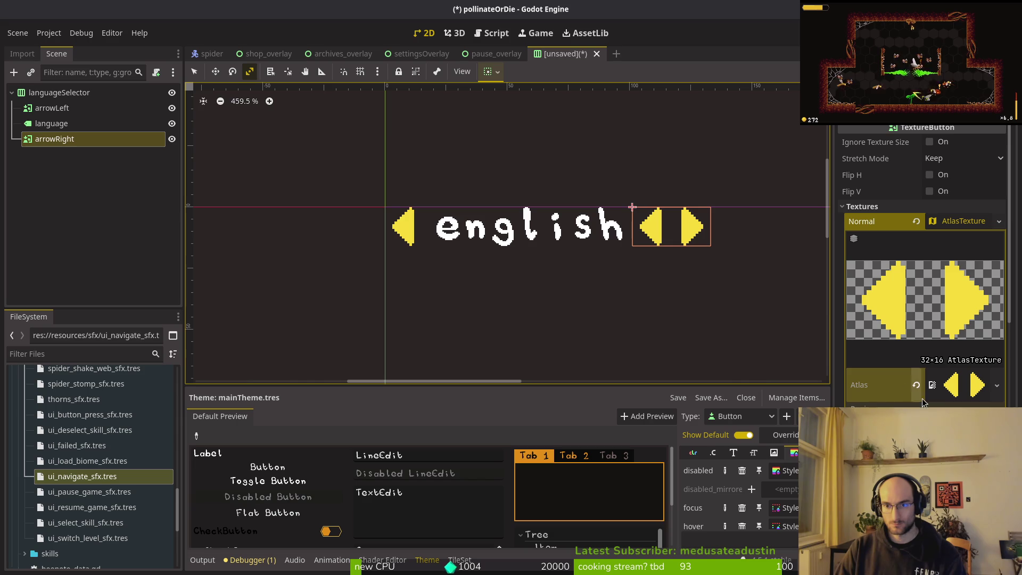
key("Return")
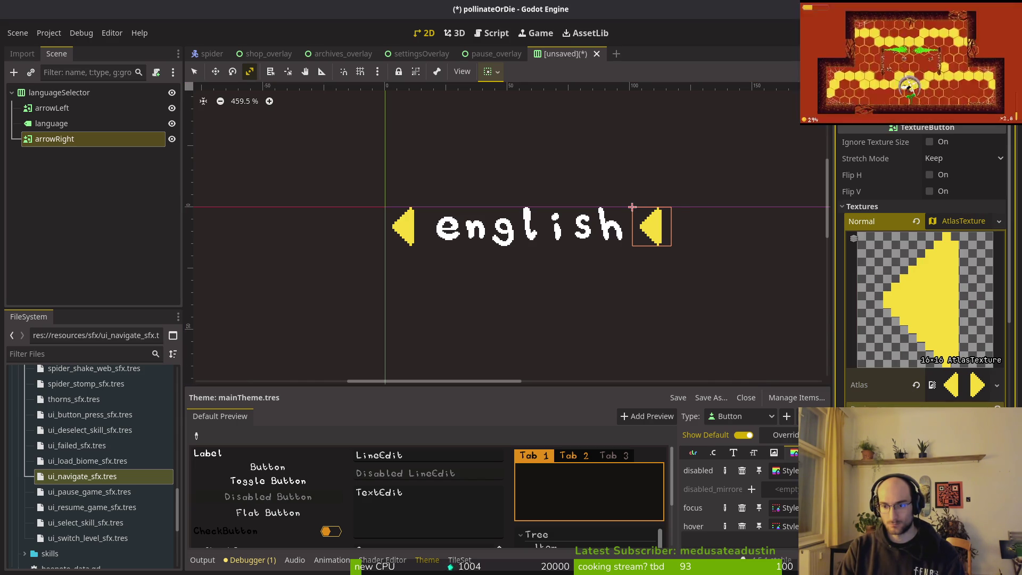
key("Return")
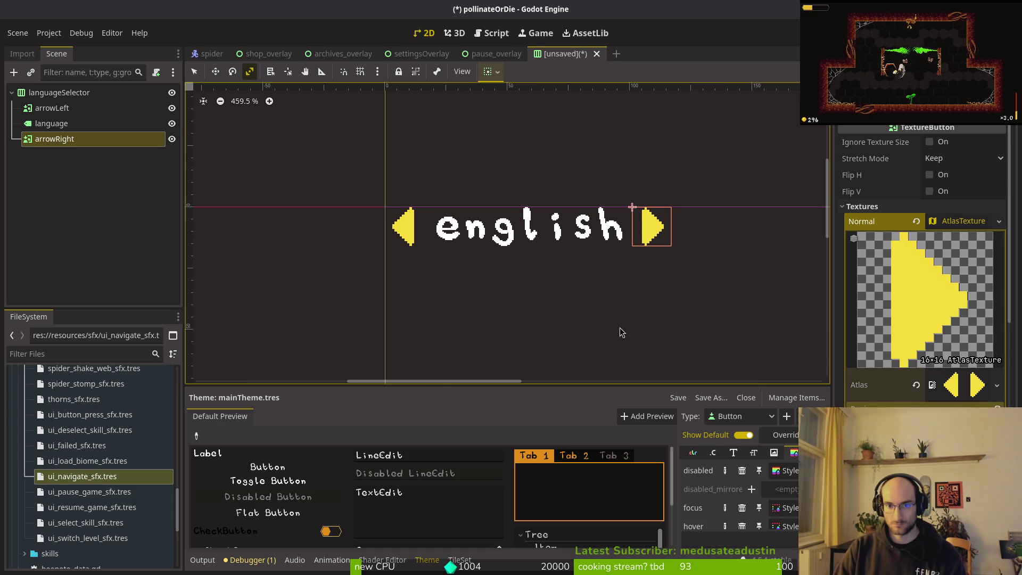
Centre the label and arrows on the canvas and bring up Save Scene As.
scroll(616, 342, "down", 2)
scroll(450, 265, "up", 1)
left_click_drag(450, 265, 471, 268)
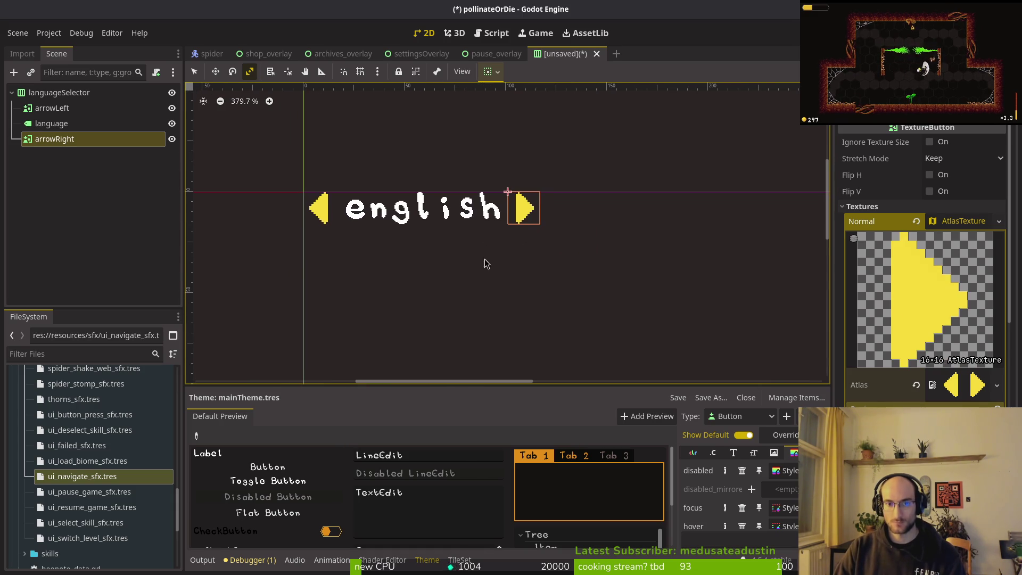
key("ctrl+s")
key("Escape")
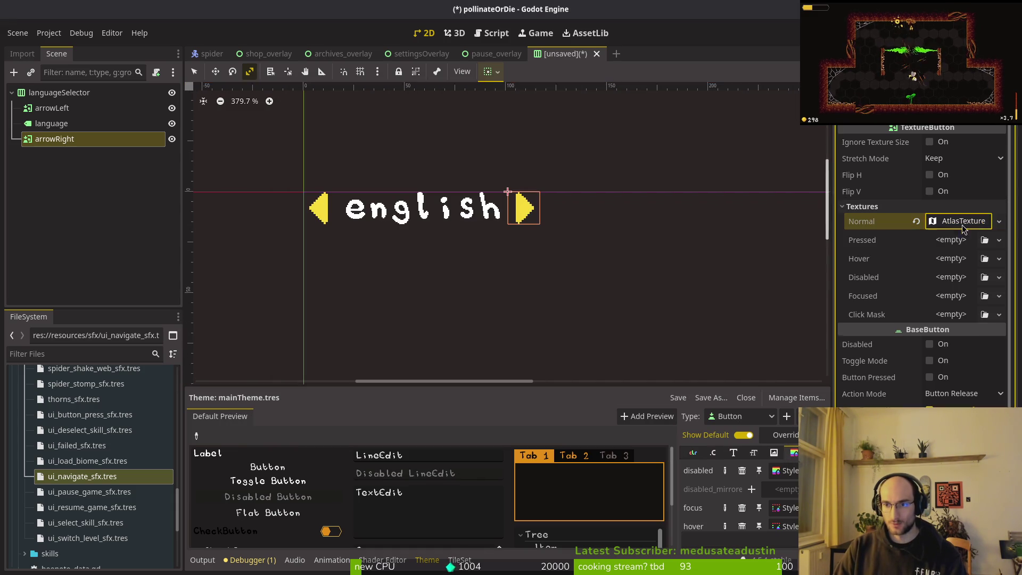
key("ctrl+s")
Browse the save dialog into modules, ui and settingsOverlay, then back up to res://modules/ui.
double_click(565, 175)
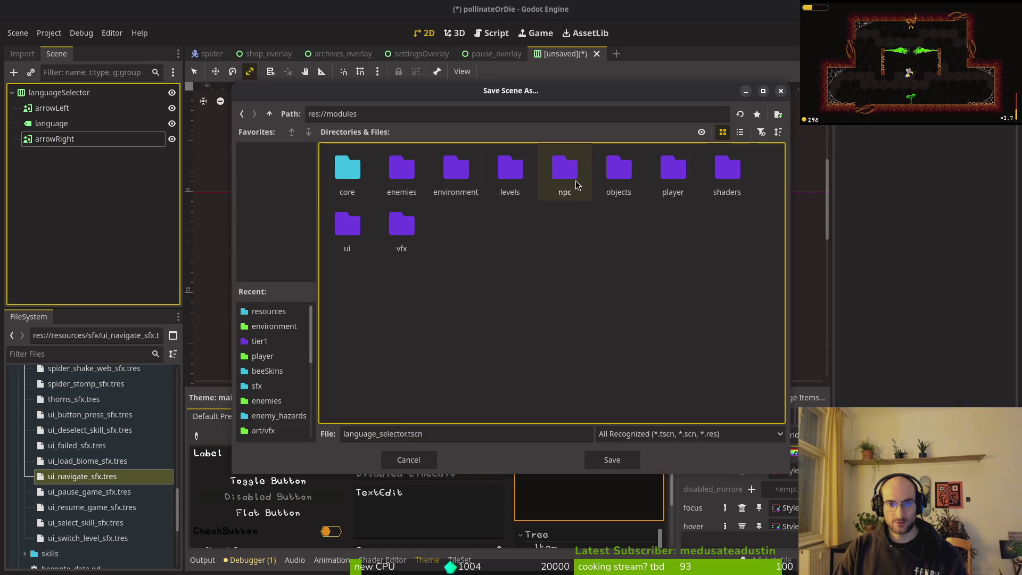
double_click(346, 228)
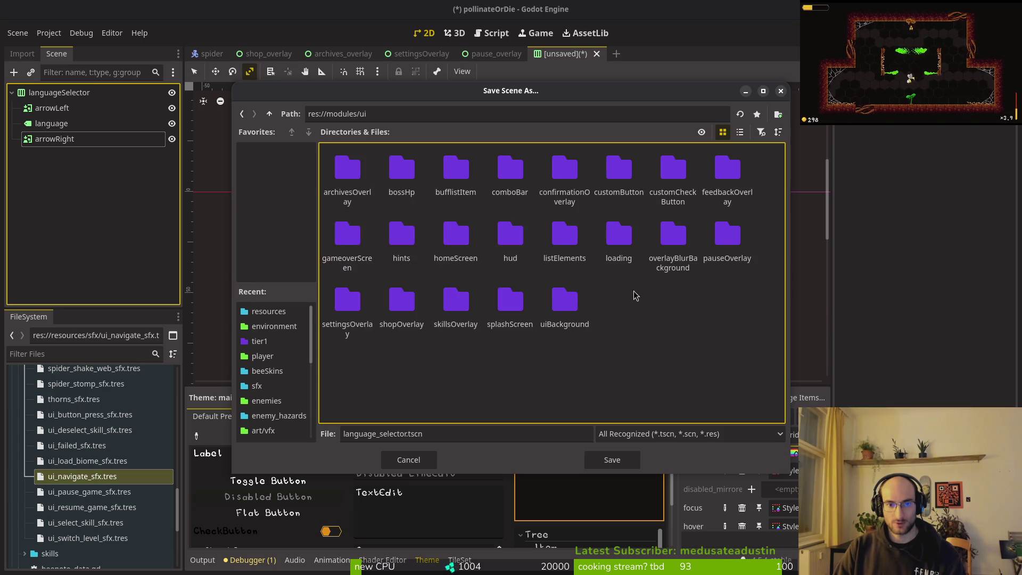
double_click(347, 300)
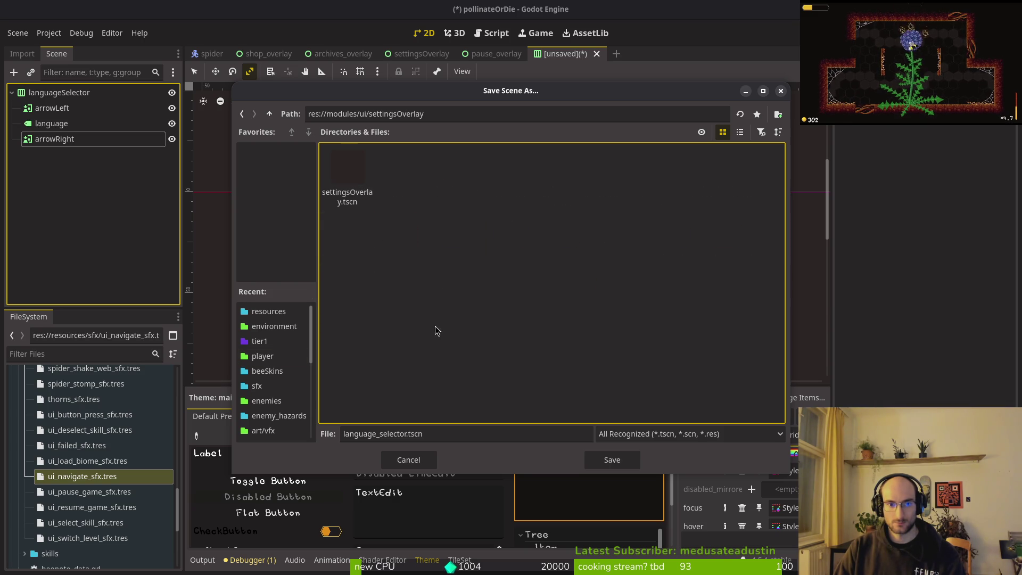
left_click(272, 114)
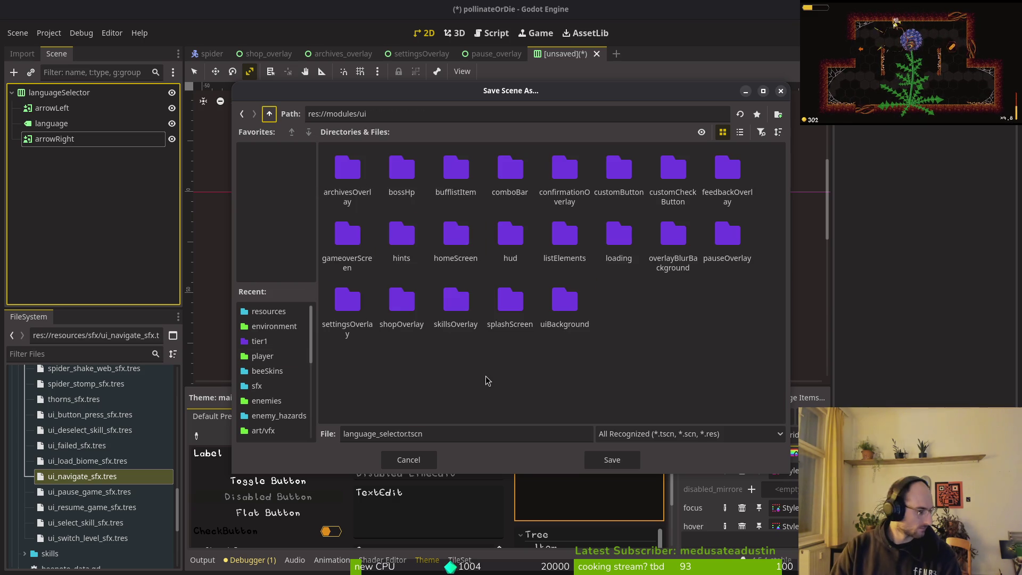
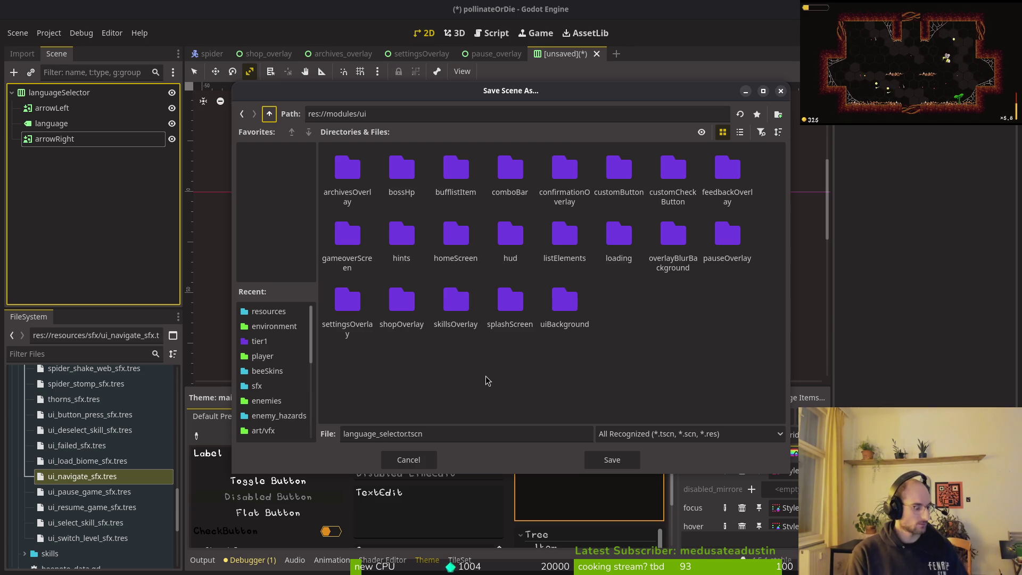
Save the languageSelector scene as res://modules/ui/language_selector.tscn.
key("super")
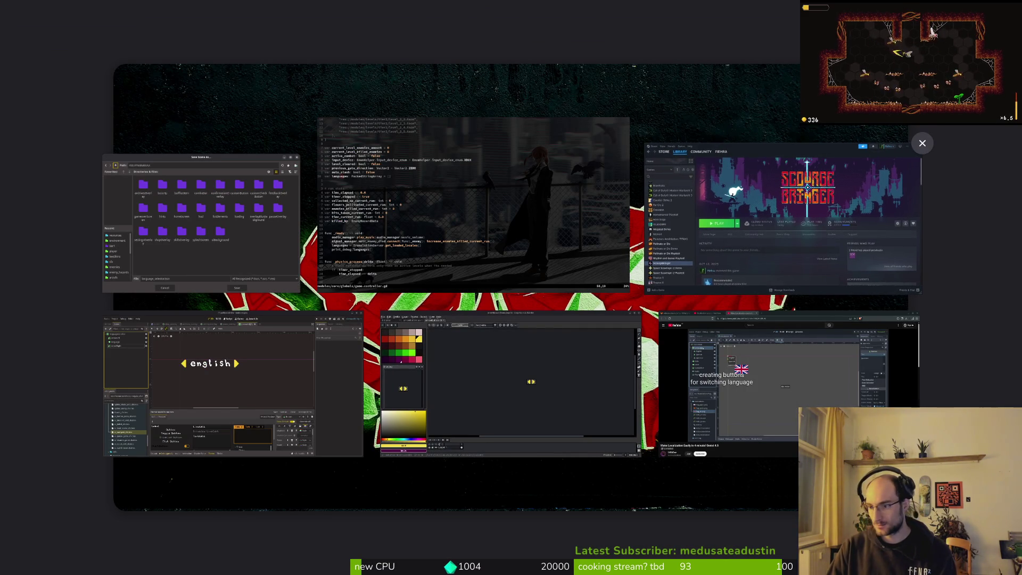
key("super")
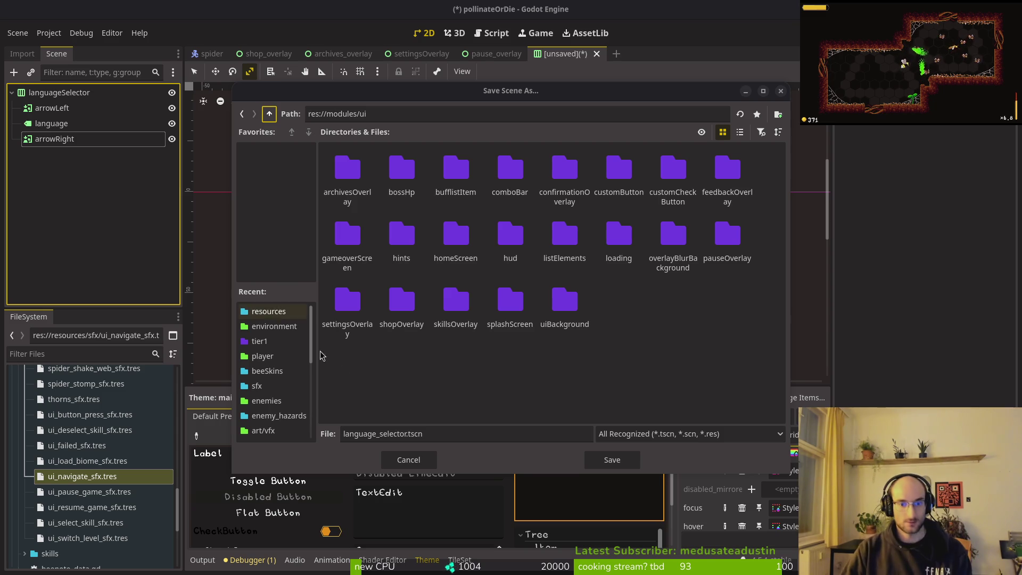
left_click(613, 459)
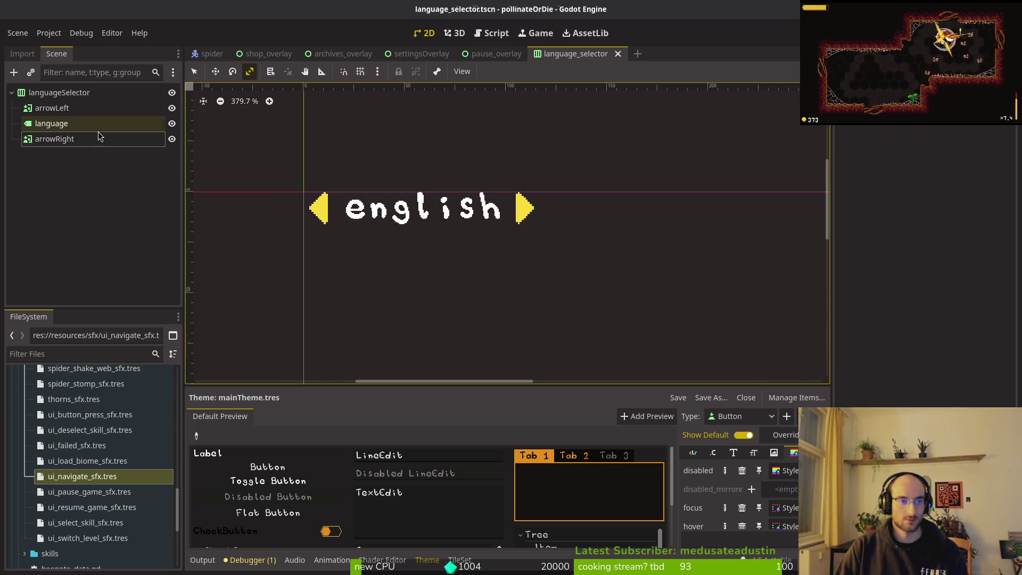
Attach a new GDScript, language_selector.gd, to the languageSelector node.
right_click(103, 94)
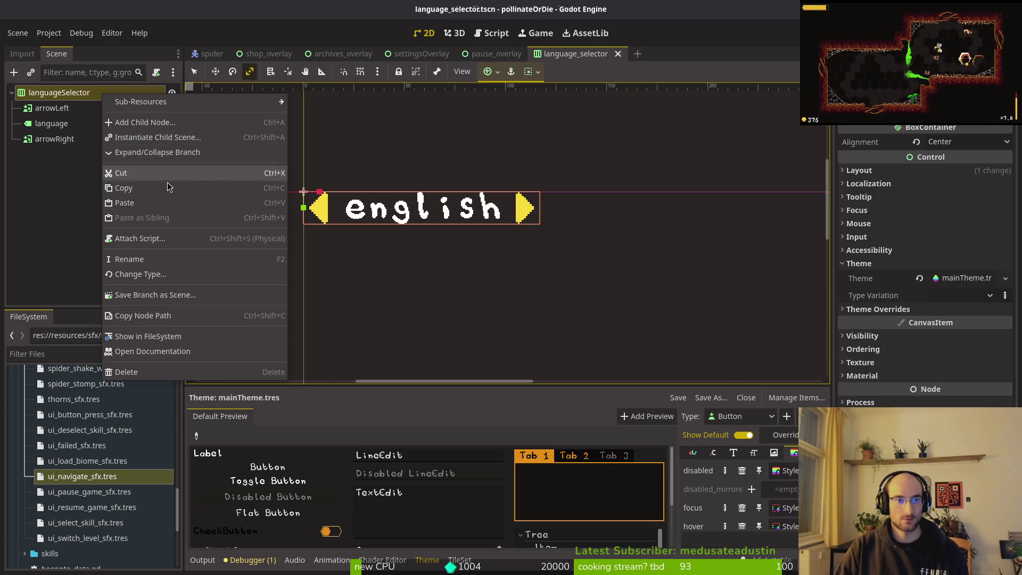
left_click(169, 238)
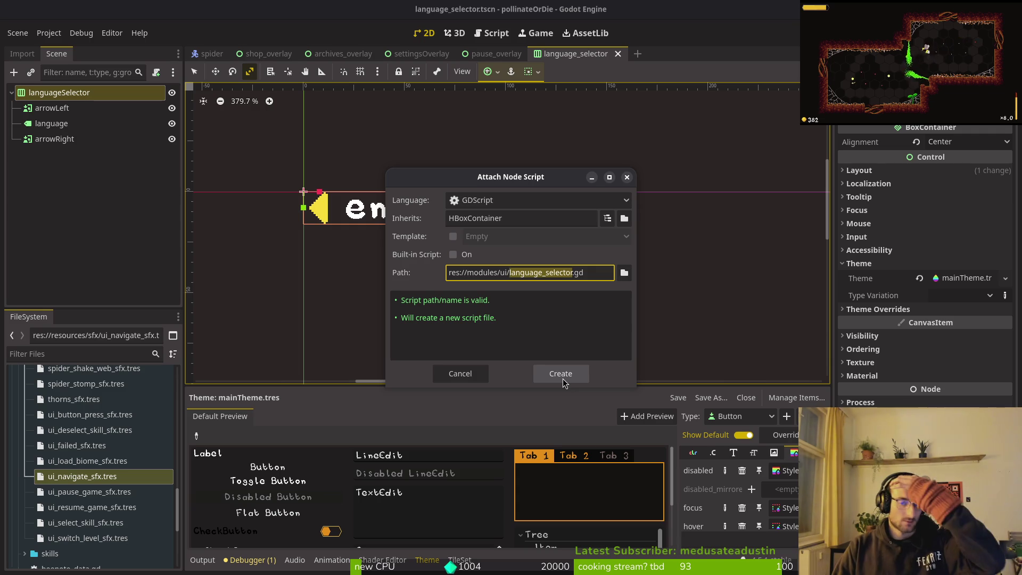
left_click(561, 374)
scroll(93, 452, "down", 1)
scroll(93, 452, "up", 10)
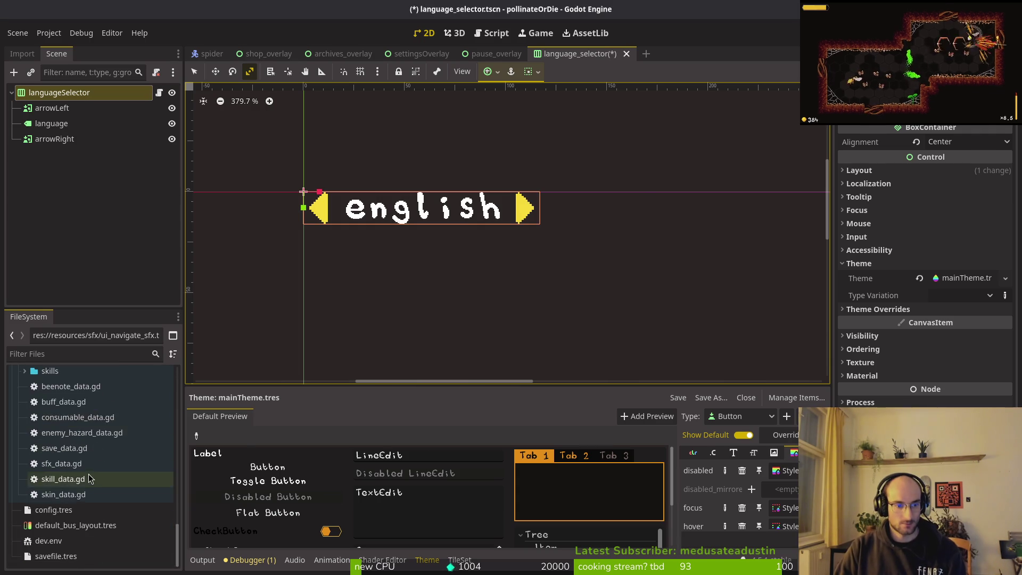
scroll(54, 444, "up", 5)
Collapse the resources folders and expand modules/ui in the FileSystem dock.
left_click(54, 452)
key("Left")
key("Left")
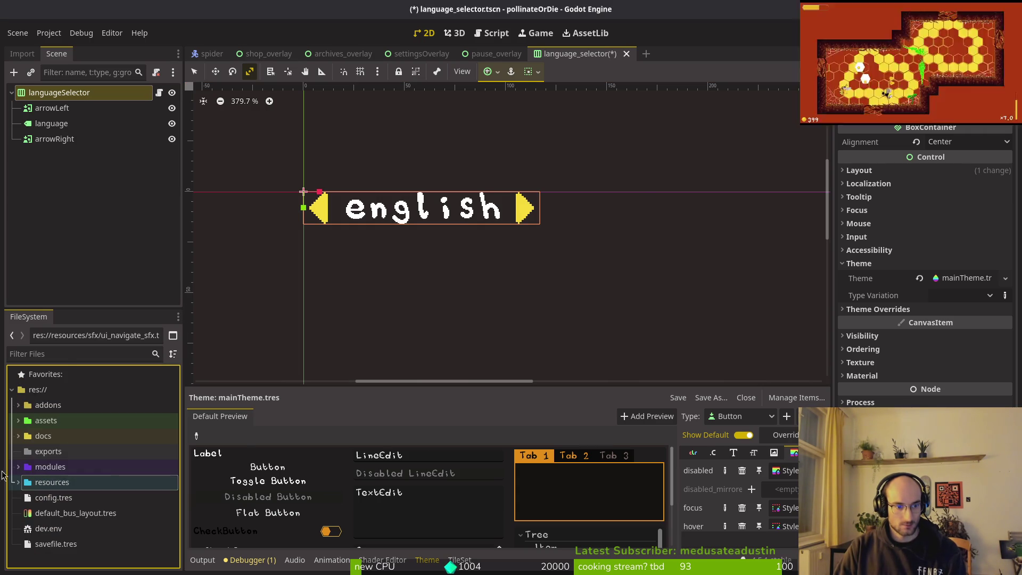
left_click(22, 468)
left_click(18, 467)
scroll(76, 475, "down", 3)
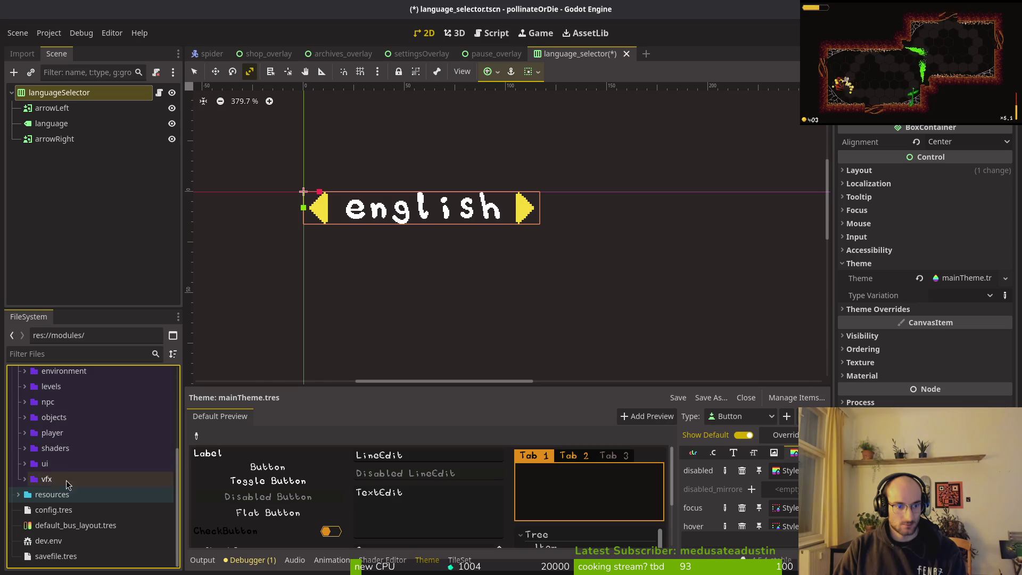
left_click(24, 465)
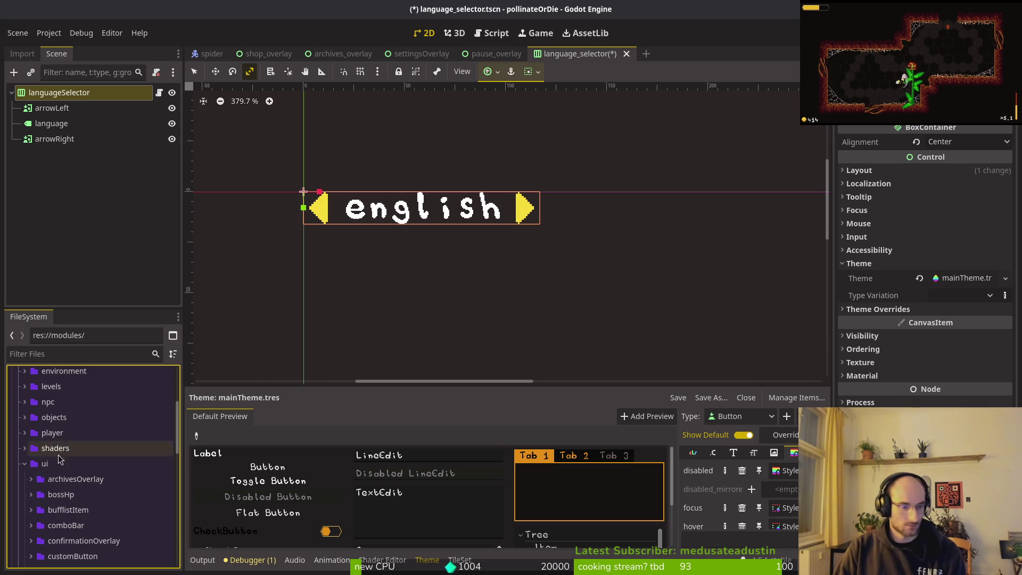
scroll(87, 433, "down", 3)
left_click(31, 507)
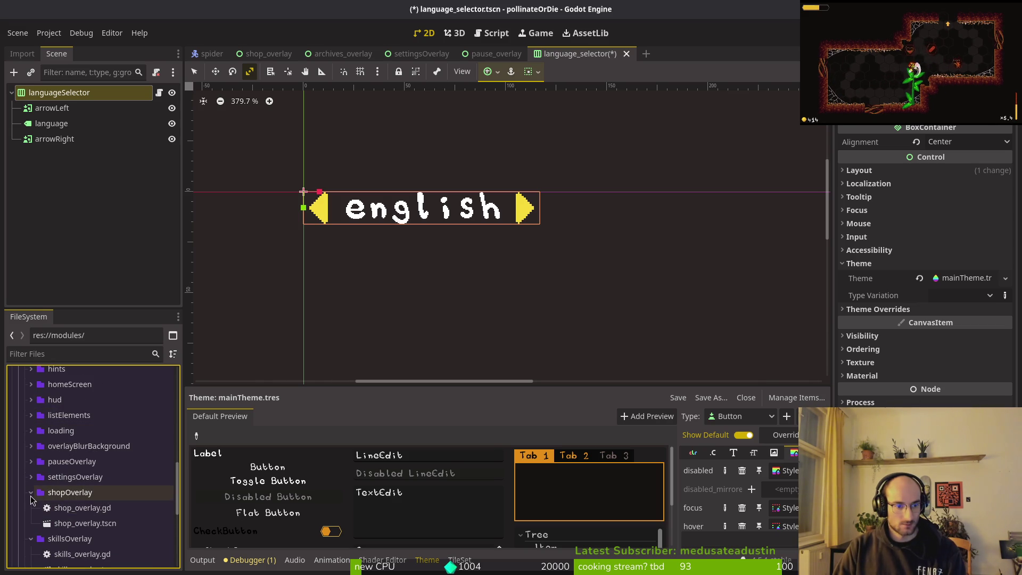
left_click(24, 514)
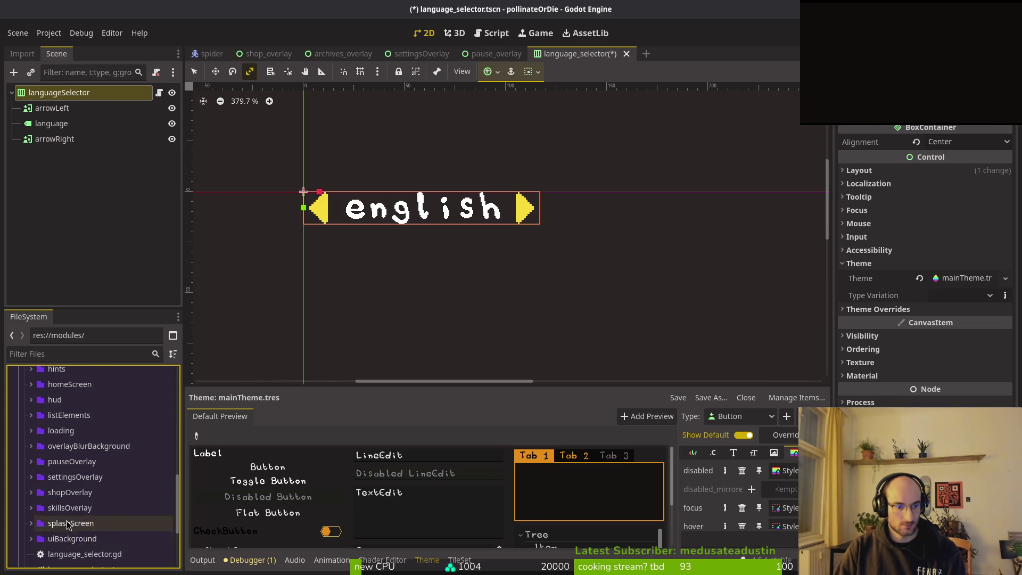
scroll(72, 511, "down", 3)
scroll(39, 467, "up", 1)
Create a new languageSelector folder inside modules/ui.
right_click(50, 466)
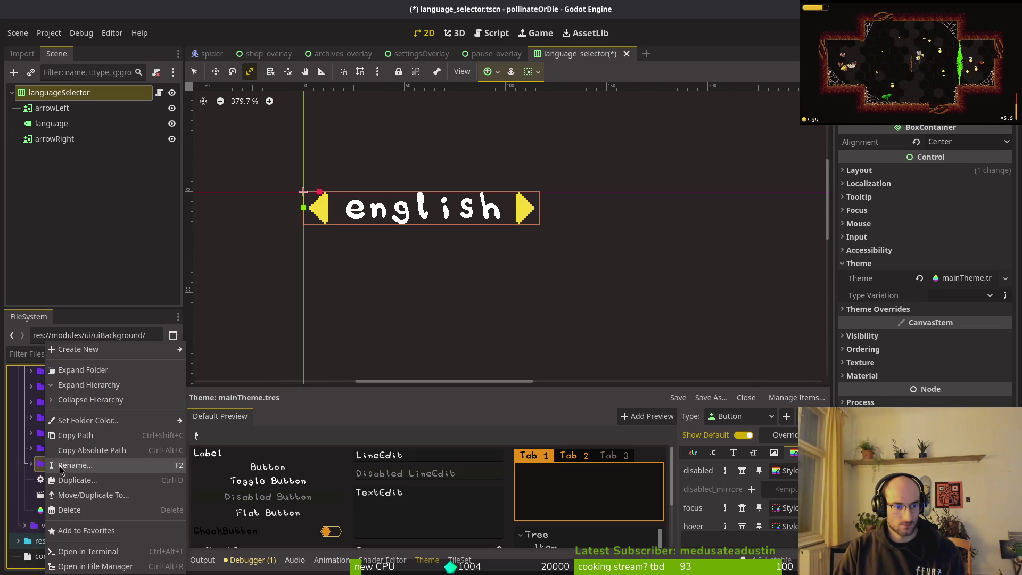
mouse_move(78, 350)
left_click(219, 352)
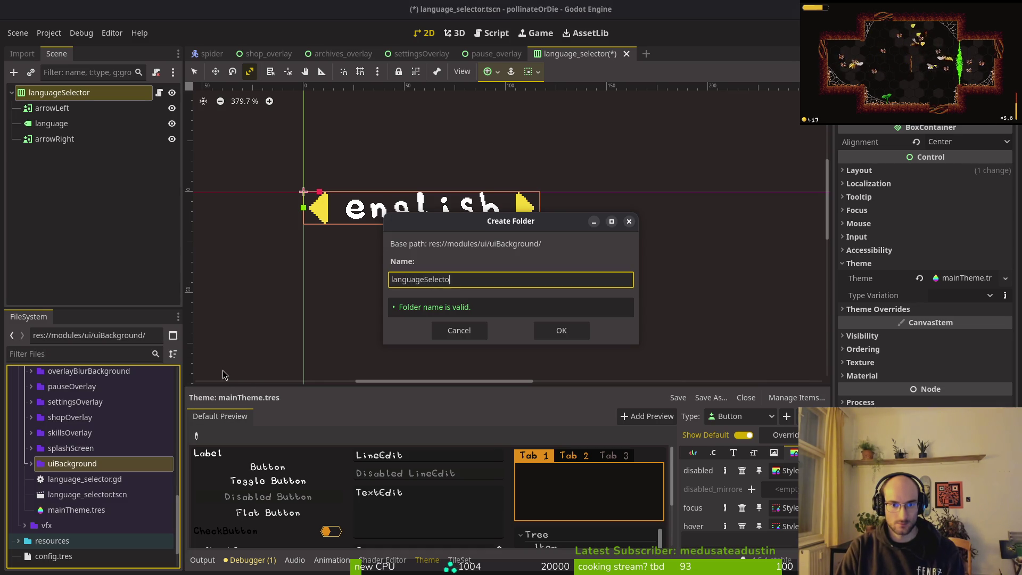
key("Return")
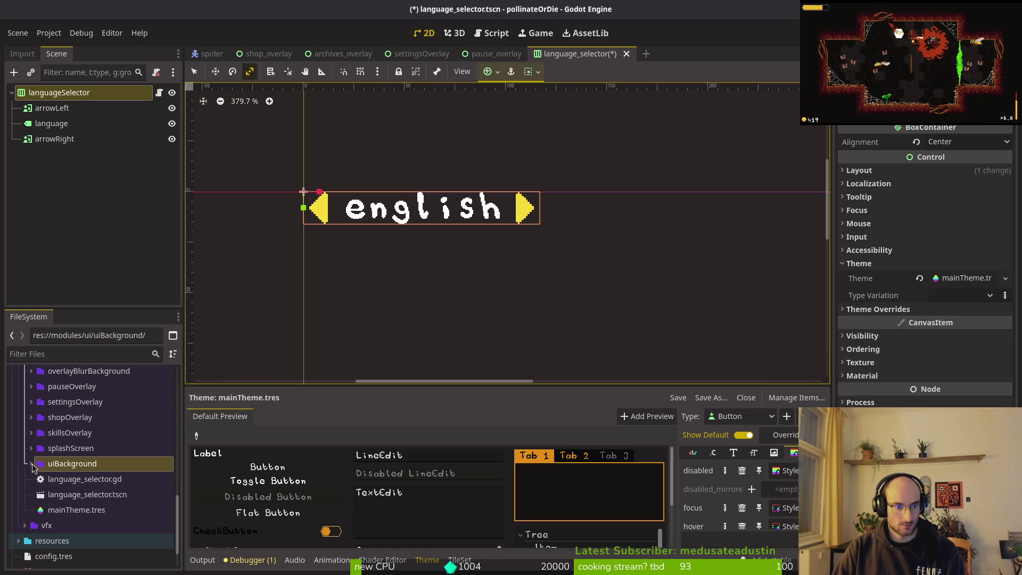
Move language_selector.gd and language_selector.tscn into the languageSelector folder.
left_click(31, 463)
left_click(85, 526)
left_click(85, 541, "shift")
left_click_drag(85, 542, 71, 484)
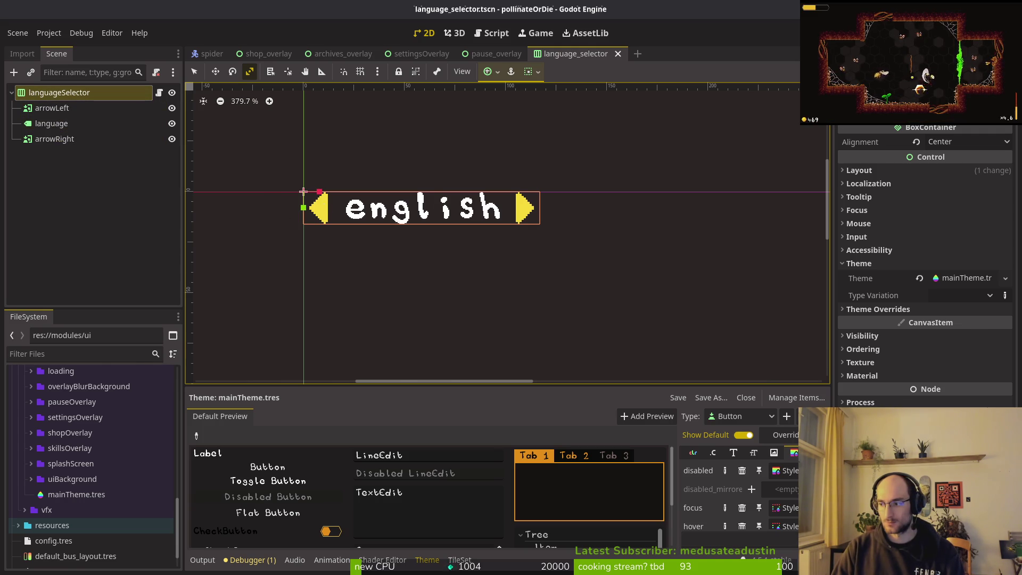
Open language_selector.gd in Neovim with the file finder.
key("alt+Tab")
key("alt+Tab")
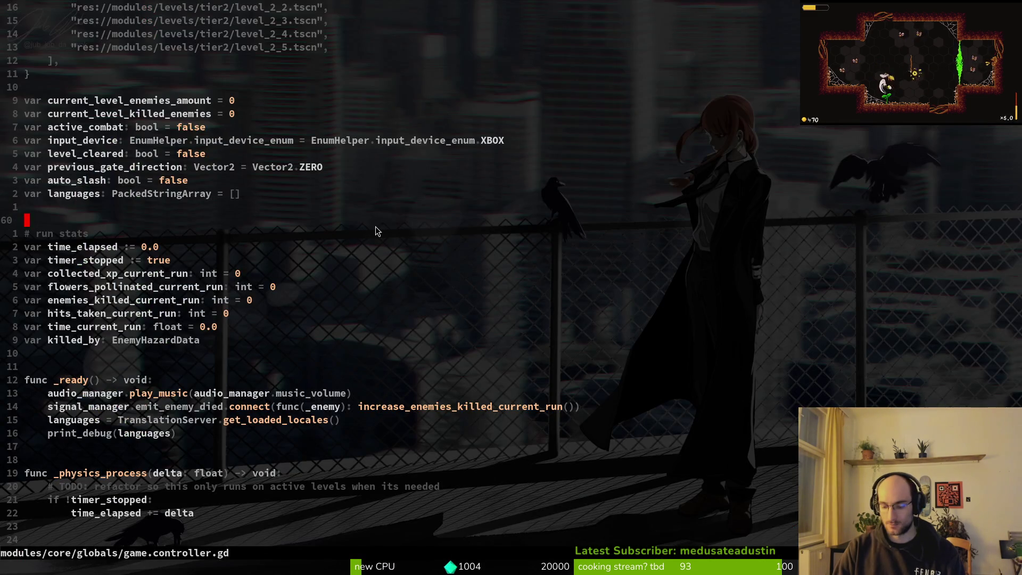
key("space")
key("f")
key("f")
type("lnagse")
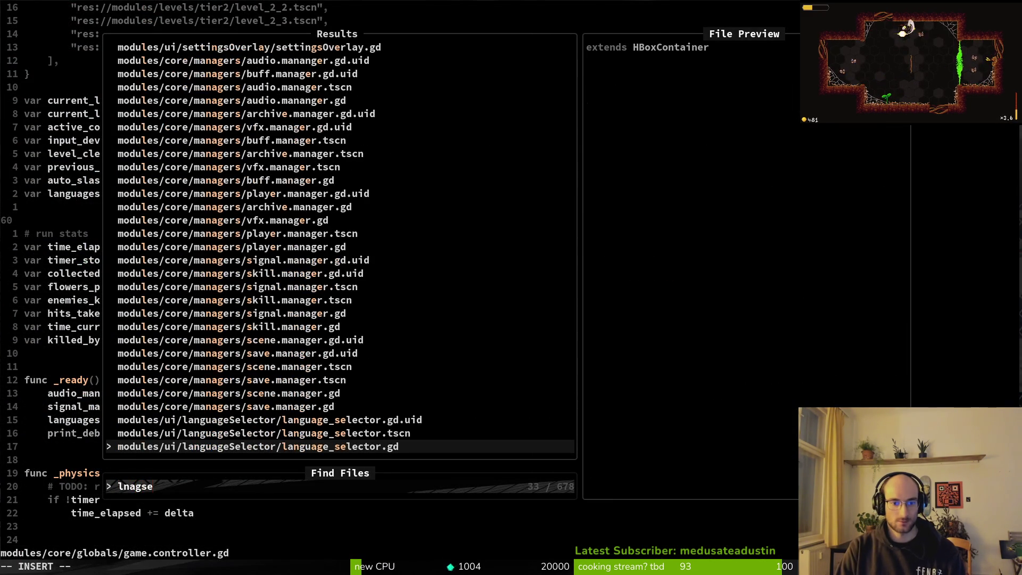
key("Return")
Start a languages PackedStringArray declaration, then erase it after checking the tutorial.
key("o")
key("Return")
key("shift+o")
type("var languages")
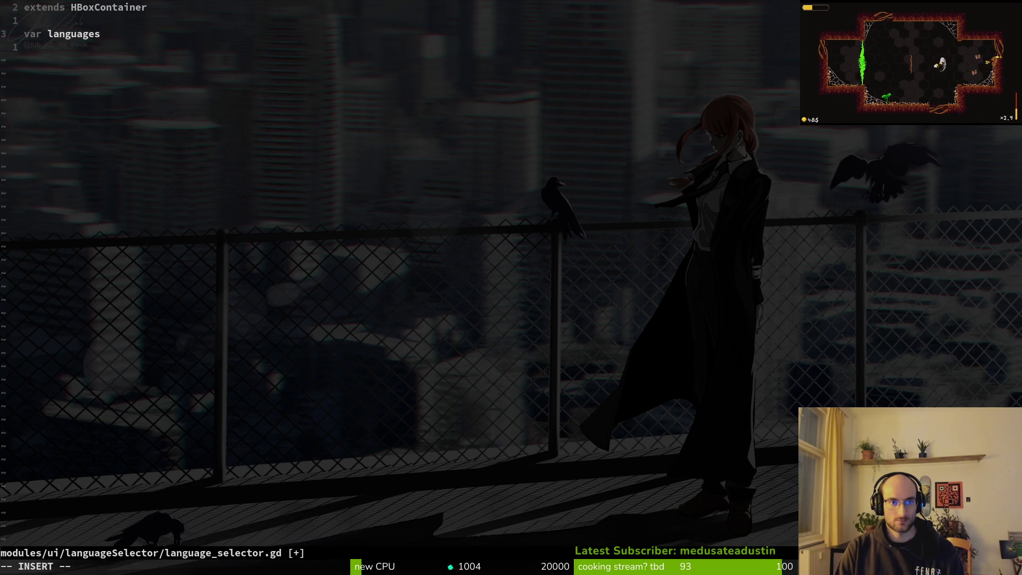
type(": Packstr")
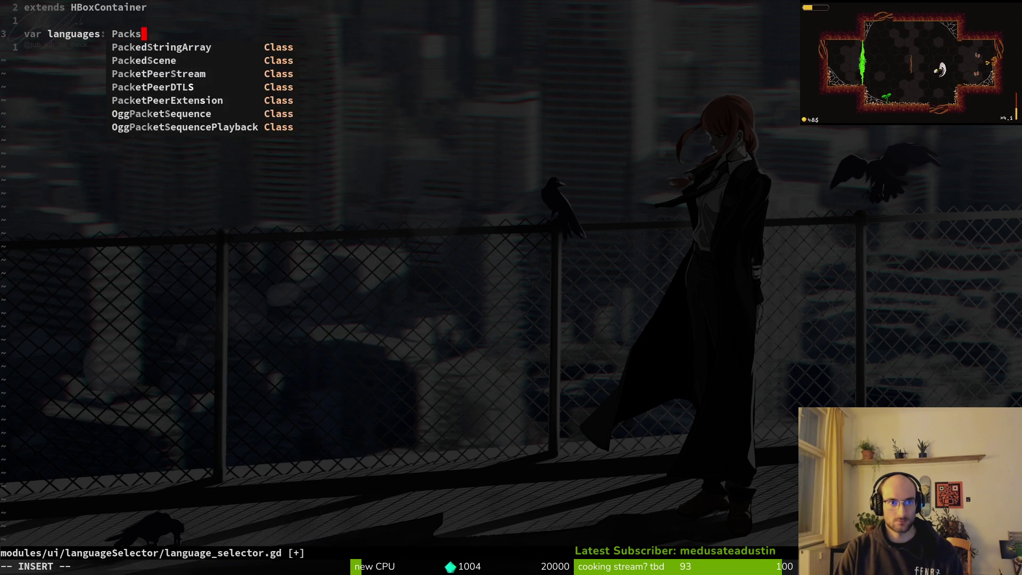
key("Return")
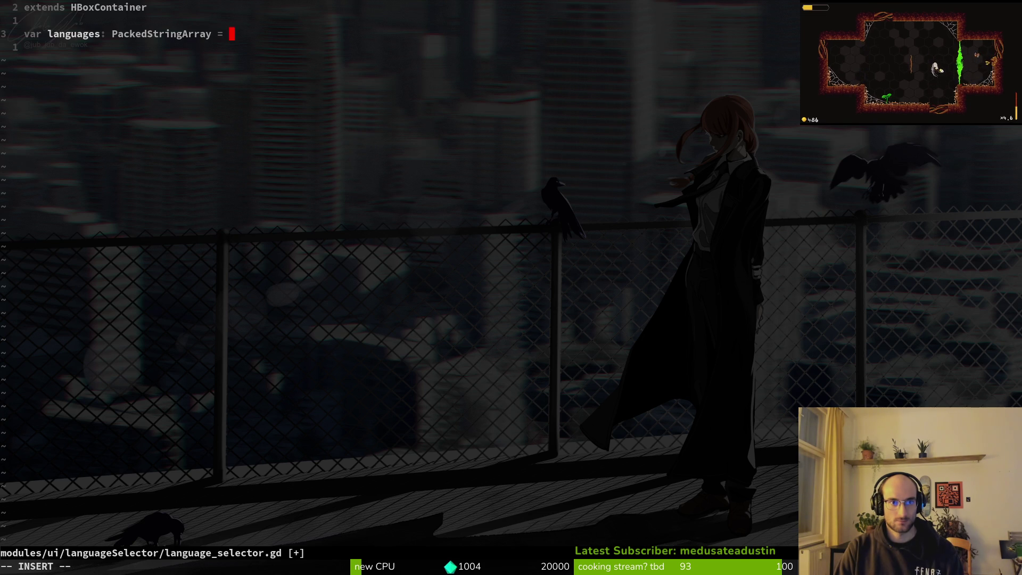
key("BackSpace")
key("BackSpace")
key("BackSpace")
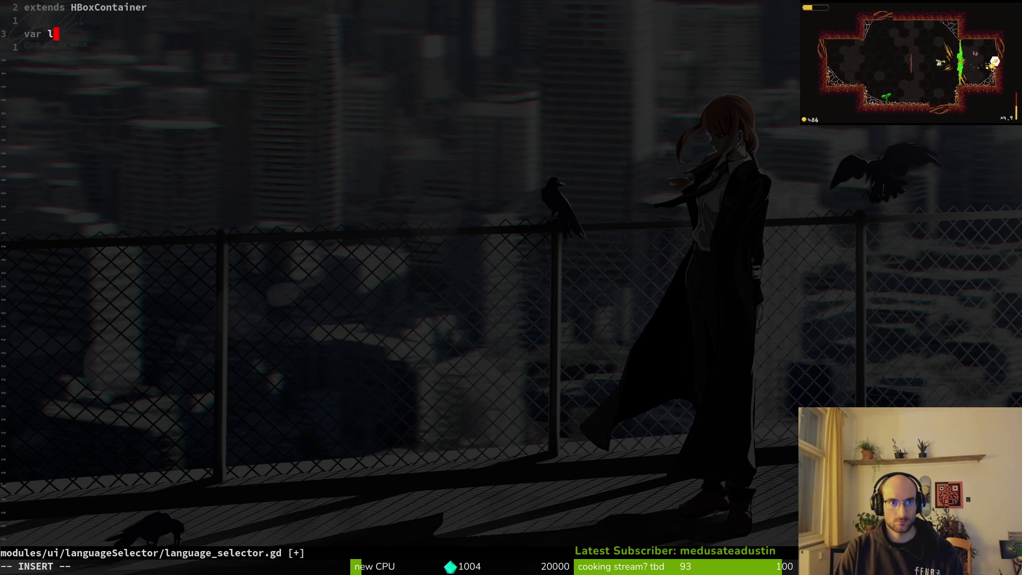
key("Escape")
key("super+2")
key("super+1")
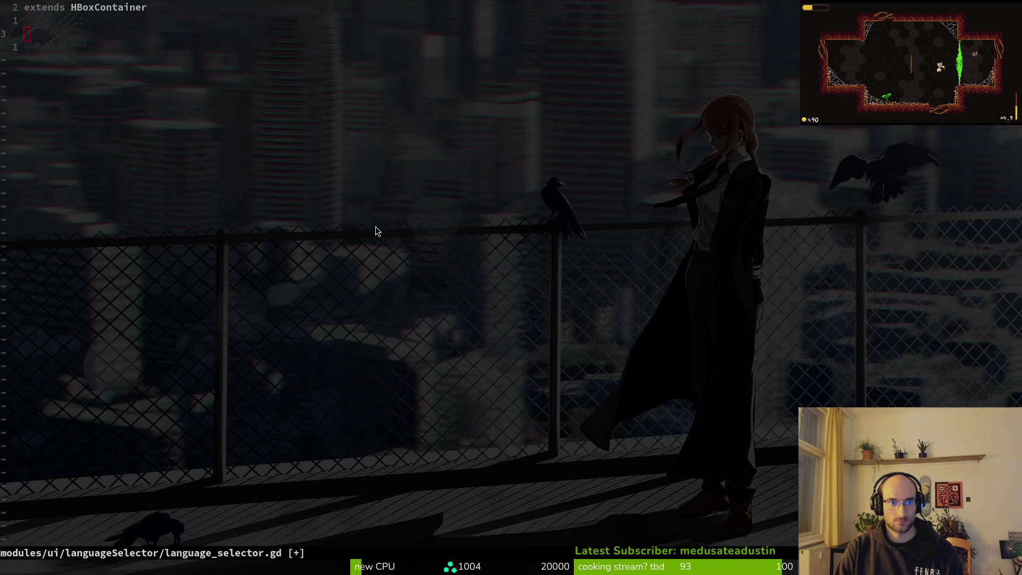
type("@onr")
key("BackSpace")
key("BackSpace")
type("e")
key("Escape")
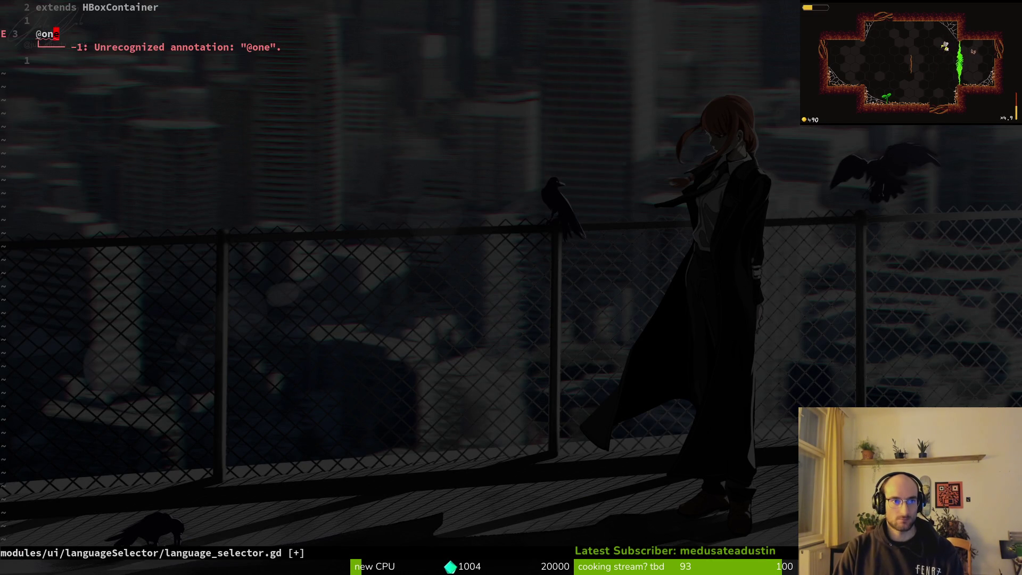
type("ir")
key("Escape")
type("Ad")
key("BackSpace")
type("ady var language_label?")
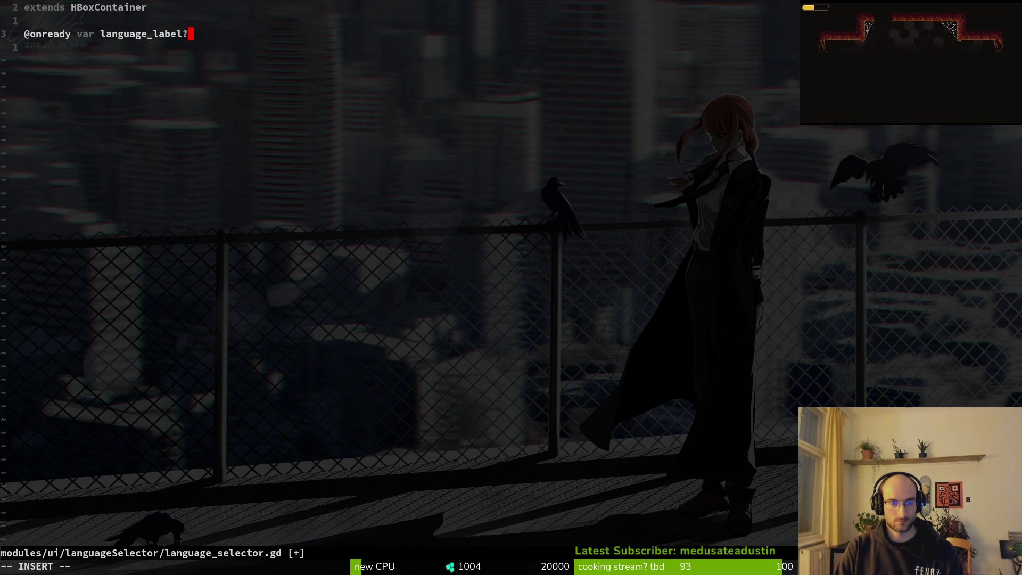
key("BackSpace")
key("BackSpace")
type("lab")
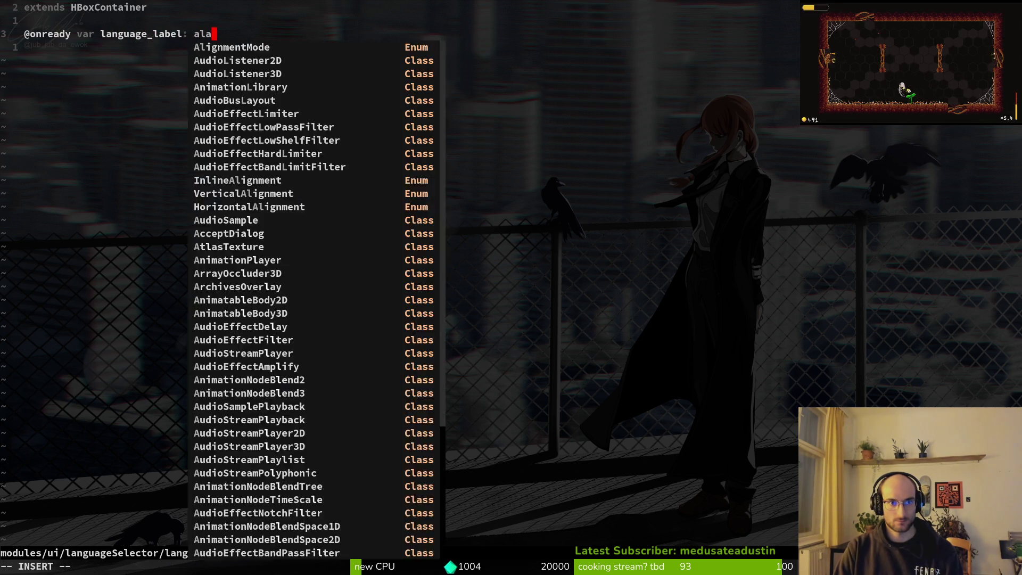
key("BackSpace")
key("BackSpace")
key("BackSpace")
type("Labe")
key("Return")
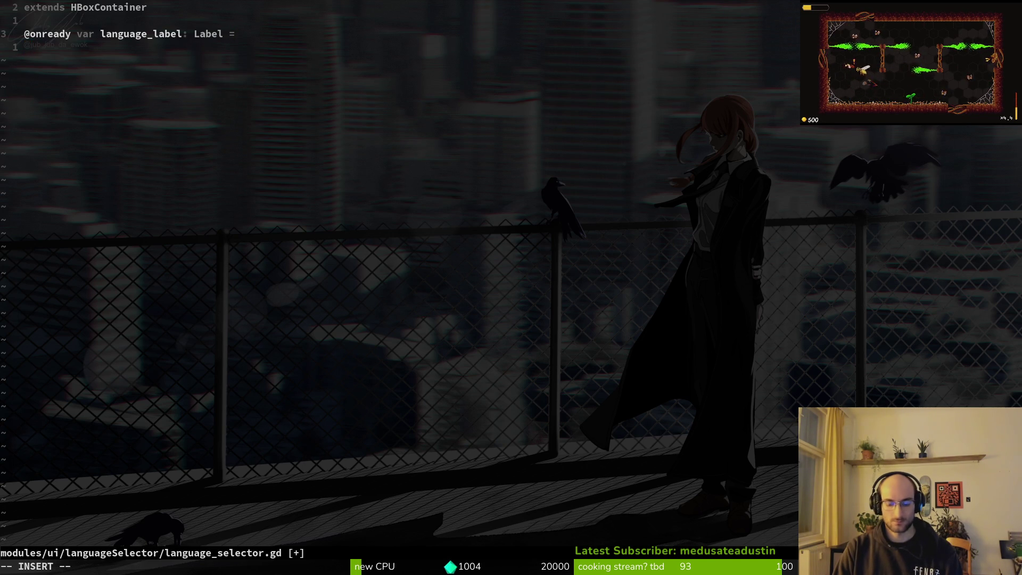
key("BackSpace")
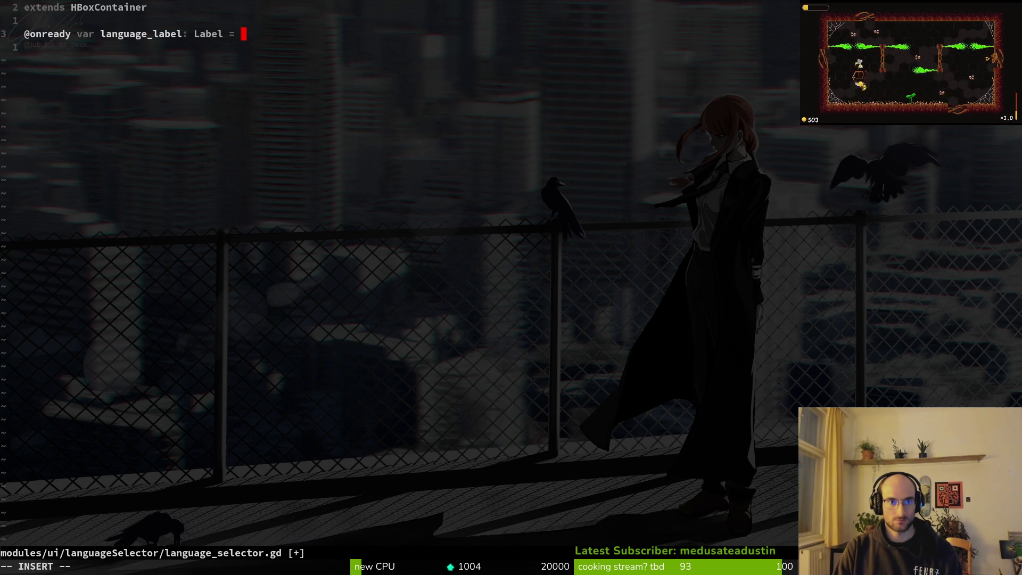
type("$language")
key("Escape")
type(":w")
key("Return")
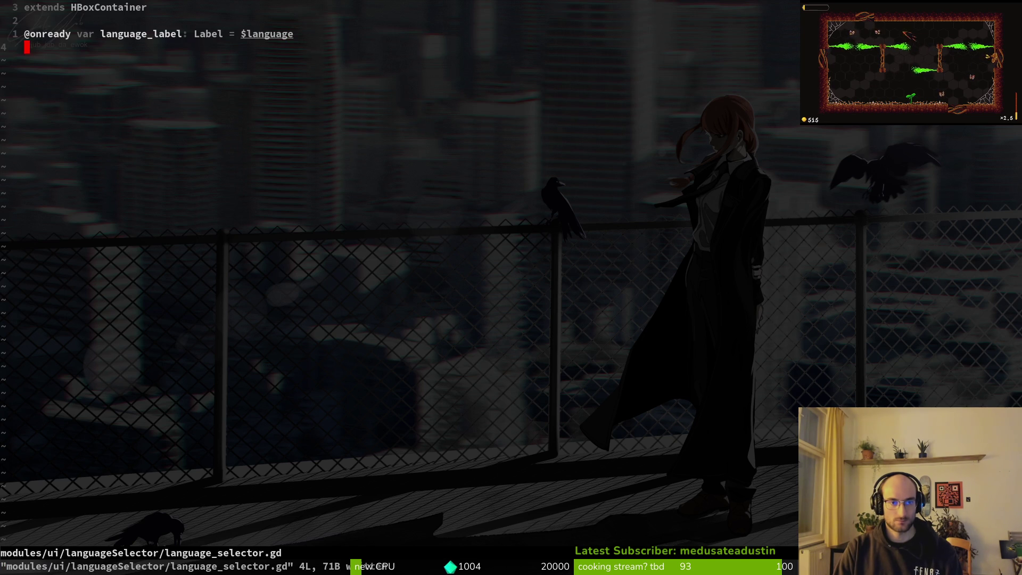
Add a func _ready() header below the label declaration.
key("j")
key("o")
key("Return")
type("func _rea")
key("Return")
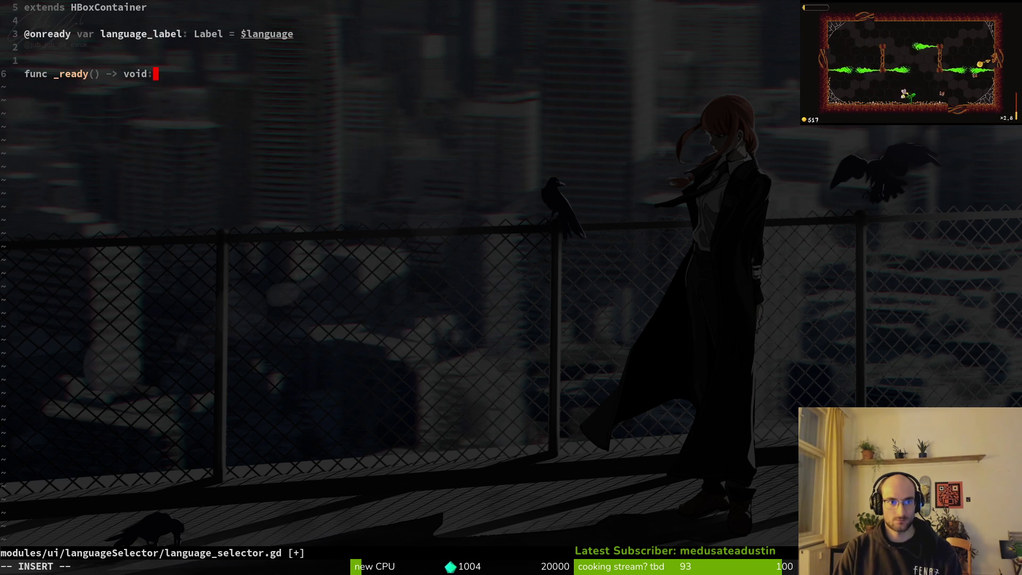
key("Escape")
key("k")
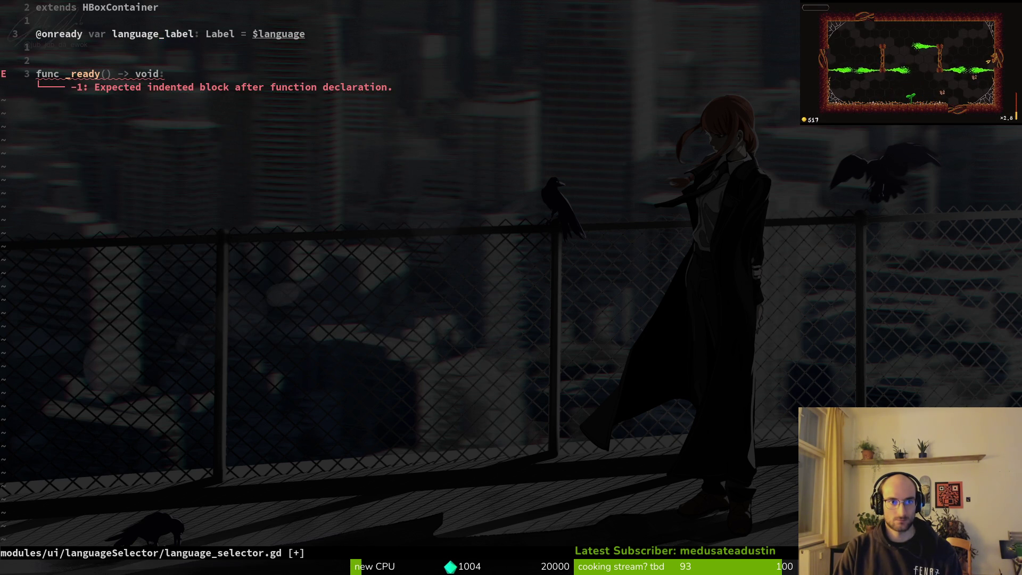
Duplicate the function and rename the copy to _set_language, then save.
key("j")
key("o")
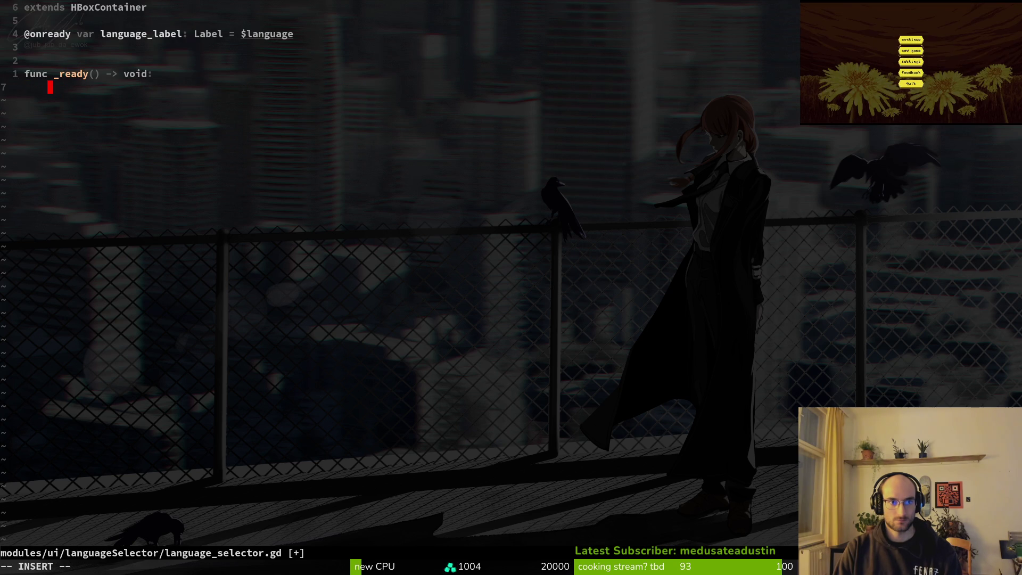
key("Escape")
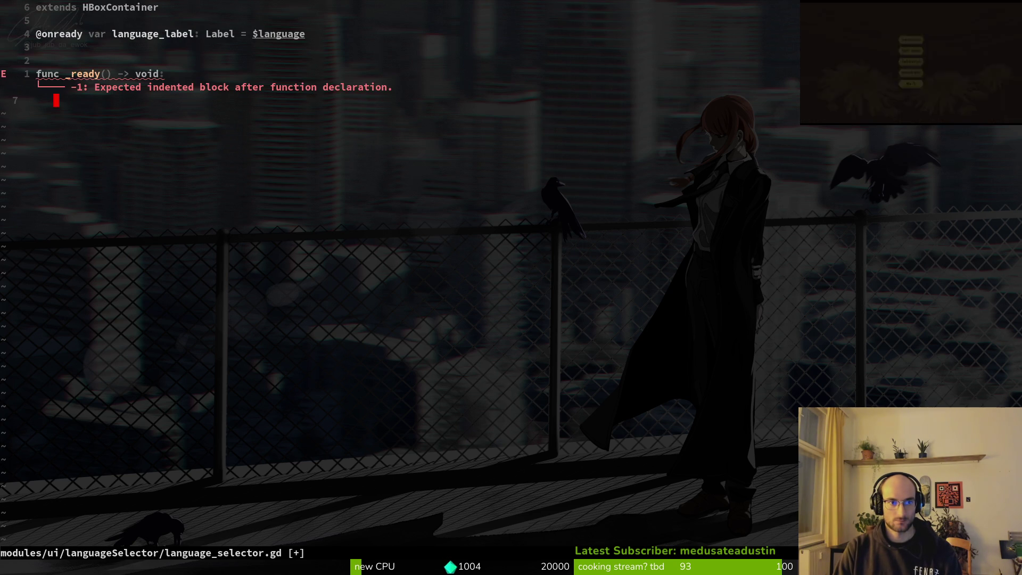
key("shift+v")
key("k")
key("k")
key("y")
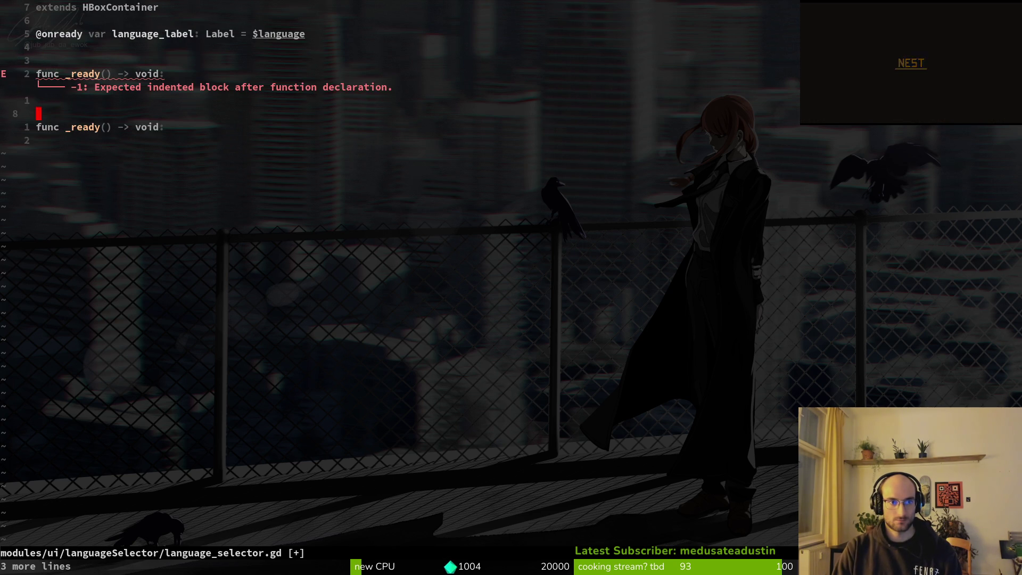
type("pcw_load_")
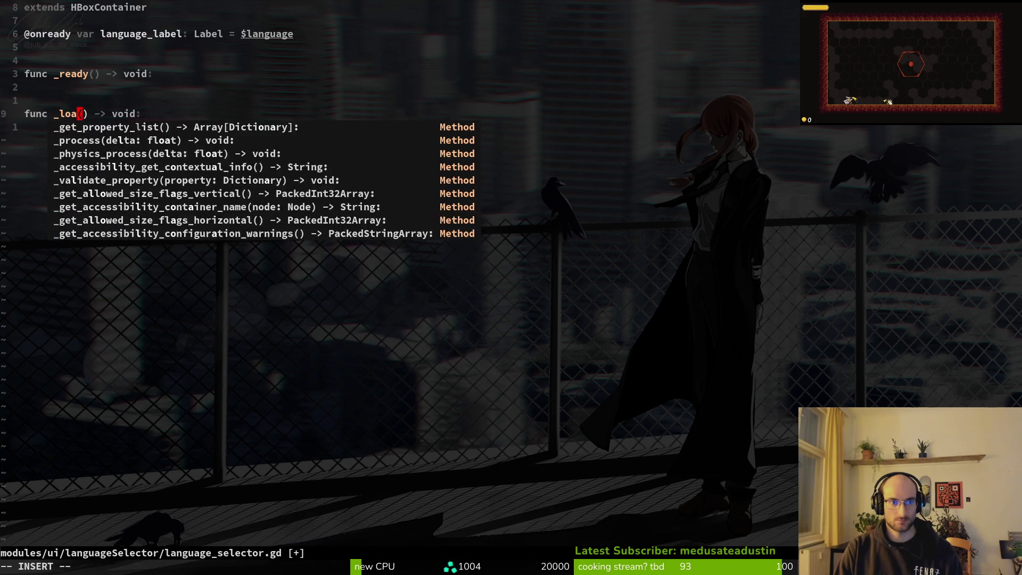
key("BackSpace")
key("BackSpace")
key("BackSpace")
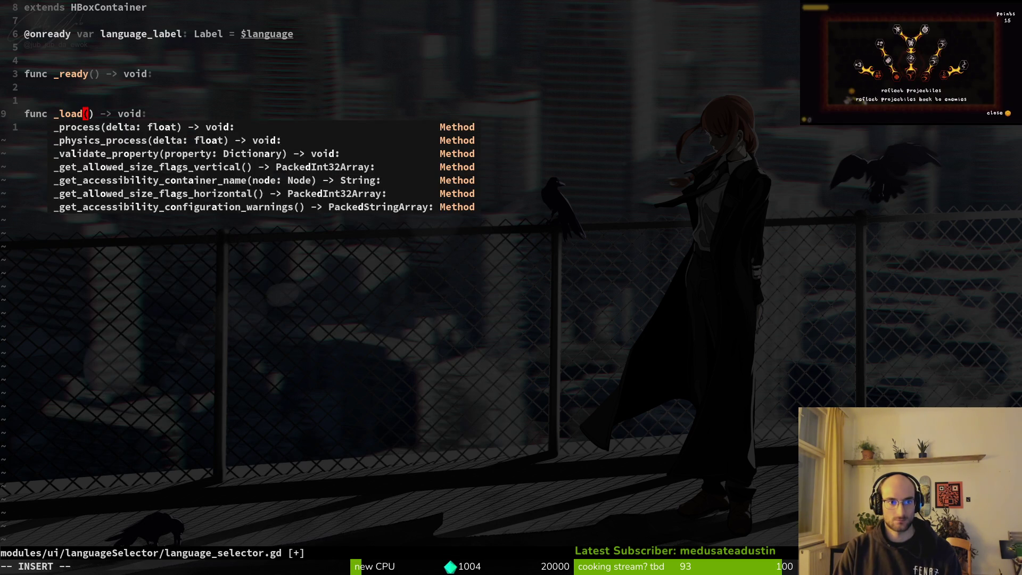
type("set")
key("BackSpace")
key("BackSpace")
key("BackSpace")
type("set_language")
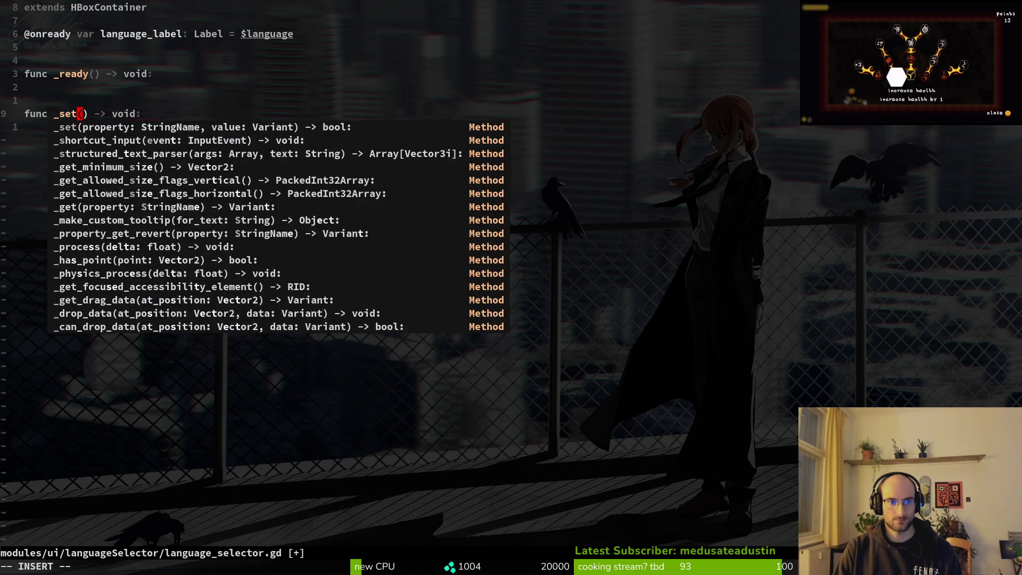
key("Escape")
type(":w")
key("Return")
Declare var languages: PackedStringArray under the label line and save.
key("k")
key("k")
key("k")
key("j")
key("j")
key("k")
key("k")
key("k")
type("ovar ")
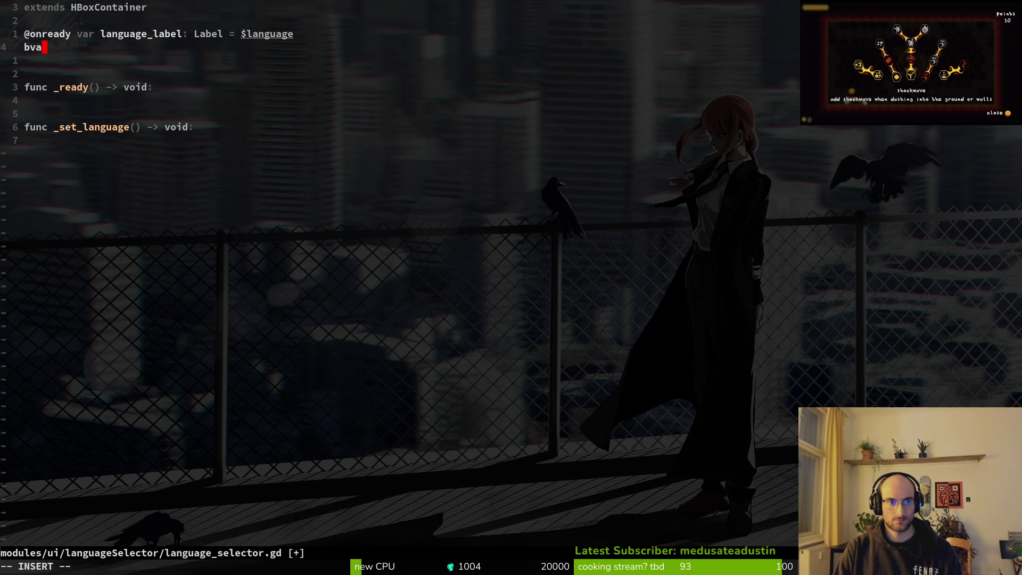
type("languages: P")
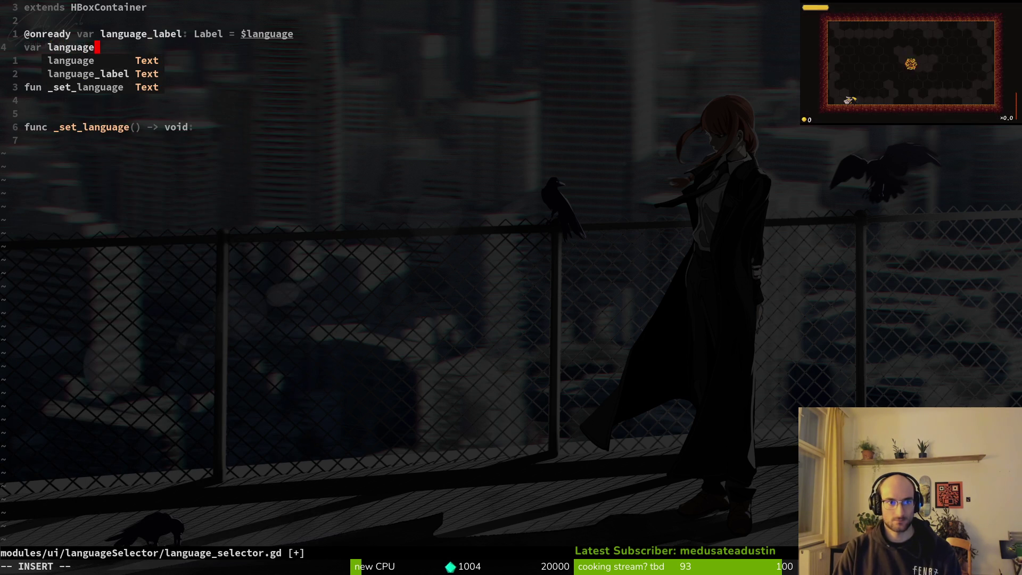
type("akcstr")
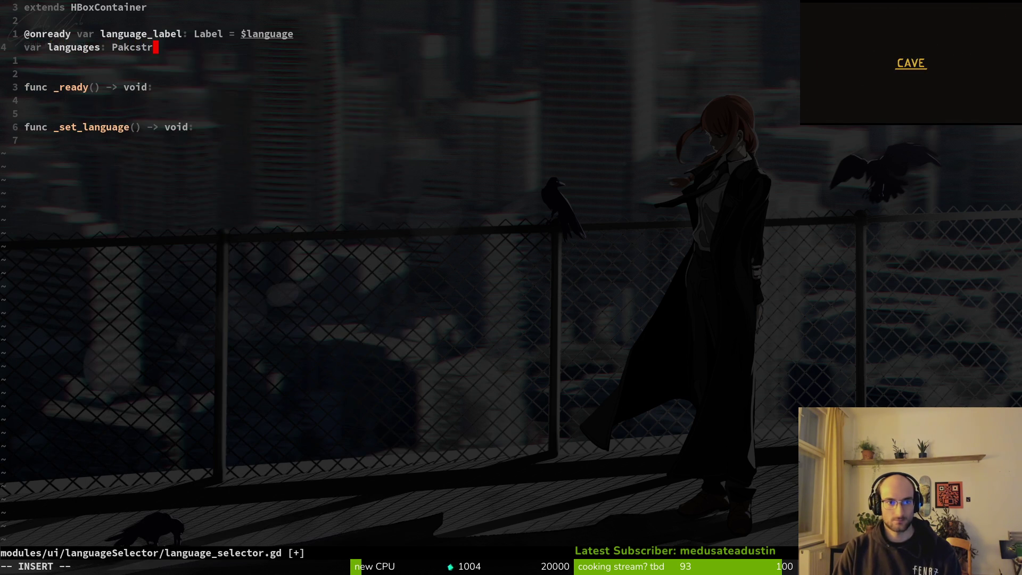
key("BackSpace")
key("BackSpace")
key("BackSpace")
key("BackSpace")
key("BackSpace")
type("ckedStringArray")
key("Return")
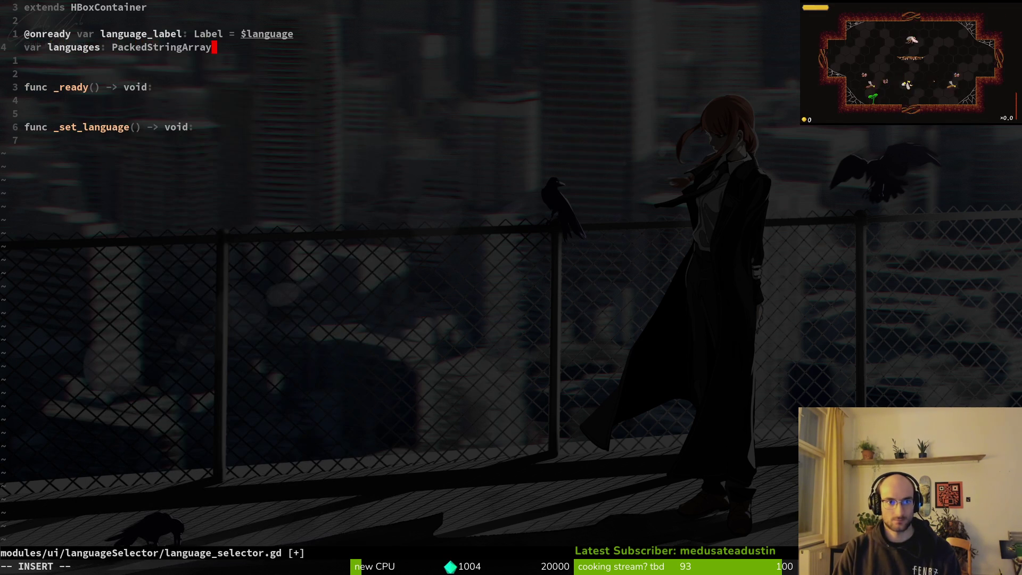
key("Escape")
type(":w")
key("Return")
Default languages to [] and assign GameController.languages to it in _ready, then save.
type("o")
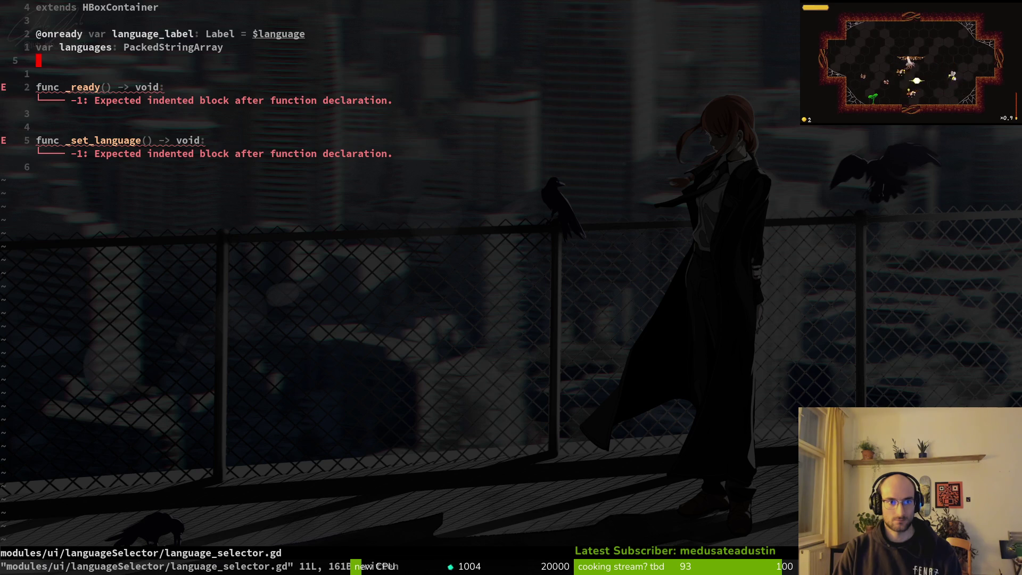
type("a")
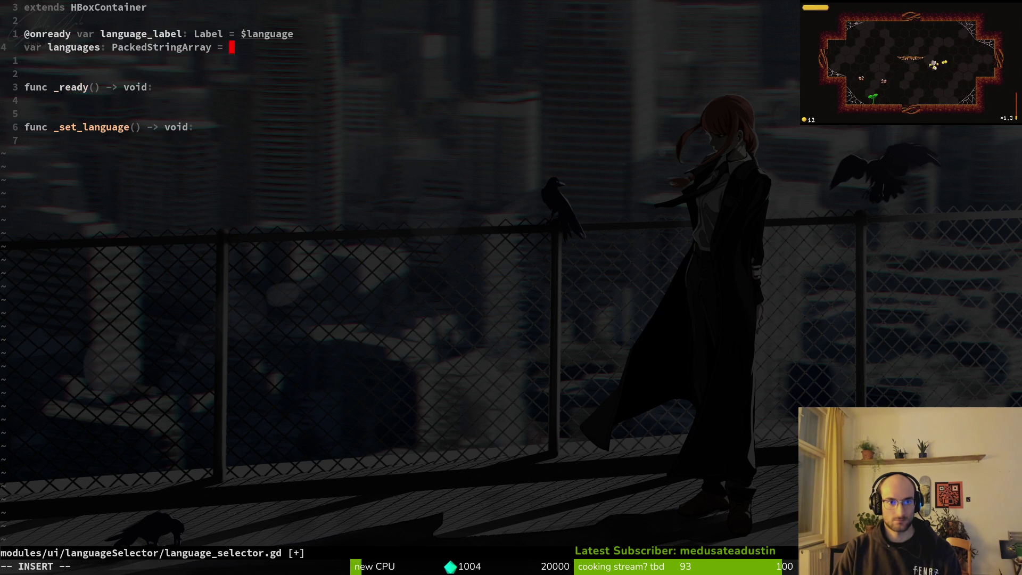
key("Down")
key("Down")
key("Down")
key("Return")
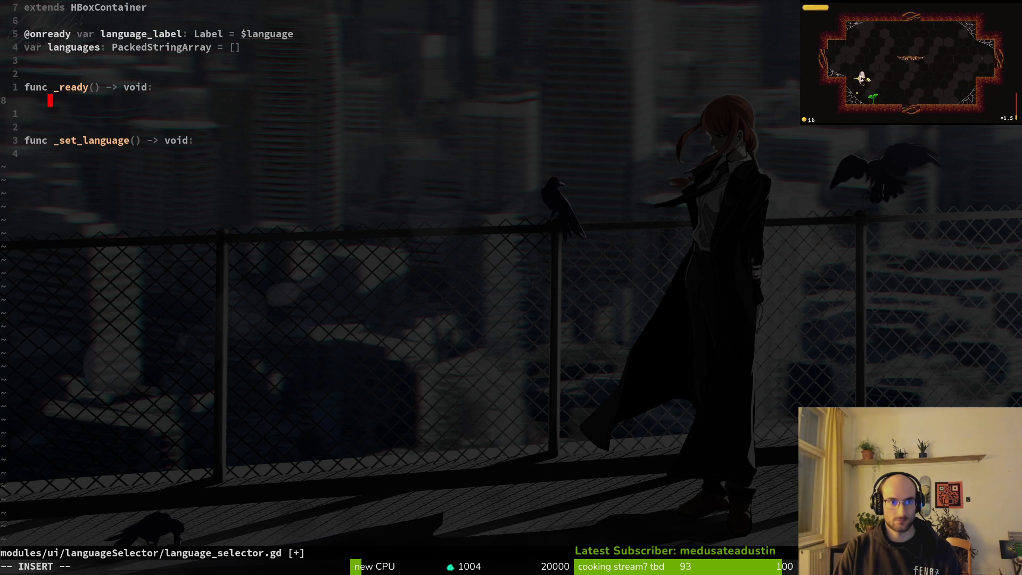
key("Return")
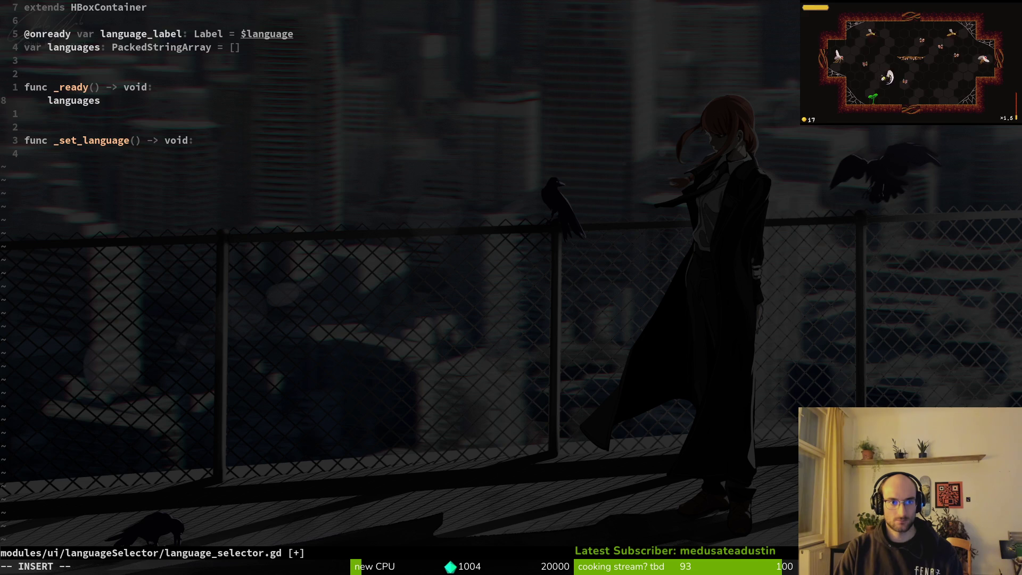
type(" = game")
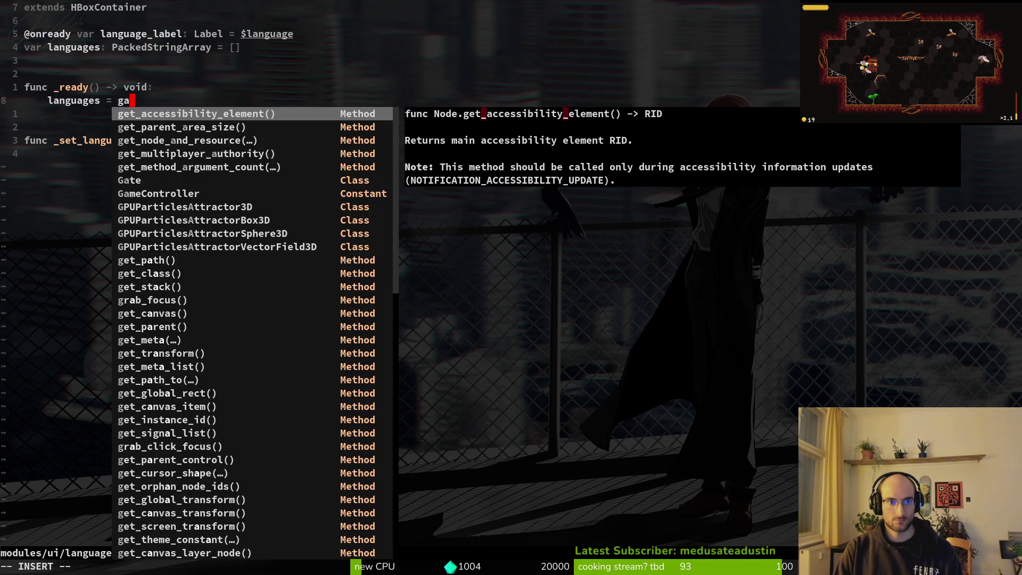
key("Return")
type(".la")
key("Return")
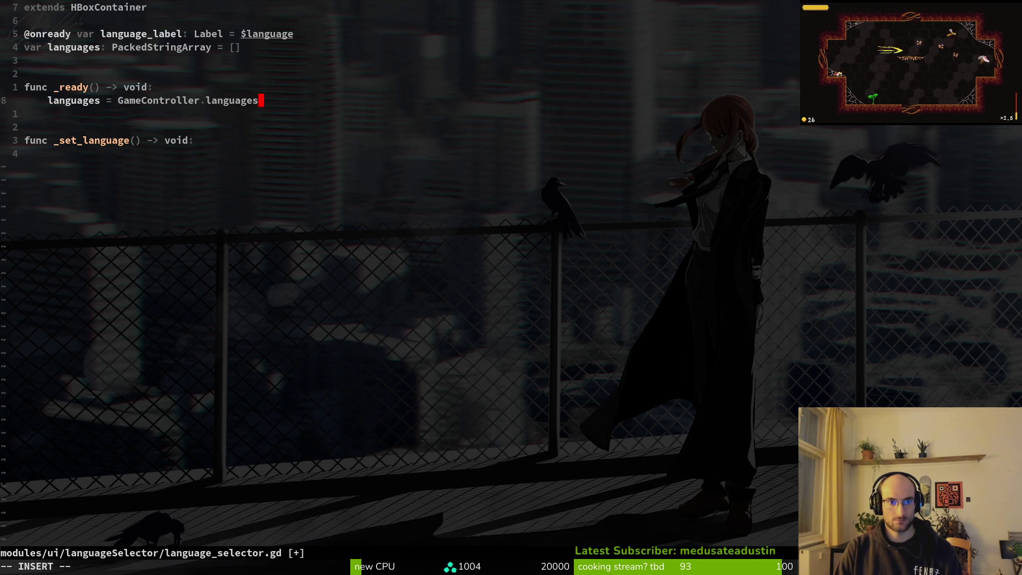
key("Escape")
type(":w")
key("Return")
Open game.controller.gd through the file finder.
key("j")
key("j")
key("j")
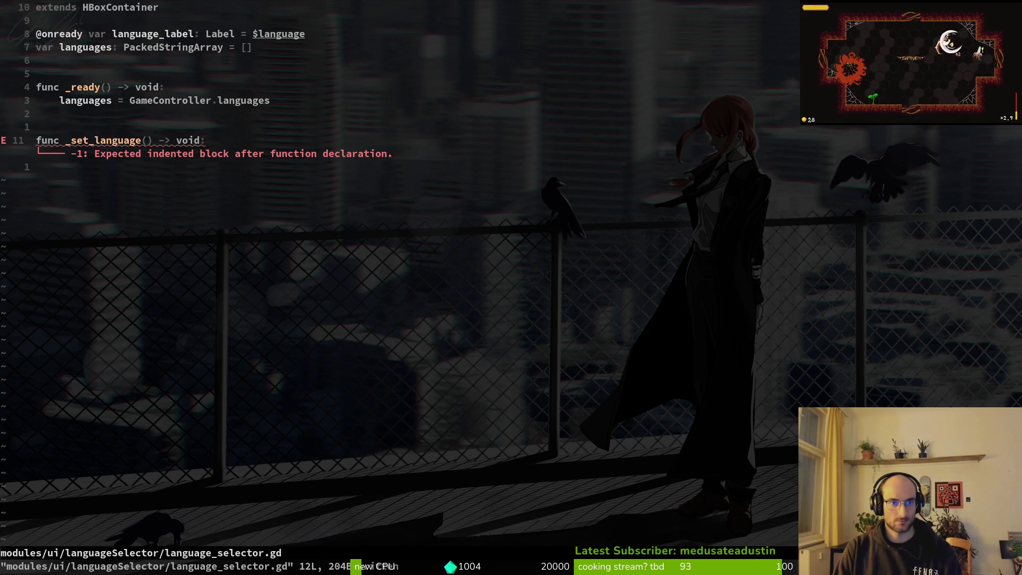
key("space")
key("f")
key("f")
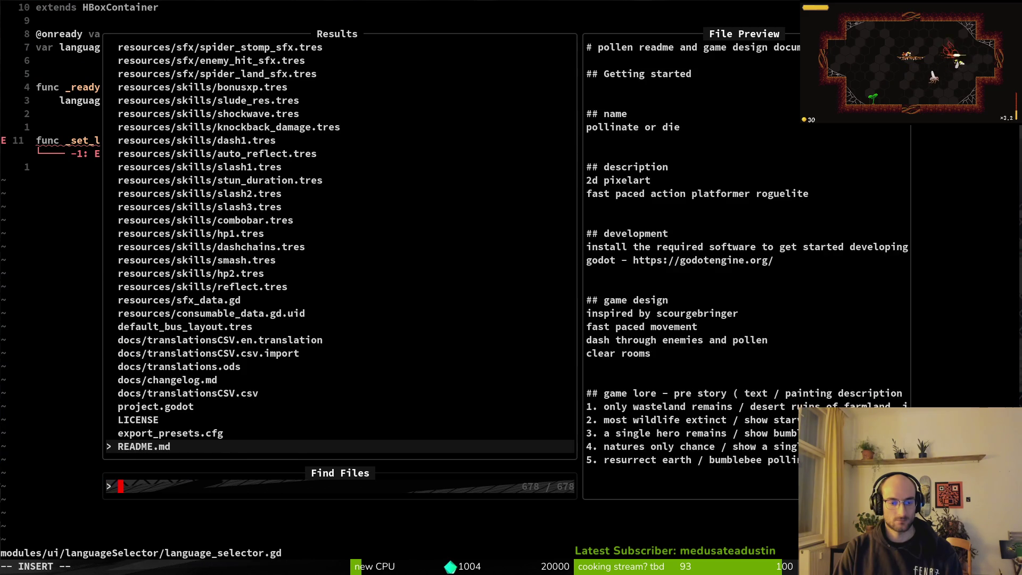
type("t")
key("BackSpace")
type("gamstro")
key("BackSpace")
key("BackSpace")
key("BackSpace")
type("econtr")
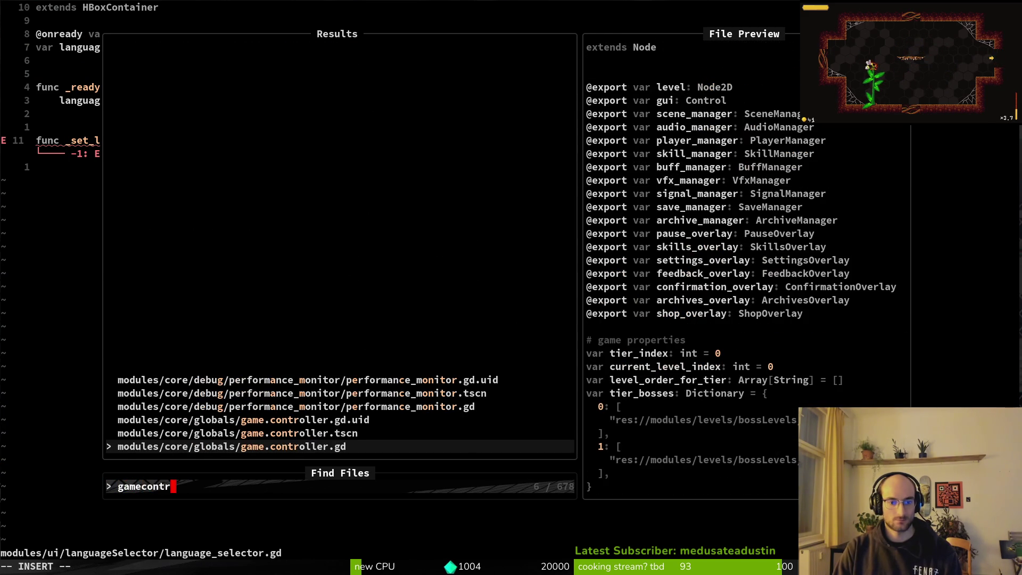
key("Return")
Search the project files for the save manager and open save.manager.gd.
key("space")
key("f")
key("f")
type("setting")
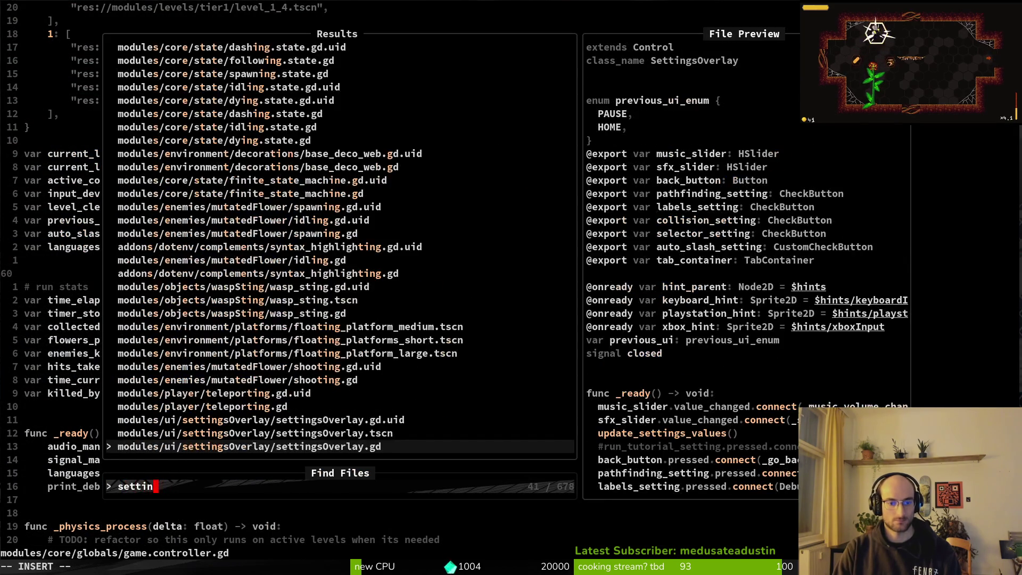
key("BackSpace")
key("BackSpace")
key("BackSpace")
type("d")
key("BackSpace")
type("saveman")
key("Return")
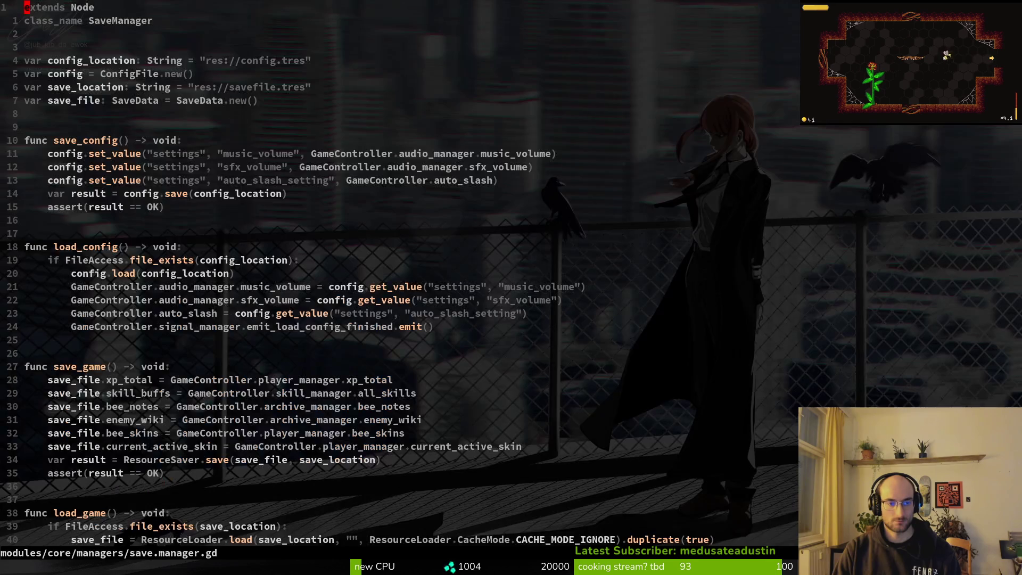
Copy the sfx_volume set_value line and paste it above the music_volume line.
left_click(44, 167)
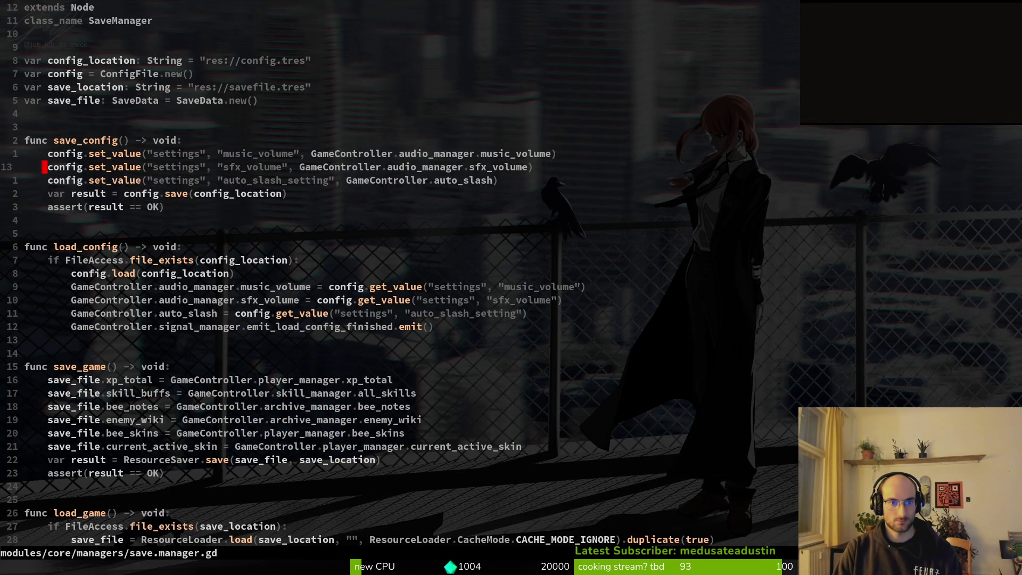
key("y")
key("y")
key("k")
key("P")
key("w")
key("w")
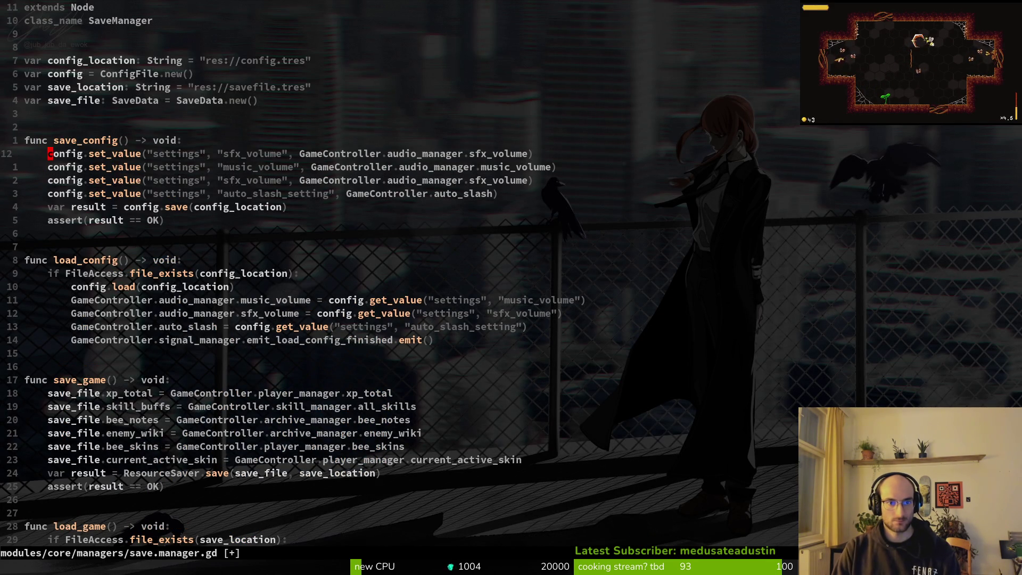